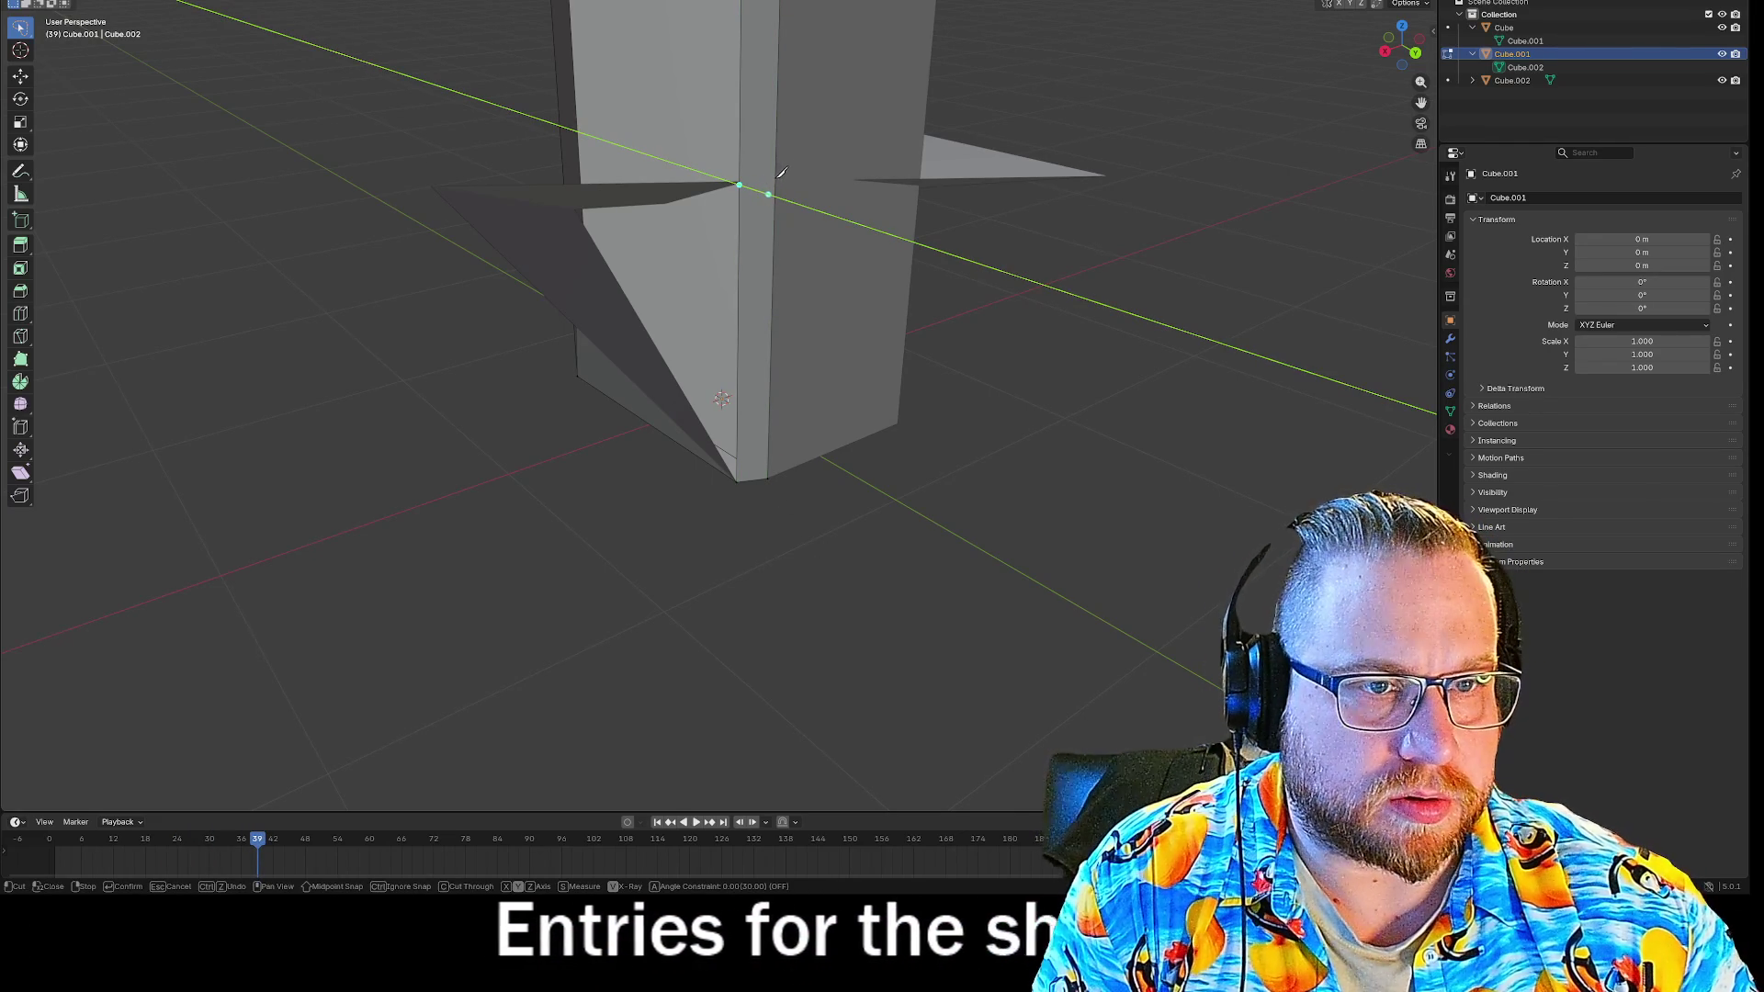
Orbit around the notched cube, constraining a knife cut to the X axis and opening the Add menu.
mouse_move(820, 213)
middle_mouse_down()
mouse_move(634, 96)
mouse_move(606, 156)
mouse_move(726, 138)
middle_mouse_up()
key("x")
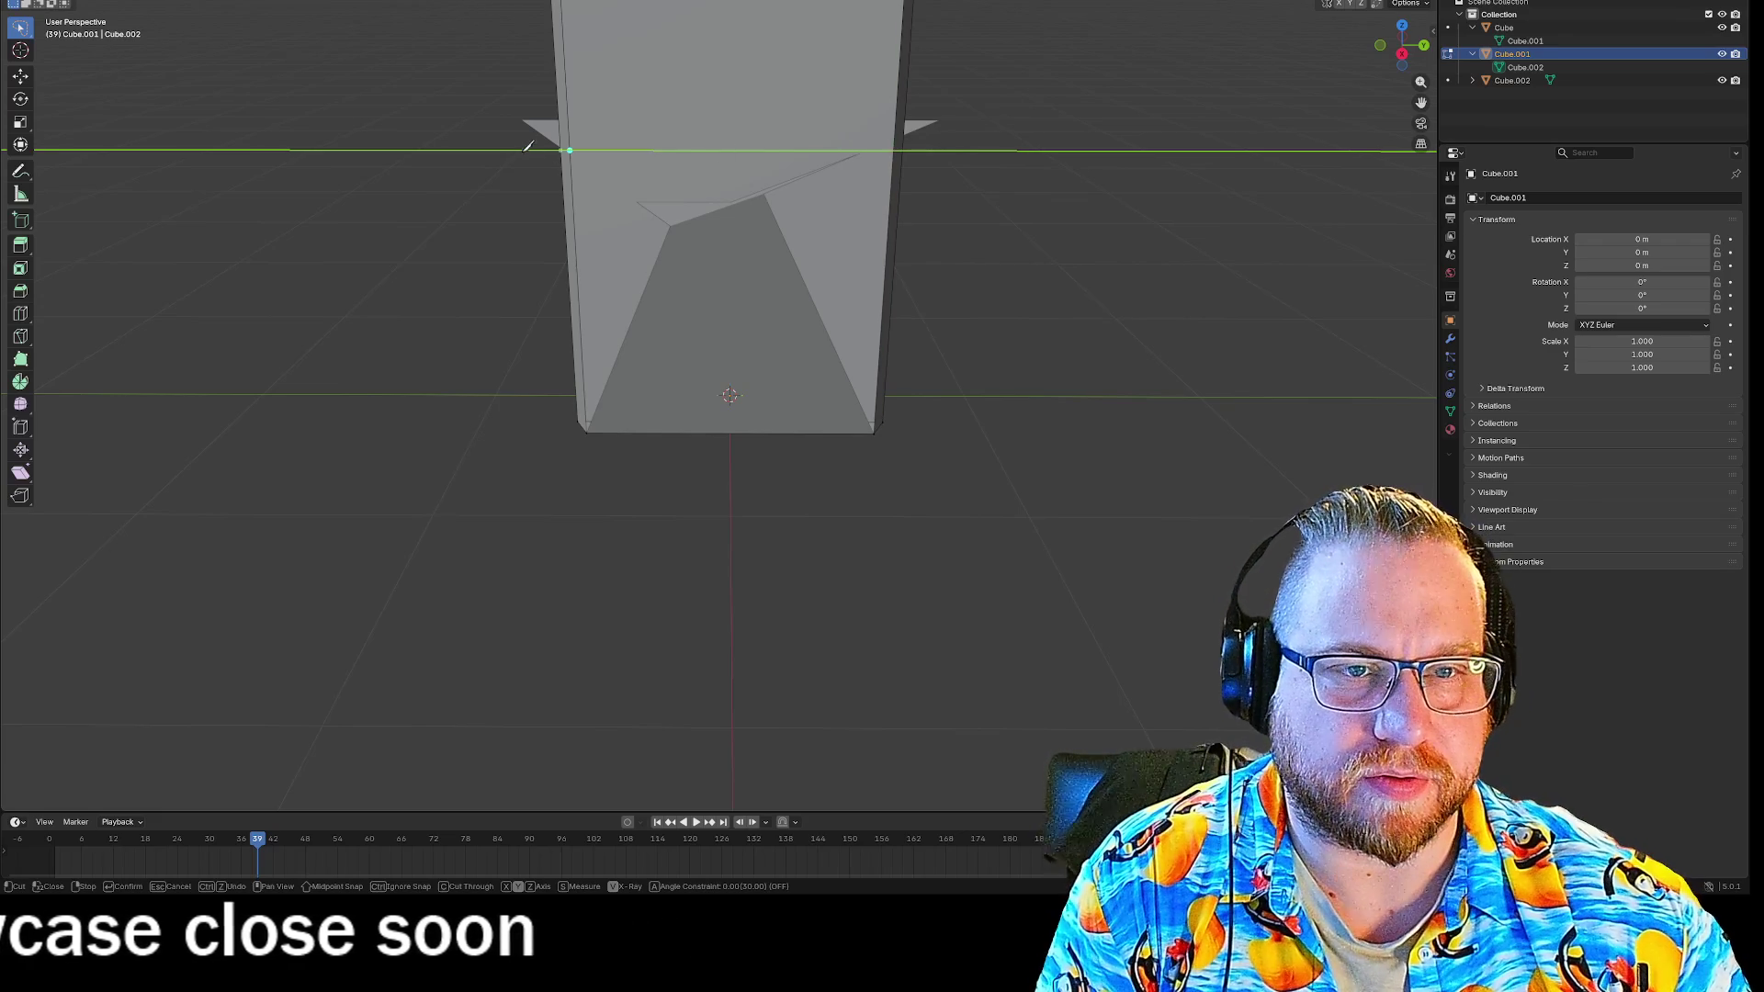
mouse_move(499, 181)
middle_mouse_down()
mouse_move(487, 220)
mouse_move(441, 181)
mouse_move(579, 188)
middle_mouse_up()
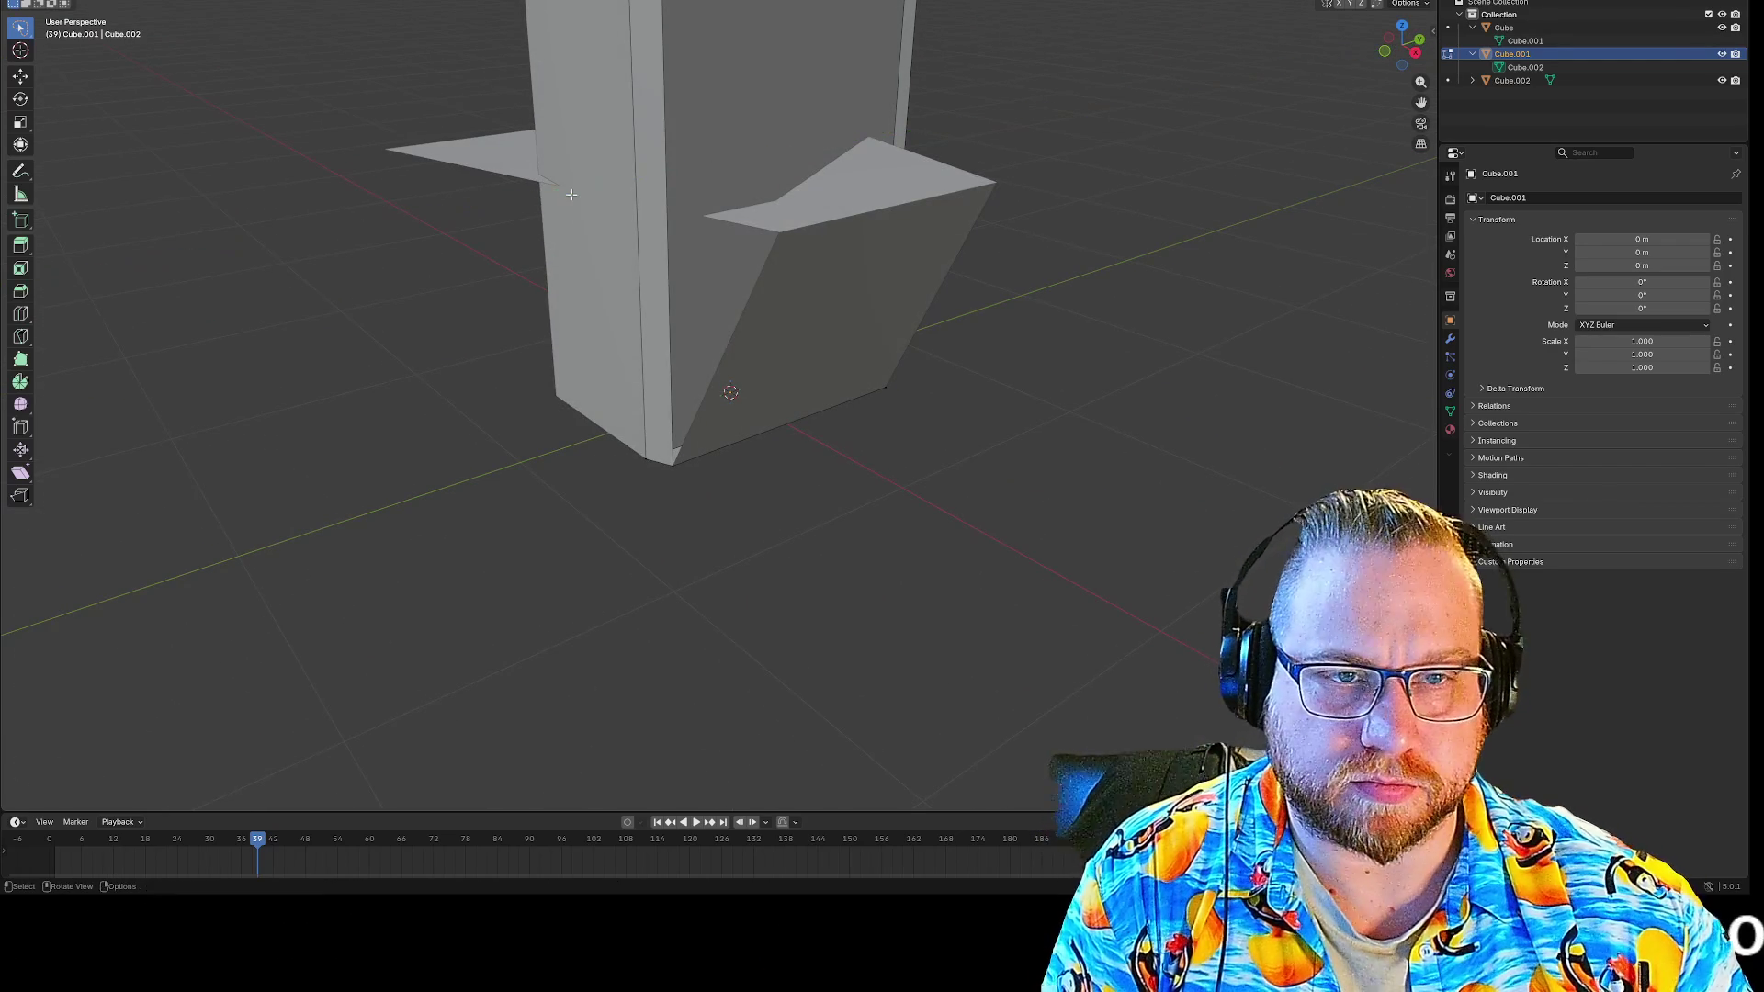
mouse_move(1053, 365)
middle_mouse_down()
mouse_move(1007, 346)
mouse_move(964, 367)
mouse_move(1003, 348)
middle_mouse_up()
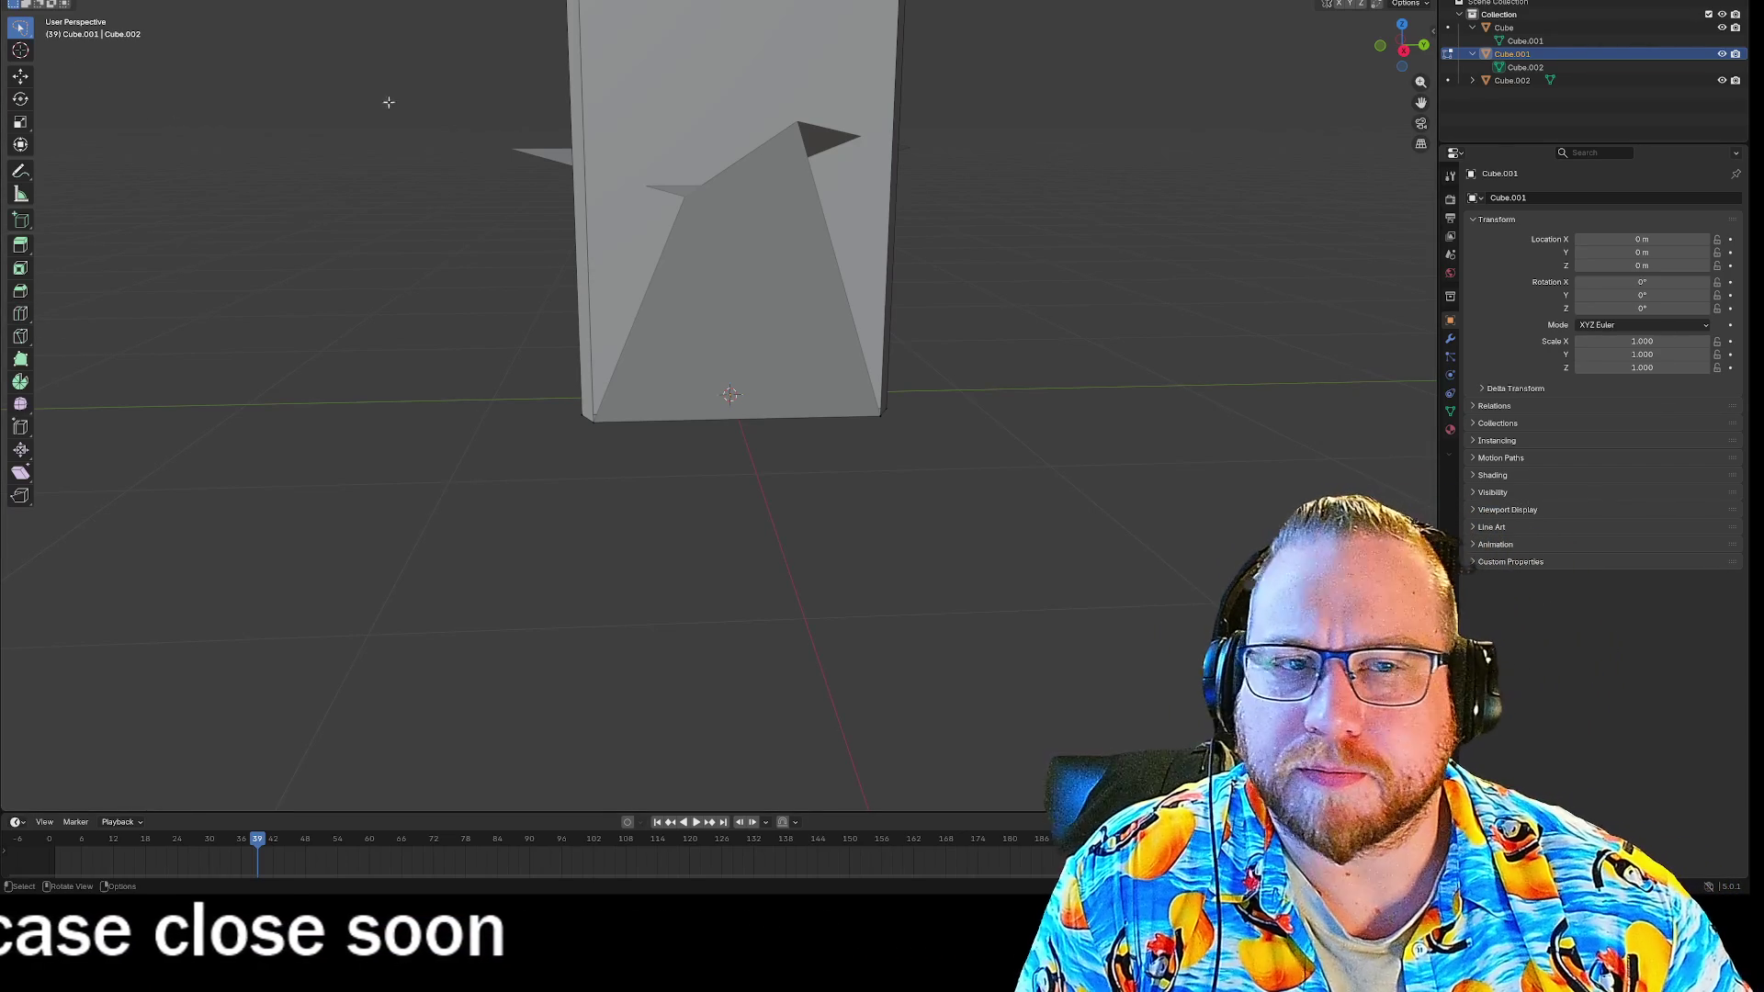
key("shift+a")
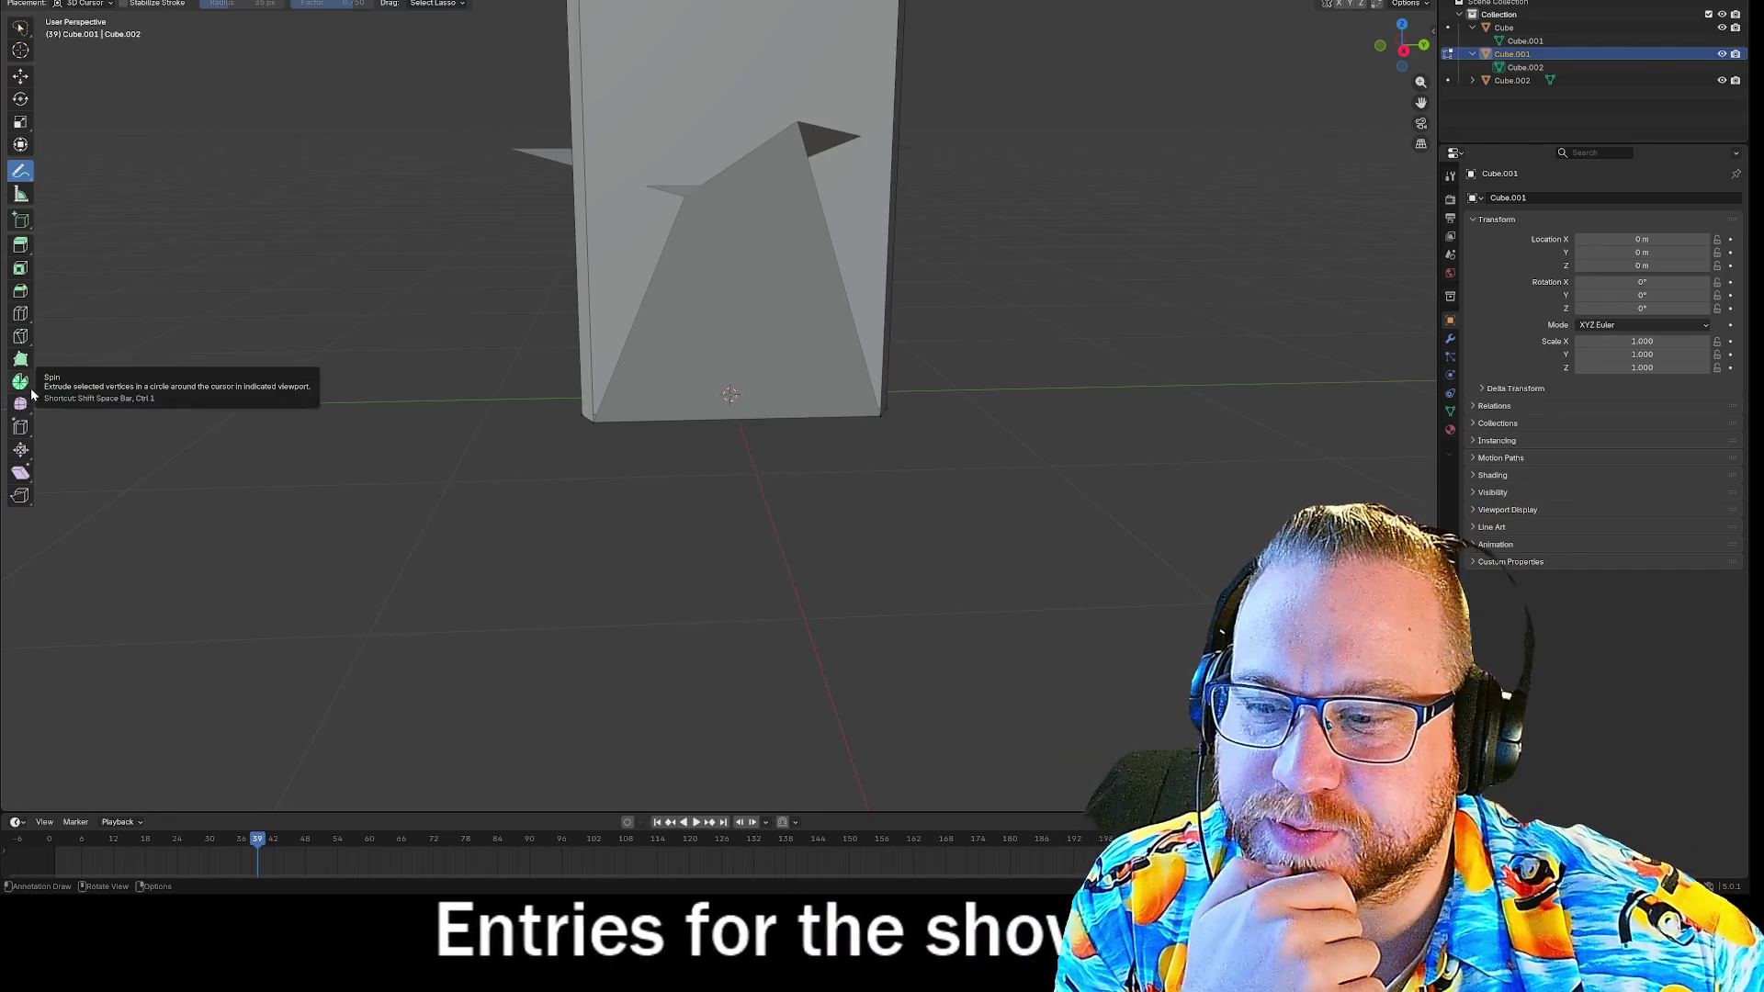
Orbit and zoom to inspect the cube's opposite side and underside, then return to Object Mode.
mouse_move(398, 299)
middle_mouse_down()
mouse_move(384, 322)
mouse_move(540, 290)
mouse_move(417, 315)
middle_mouse_up()
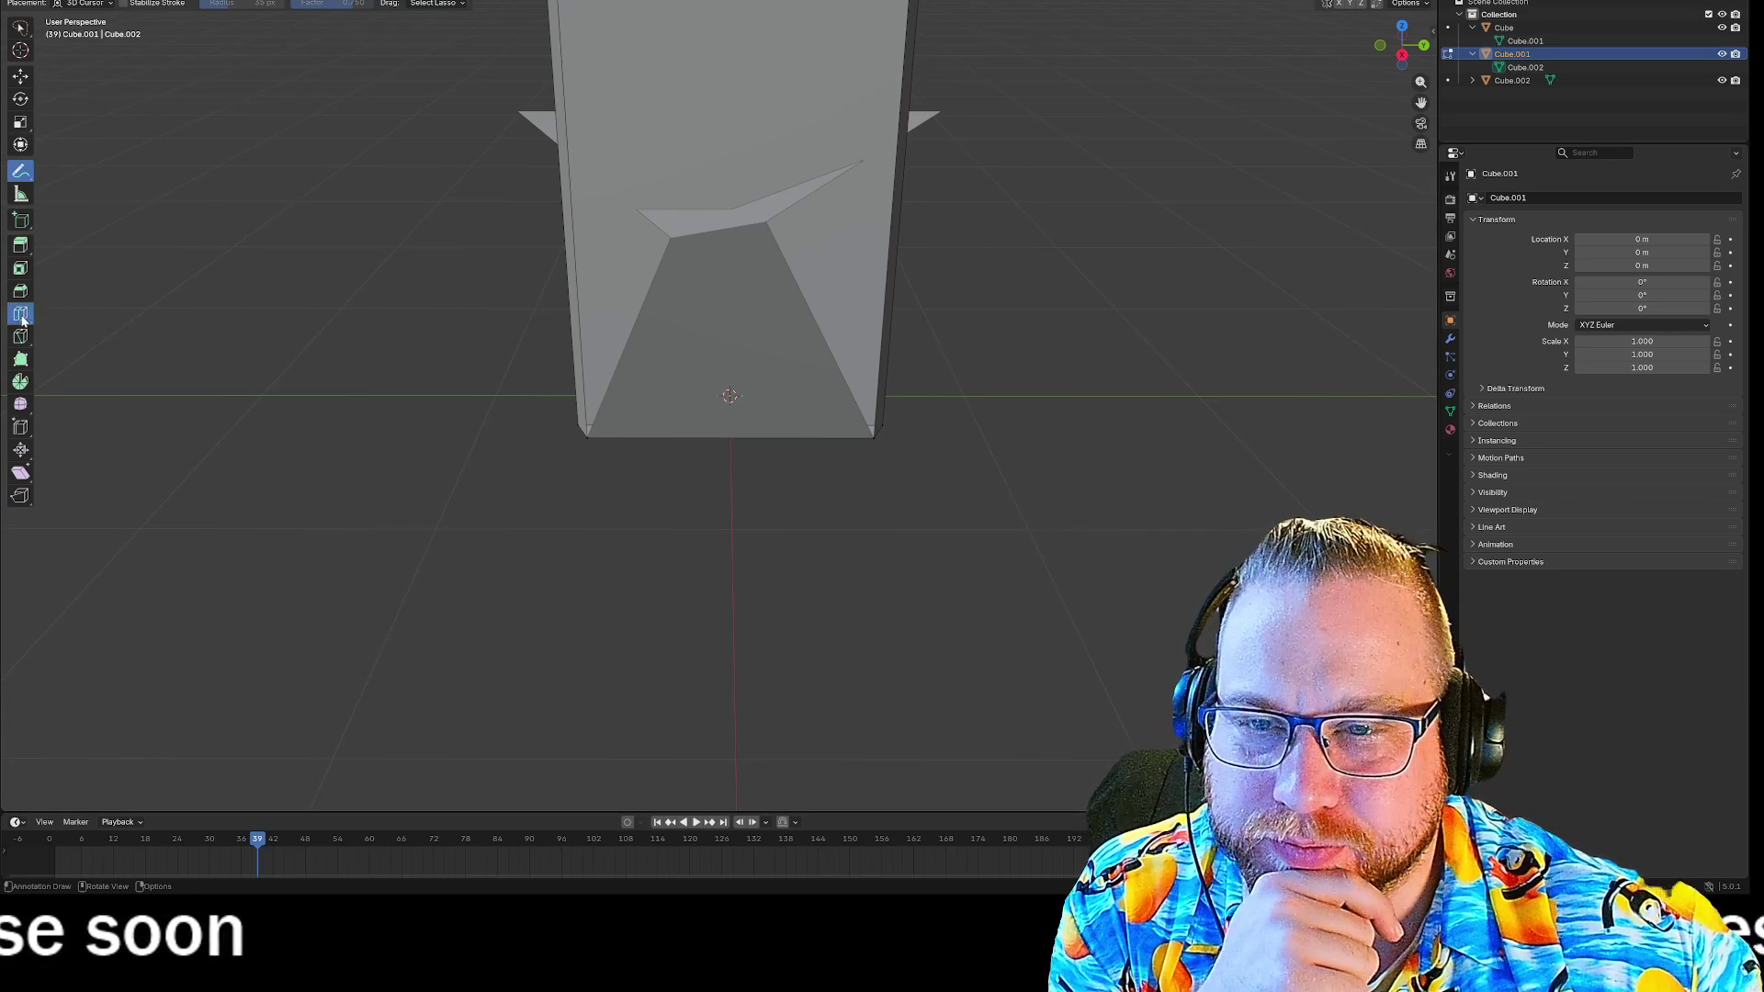
middle_click_drag(568, 200, 518, 187)
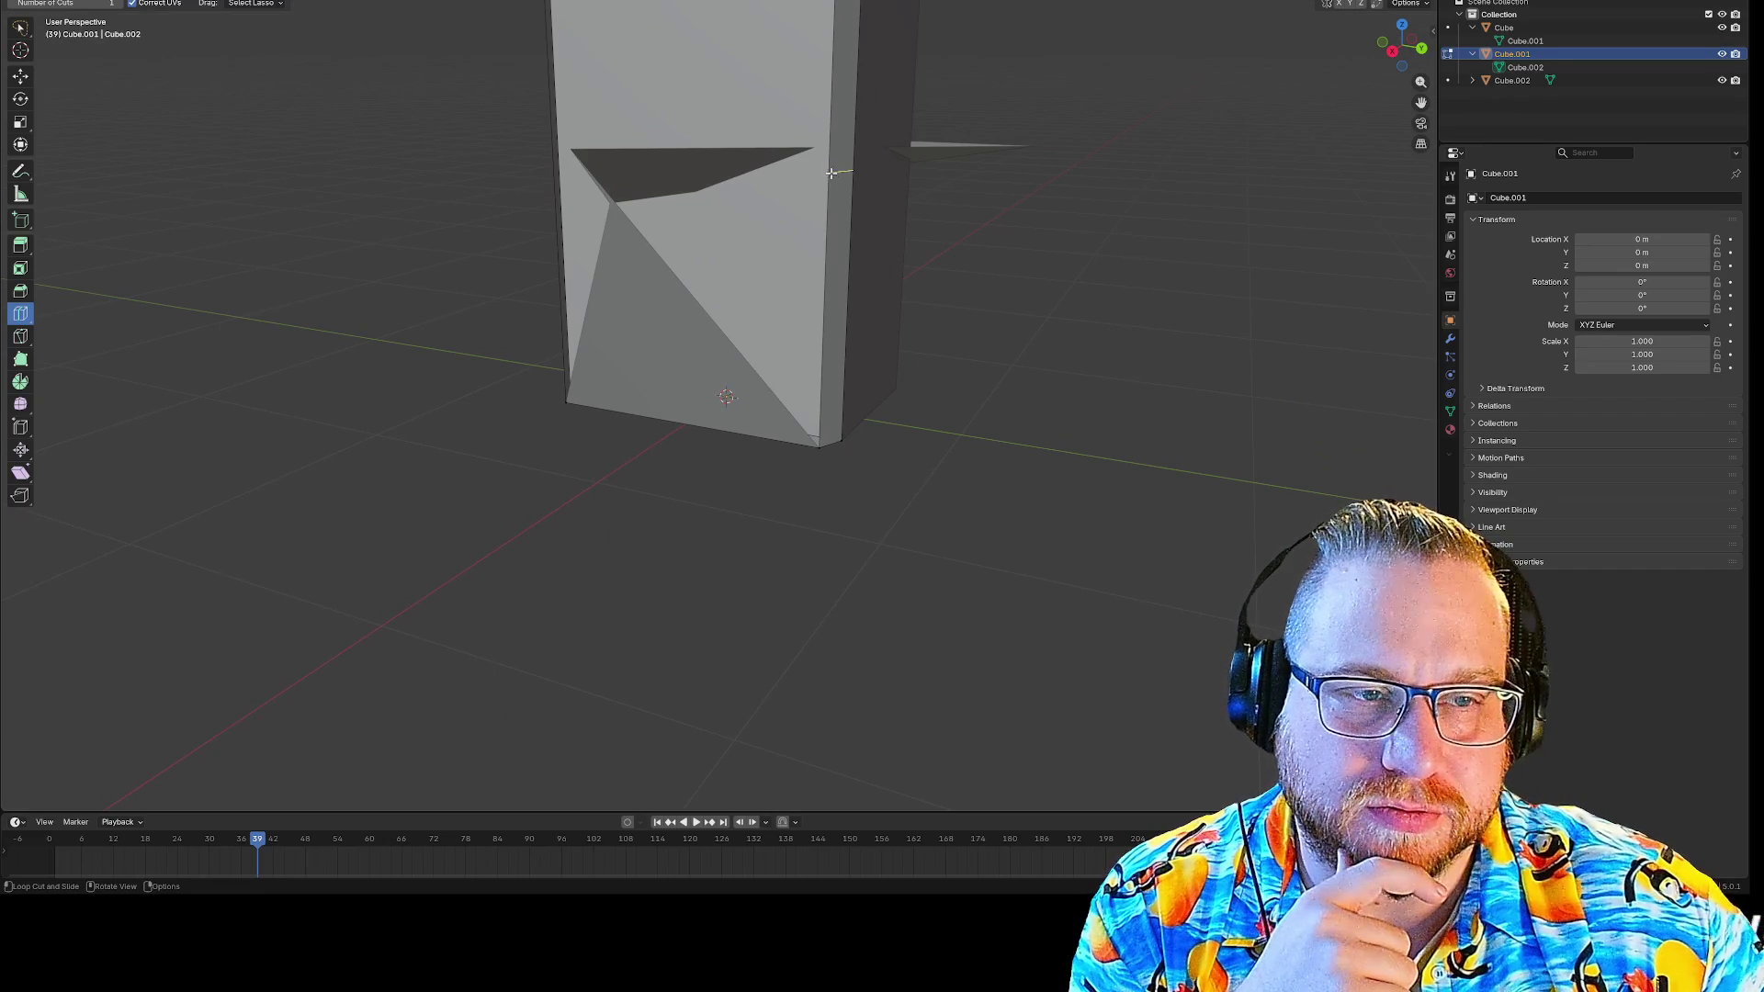
scroll(833, 174, "down", 3)
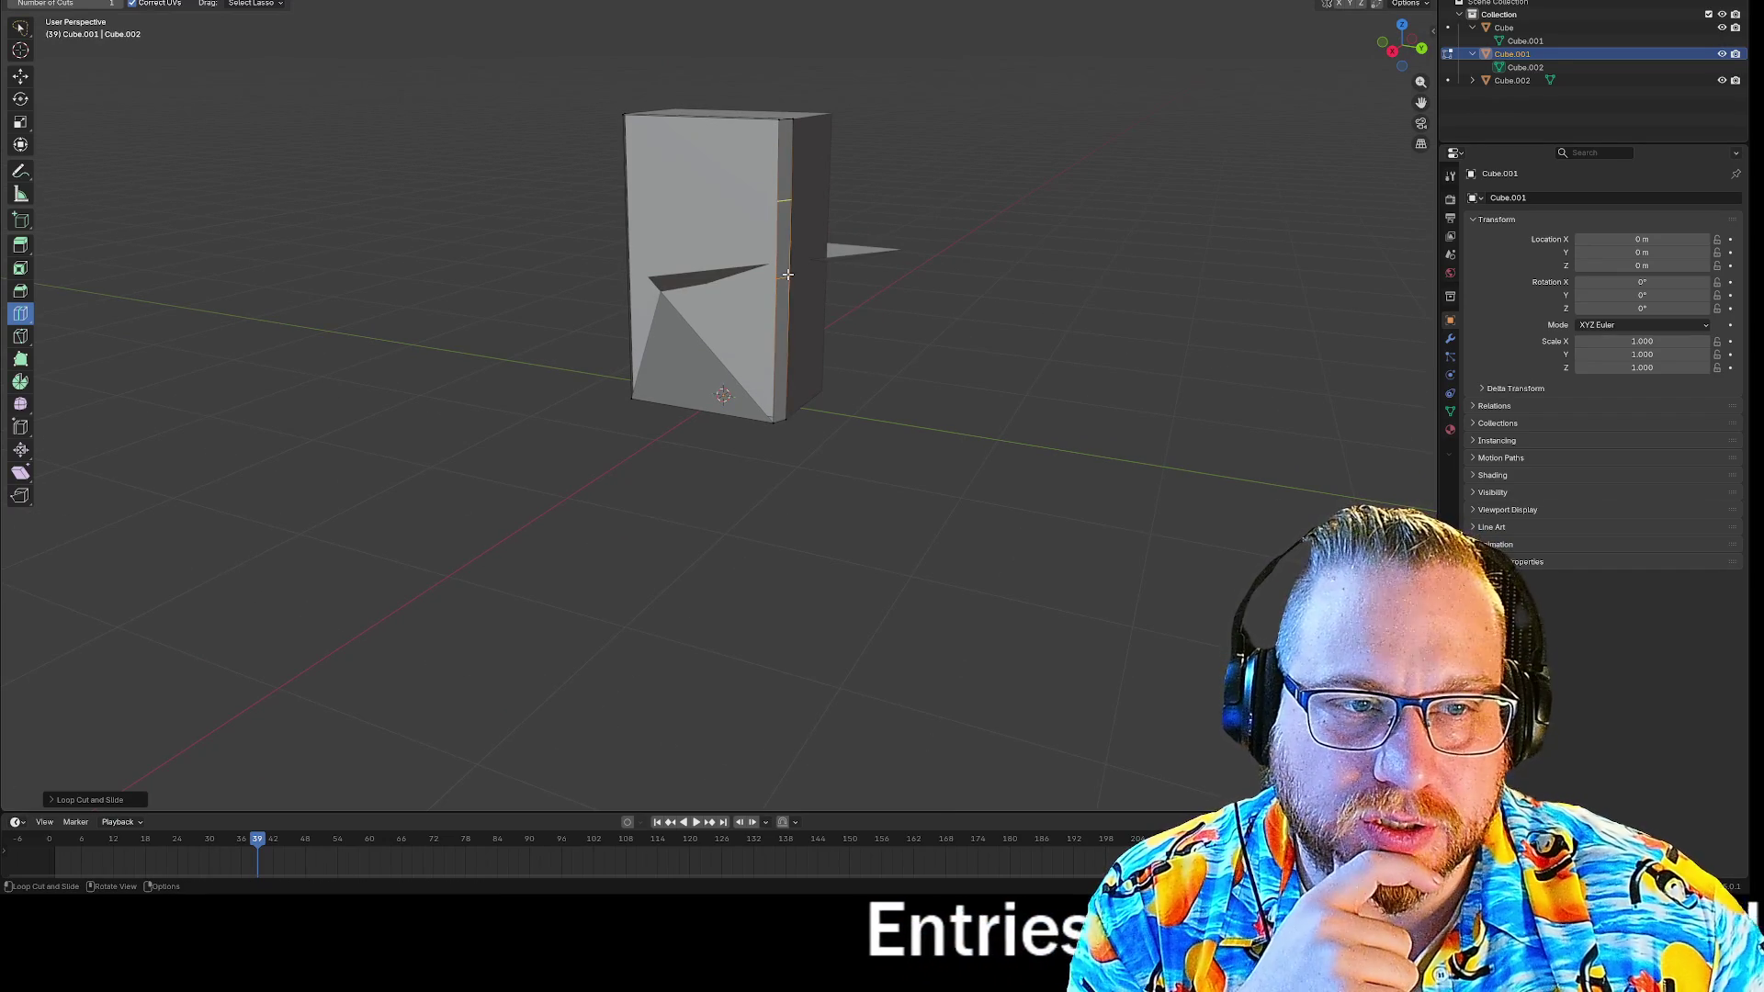
middle_click_drag(493, 294, 620, 304)
mouse_move(429, 274)
middle_mouse_down()
mouse_move(394, 260)
mouse_move(402, 279)
mouse_move(496, 307)
middle_mouse_up()
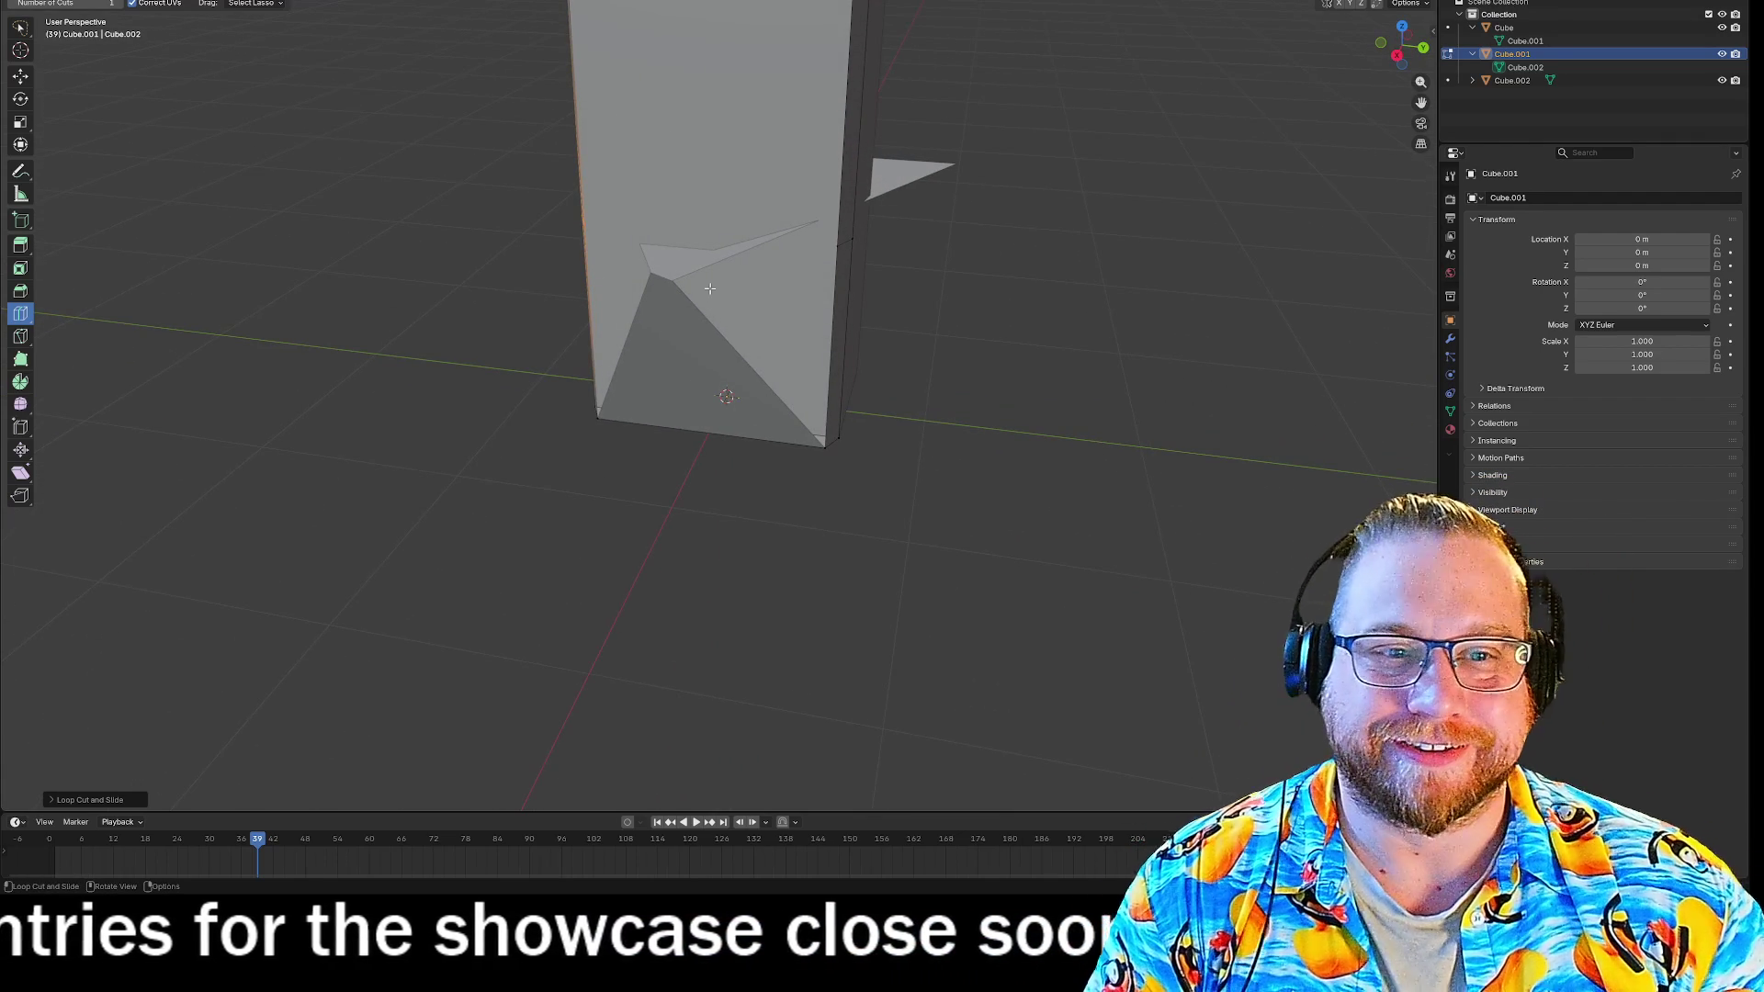
key("Tab")
Select the spike piece Cube.002 and move its spike edge in Edit Mode.
left_click(914, 179)
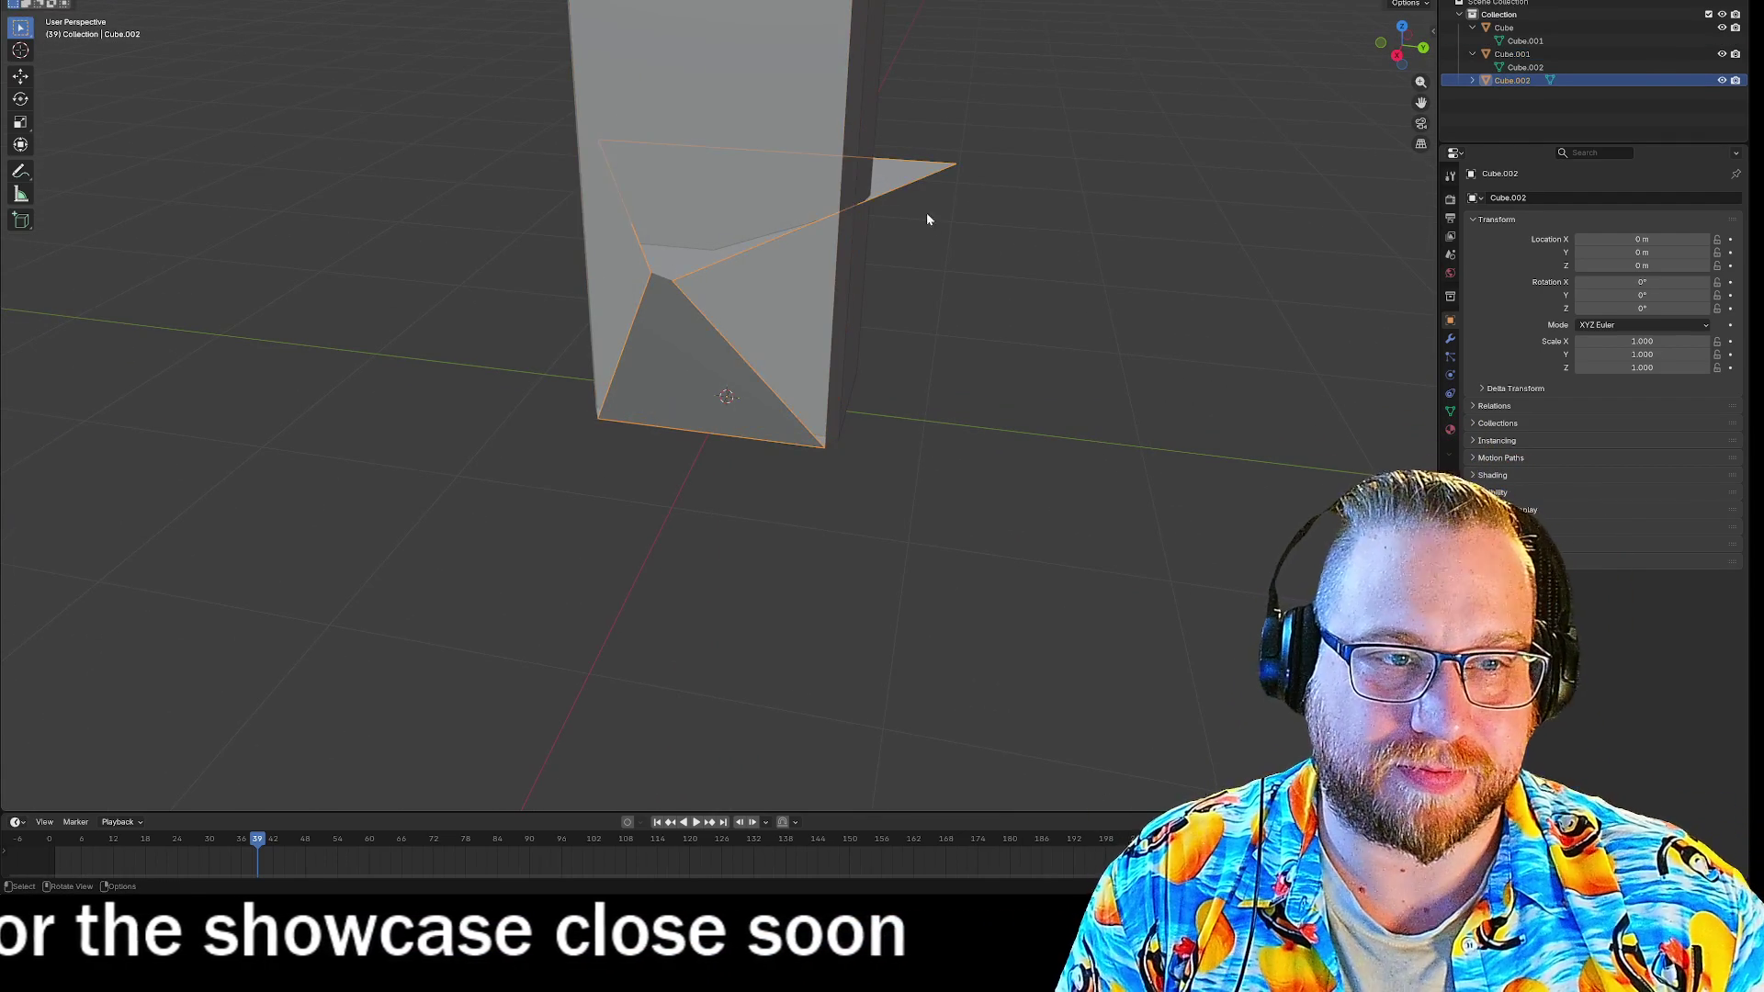
key("Tab")
mouse_move(1025, 323)
middle_mouse_down()
mouse_move(1022, 344)
mouse_move(919, 311)
middle_mouse_up()
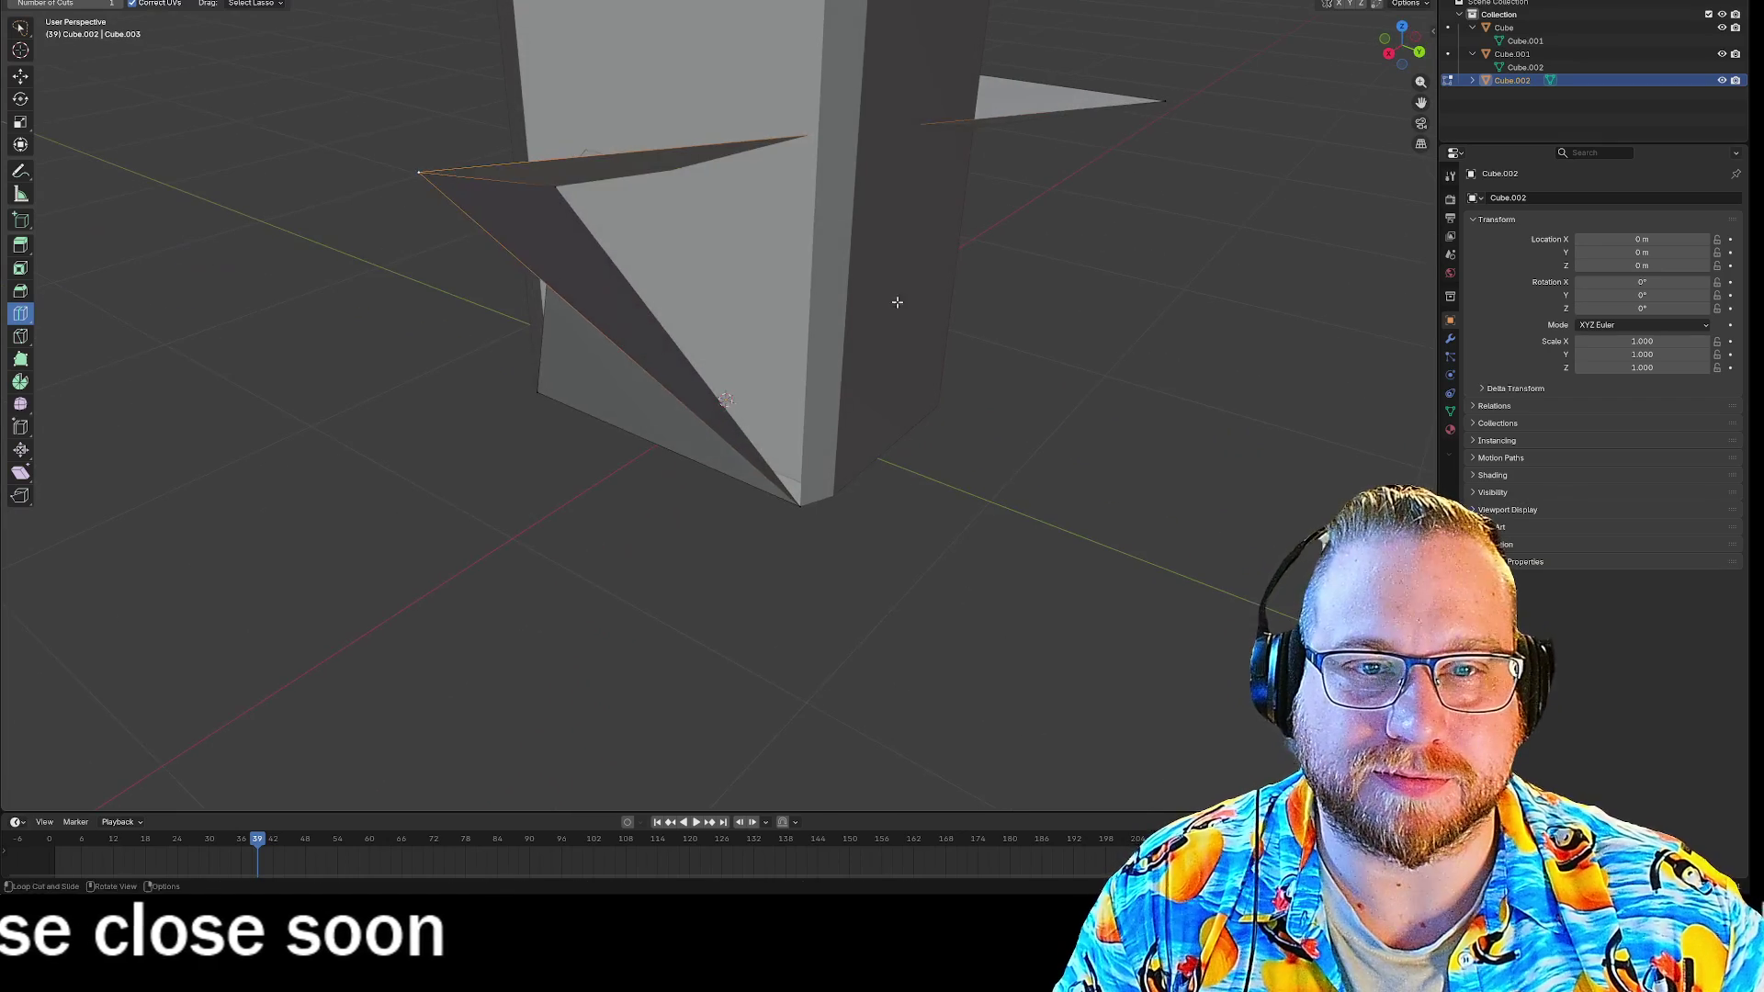
key("g")
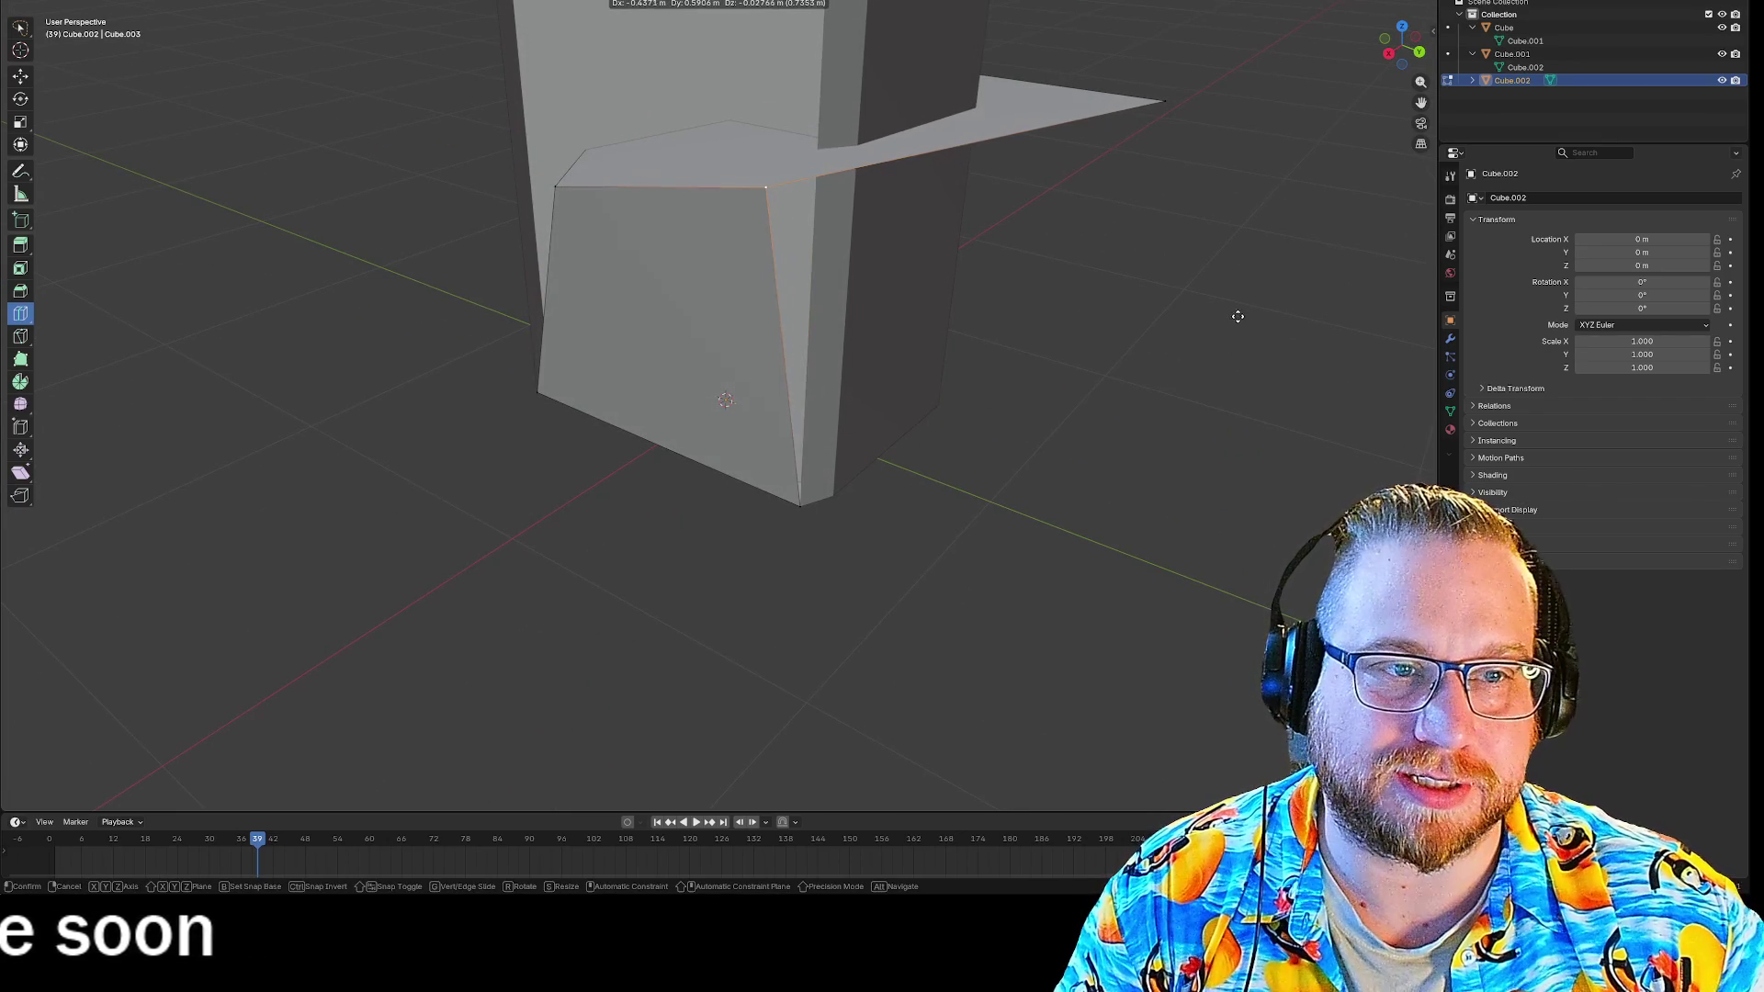
mouse_move(417, 192)
middle_mouse_down()
mouse_move(478, 210)
mouse_move(623, 160)
middle_mouse_up()
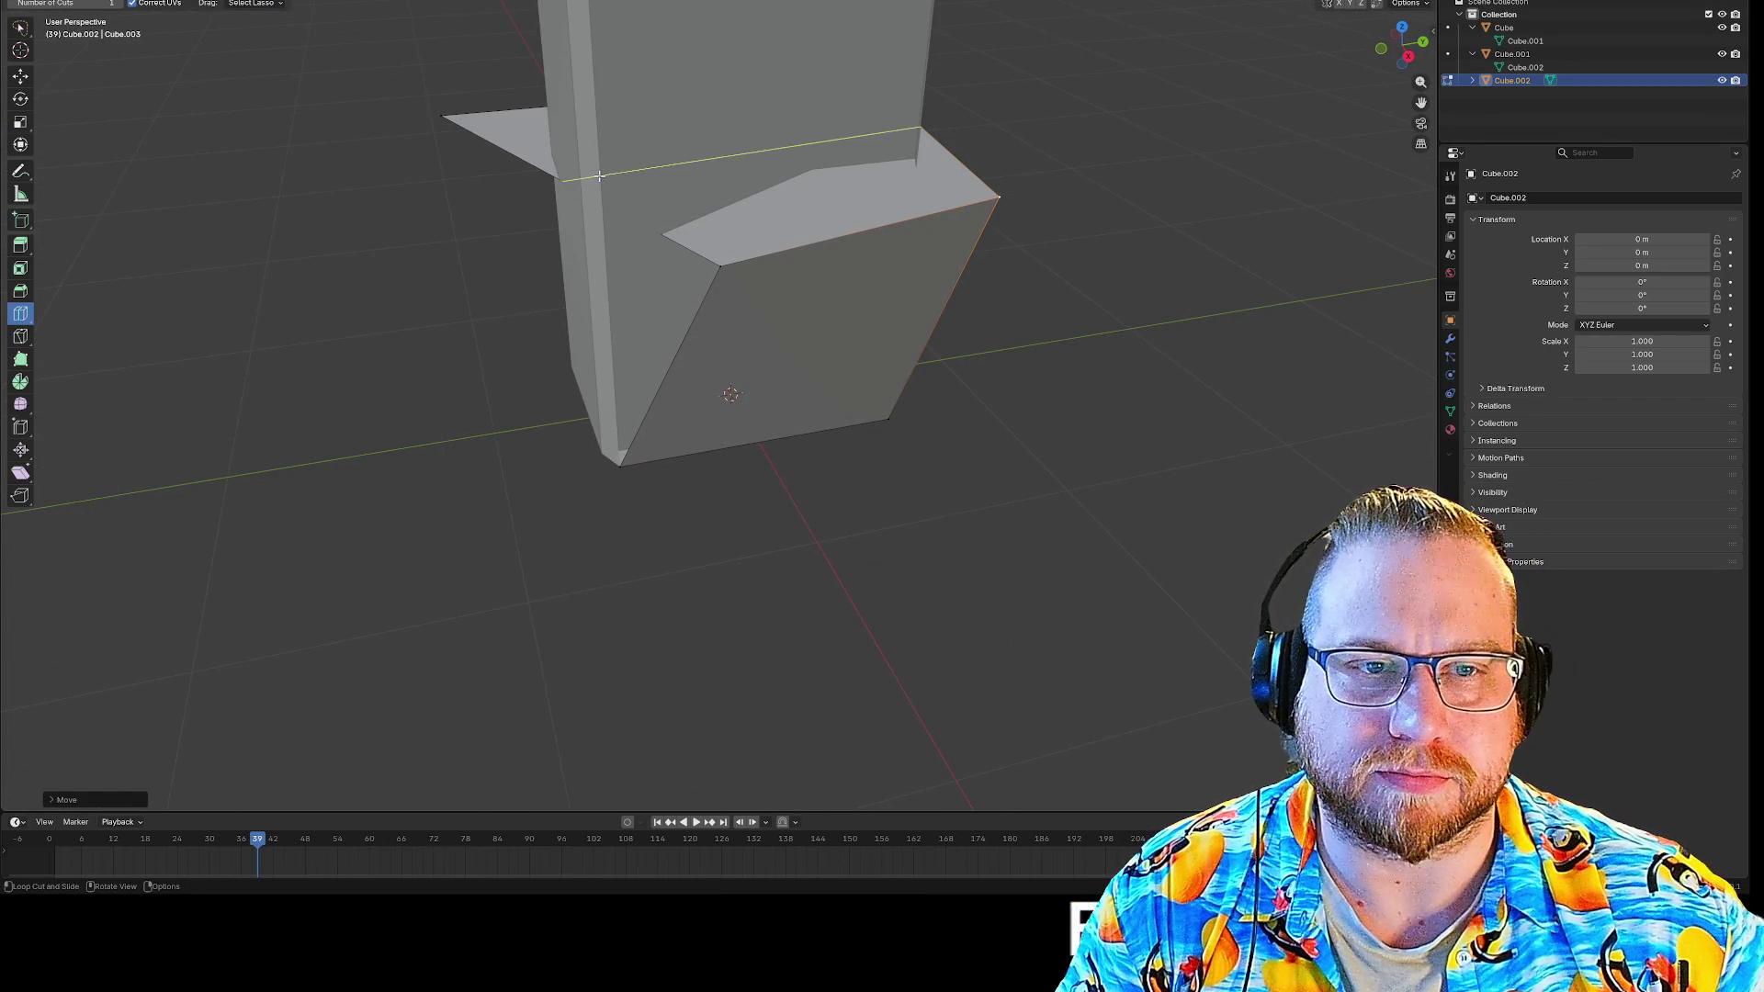
scroll(412, 184, "down", 2)
mouse_move(428, 301)
middle_mouse_down()
mouse_move(539, 268)
mouse_move(488, 275)
middle_mouse_up()
key("Tab")
Inspect the column Cube.001 in Edit Mode, cancelling an edge loop preview.
left_click(696, 162)
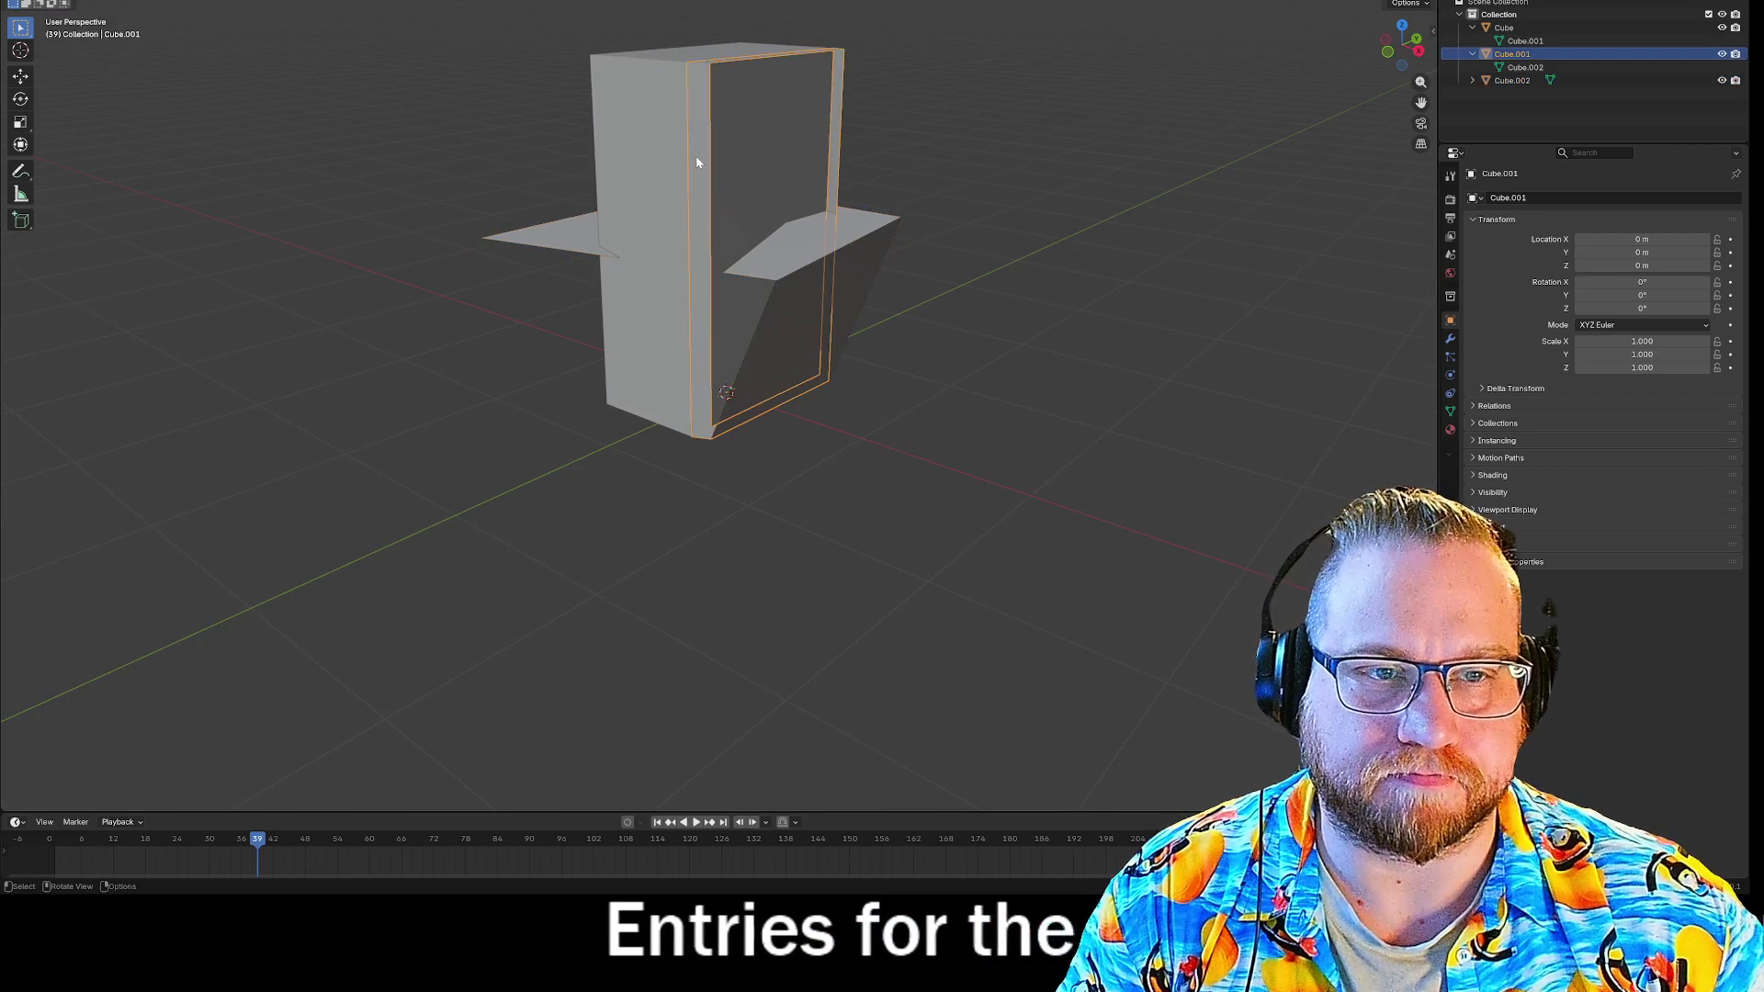
key("Tab")
mouse_move(1004, 244)
middle_mouse_down()
mouse_move(630, 268)
mouse_move(717, 258)
middle_mouse_up()
scroll(631, 269, "up", 2)
key("ctrl+r")
key("Escape")
key("Tab")
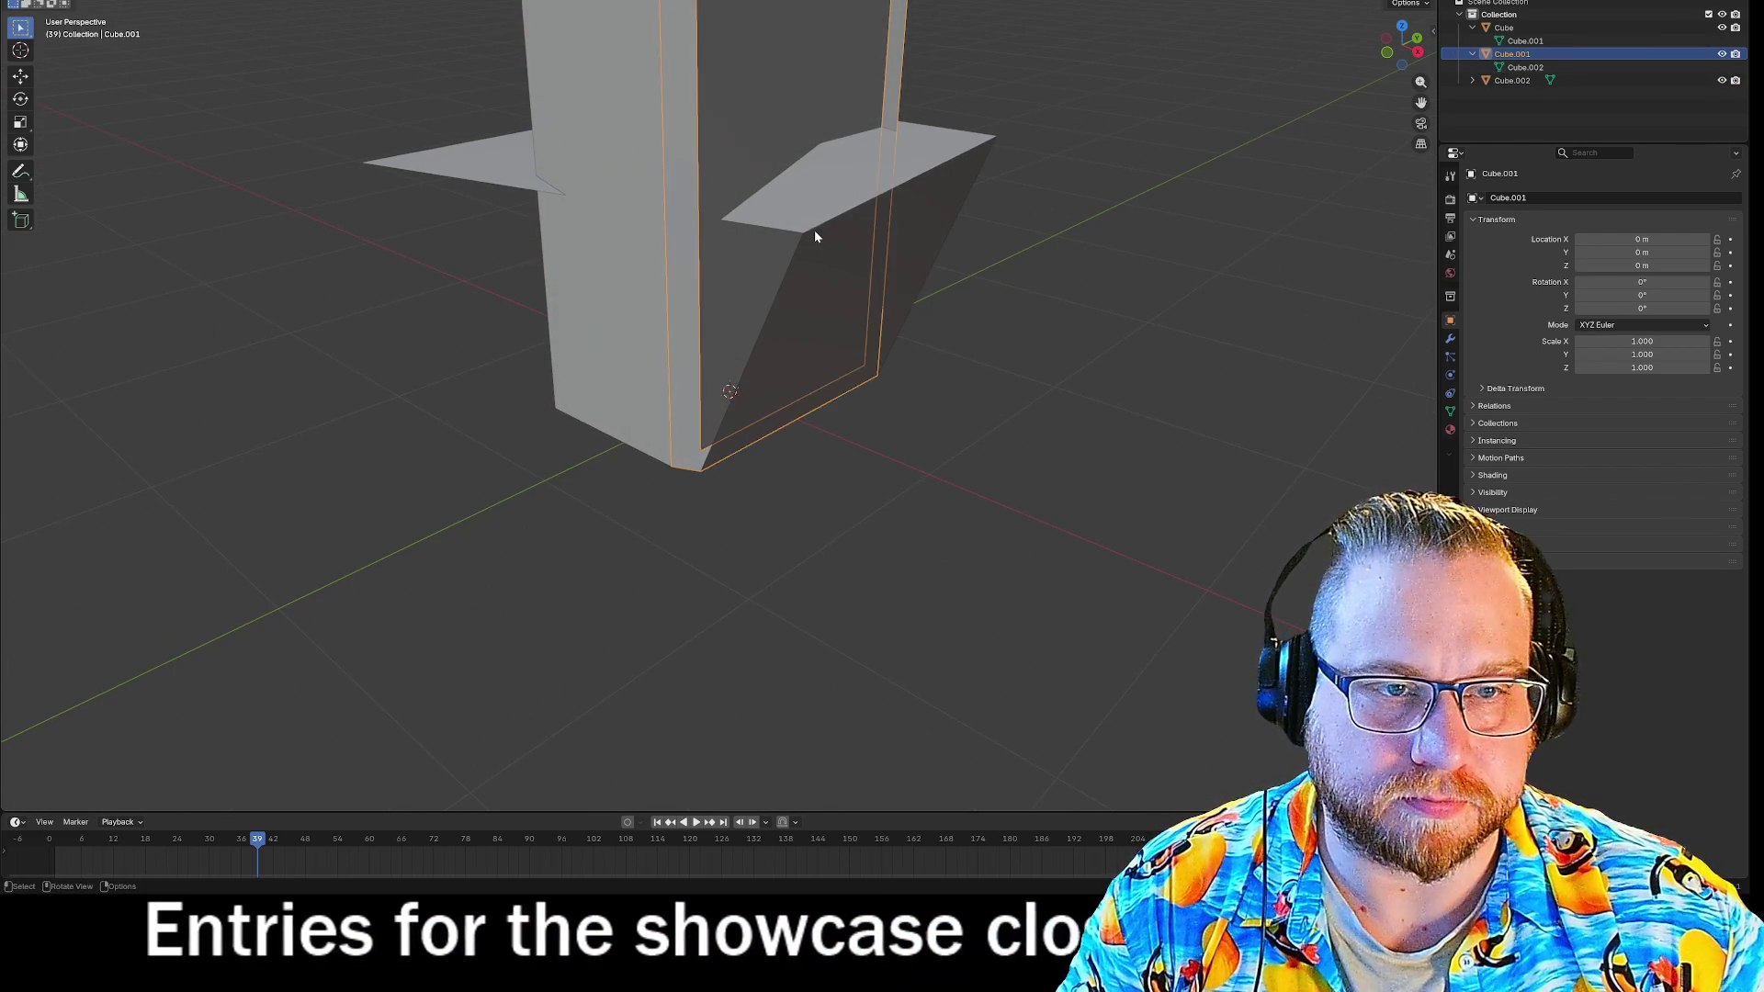
Undo an accidental move of Cube.002 and edit its mesh with lasso selection.
left_click(926, 214)
key("g")
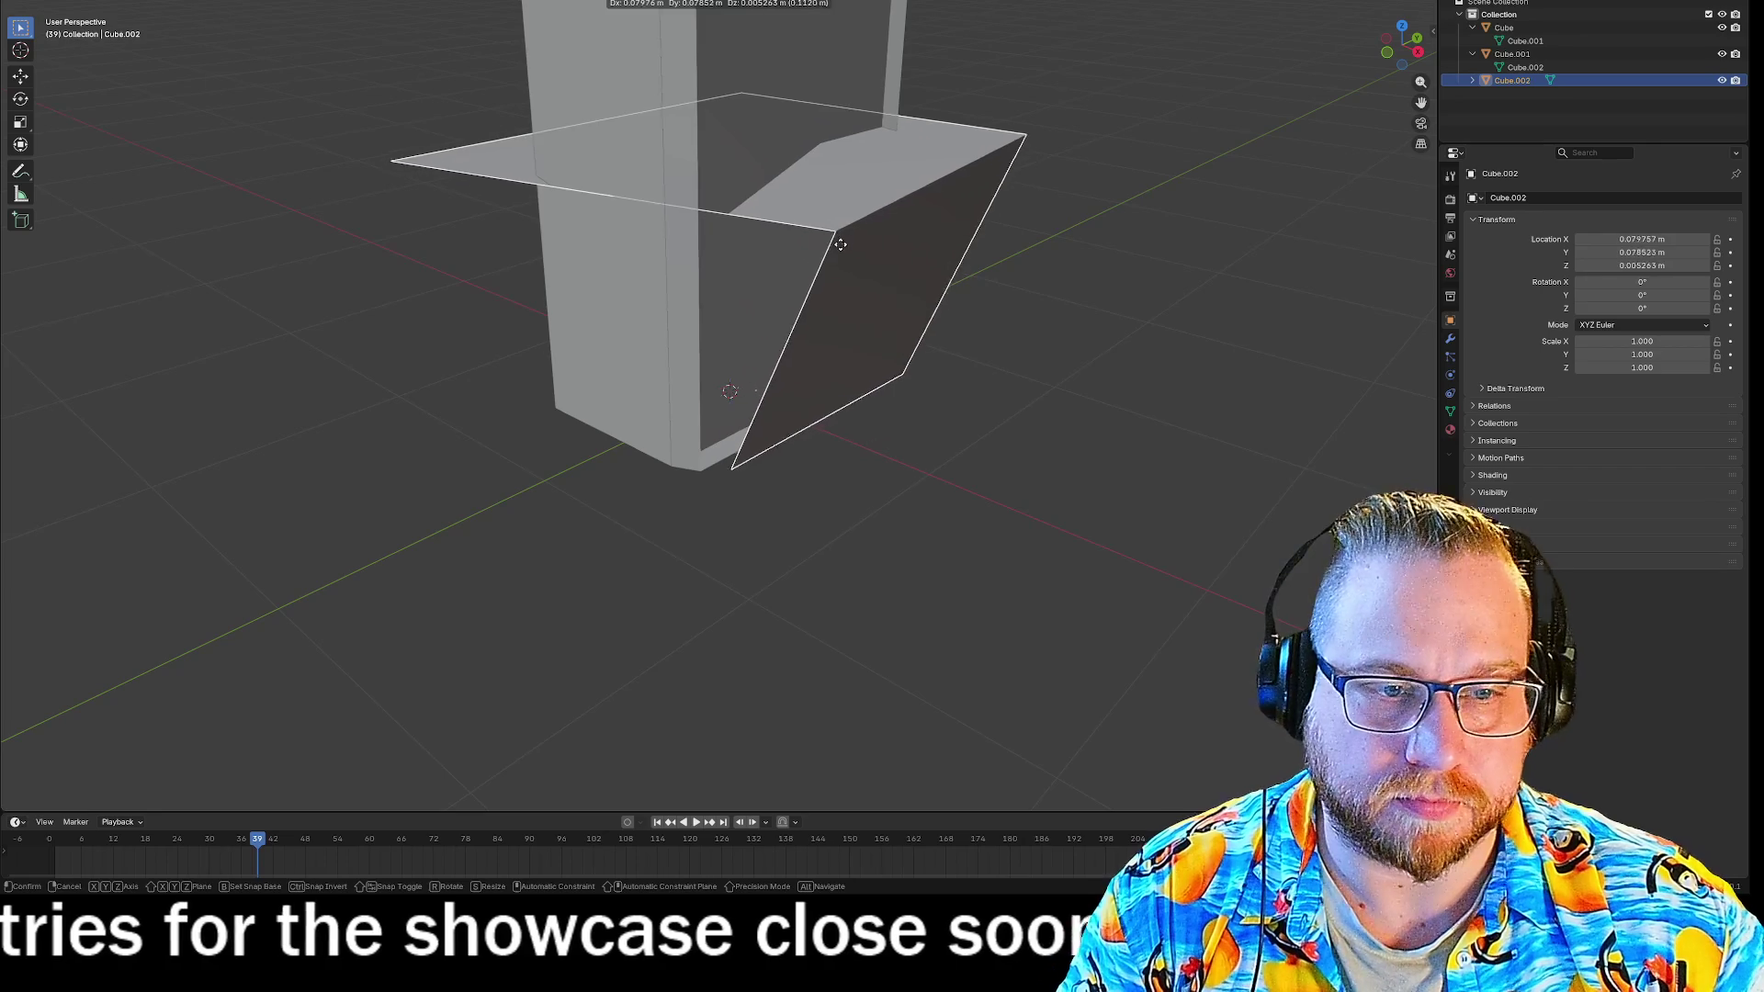
left_click(854, 260)
key("ctrl+z")
key("Tab")
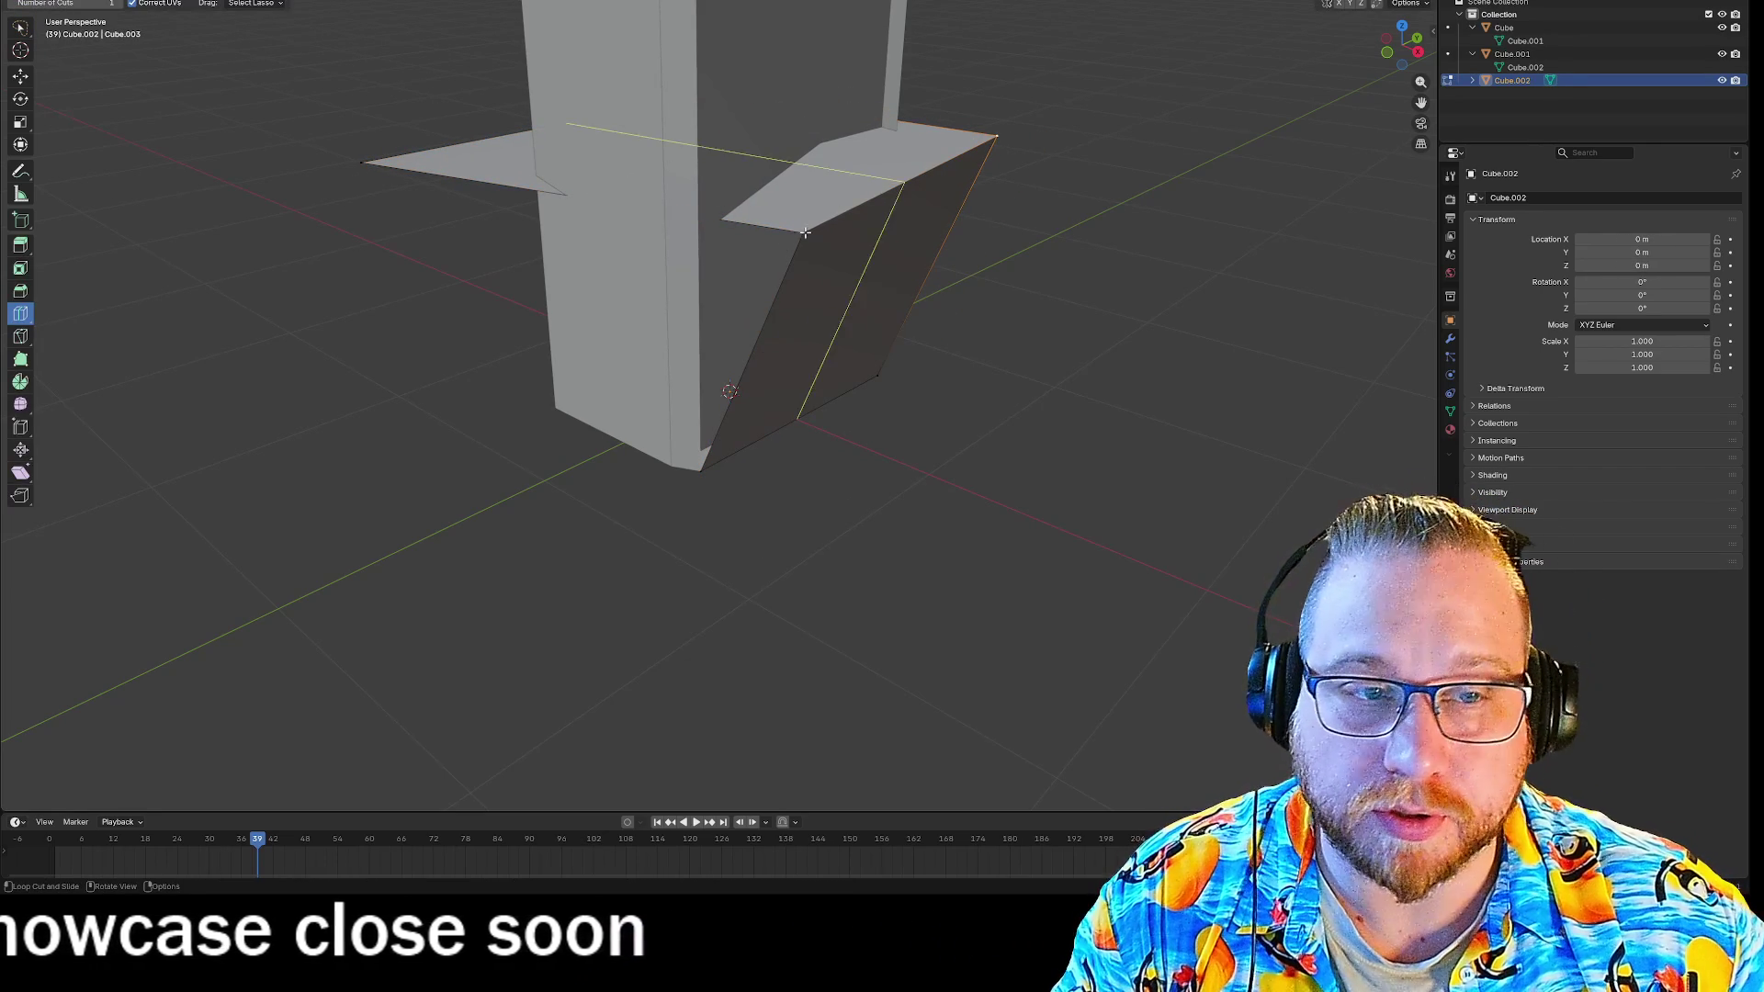
left_click(27, 31)
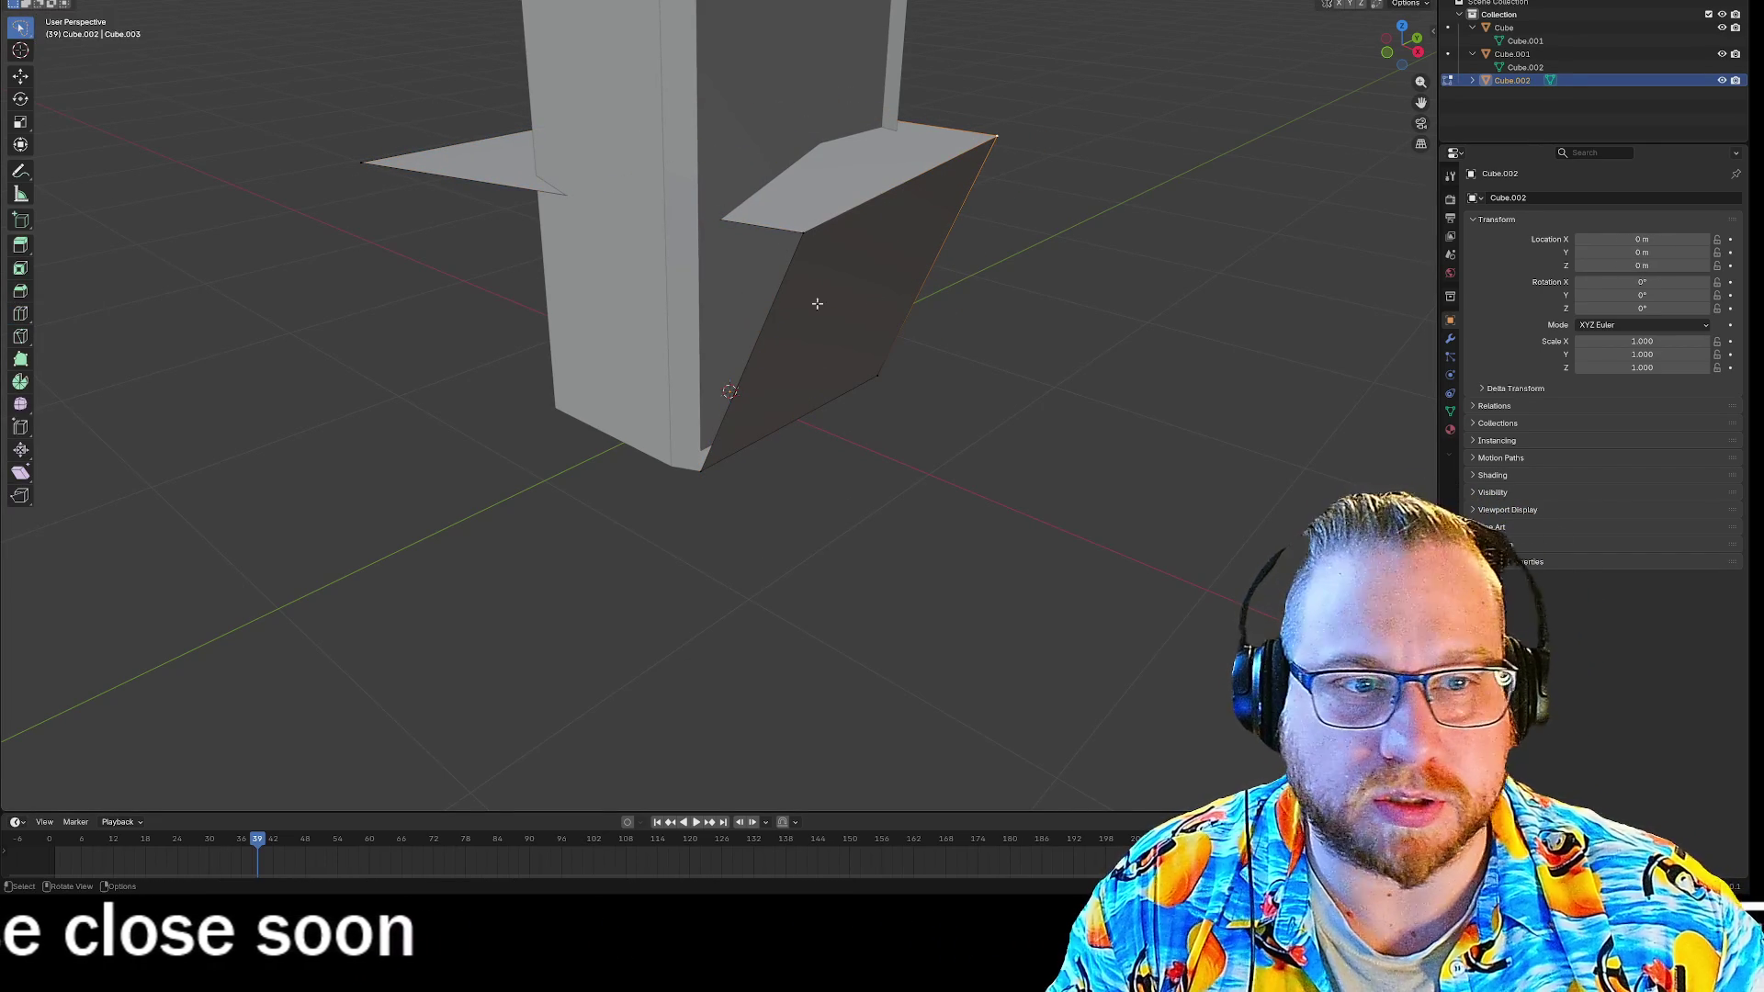
Drag the ledge corner and spike vertices back so the notch closes flush.
mouse_move(807, 237)
left_mouse_down()
mouse_move(702, 227)
mouse_move(699, 204)
left_mouse_up()
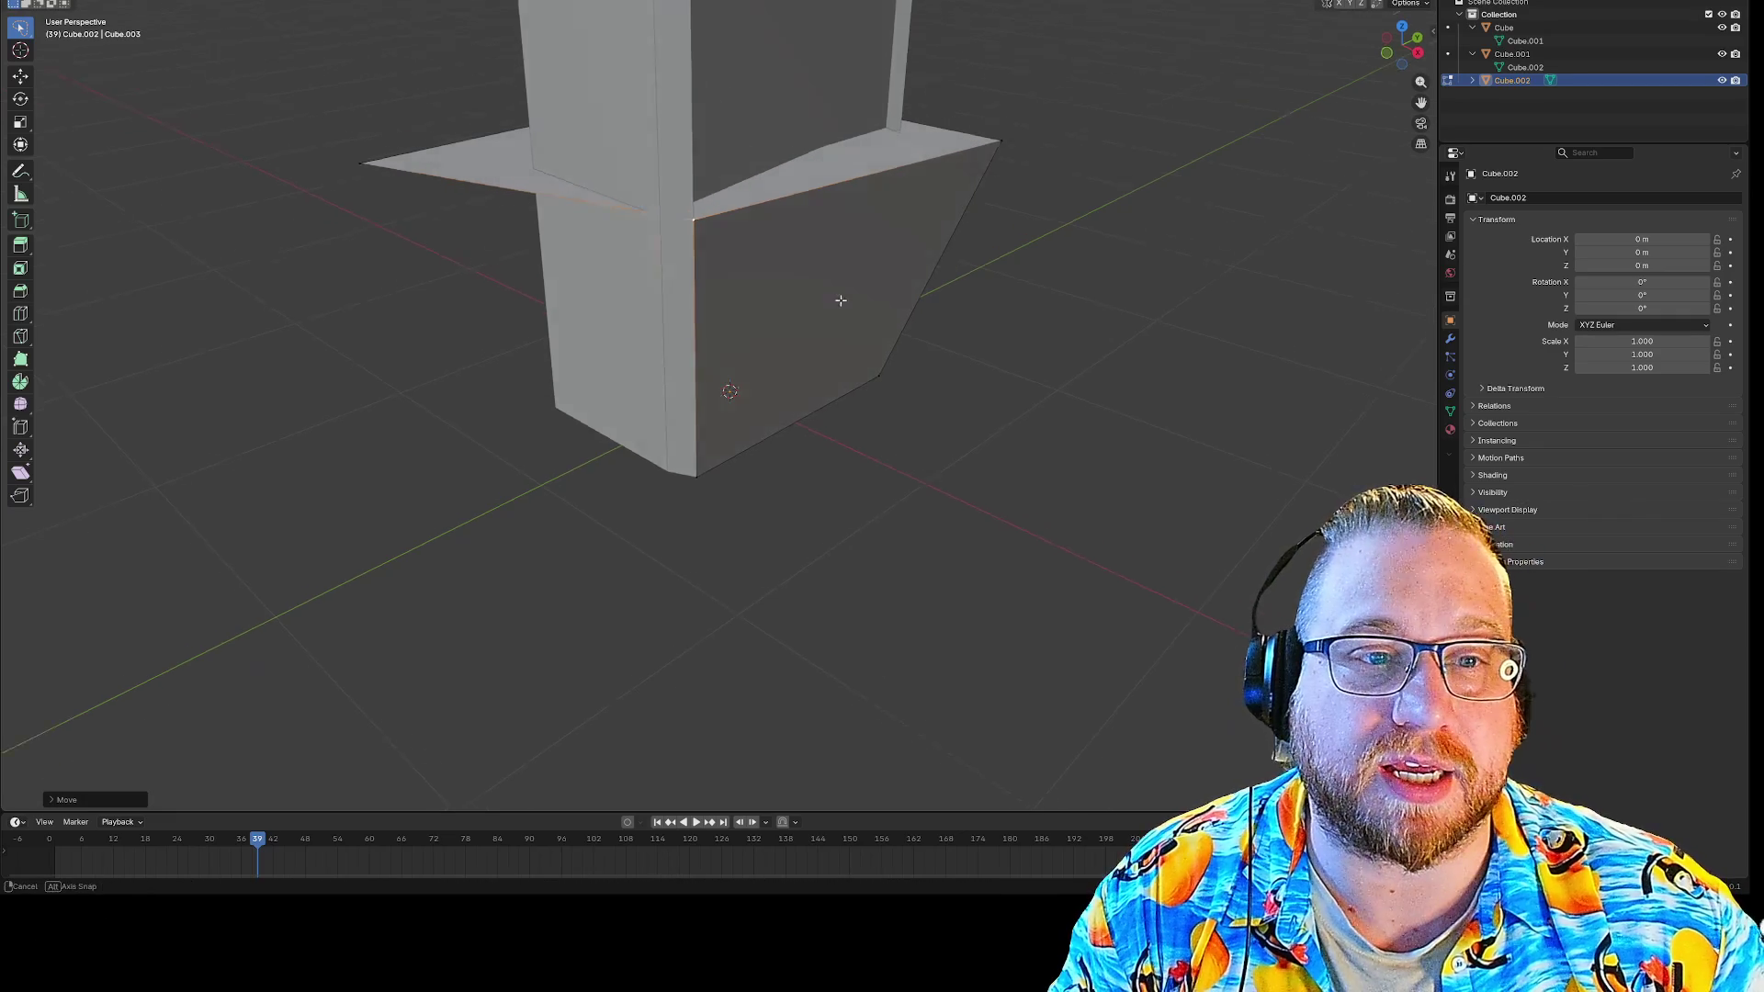
middle_click_drag(837, 295, 850, 321)
mouse_move(343, 355)
middle_mouse_down()
mouse_move(315, 393)
mouse_move(523, 192)
middle_mouse_up()
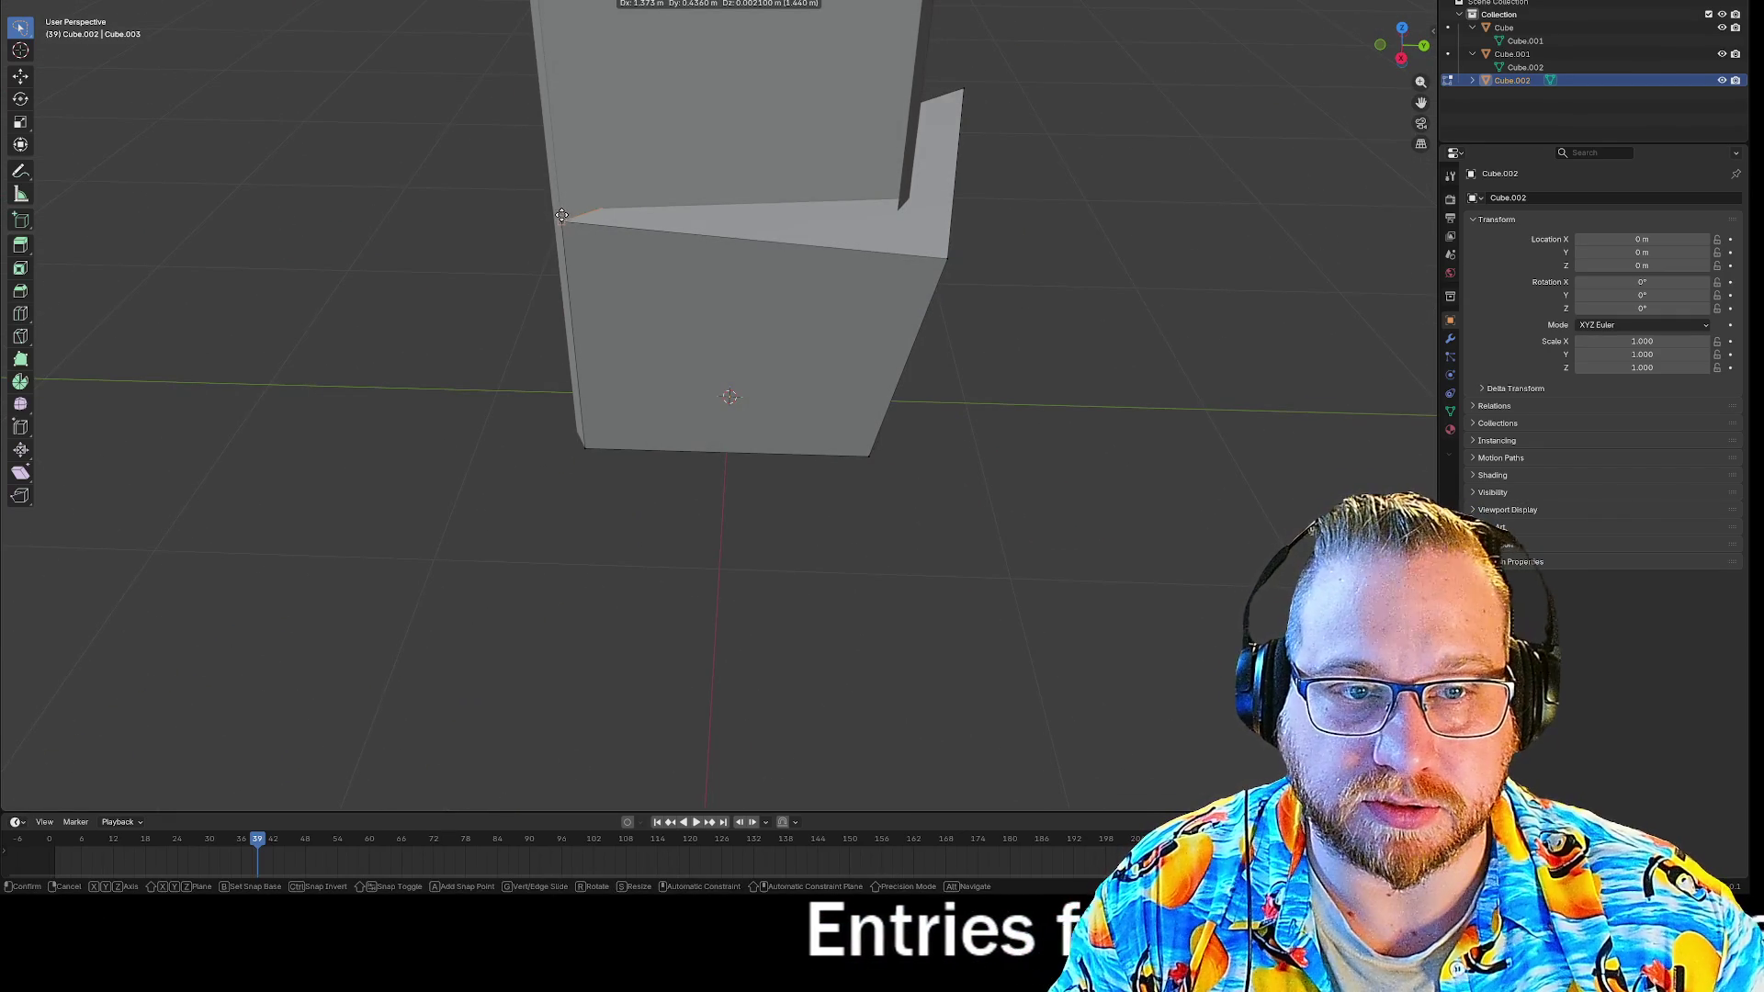
middle_click_drag(769, 269, 773, 173)
left_click_drag(1091, 161, 771, 204)
mouse_move(378, 390)
middle_mouse_down()
mouse_move(511, 367)
mouse_move(485, 394)
mouse_move(445, 343)
mouse_move(429, 409)
mouse_move(410, 312)
middle_mouse_up()
Check the column's ledge band from several angles, then return to Object Mode and open the Add menu.
scroll(410, 312, "down", 1)
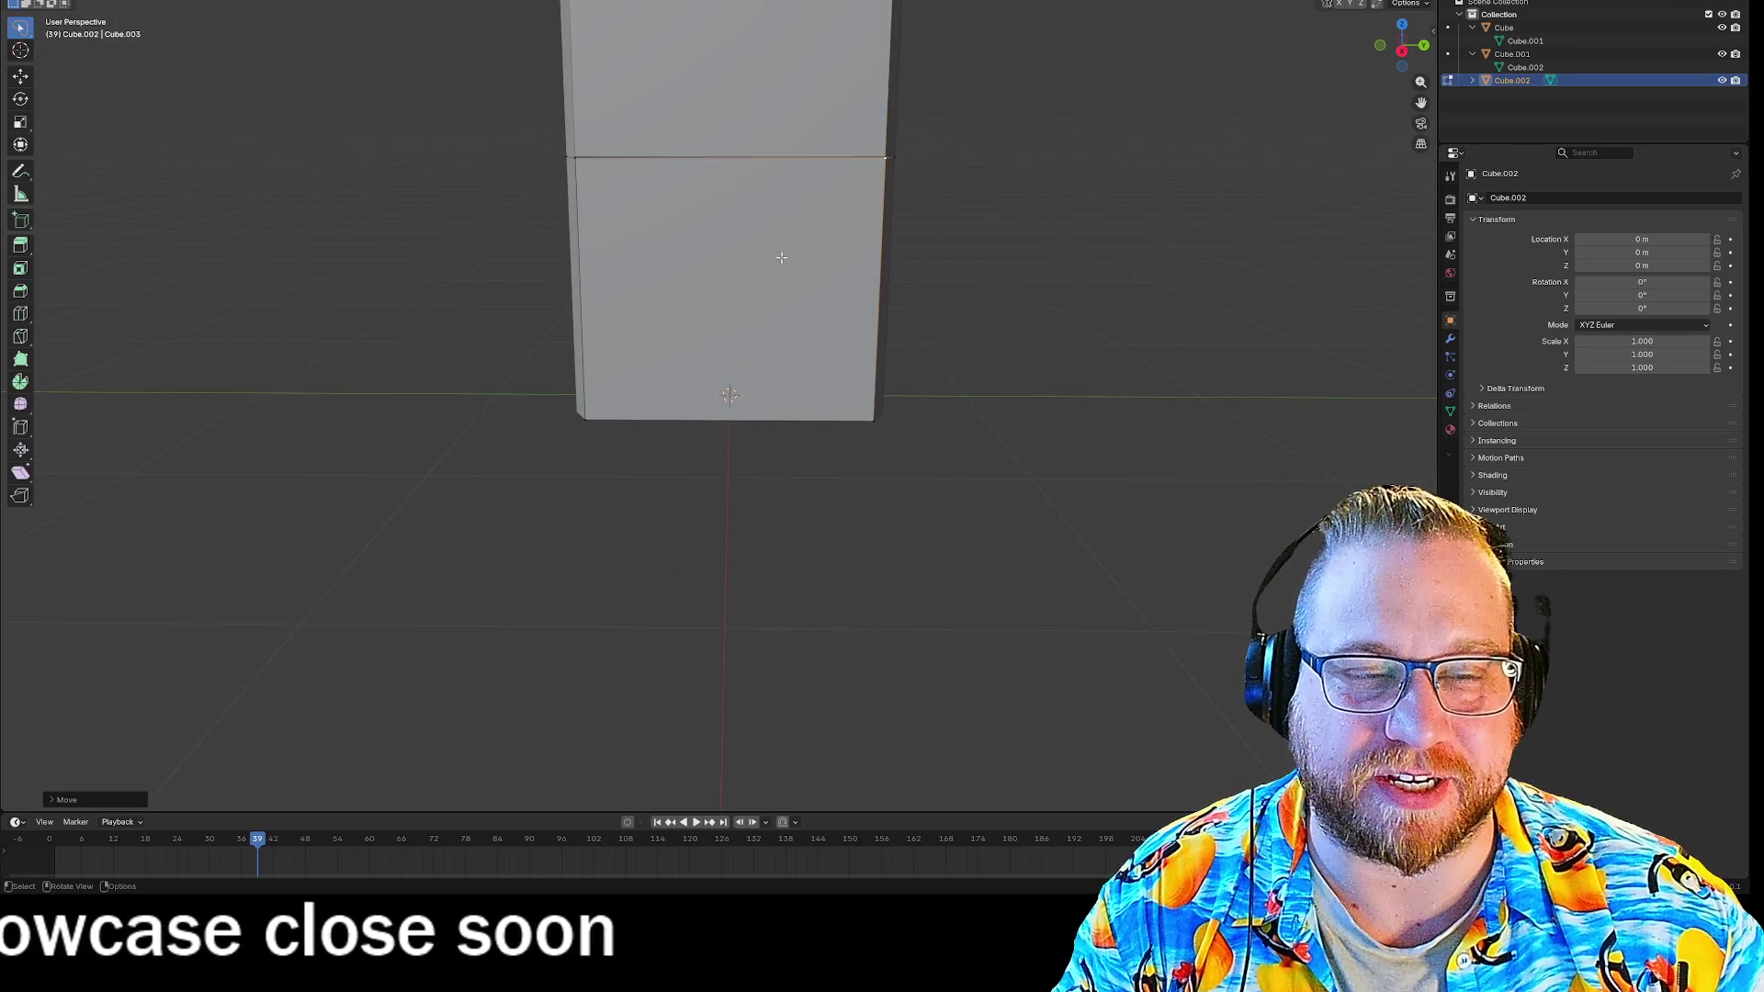
middle_click_drag(1000, 112, 1013, 165)
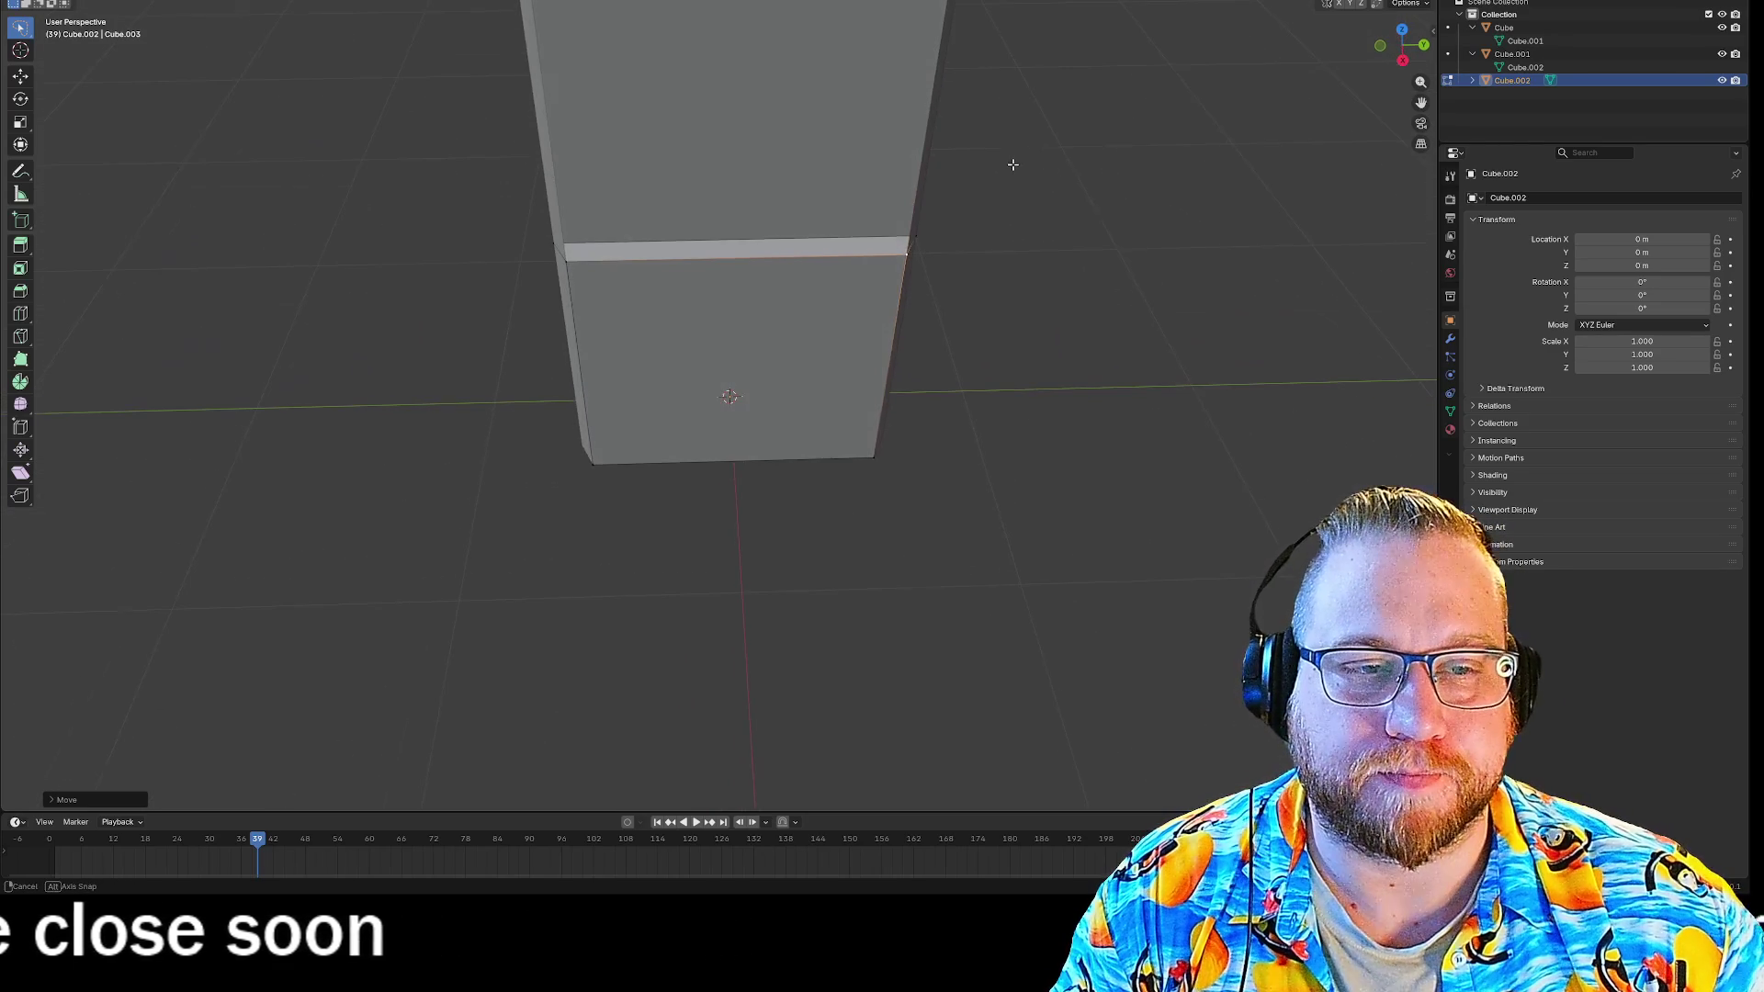
scroll(768, 252, "down", 2)
mouse_move(768, 252)
middle_mouse_down()
mouse_move(1052, 291)
mouse_move(1044, 217)
mouse_move(965, 226)
mouse_move(931, 260)
mouse_move(1051, 255)
middle_mouse_up()
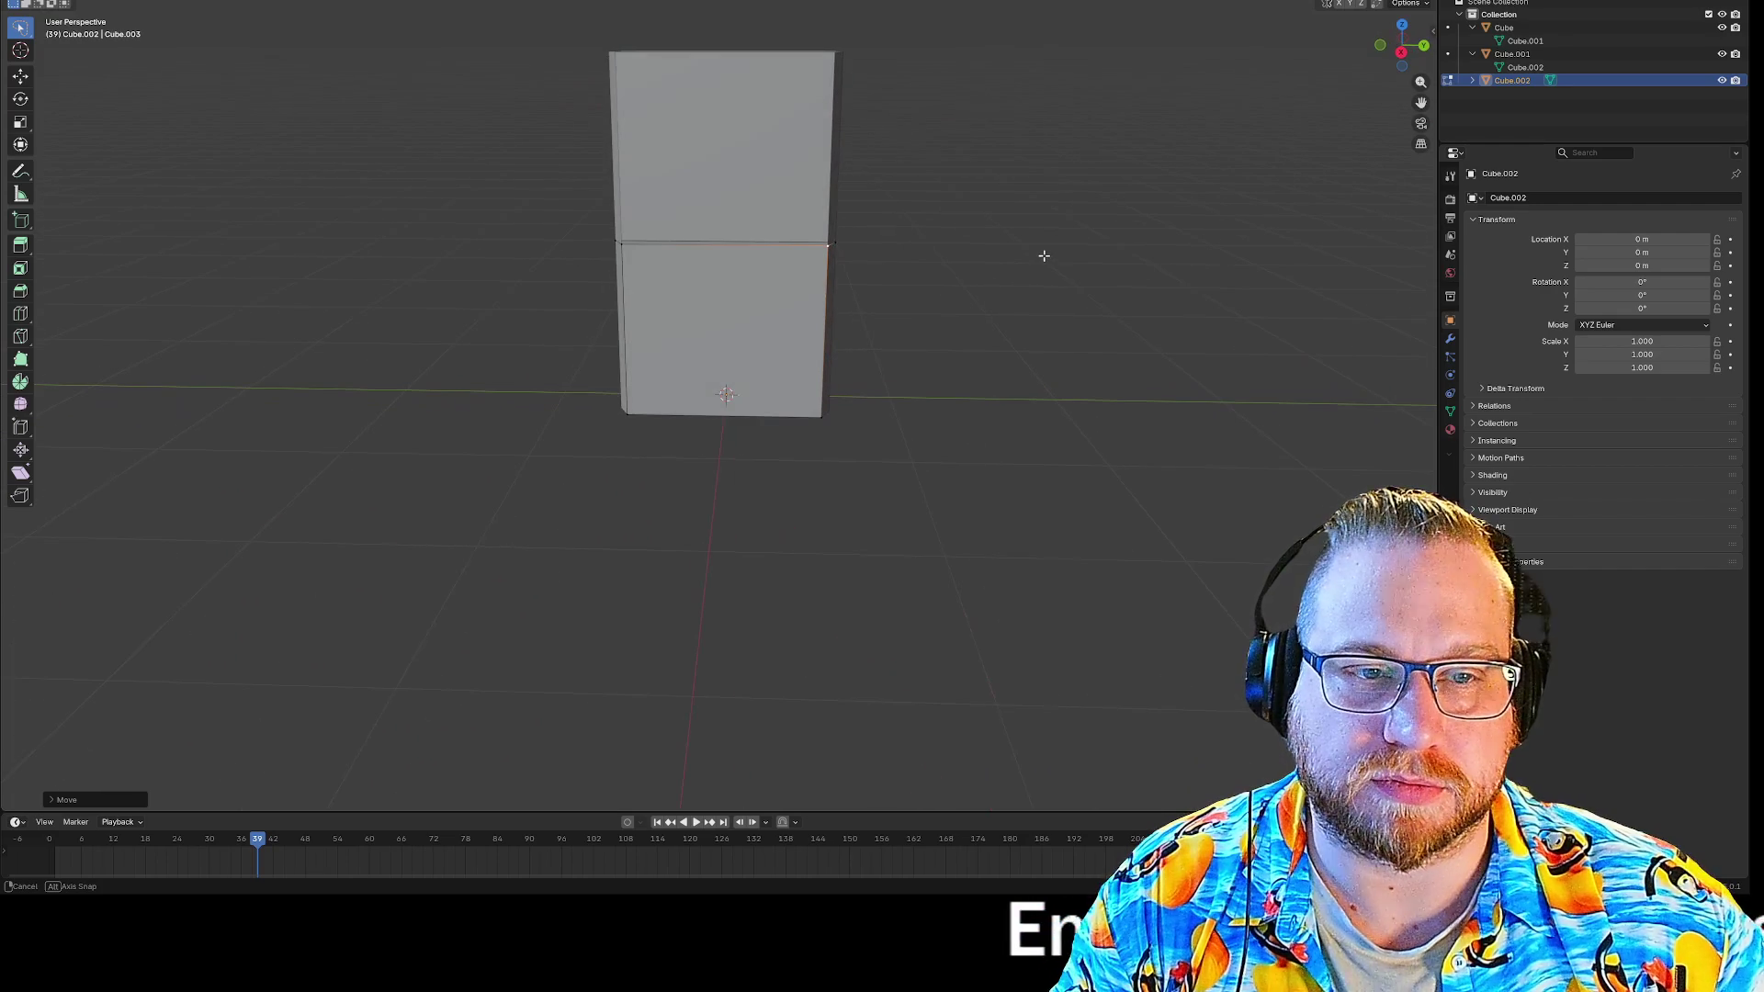
middle_click_drag(1043, 256, 1029, 253)
scroll(885, 246, "up", 2)
middle_click_drag(1016, 188, 1030, 219)
middle_click_drag(1023, 279, 1020, 243)
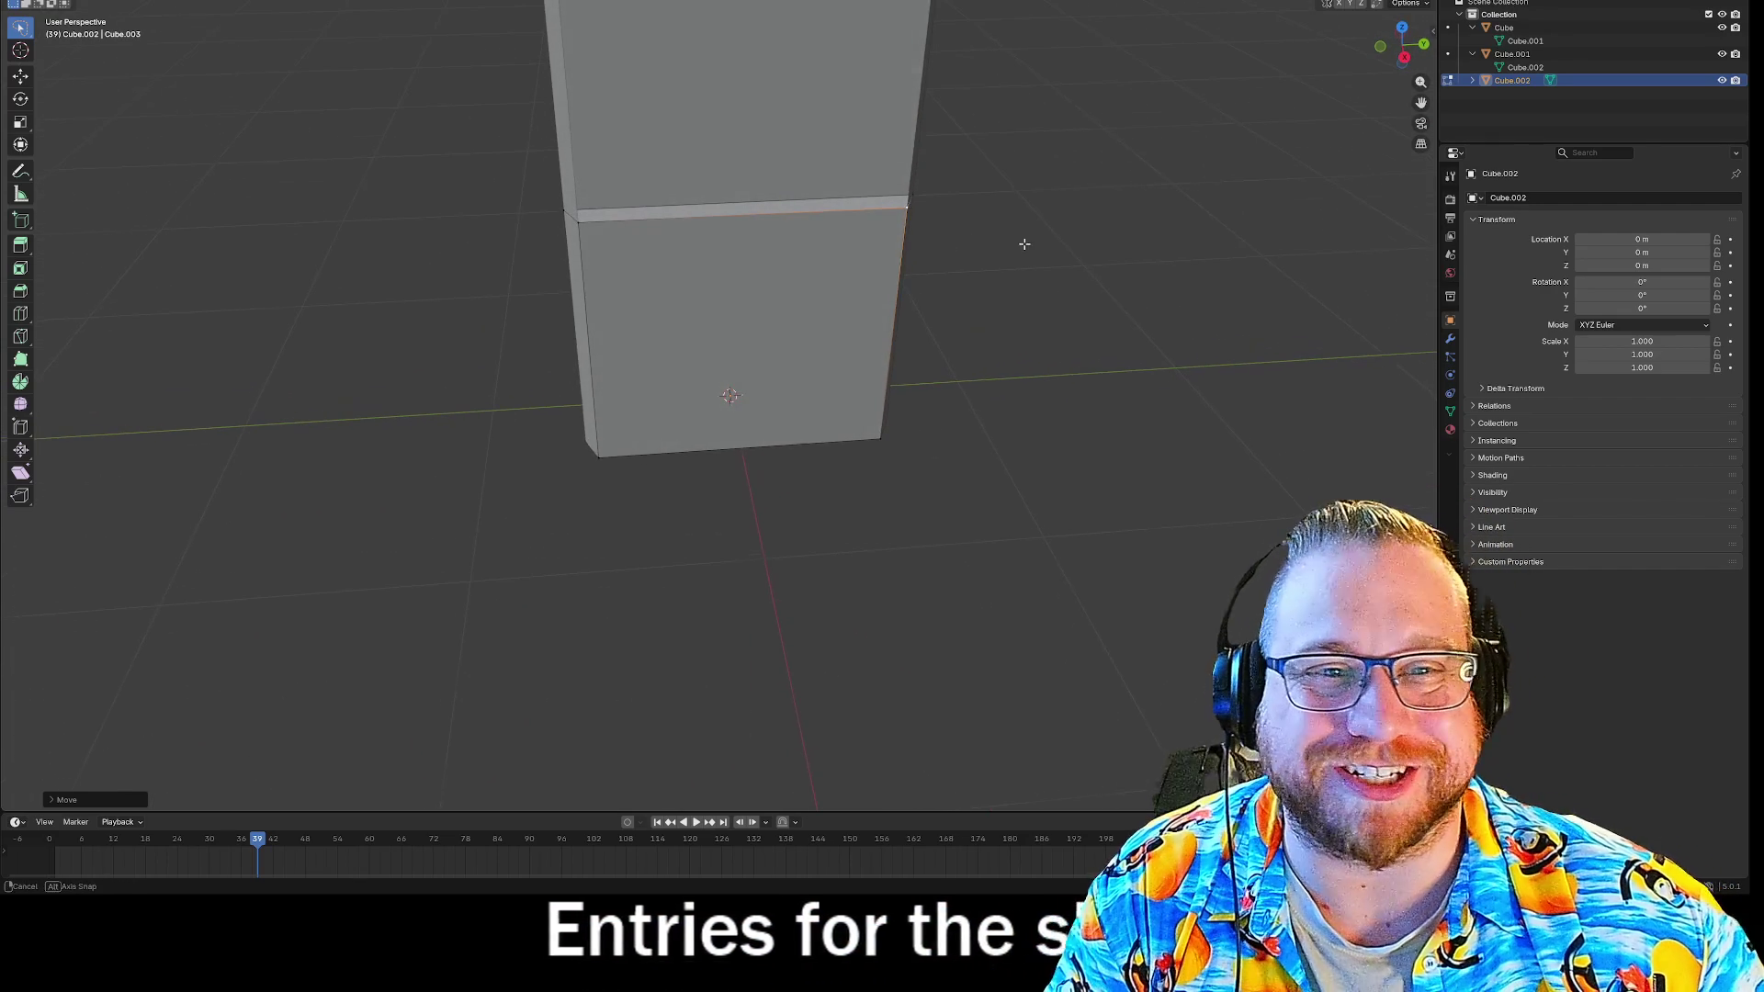
key("Tab")
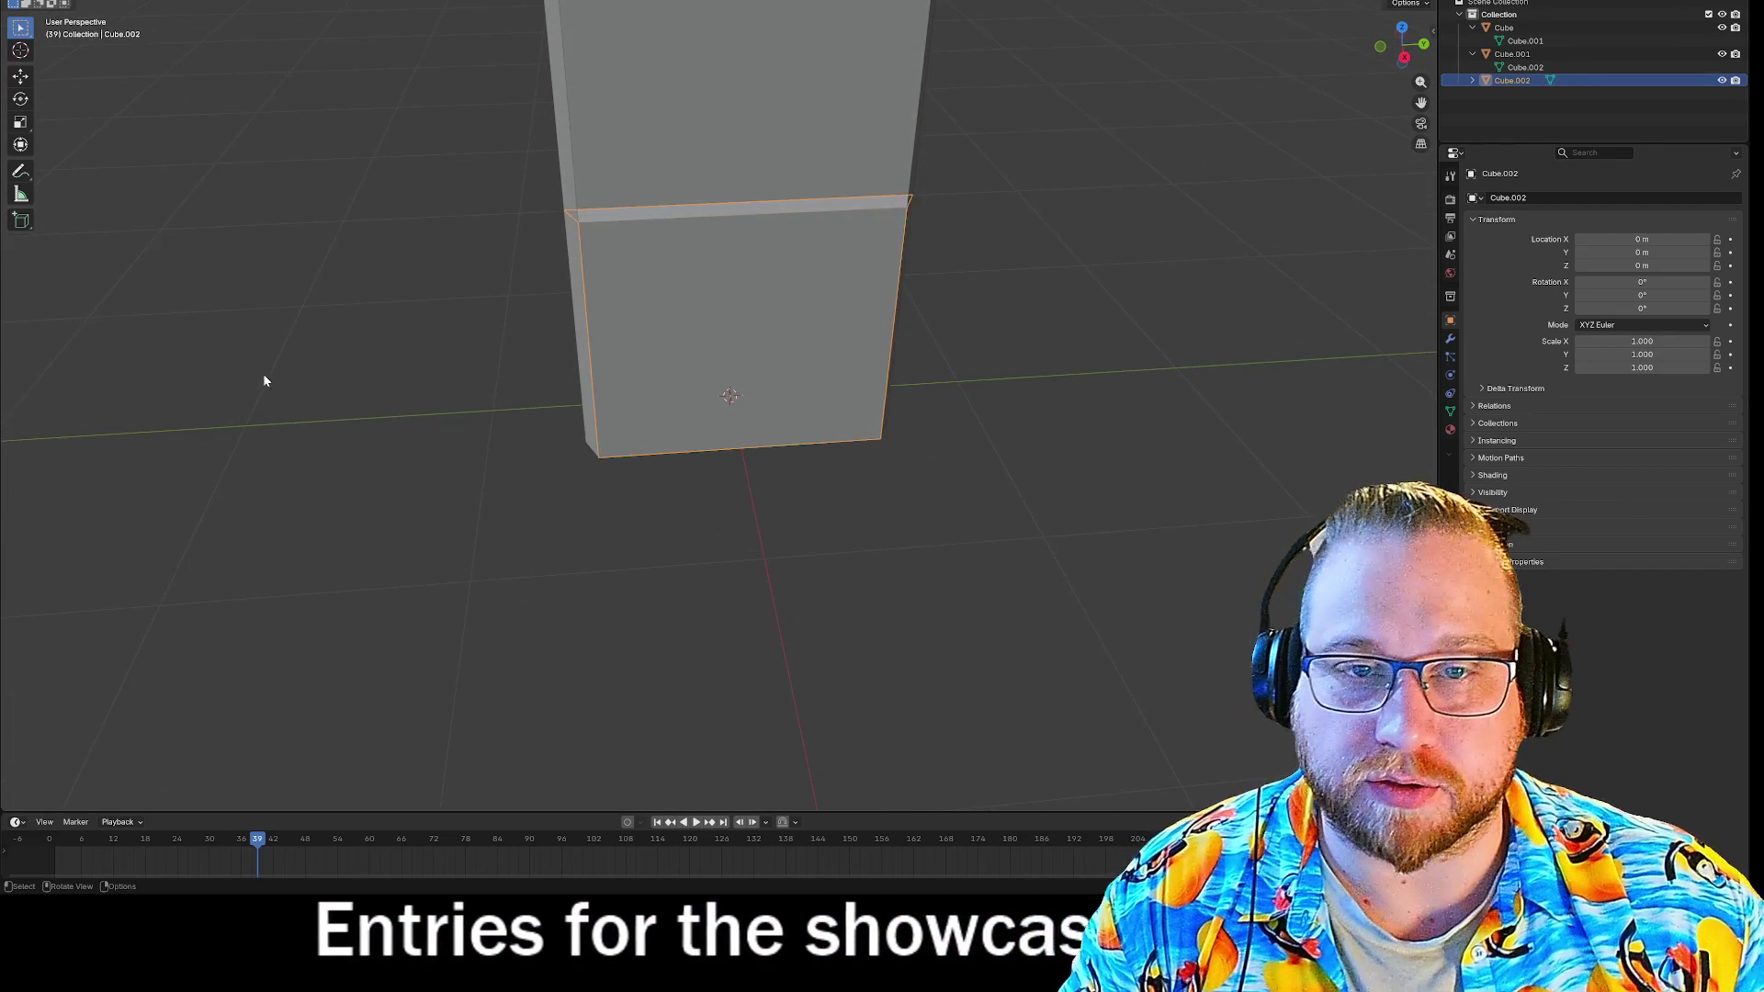
middle_click_drag(252, 354, 239, 355)
key("shift+a")
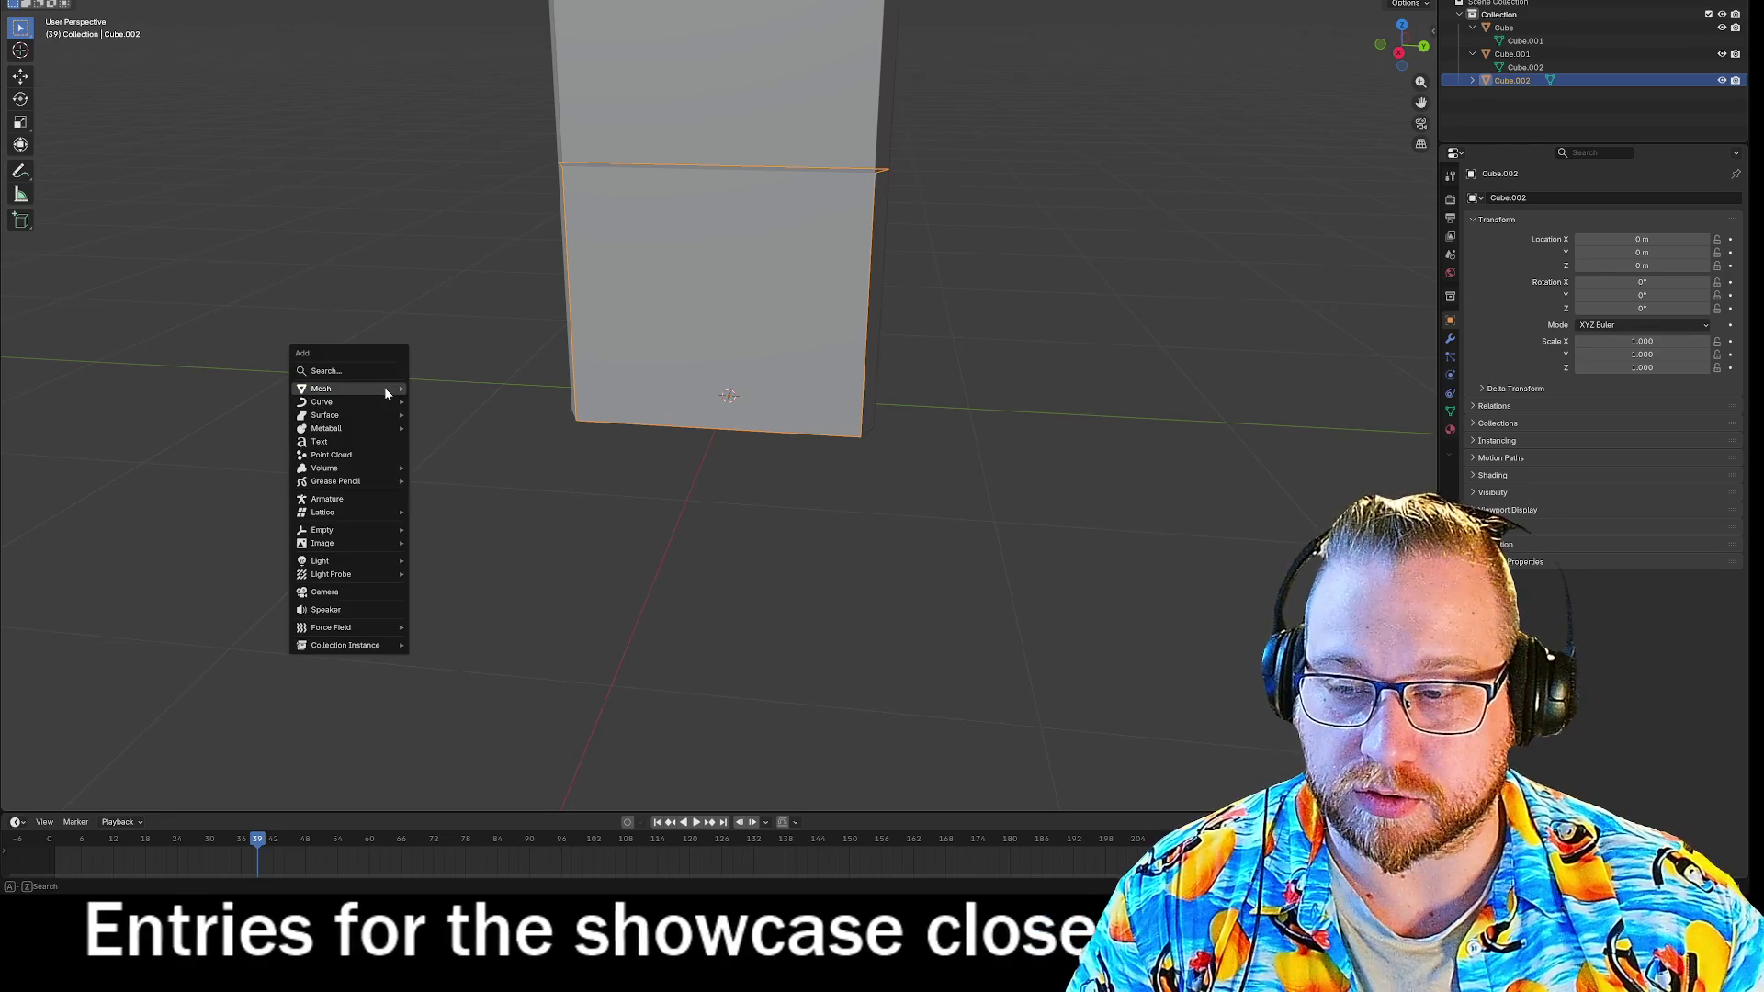
Add a Plane mesh and set its Y rotation to 90° so it stands upright.
mouse_move(333, 392)
left_click(478, 387)
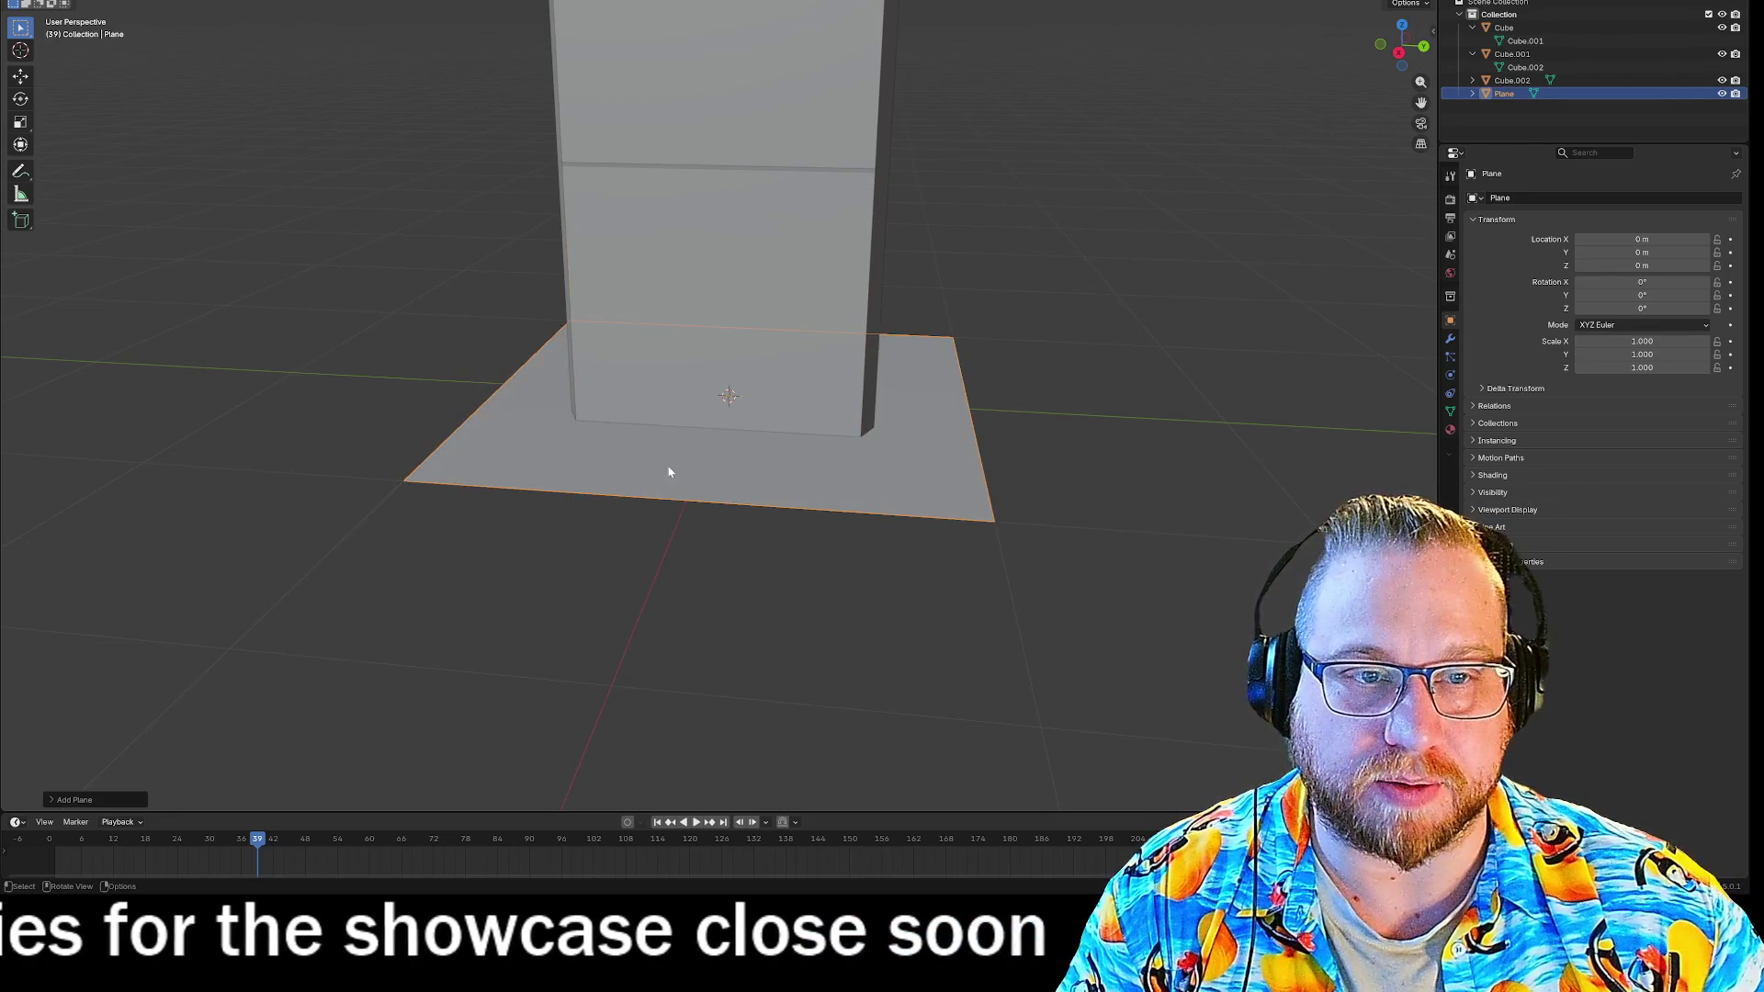
middle_click_drag(1001, 354, 910, 363)
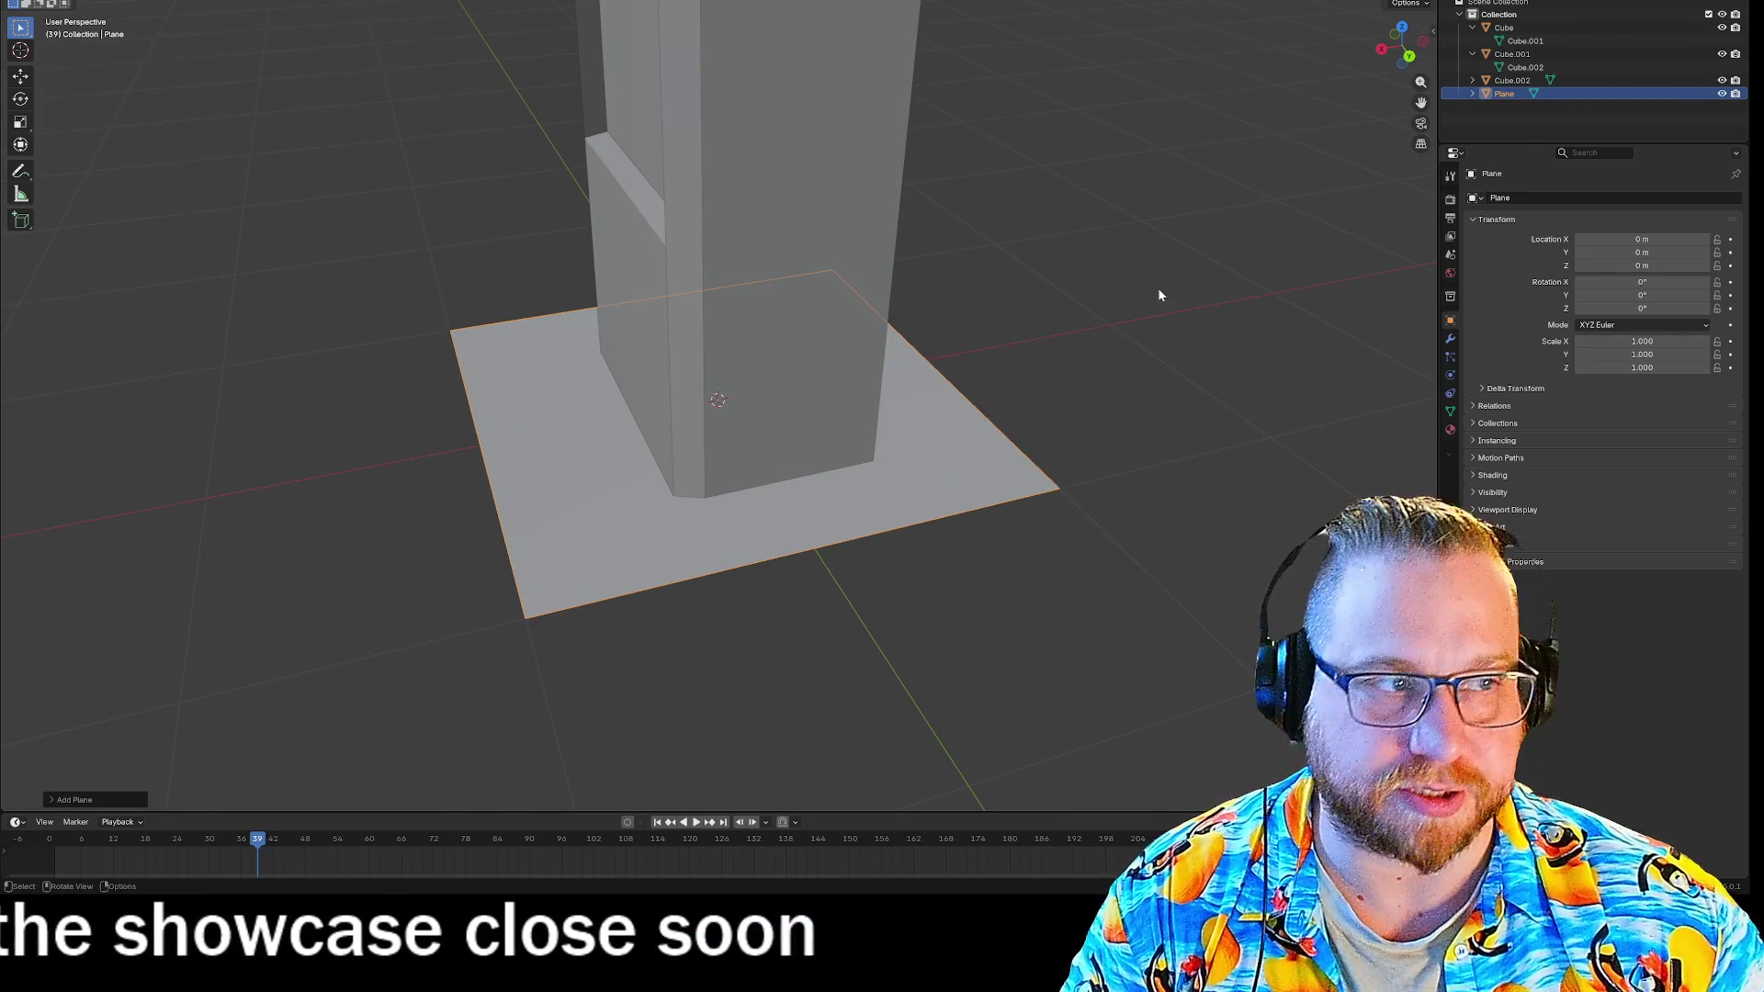
mouse_move(1642, 295)
left_mouse_down()
mouse_move(1612, 295)
mouse_move(1709, 295)
left_mouse_up()
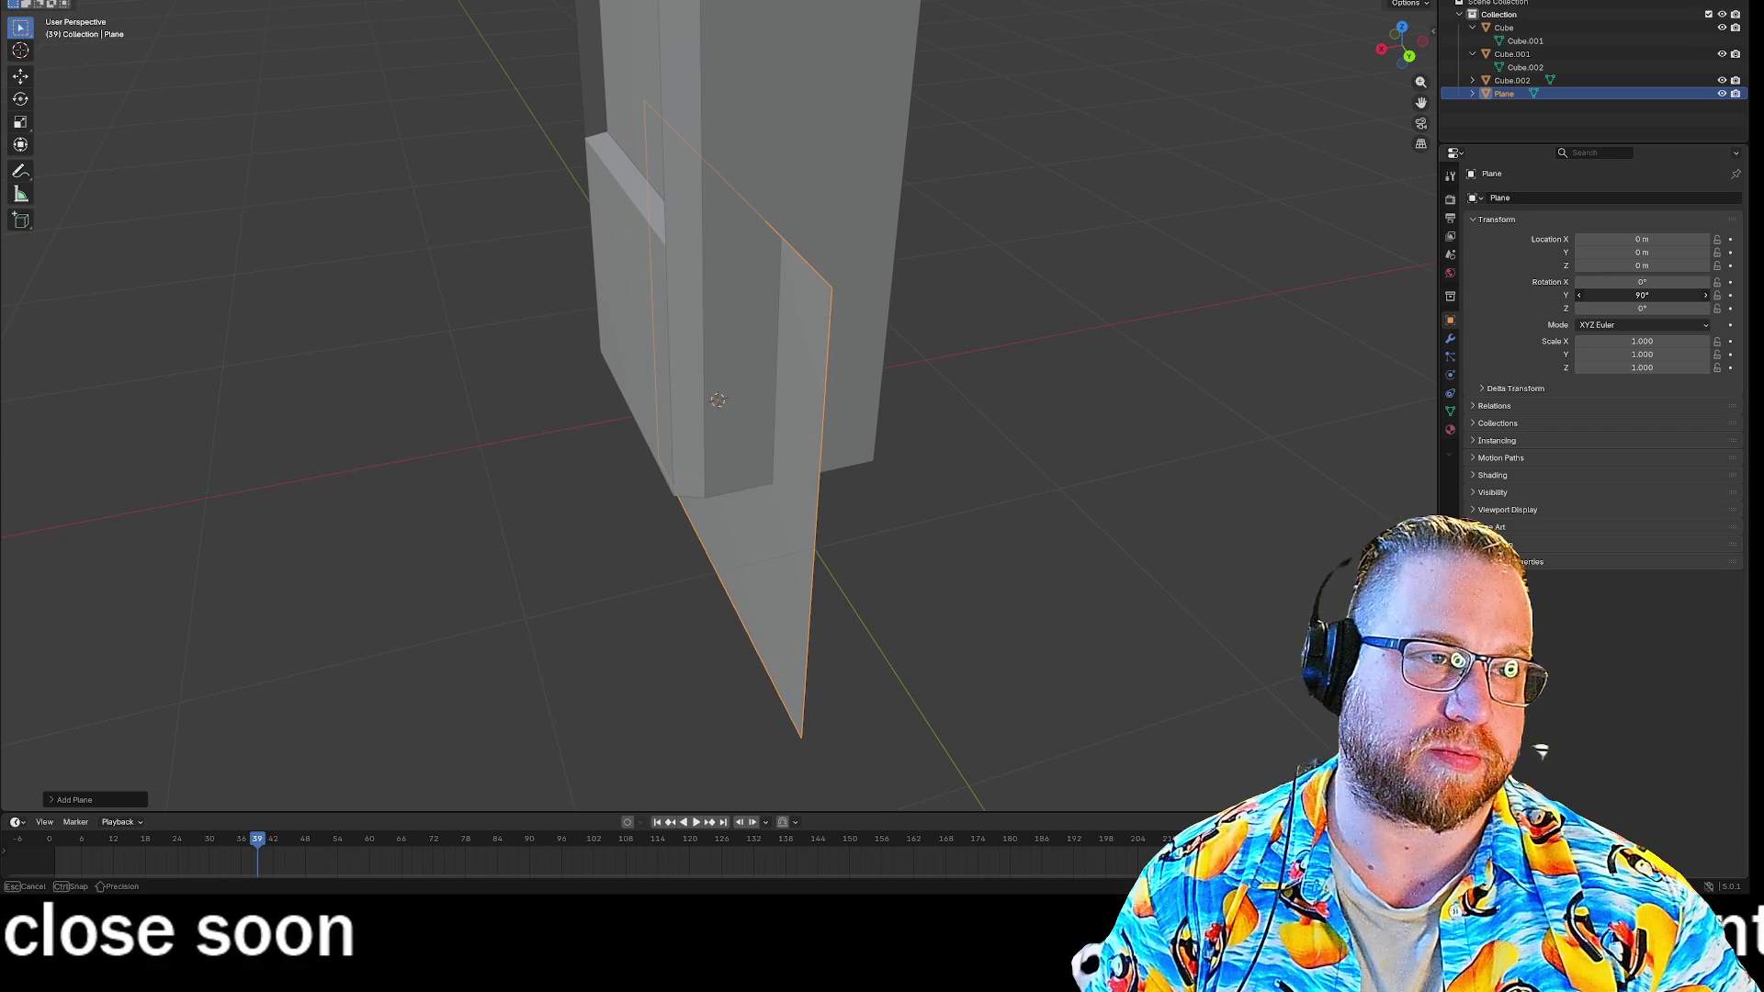
mouse_move(1084, 363)
middle_mouse_down()
mouse_move(1155, 361)
mouse_move(1017, 373)
mouse_move(1007, 288)
middle_mouse_up()
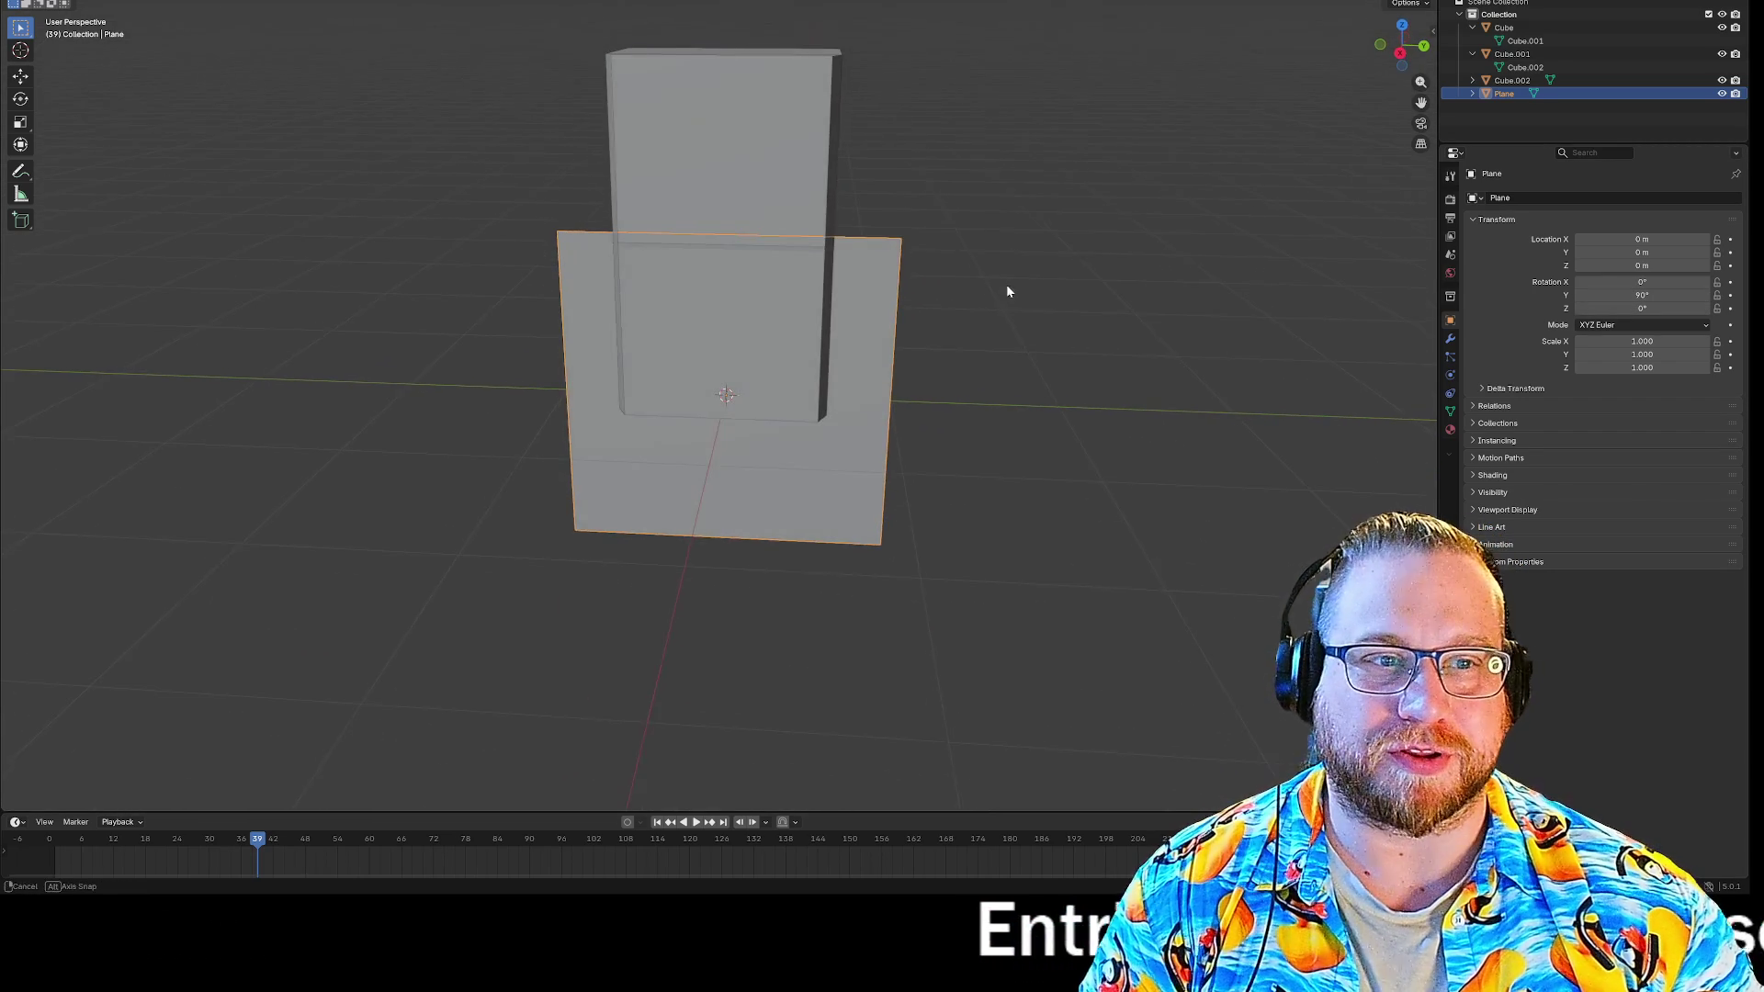
In Edit Mode, raise the plane's top-right corner along Z onto the block.
key("Tab")
left_click(902, 237)
key("g")
key("z")
left_click(553, 235)
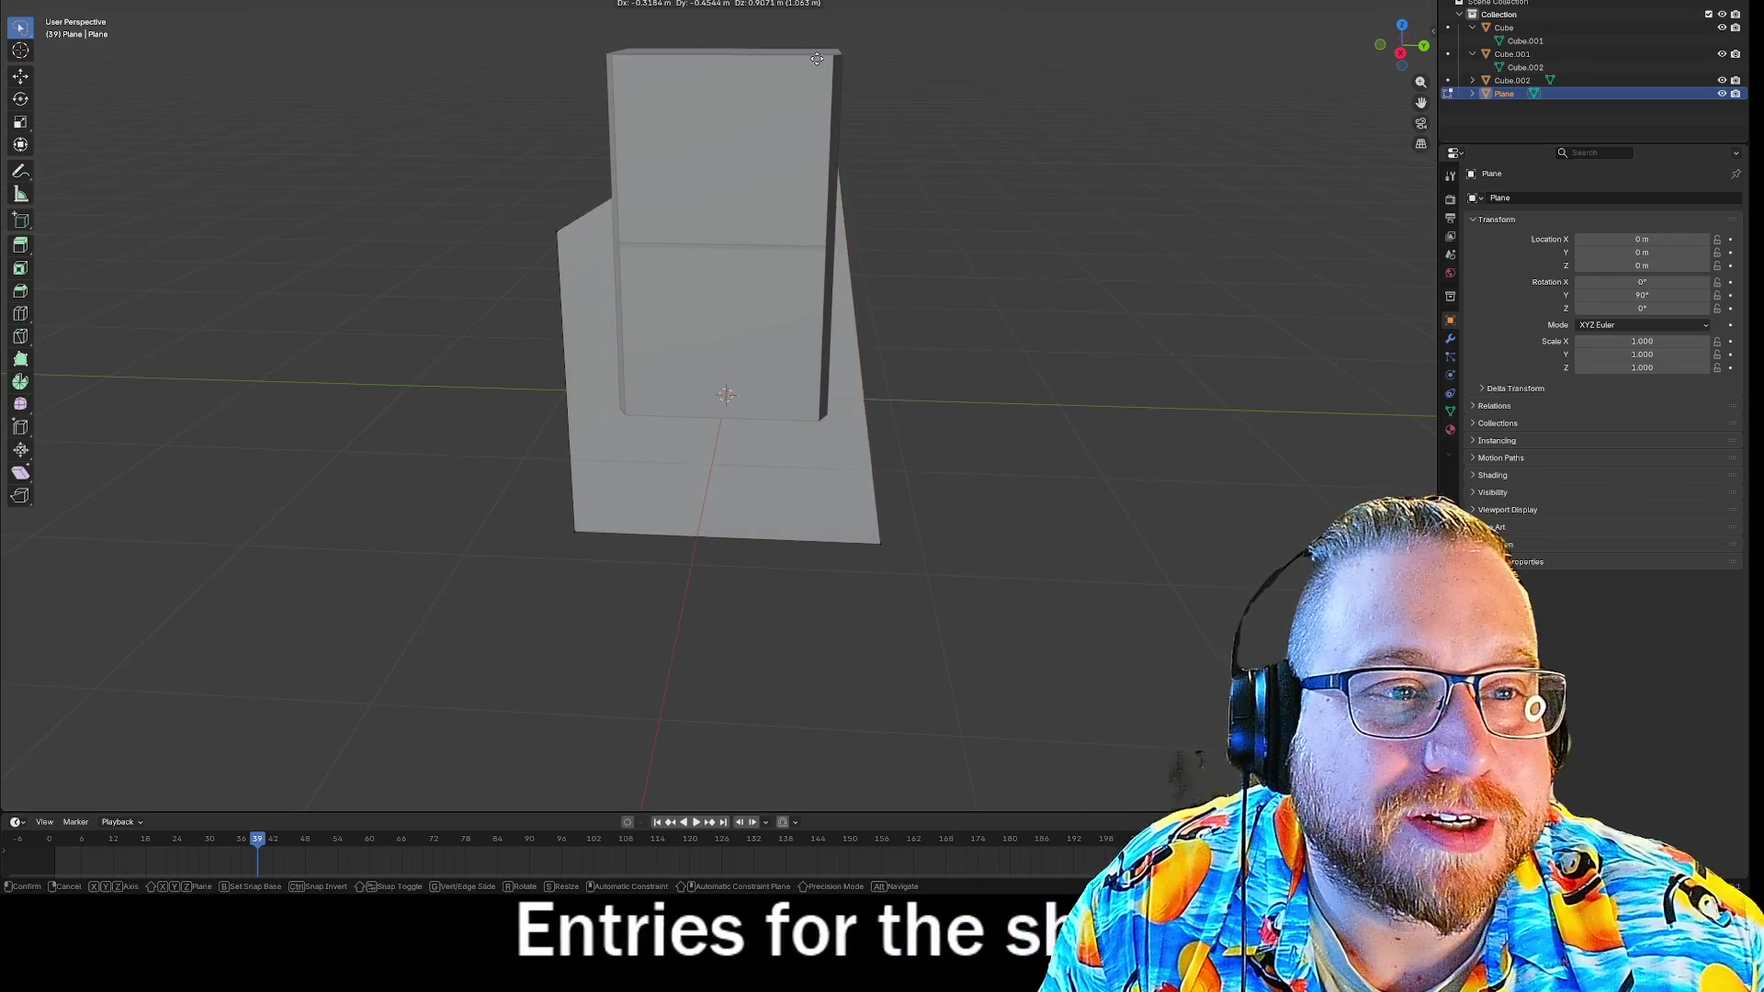
left_click(552, 235)
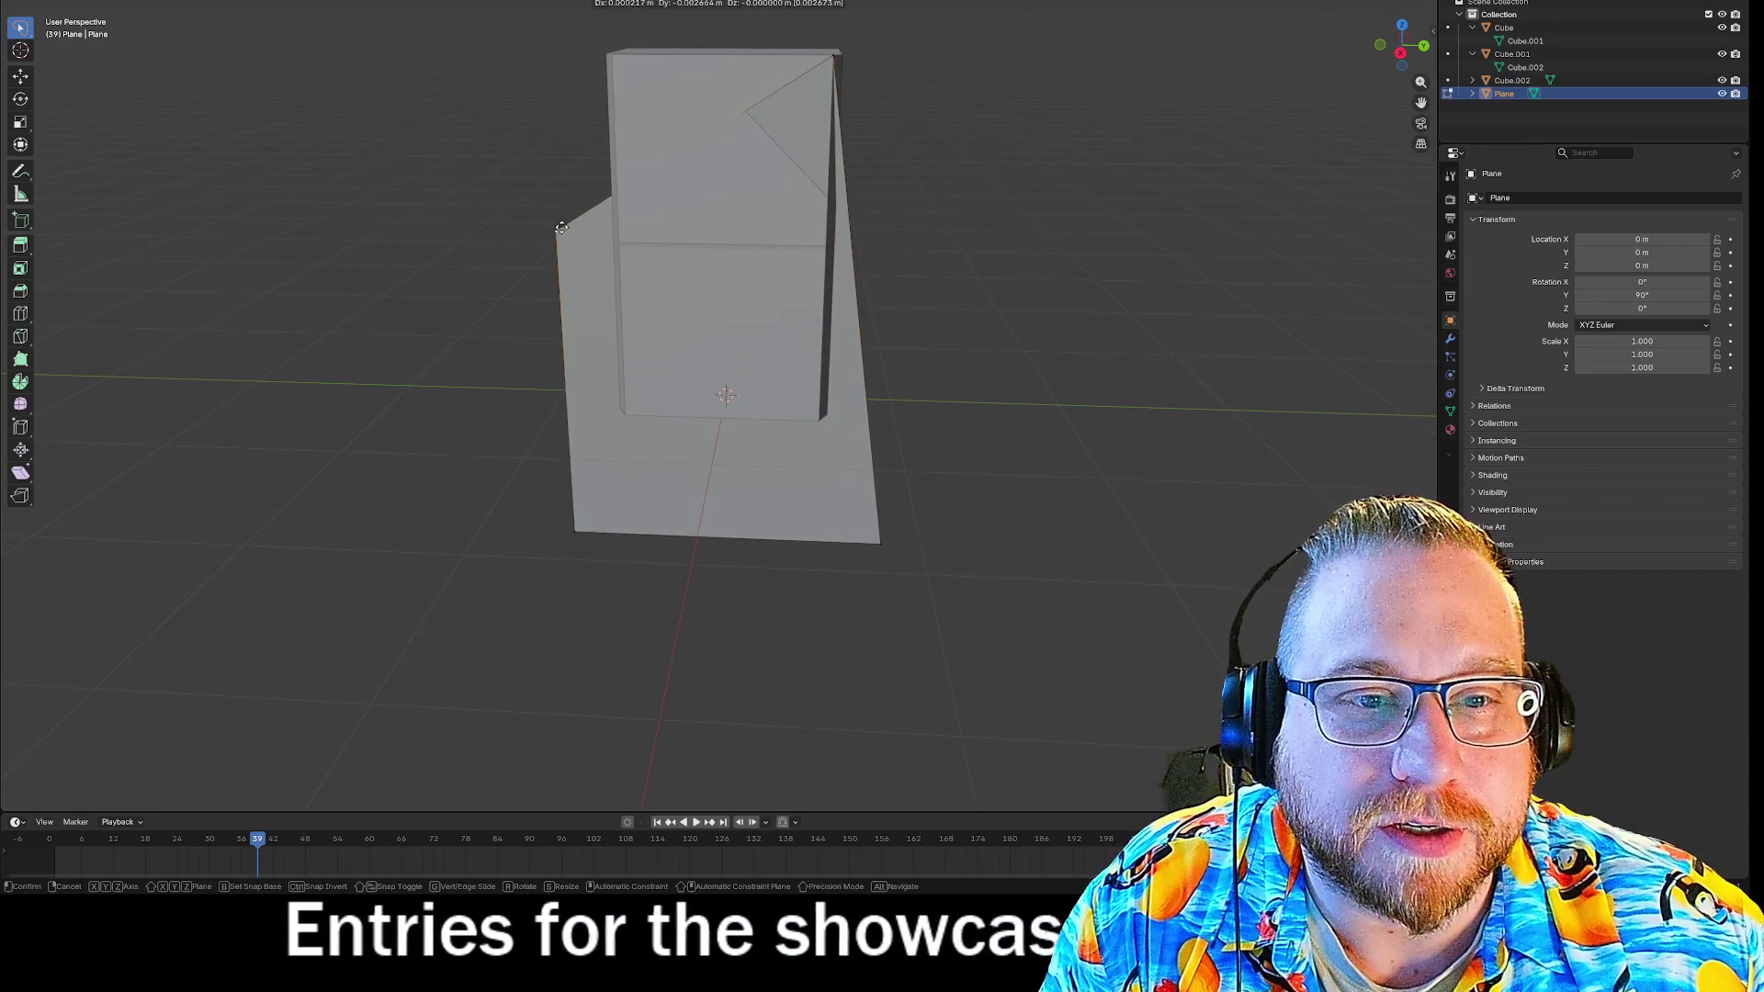
Move the top-left, bottom-right and last corner vertices along Z onto the block's edges.
key("g")
key("z")
left_click(876, 522)
left_click(877, 523)
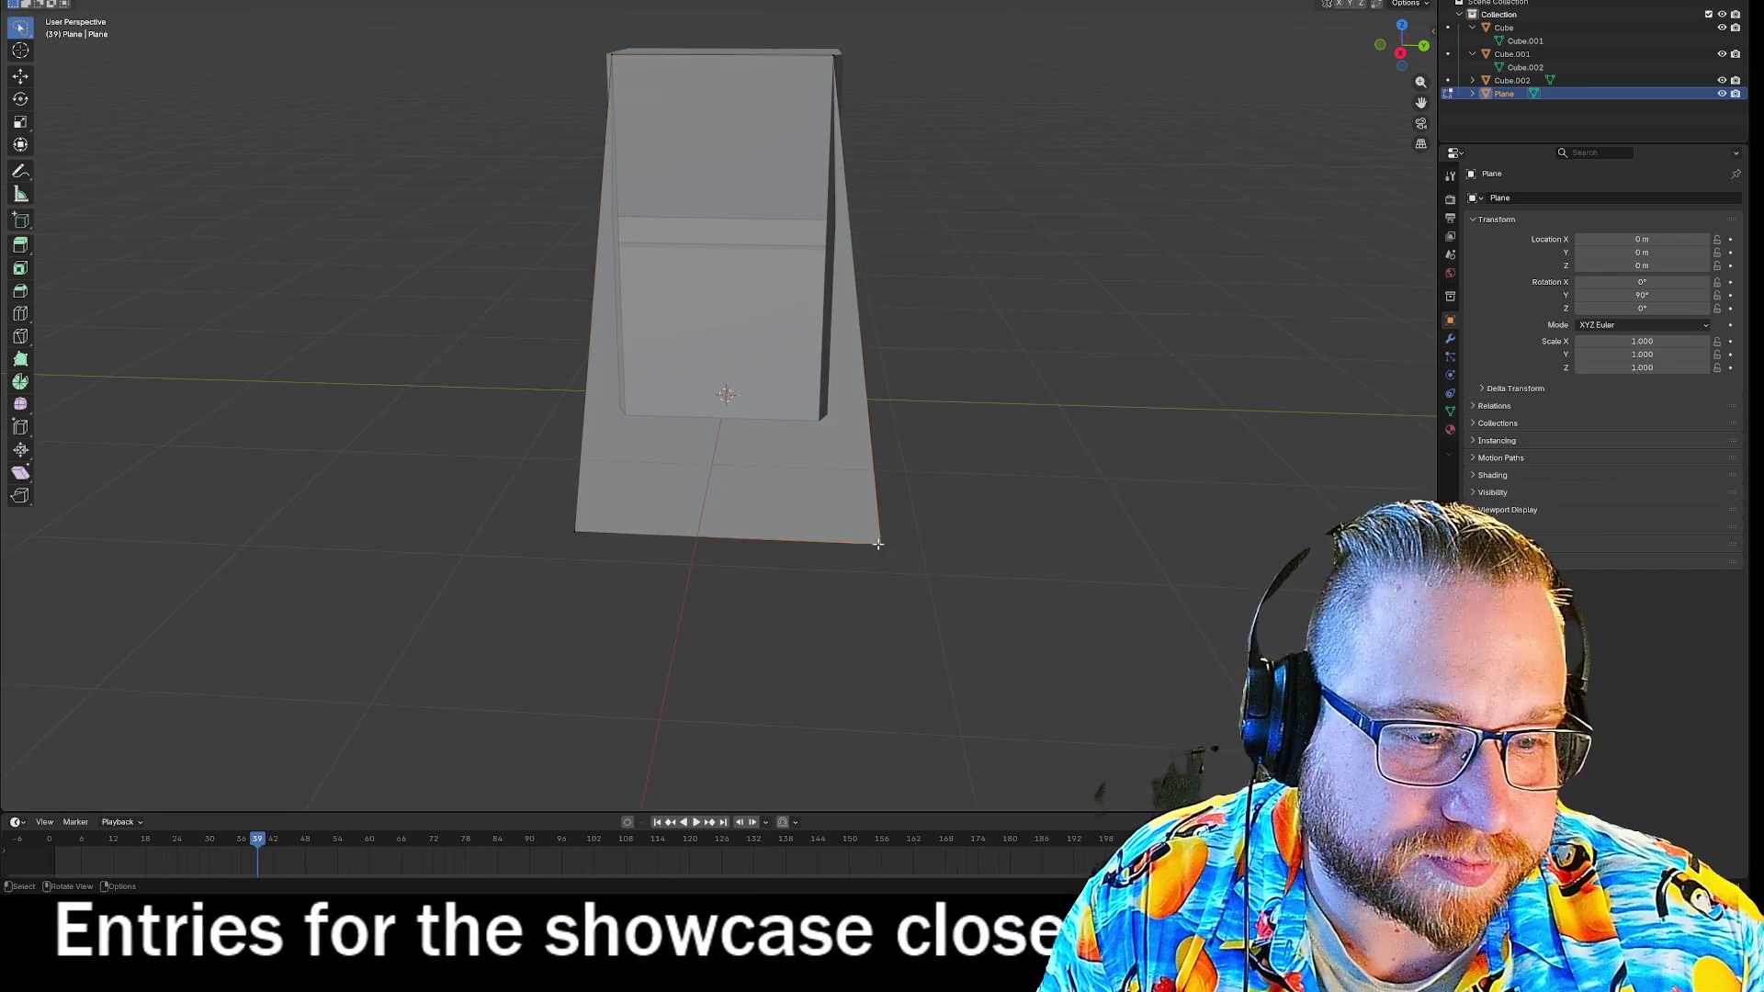
key("g")
key("z")
left_click(969, 262)
key("g")
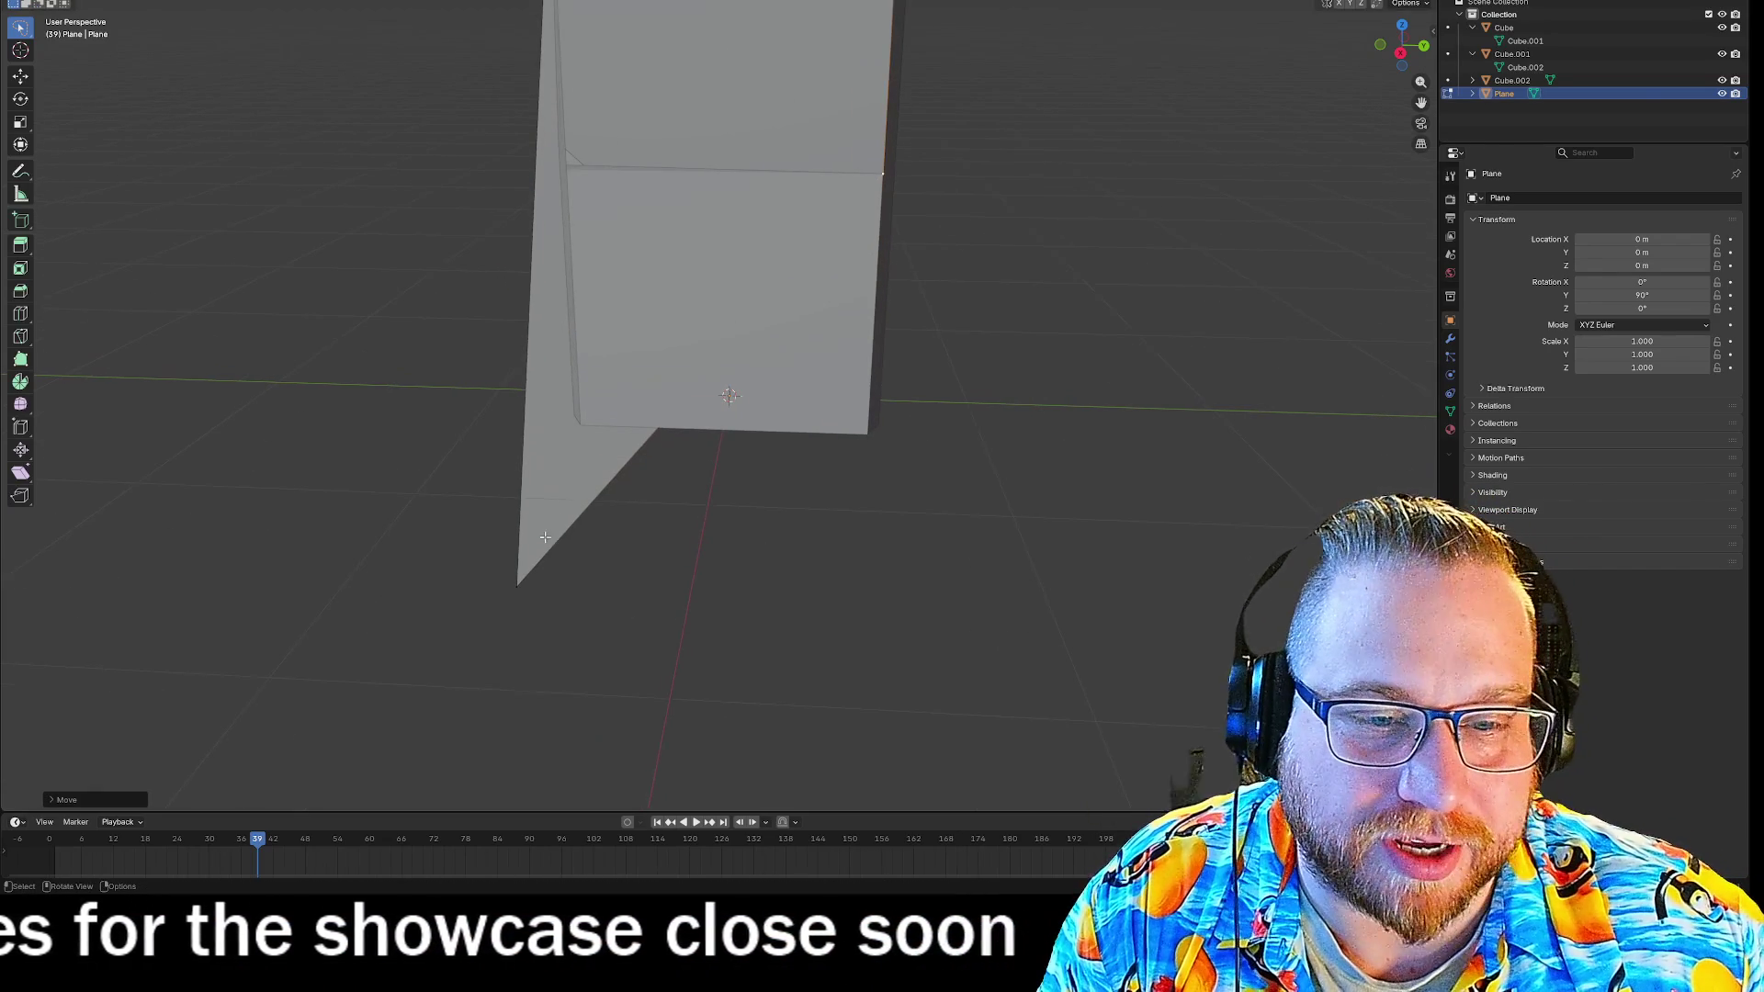
left_click(579, 166)
Orbit, pan and zoom to inspect the merged block shape.
mouse_move(1026, 116)
middle_mouse_down()
mouse_move(996, 189)
mouse_move(1016, 165)
mouse_move(1032, 185)
mouse_move(1040, 125)
middle_mouse_up()
right_click(1033, 119)
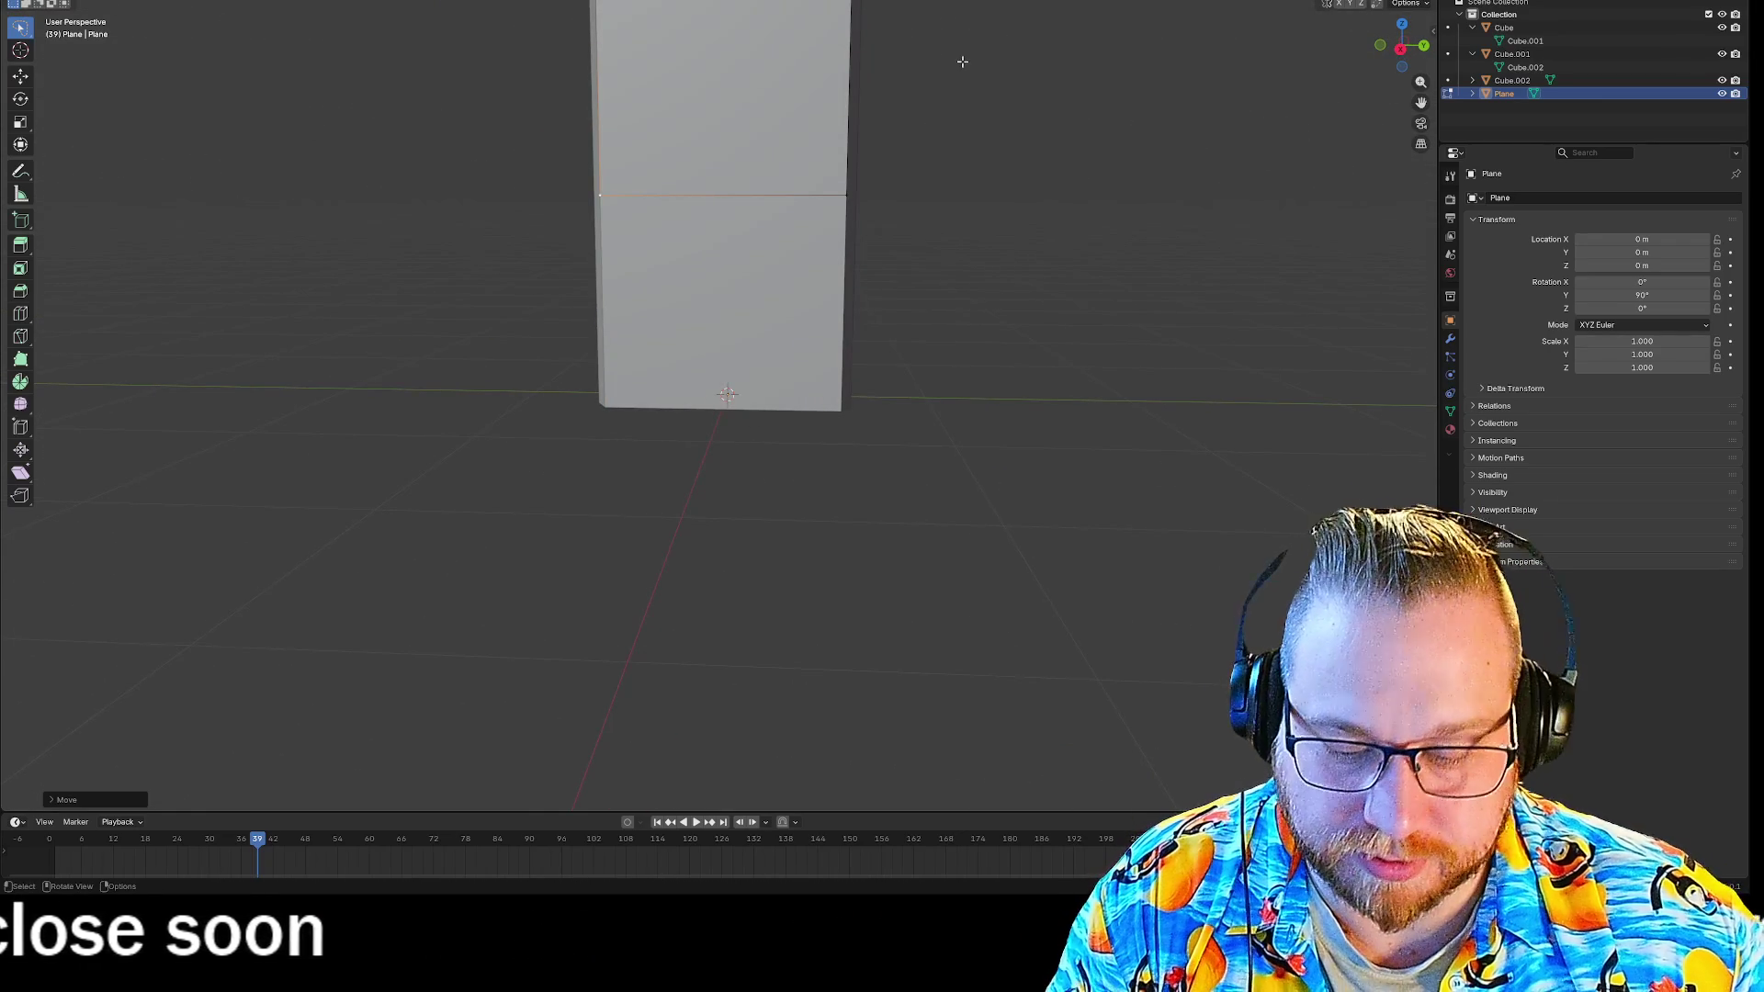
mouse_move(962, 58)
middle_mouse_down("shift")
mouse_move(956, 268)
mouse_move(965, 221)
middle_mouse_up("shift")
scroll(992, 266, "up", 3)
scroll(1022, 286, "down", 1)
mouse_move(1022, 287)
middle_mouse_down()
mouse_move(1095, 276)
mouse_move(1075, 274)
middle_mouse_up()
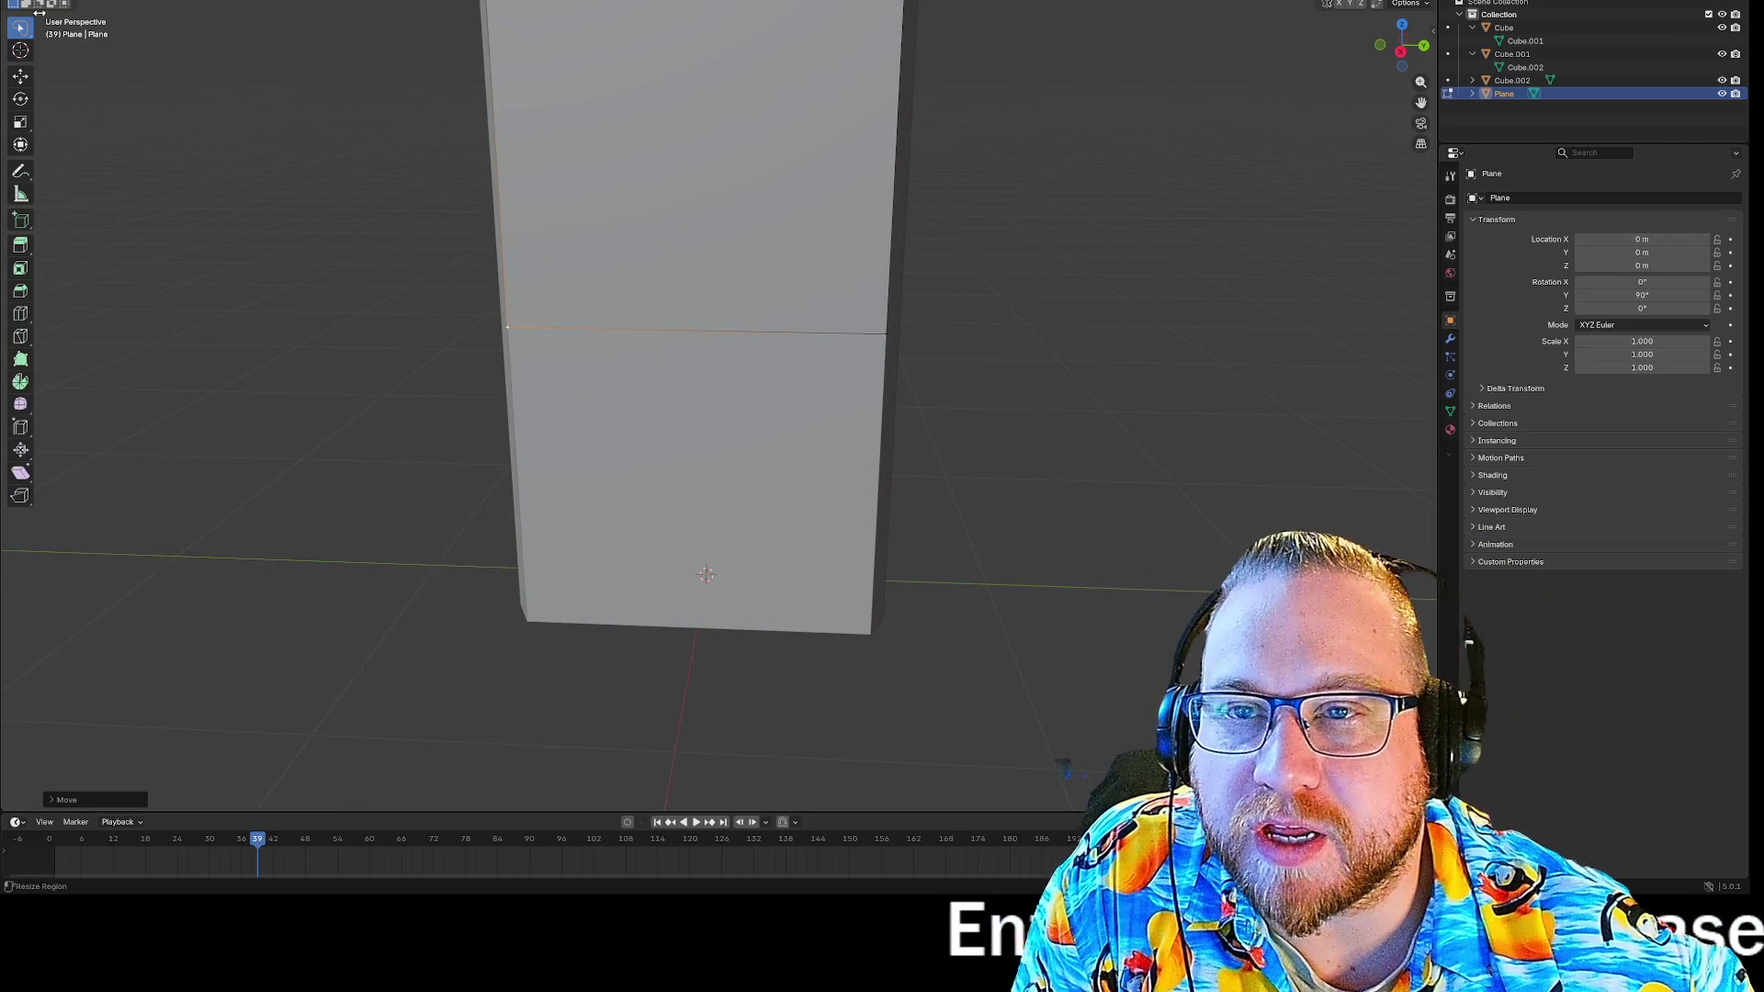
middle_click_drag(632, 278, 777, 294)
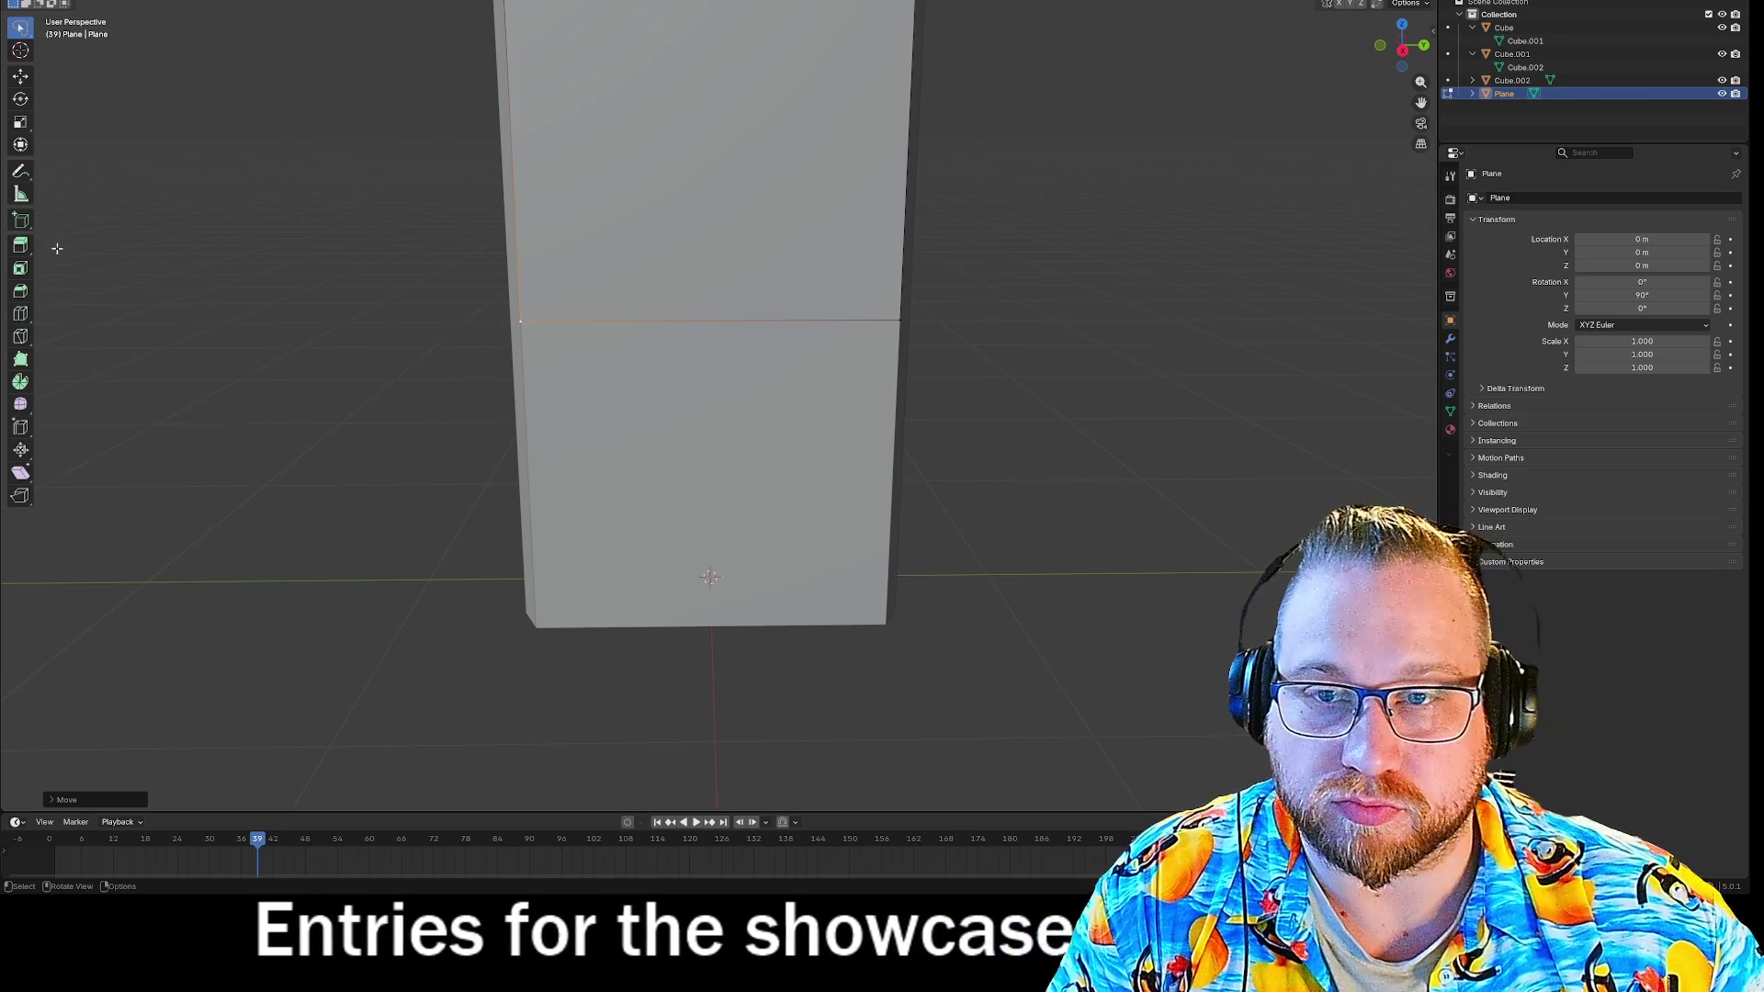
left_click(20, 314)
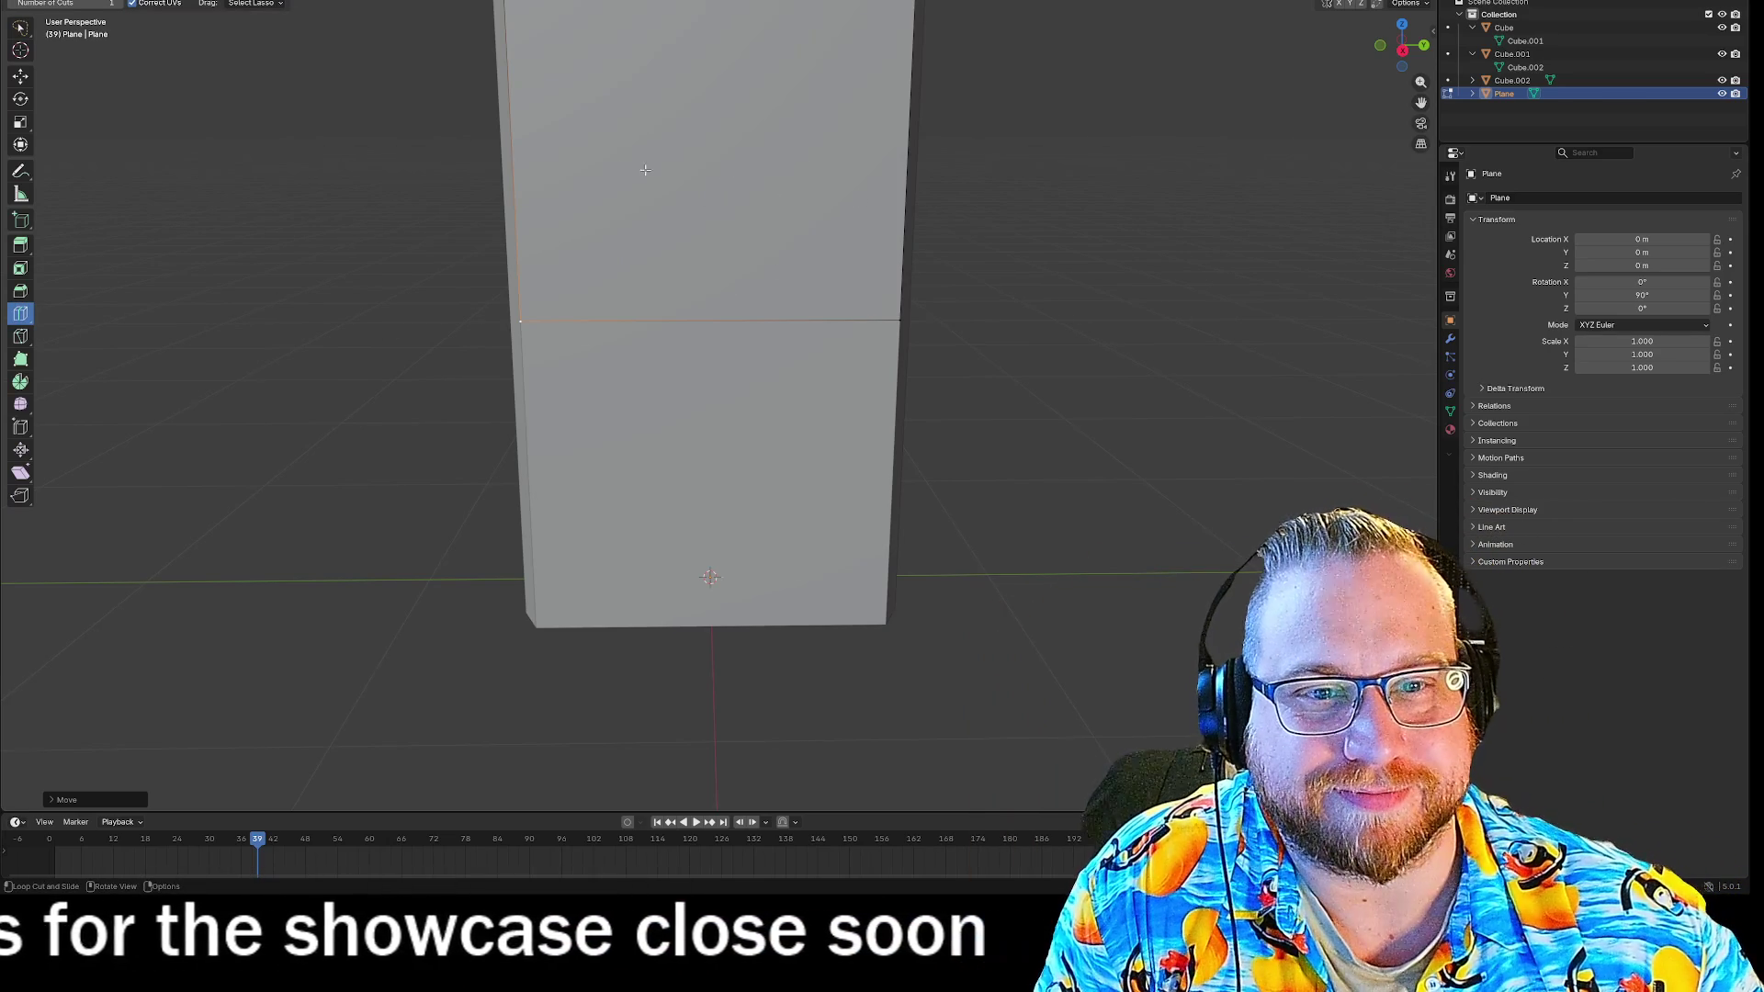
scroll(717, 193, "down", 2)
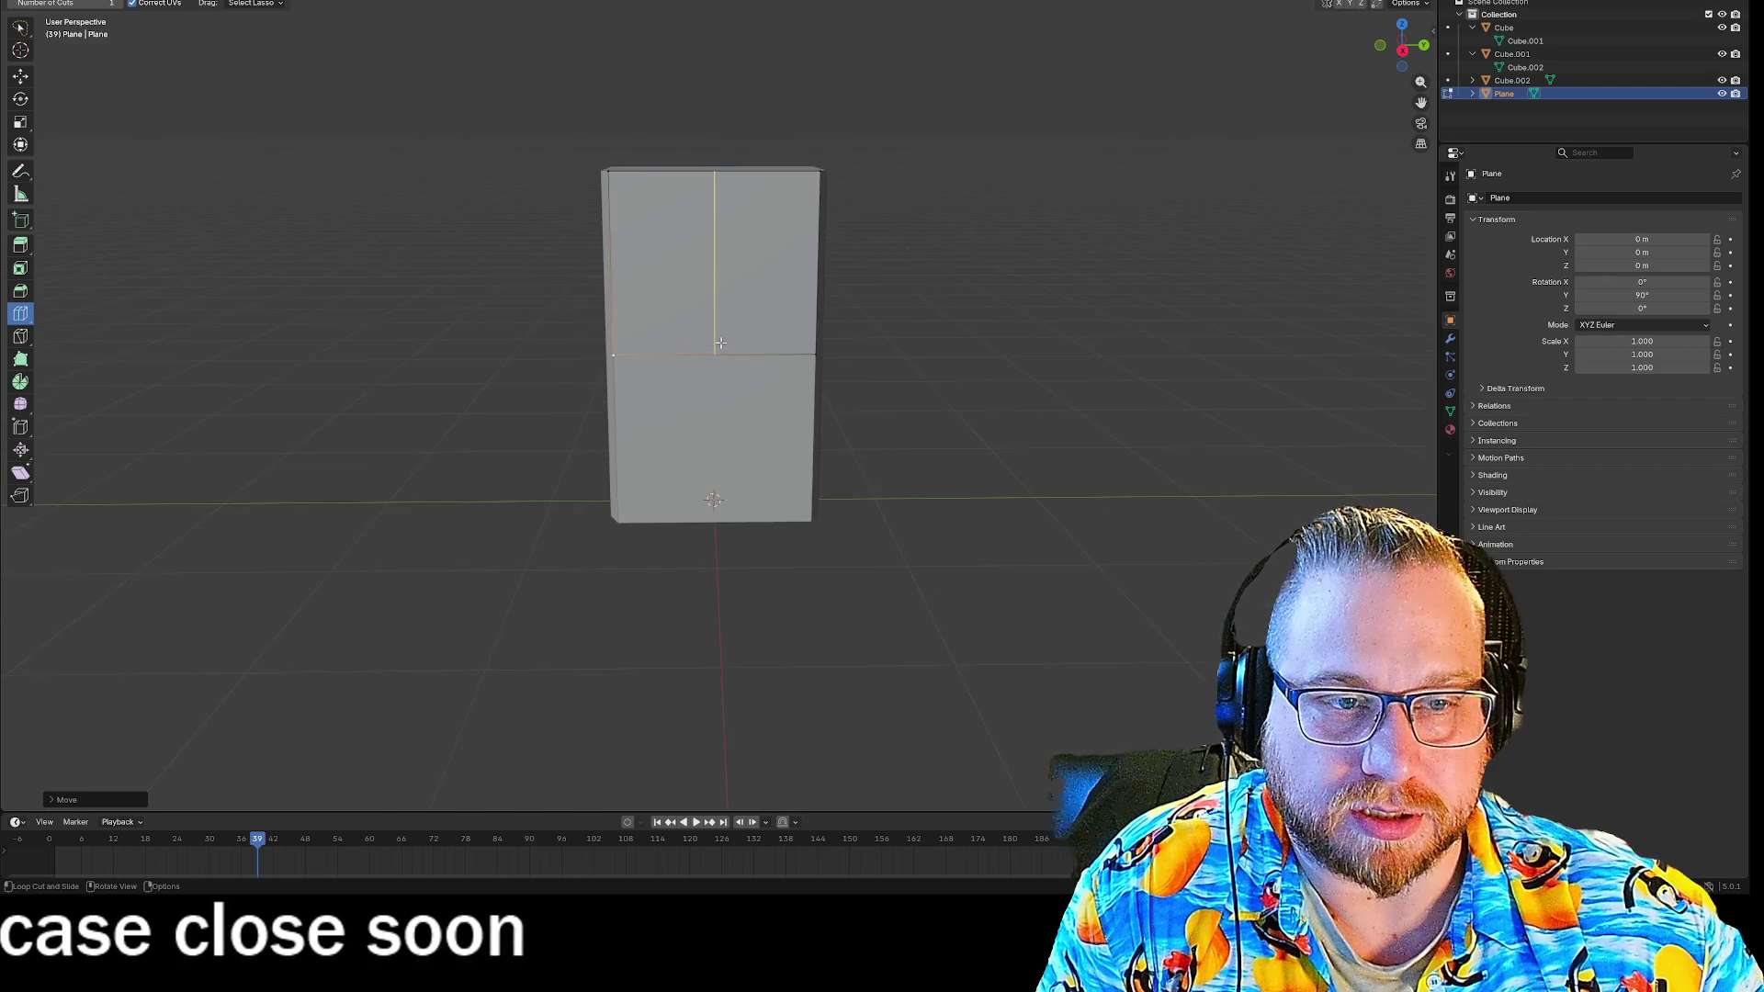
left_click(720, 343)
scroll(745, 300, "down", 1)
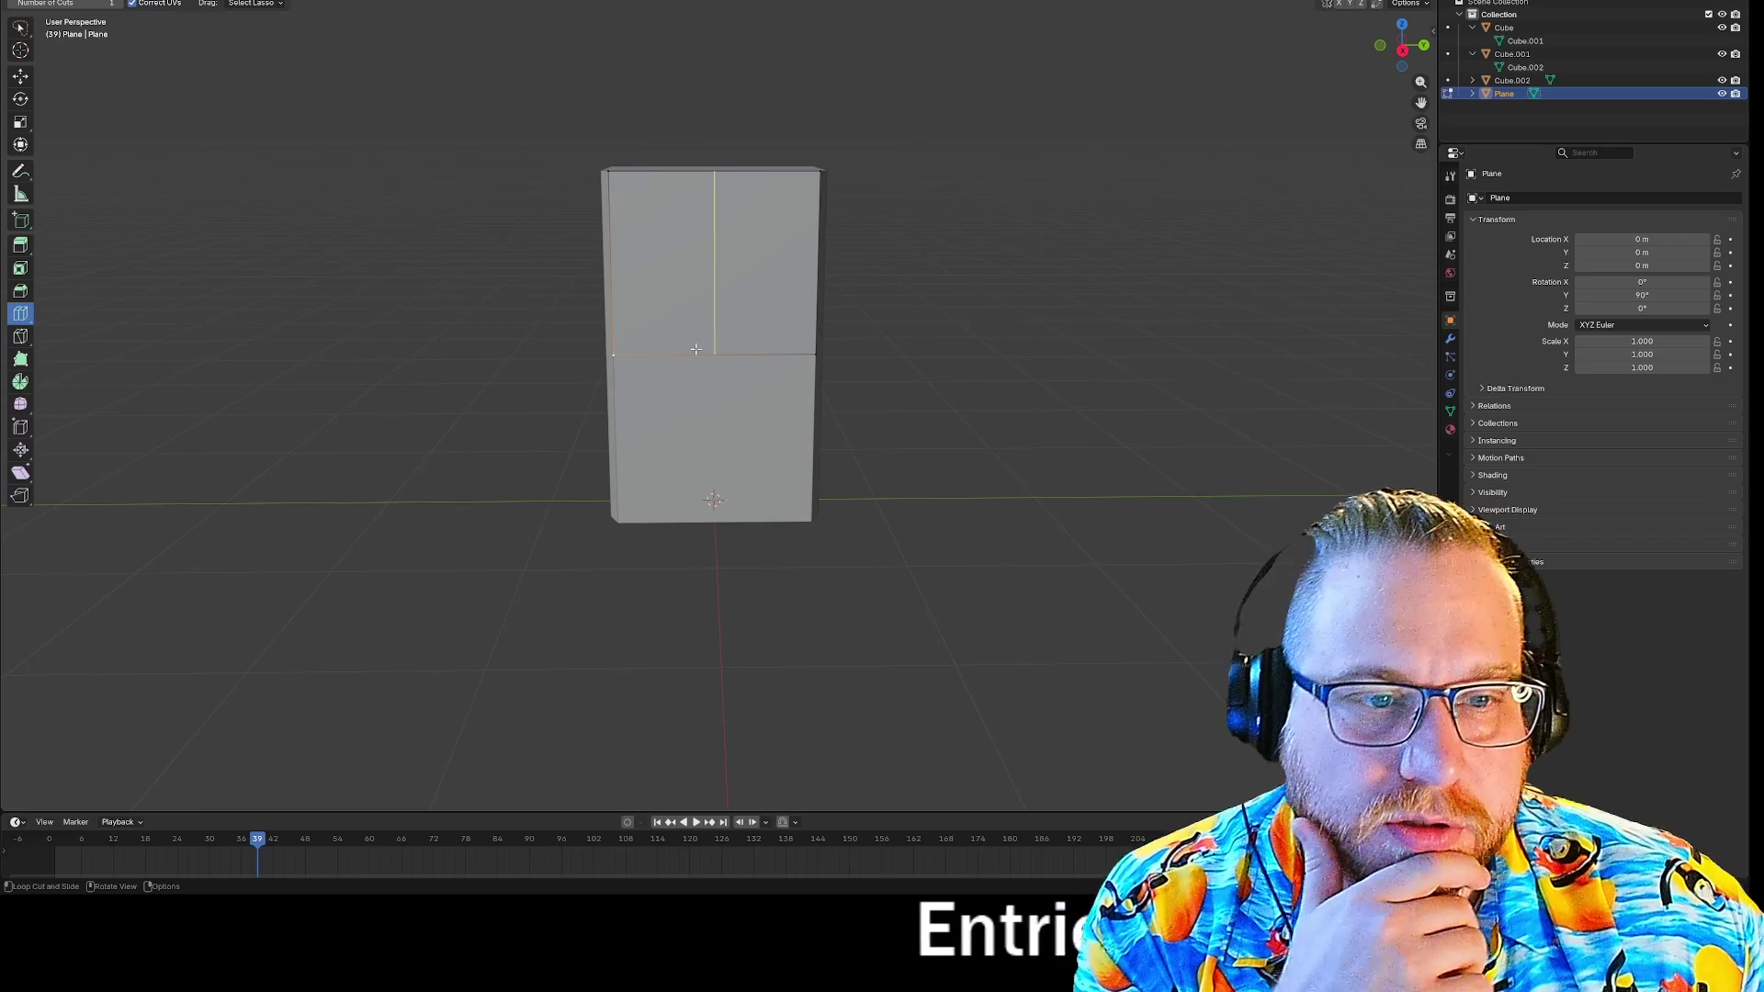
scroll(696, 349, "down", 1)
scroll(697, 350, "up", 3)
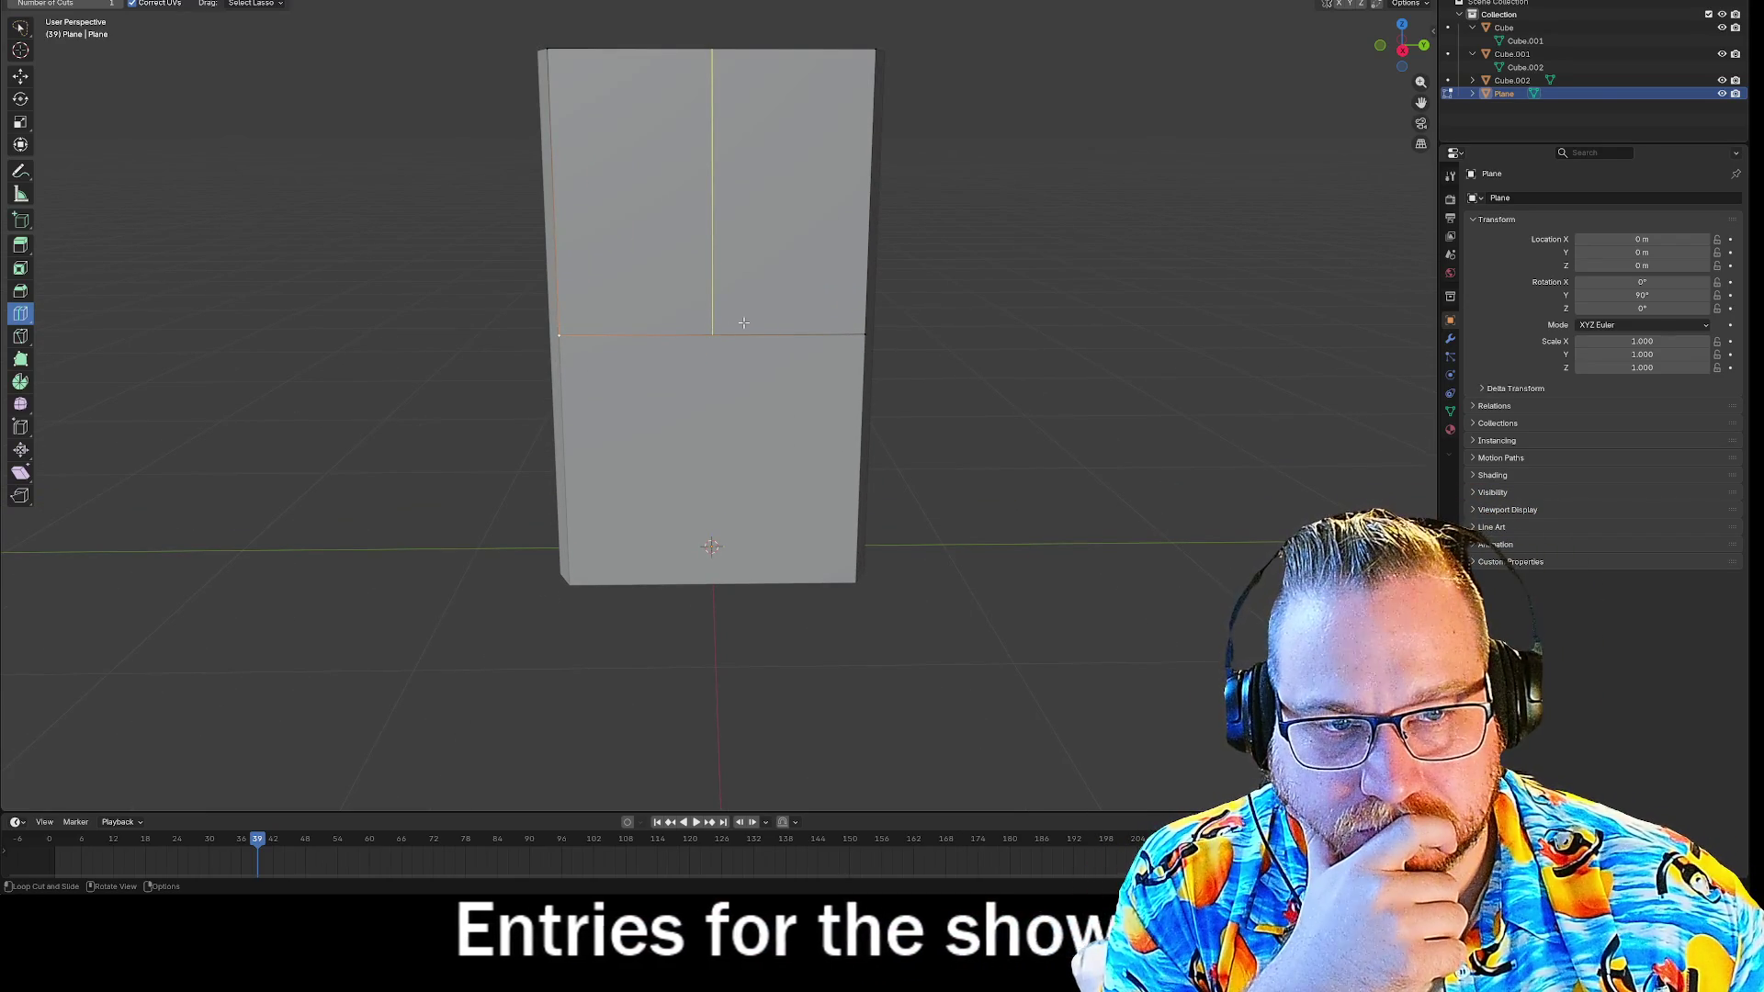
mouse_move(719, 320)
left_mouse_down()
mouse_move(643, 320)
mouse_move(769, 318)
mouse_move(661, 307)
mouse_move(762, 317)
mouse_move(732, 315)
left_mouse_up()
right_click(684, 315)
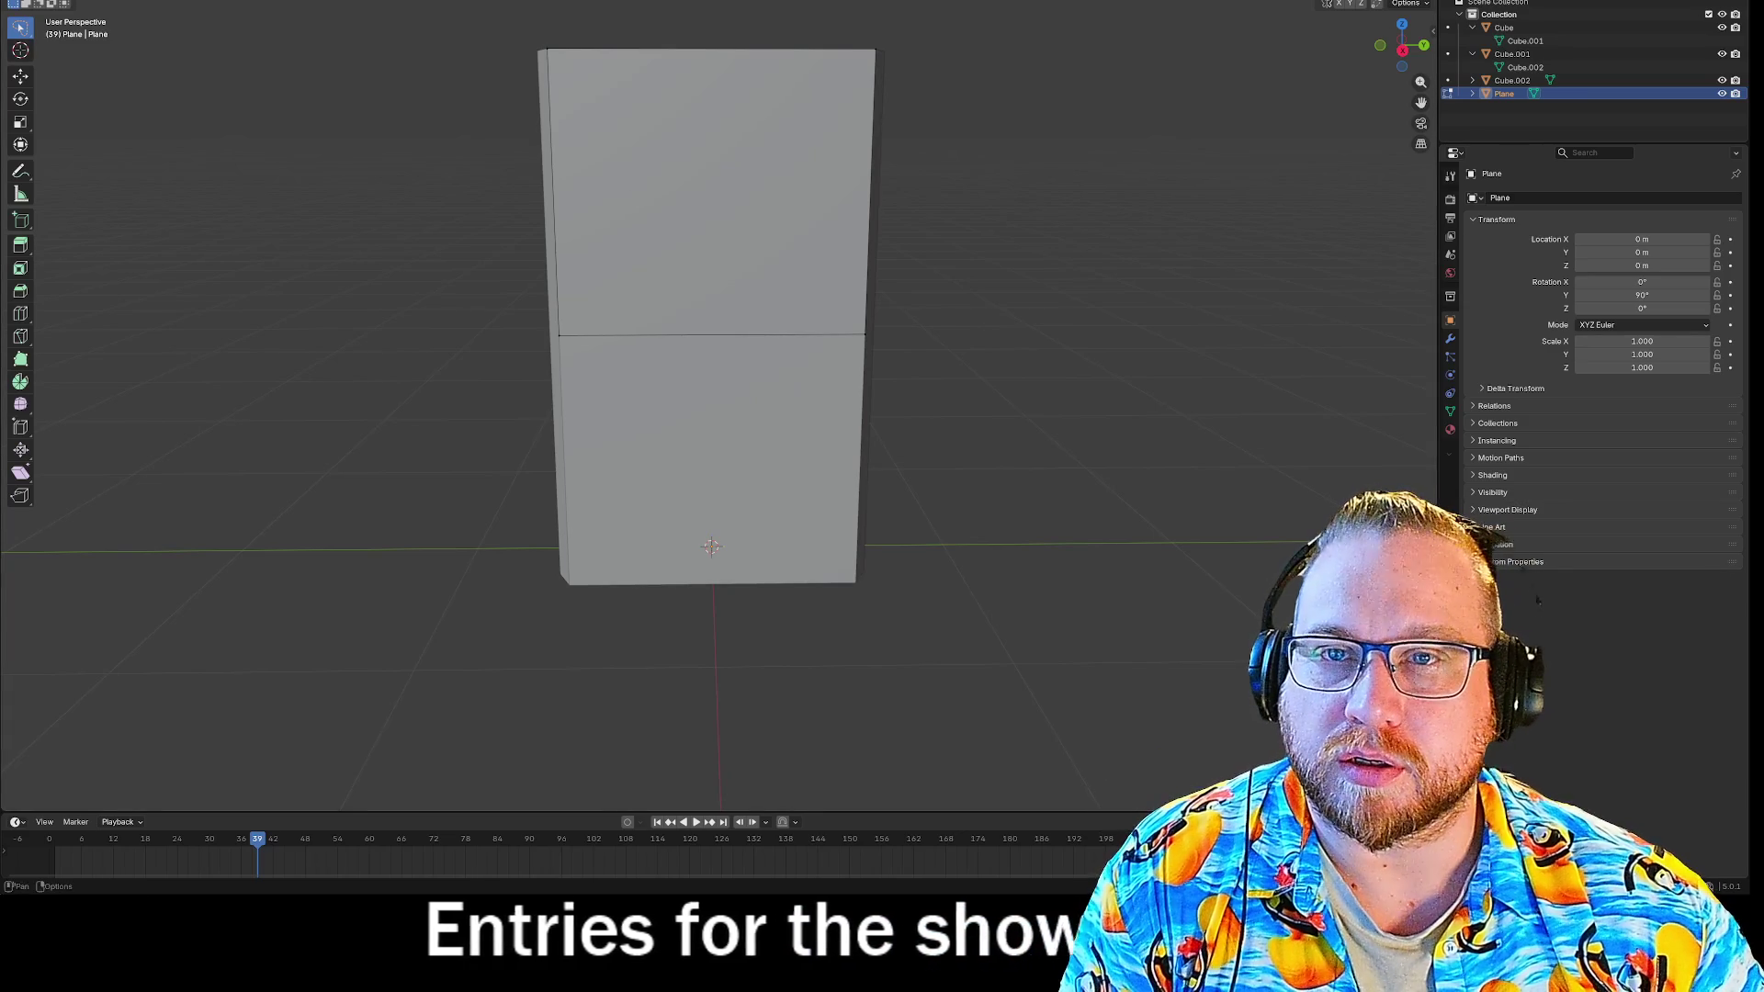
Undo a stray face rotation and add two evenly spaced vertical loop cuts on the upper section.
left_click(718, 244)
key("r")
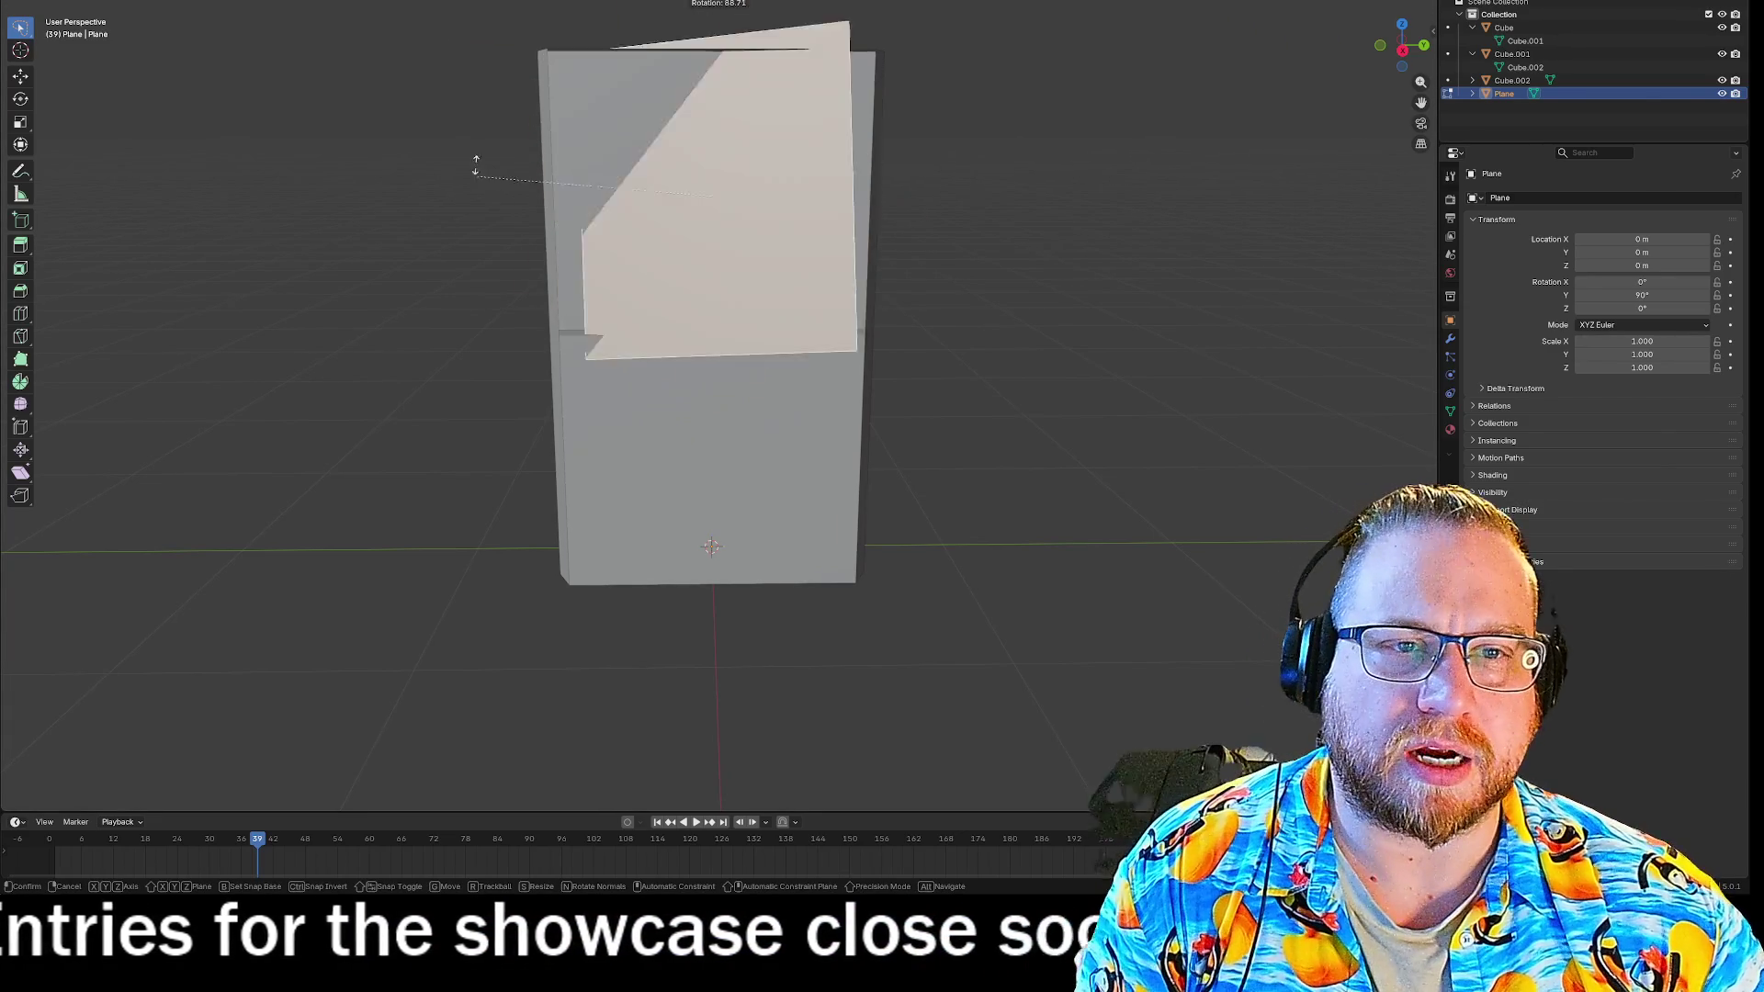
left_click(657, 400)
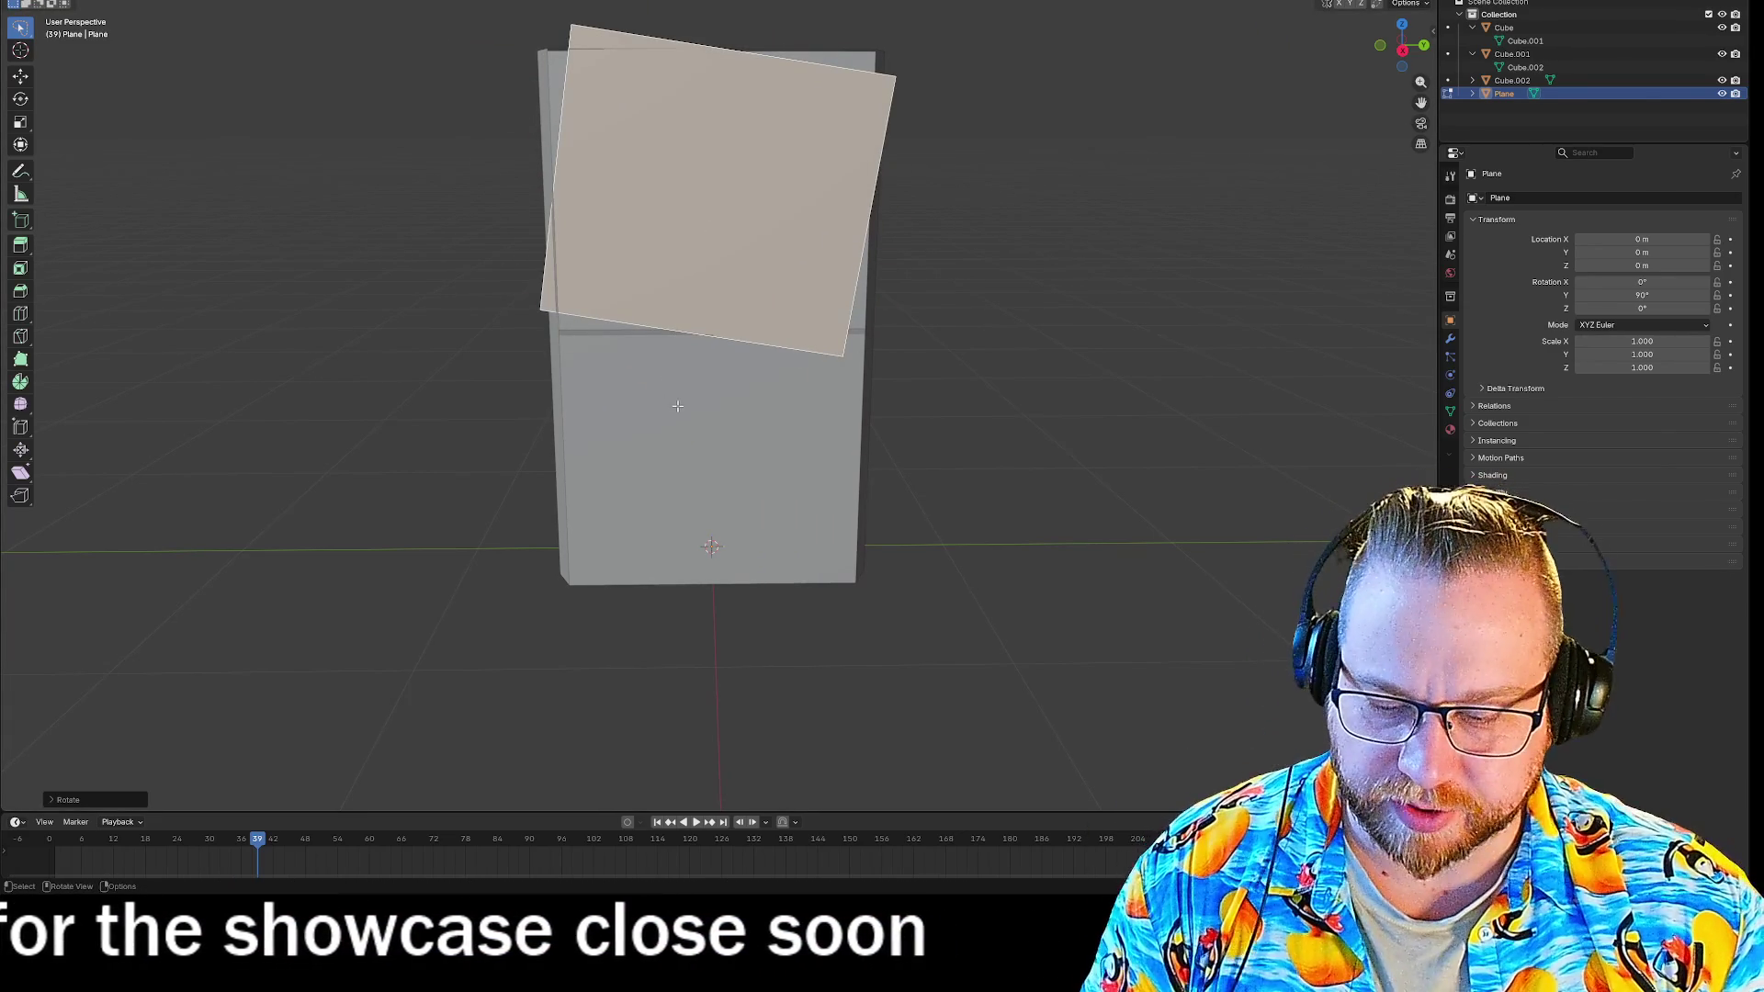
key("ctrl+z")
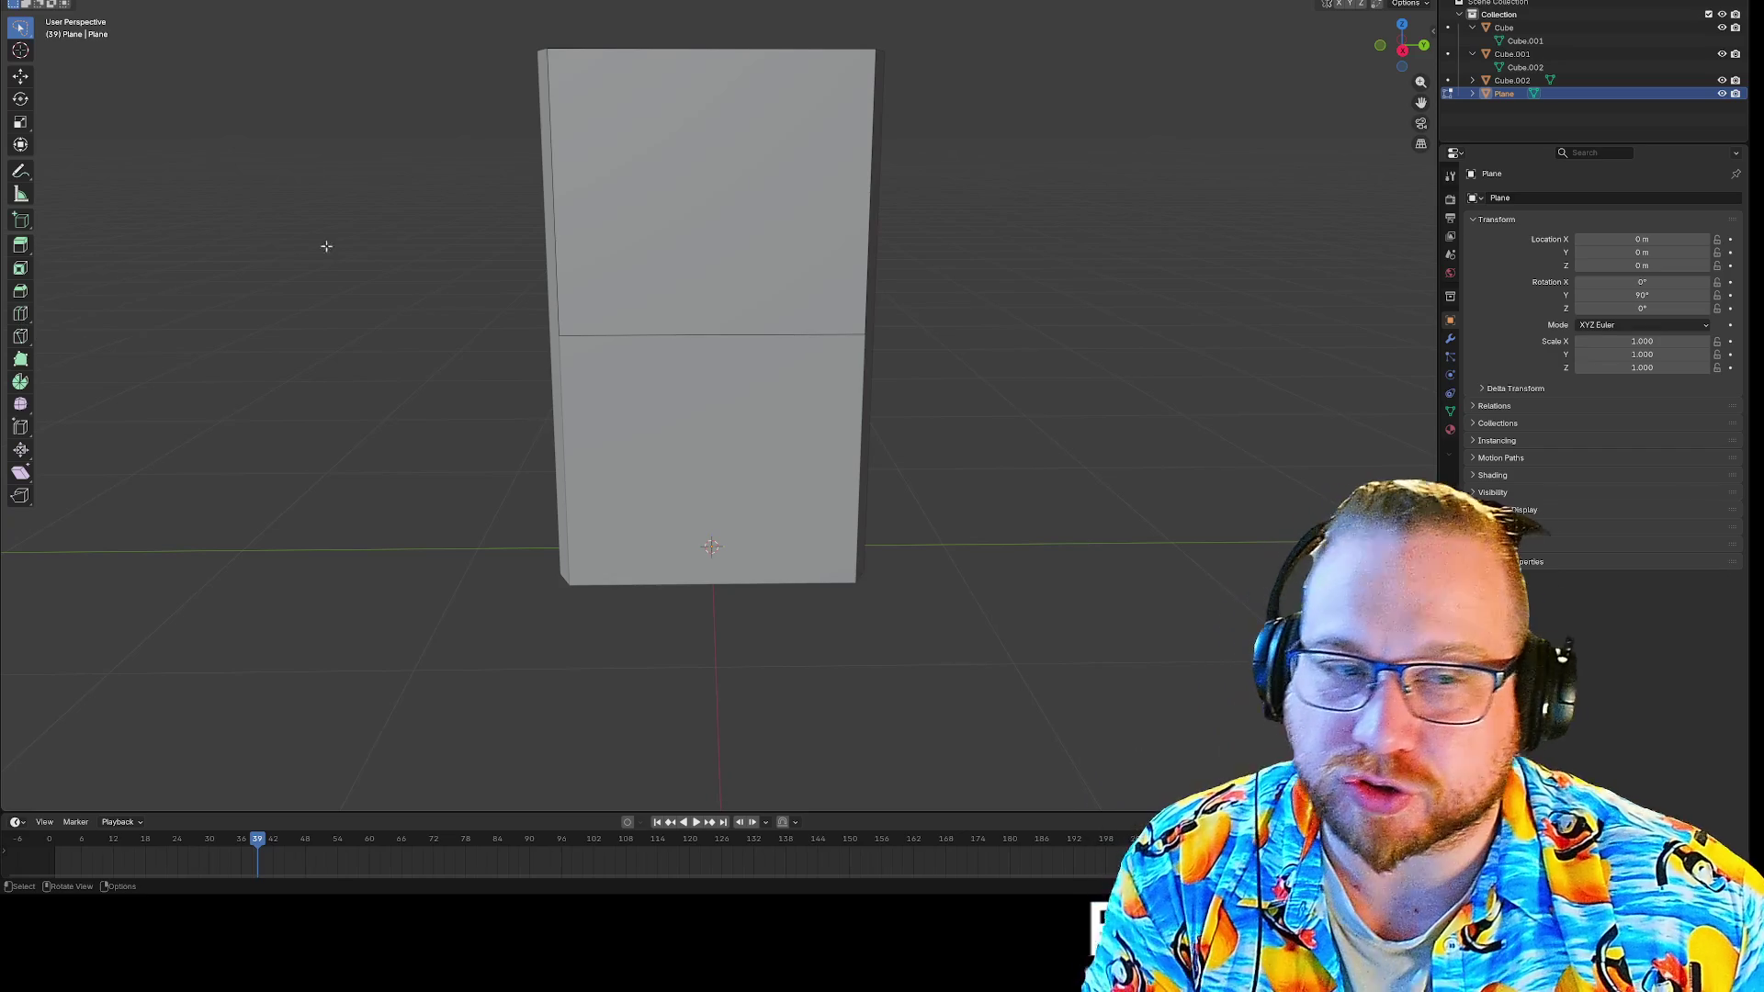
left_click(703, 330)
right_click(704, 338)
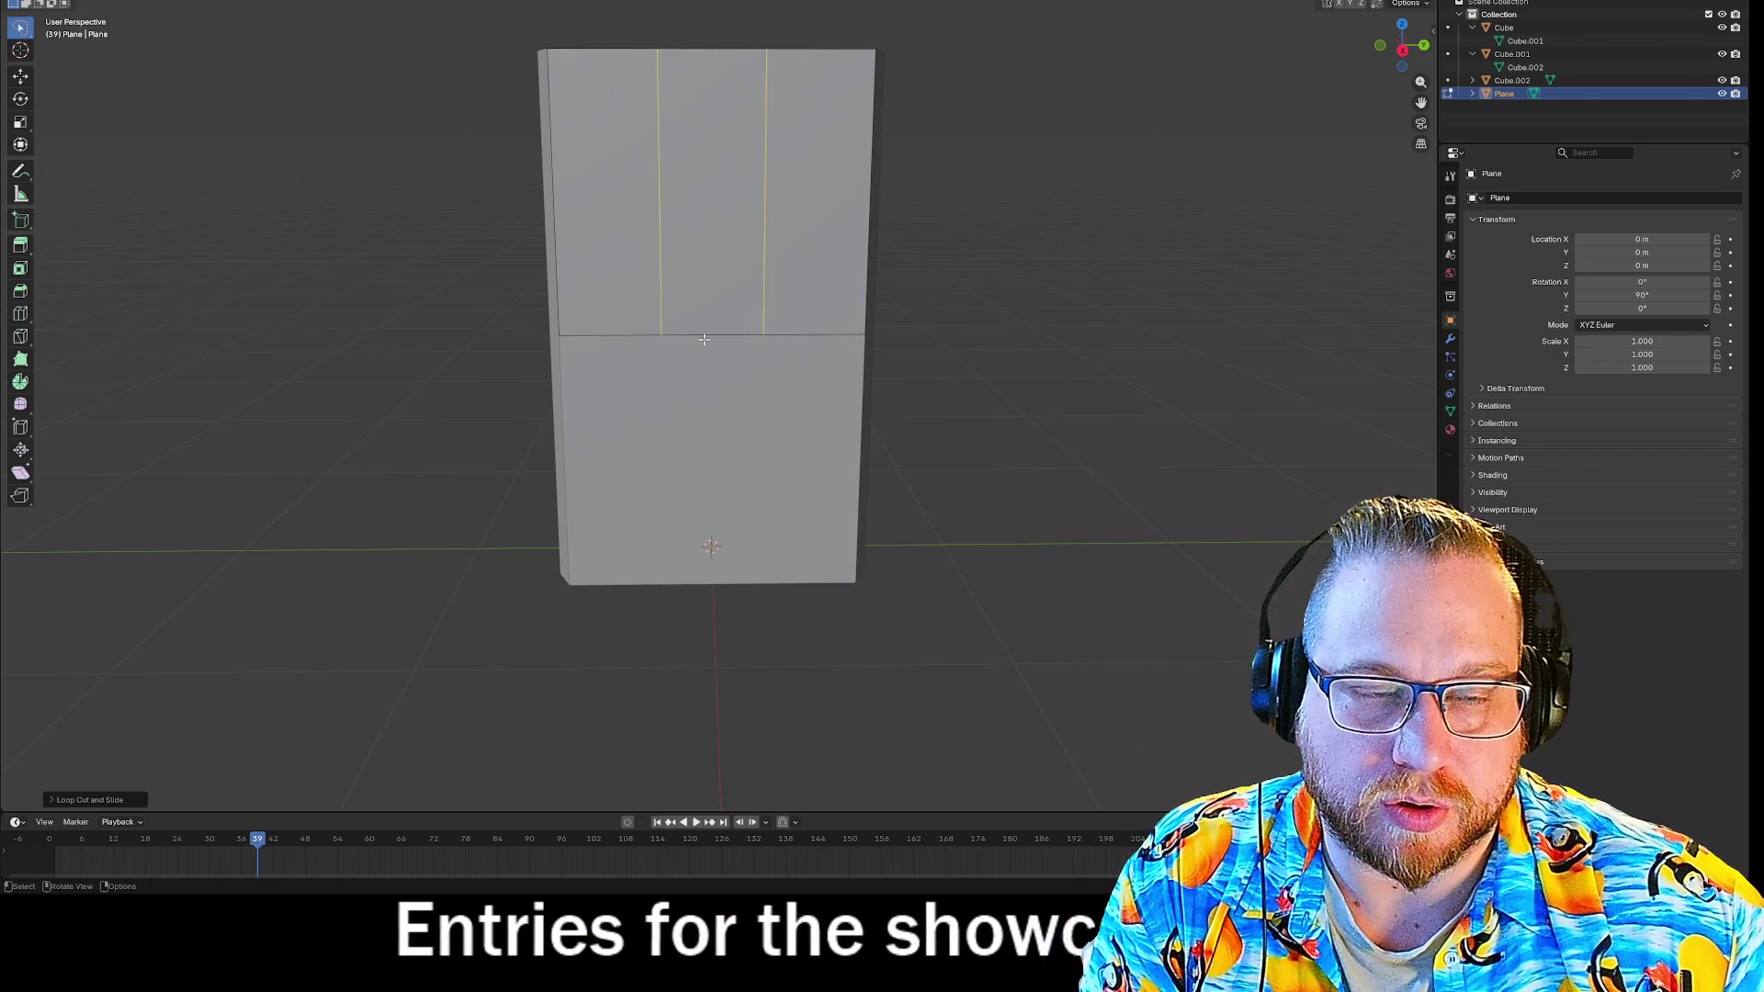
left_click(706, 337)
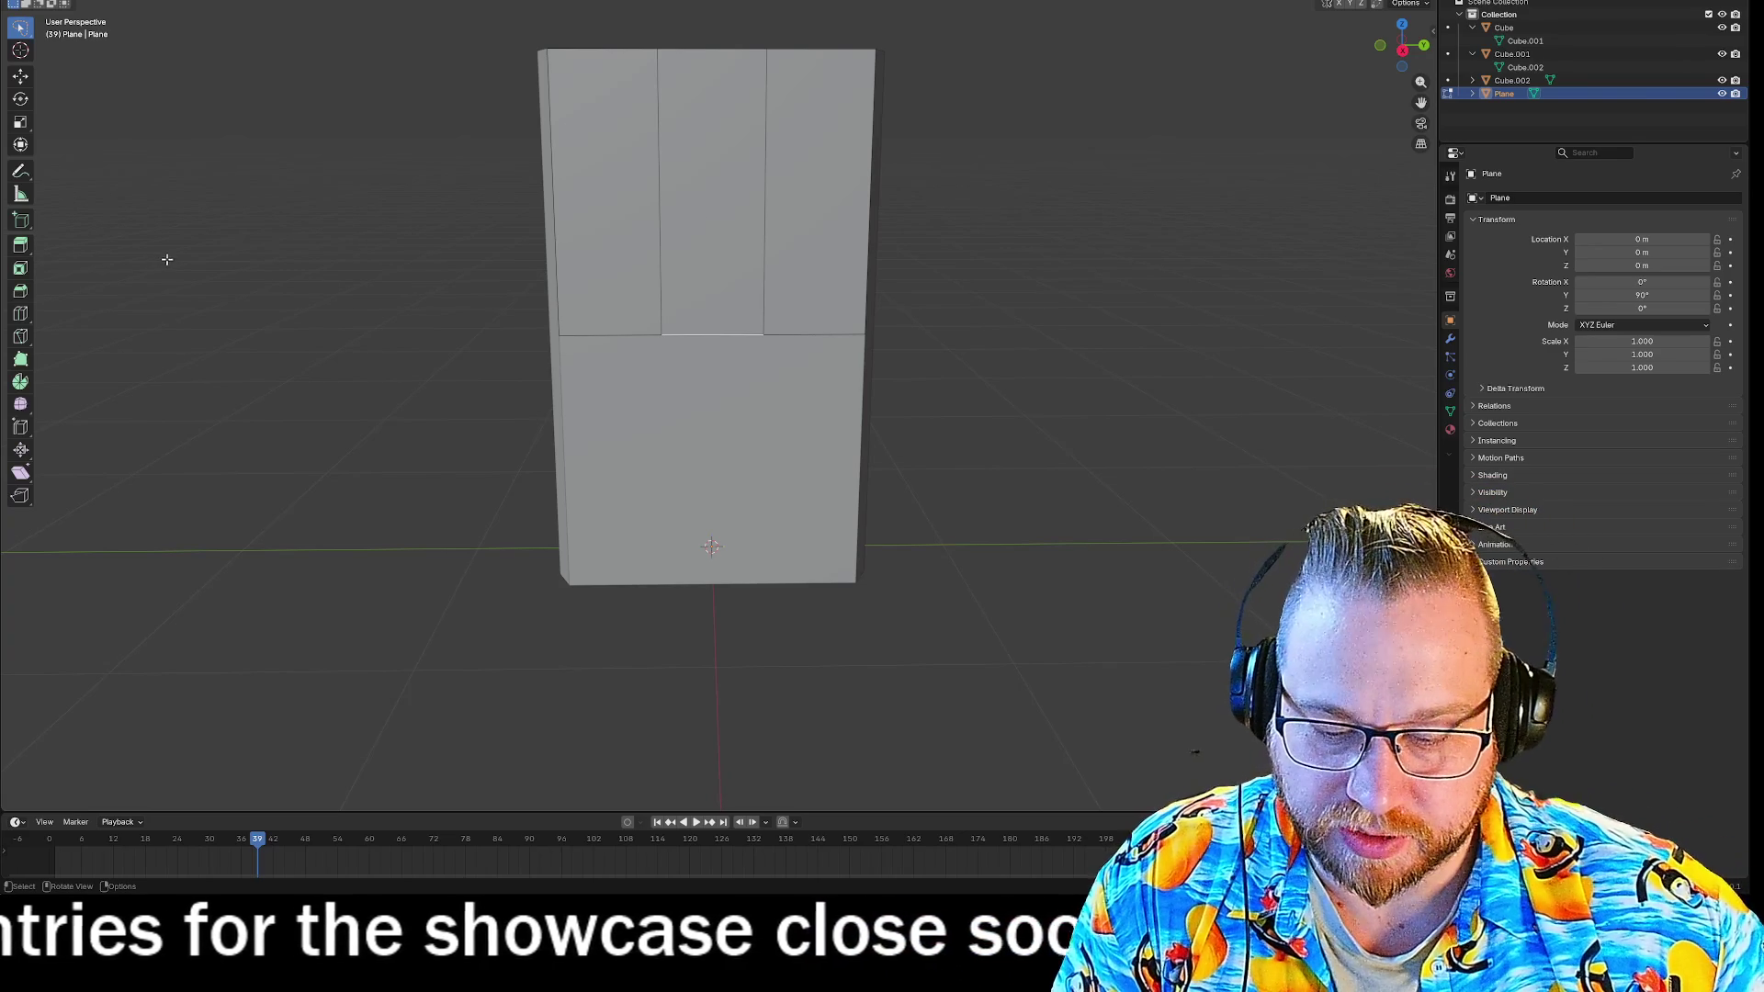
left_click(625, 326, "alt")
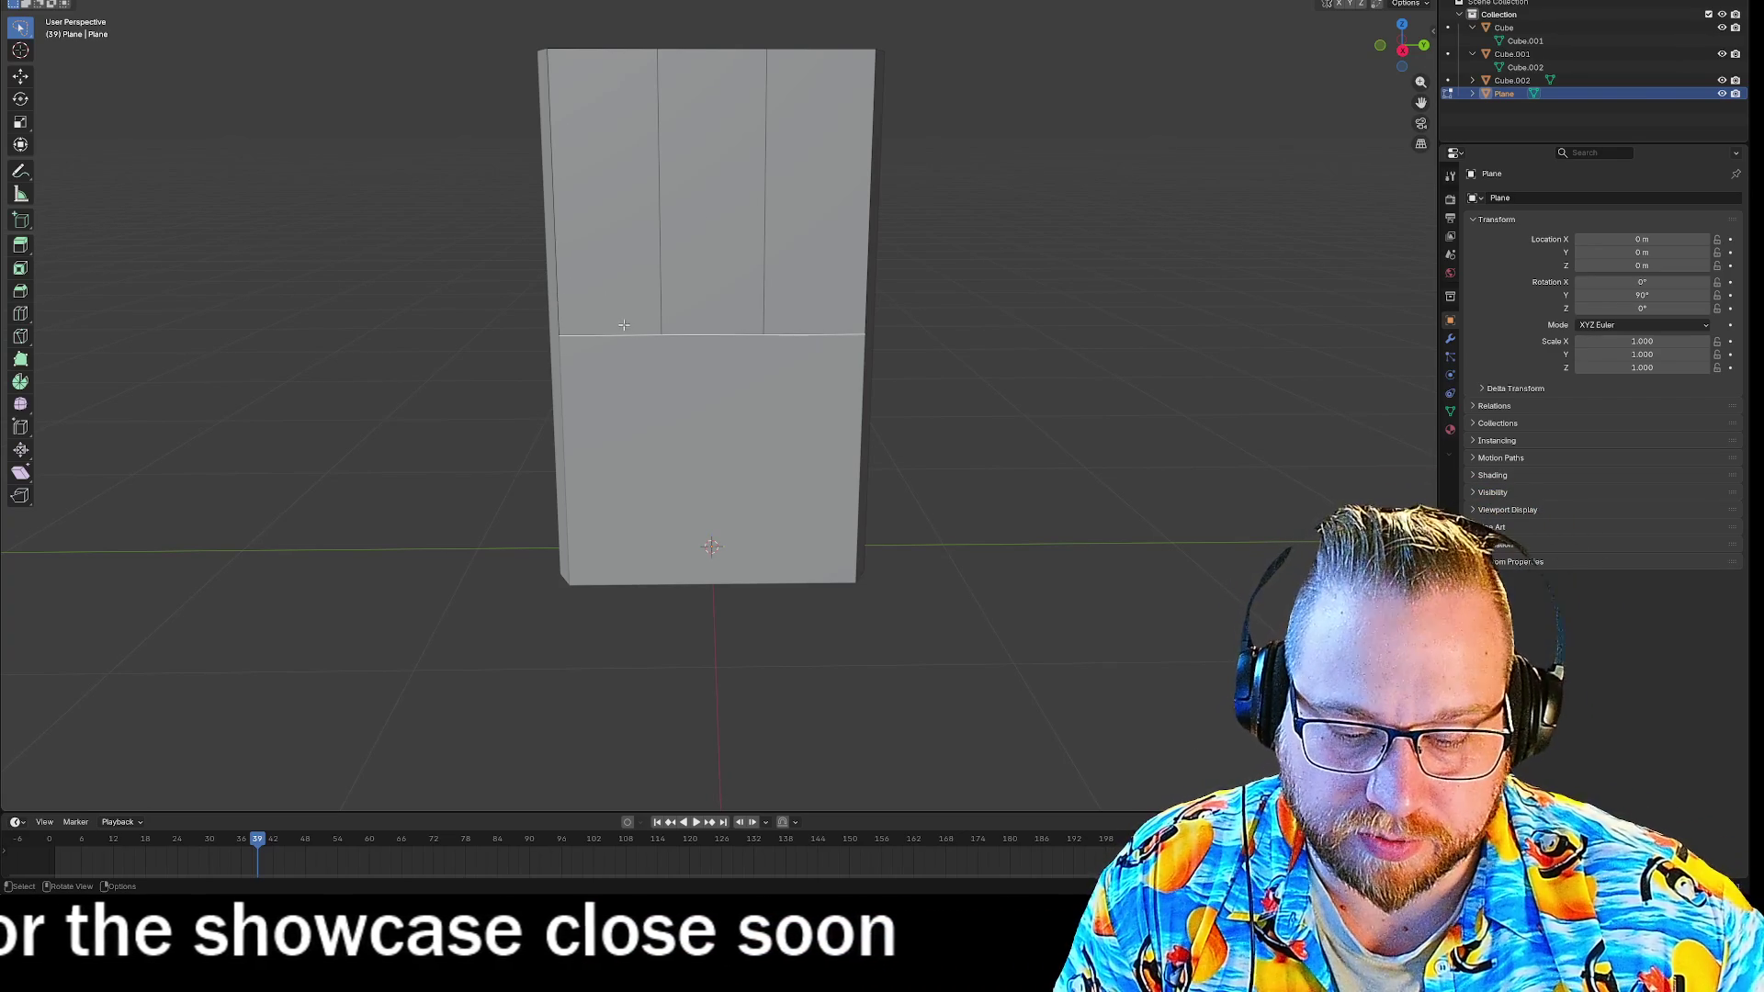
Knife-cut a horizontal line across the cabinet front just above the middle seam.
key("k")
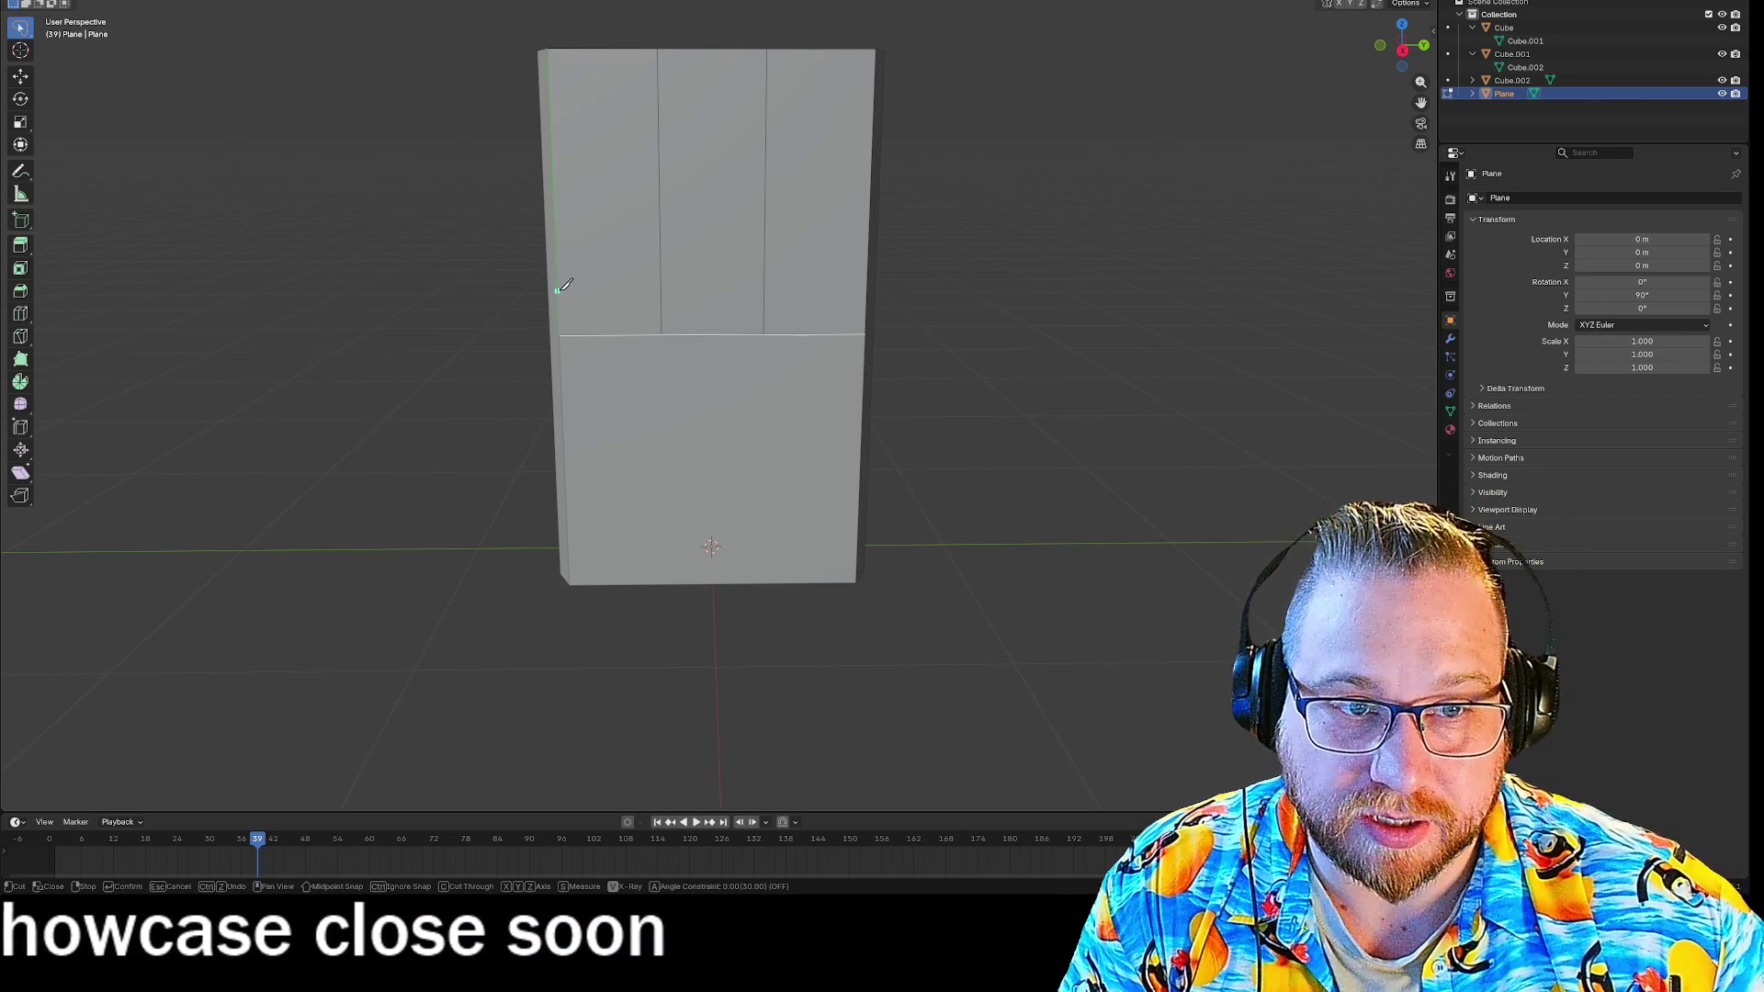
left_click(557, 290)
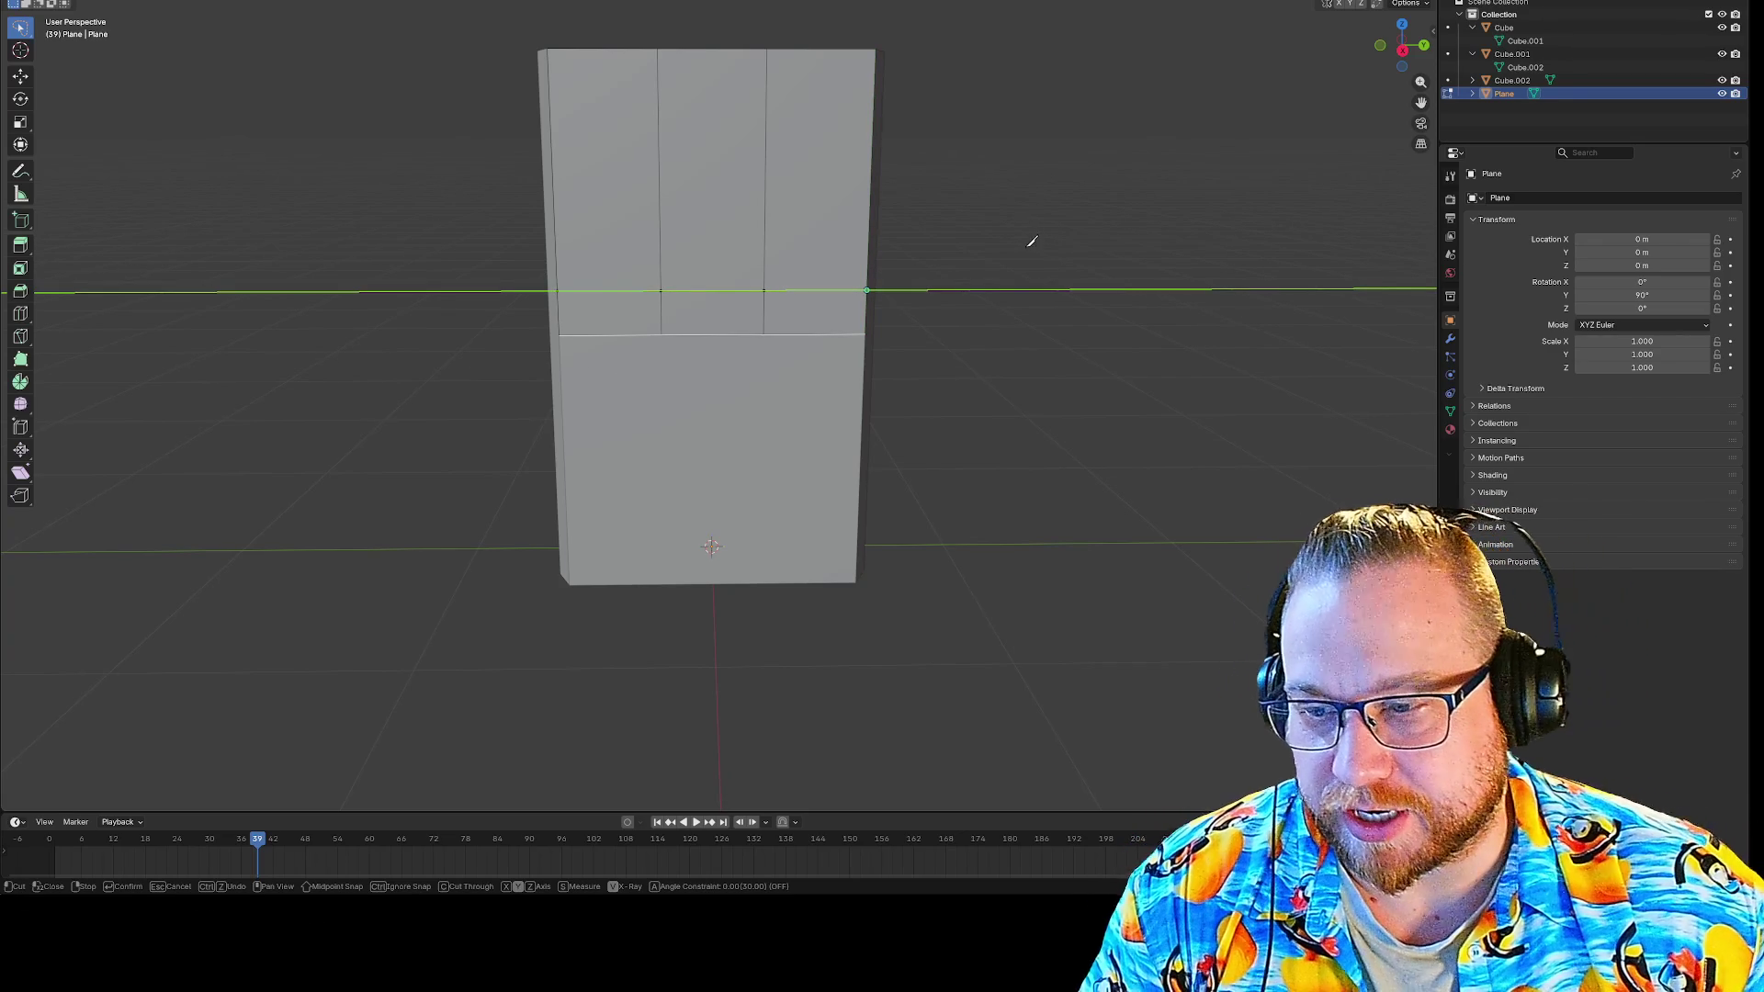
middle_click_drag(1081, 250, 1035, 257)
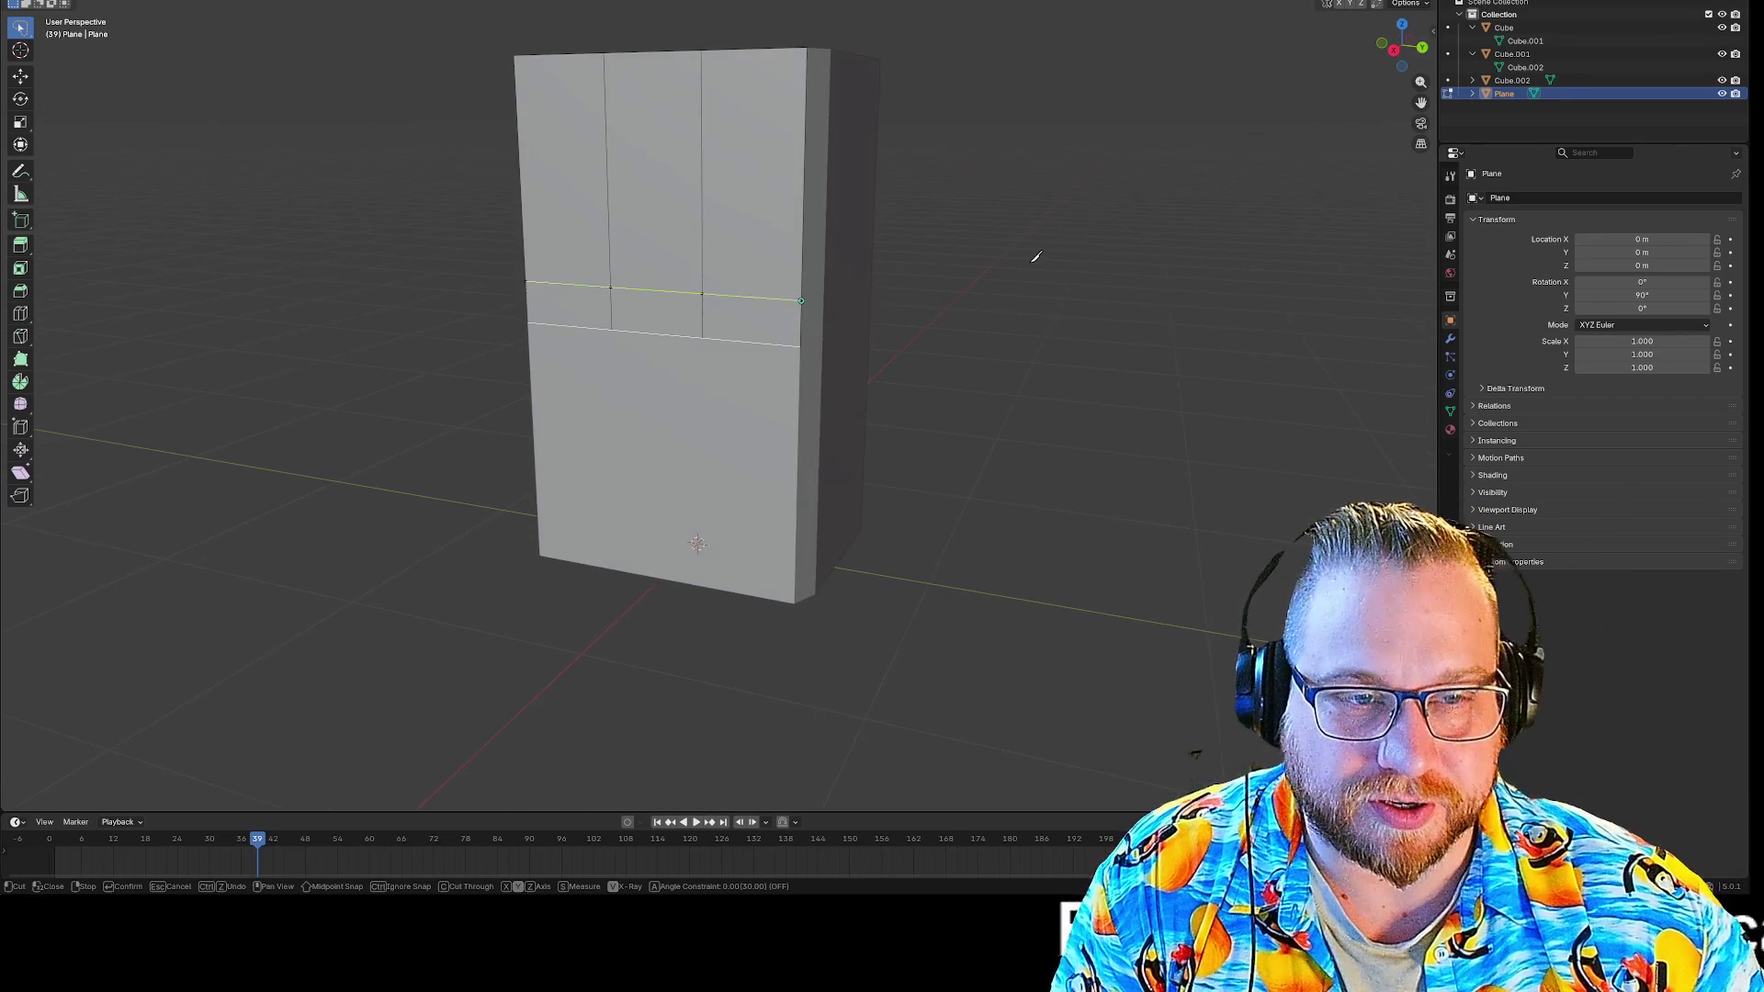
scroll(619, 279, "up", 5)
middle_click_drag(643, 303, 653, 311)
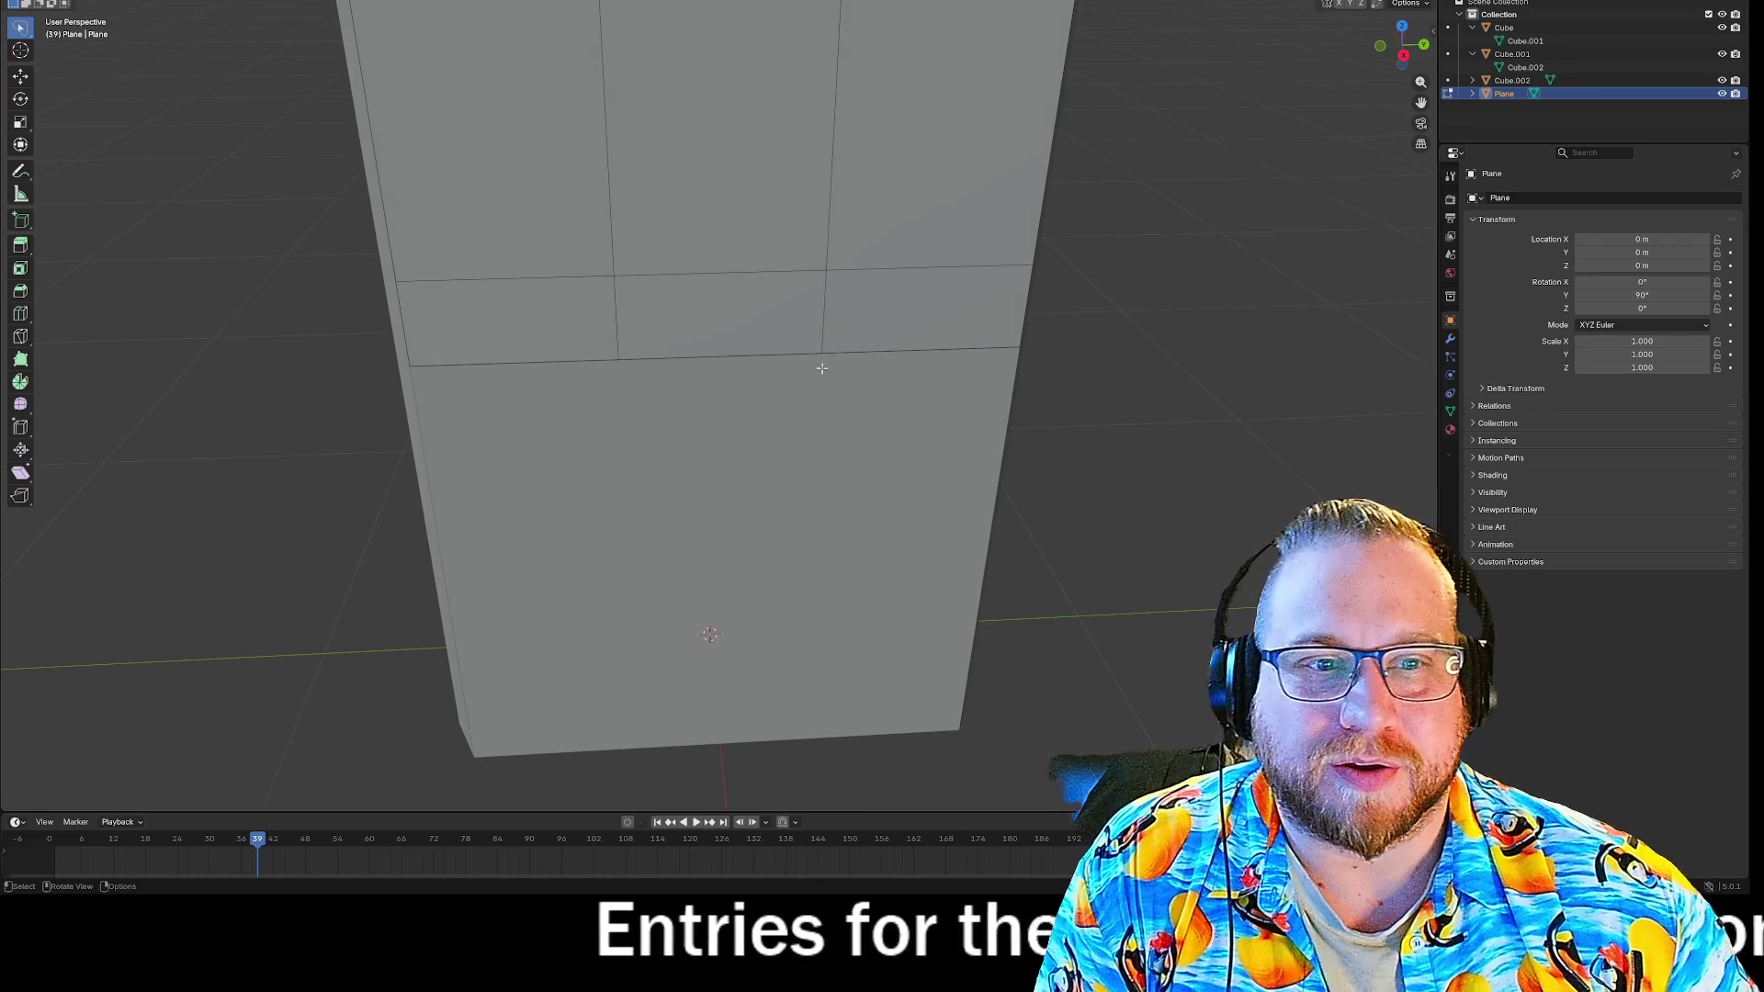
Push the strip's middle face inward along X as an extrusion to form a recessed slot.
left_click(706, 314)
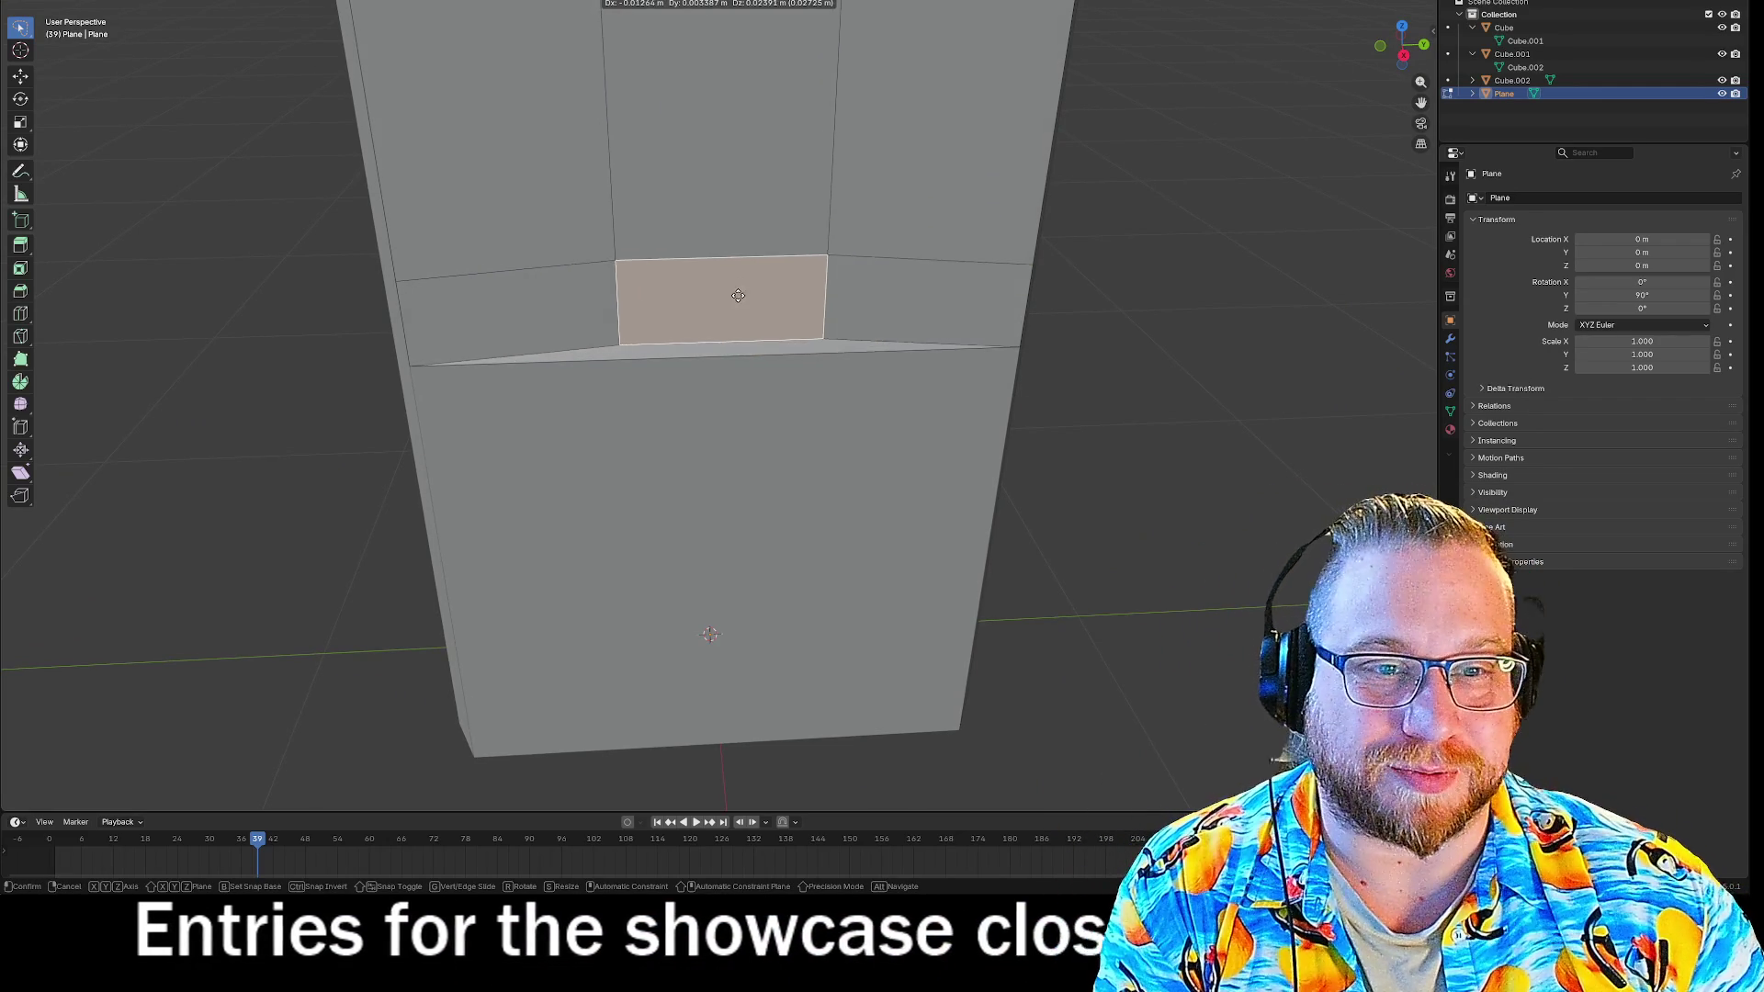
key("g")
left_click(741, 310)
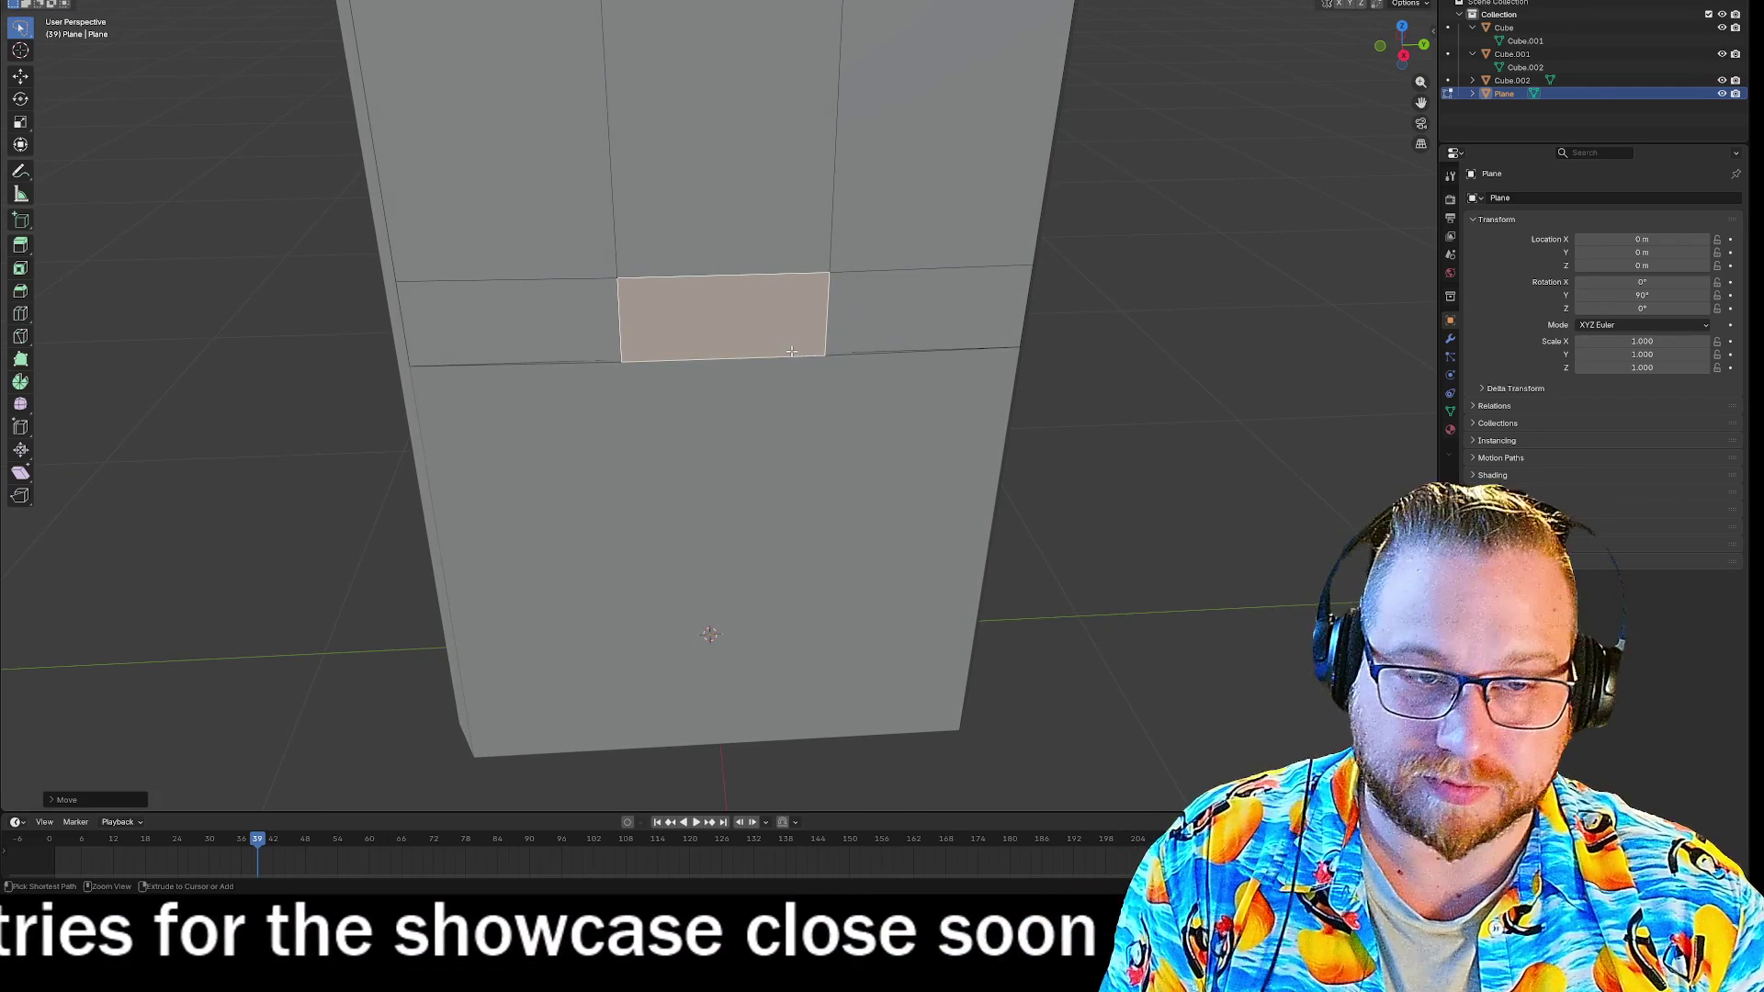
middle_click_drag(1102, 303, 1234, 307)
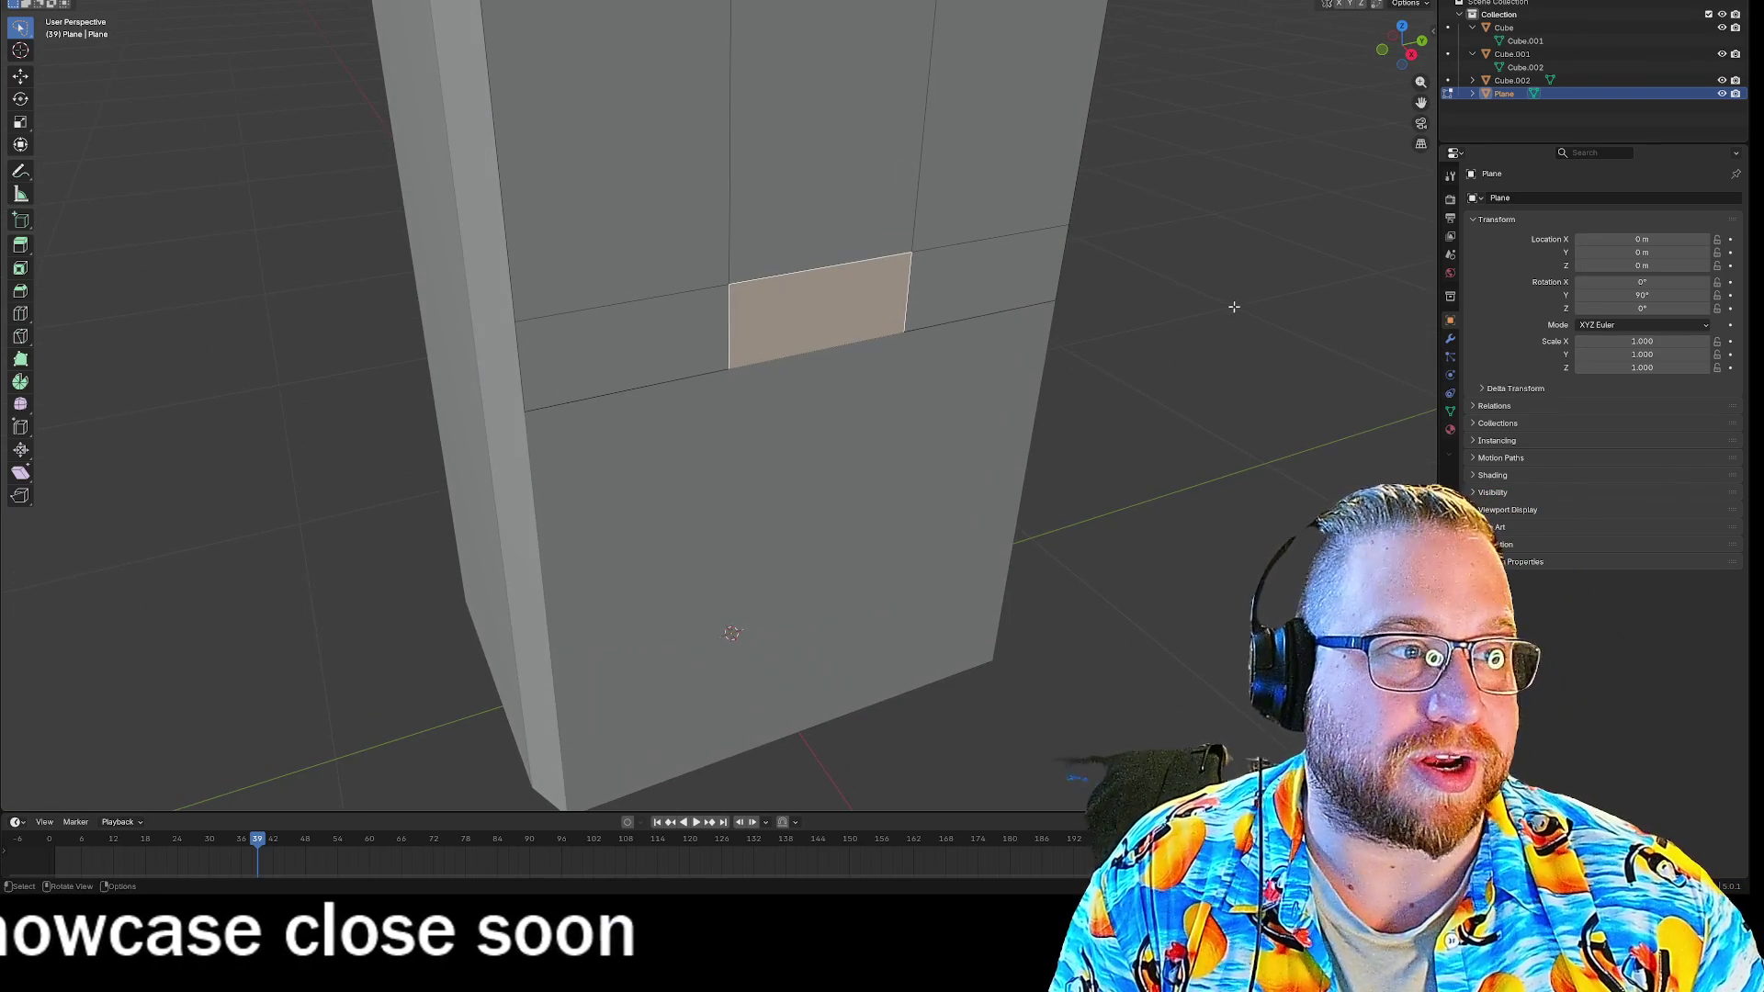
key("g")
key("x")
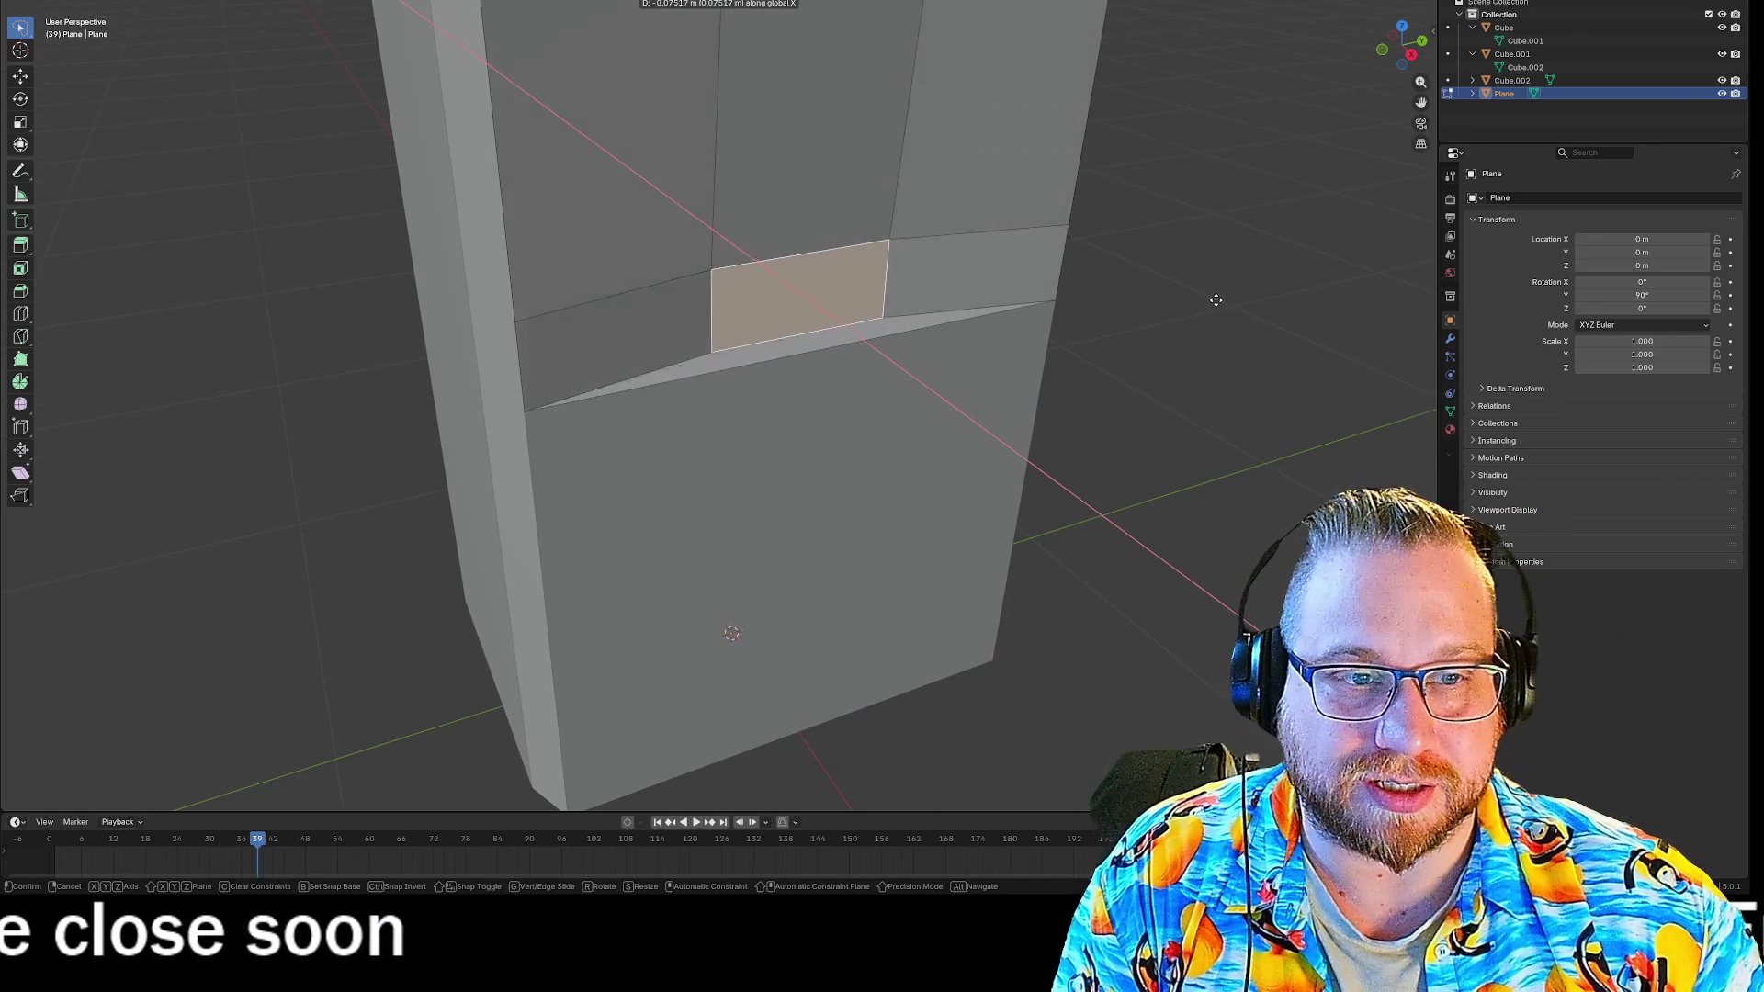
left_click(1199, 277)
middle_click_drag(1199, 278, 1401, 352)
key("ctrl+z")
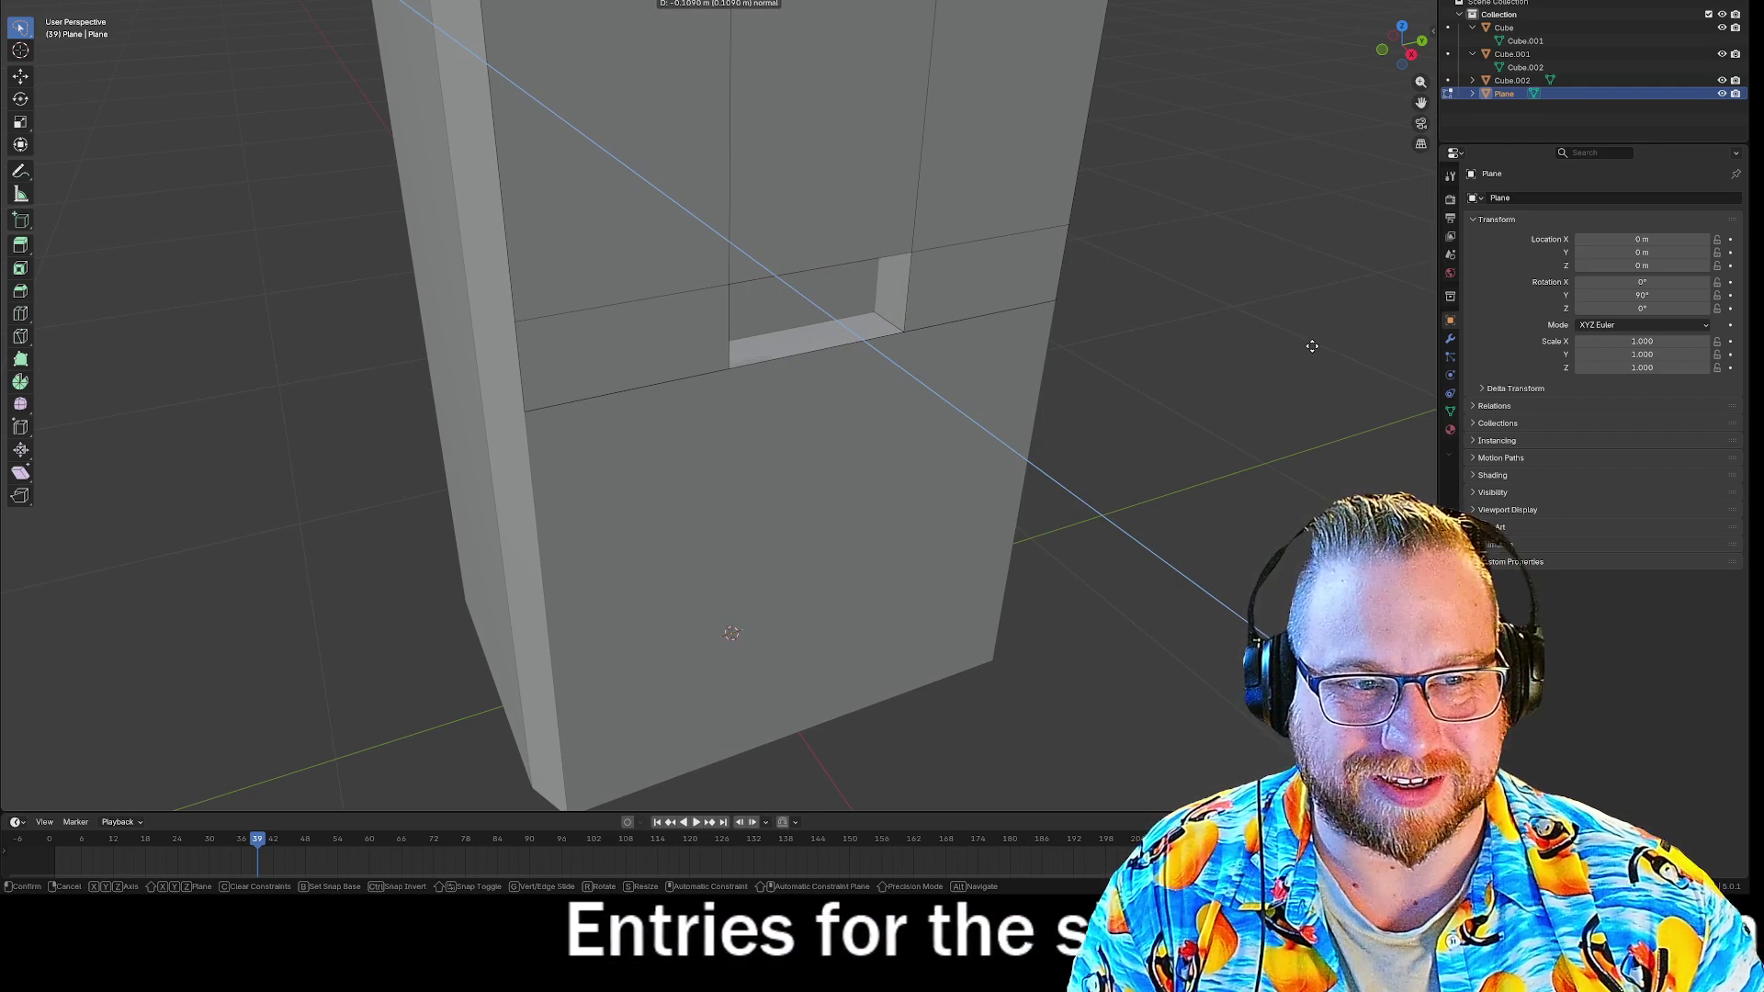
left_click(1312, 347)
mouse_move(1312, 347)
middle_mouse_down()
mouse_move(1149, 367)
mouse_move(1255, 290)
mouse_move(1337, 326)
mouse_move(1166, 327)
mouse_move(1339, 291)
mouse_move(1265, 327)
mouse_move(1272, 378)
mouse_move(1345, 351)
mouse_move(1265, 339)
middle_mouse_up()
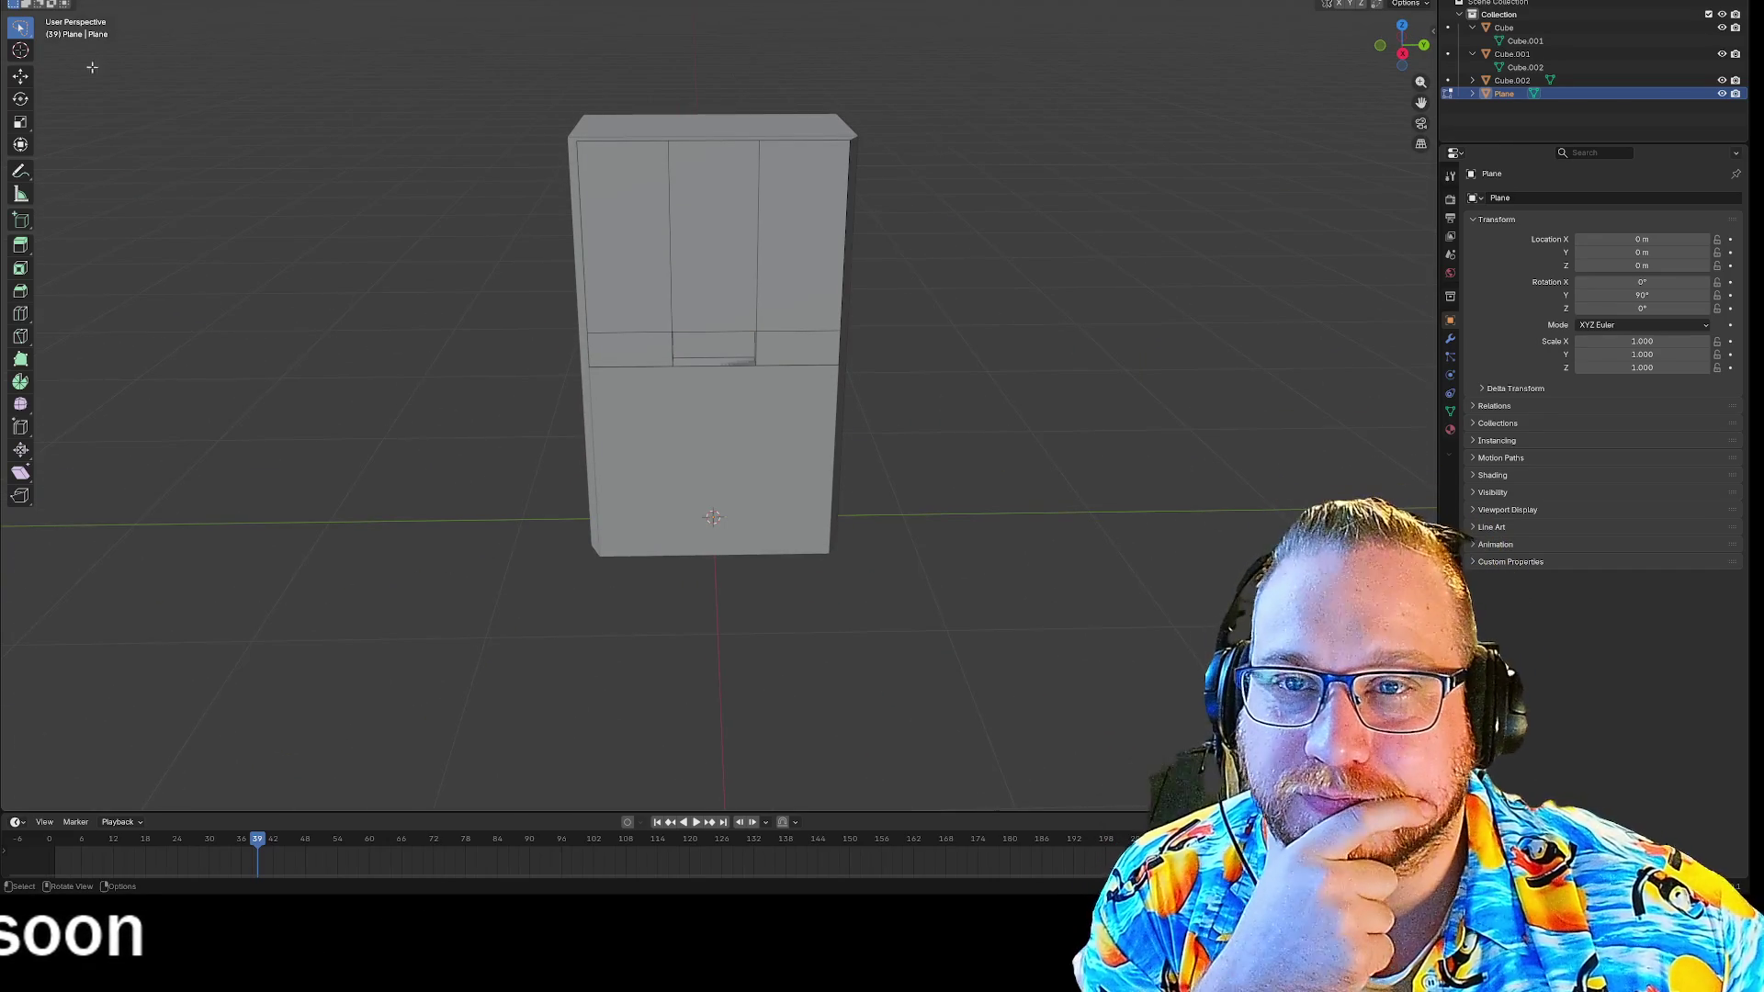
Return to Object Mode, then zoom and pan the Image Editor onto the cabinet's UV layout.
key("Tab")
mouse_move(445, 345)
middle_mouse_down()
mouse_move(405, 303)
mouse_move(547, 299)
mouse_move(353, 341)
mouse_move(464, 329)
middle_mouse_up()
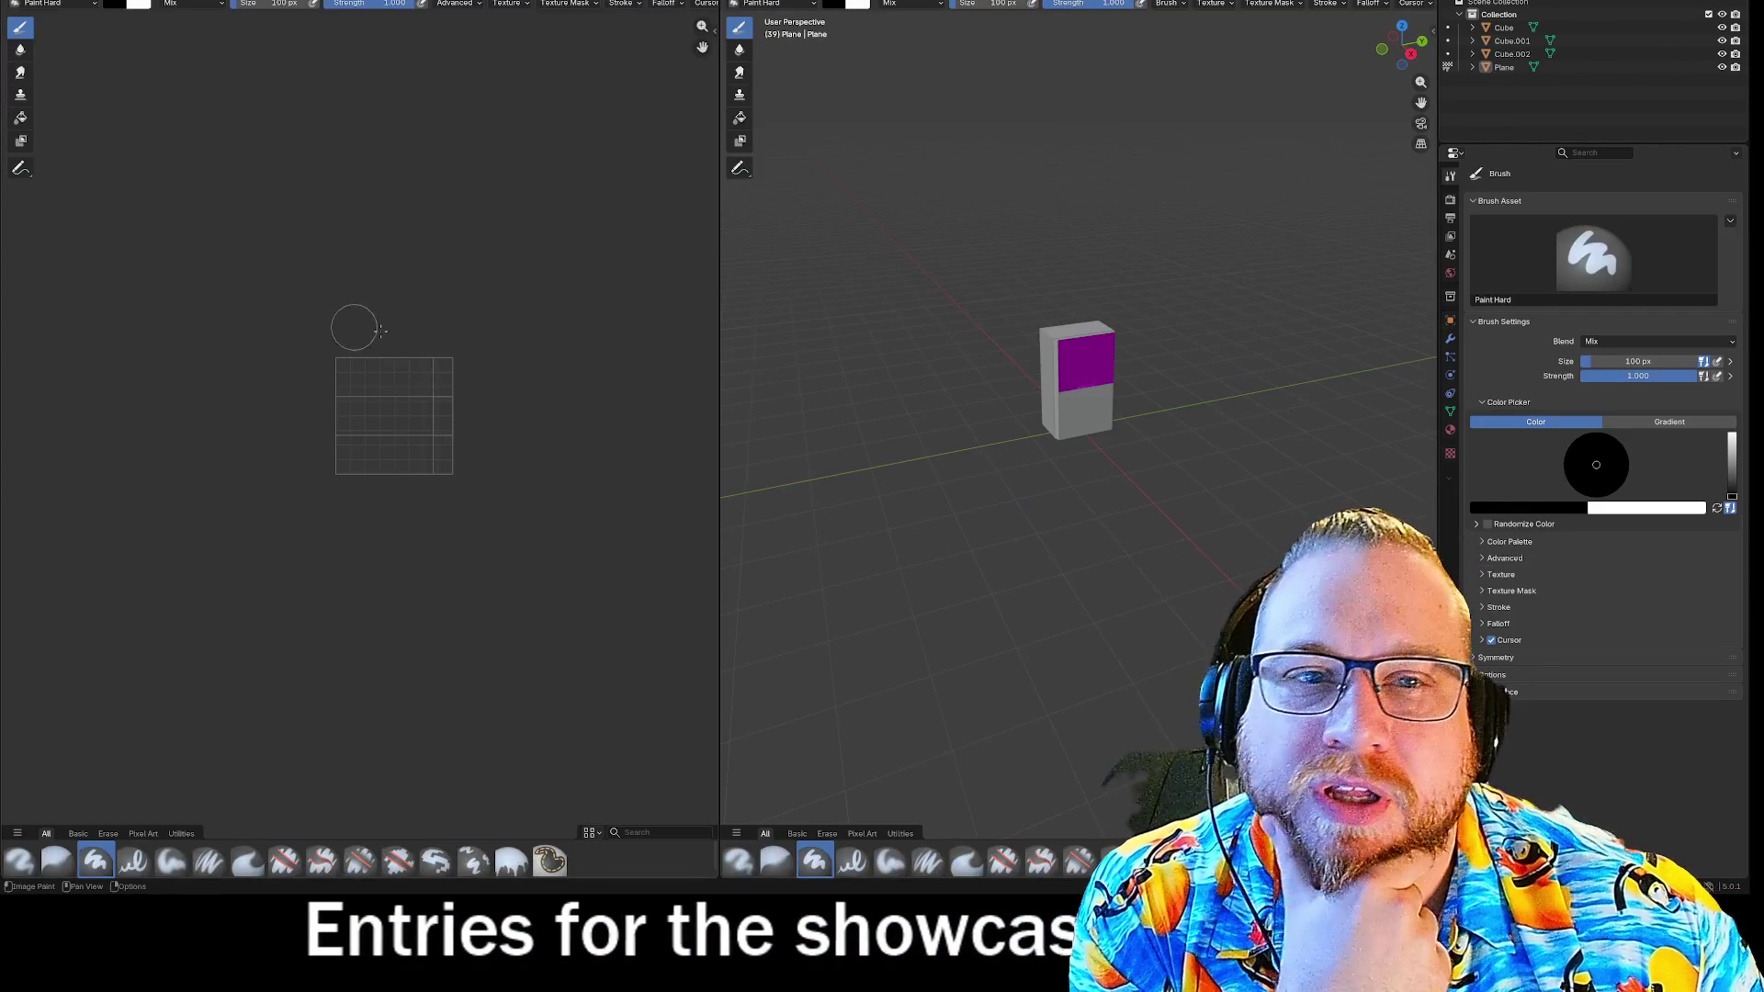
mouse_move(1057, 376)
middle_mouse_down()
mouse_move(1117, 373)
mouse_move(1213, 323)
mouse_move(1162, 316)
middle_mouse_up()
scroll(1192, 306, "up", 5)
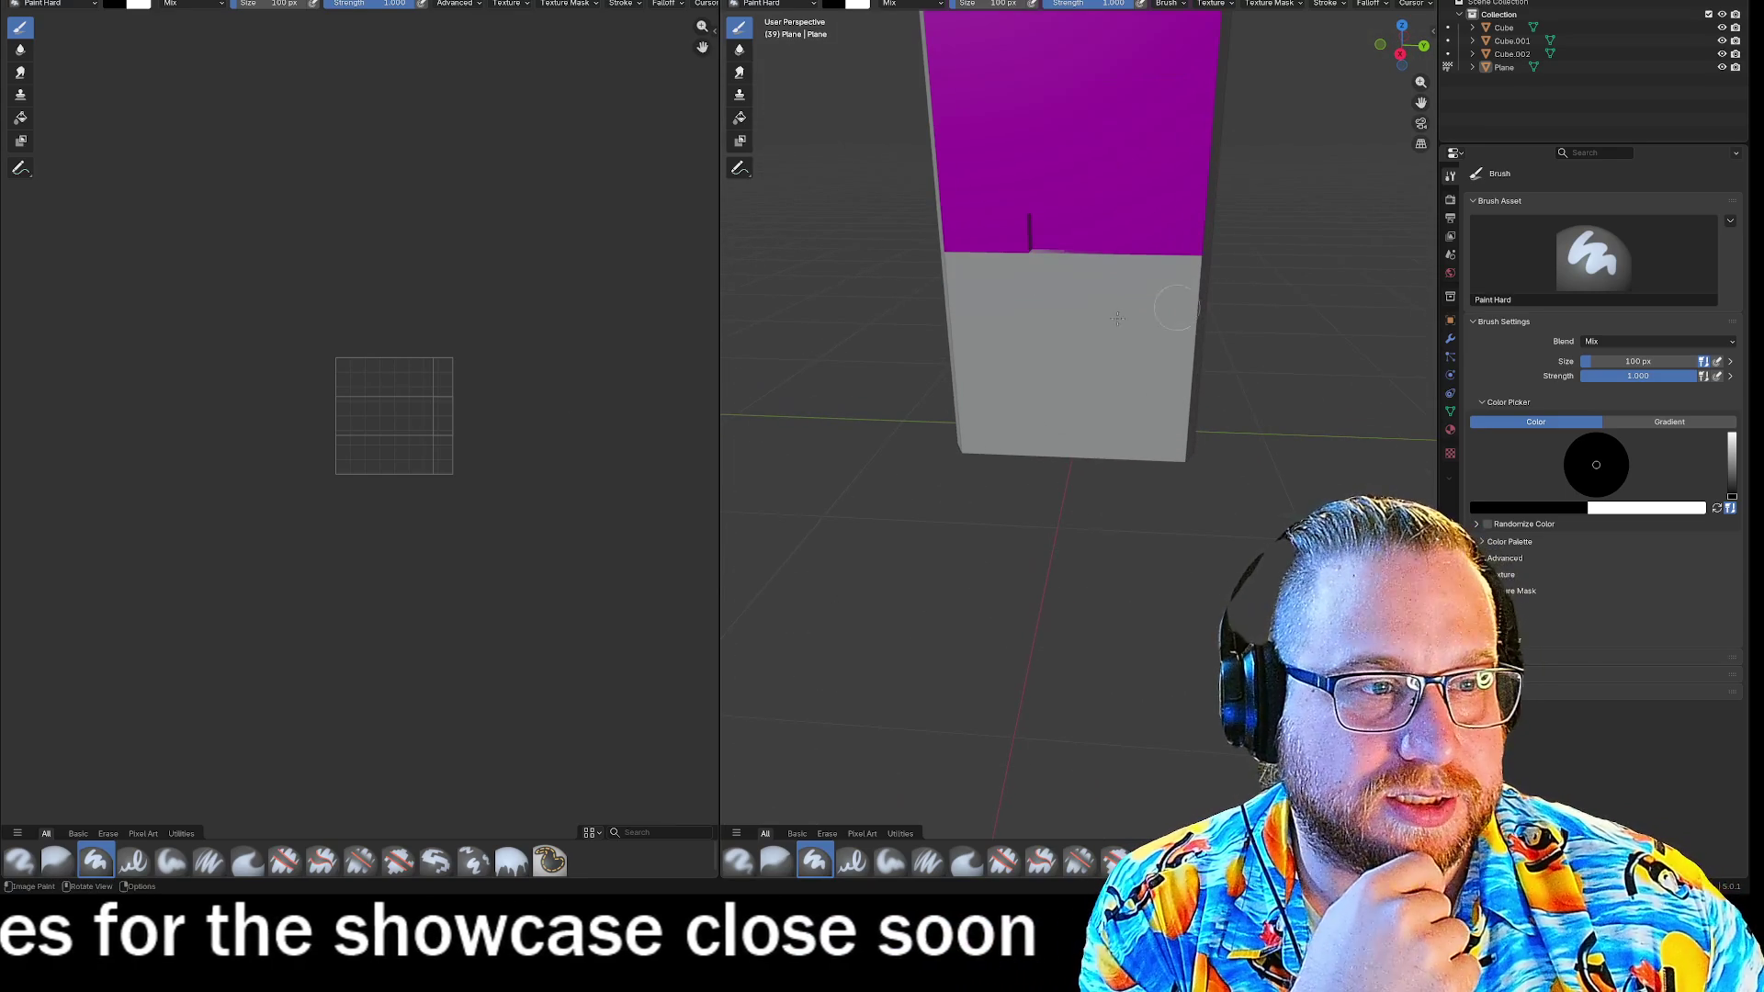
scroll(421, 425, "up", 1)
scroll(465, 421, "up", 4)
scroll(209, 472, "down", 3)
scroll(572, 409, "up", 2)
scroll(365, 393, "down", 4)
scroll(591, 401, "up", 2)
scroll(603, 393, "up", 4)
middle_click_drag(603, 393, 224, 402)
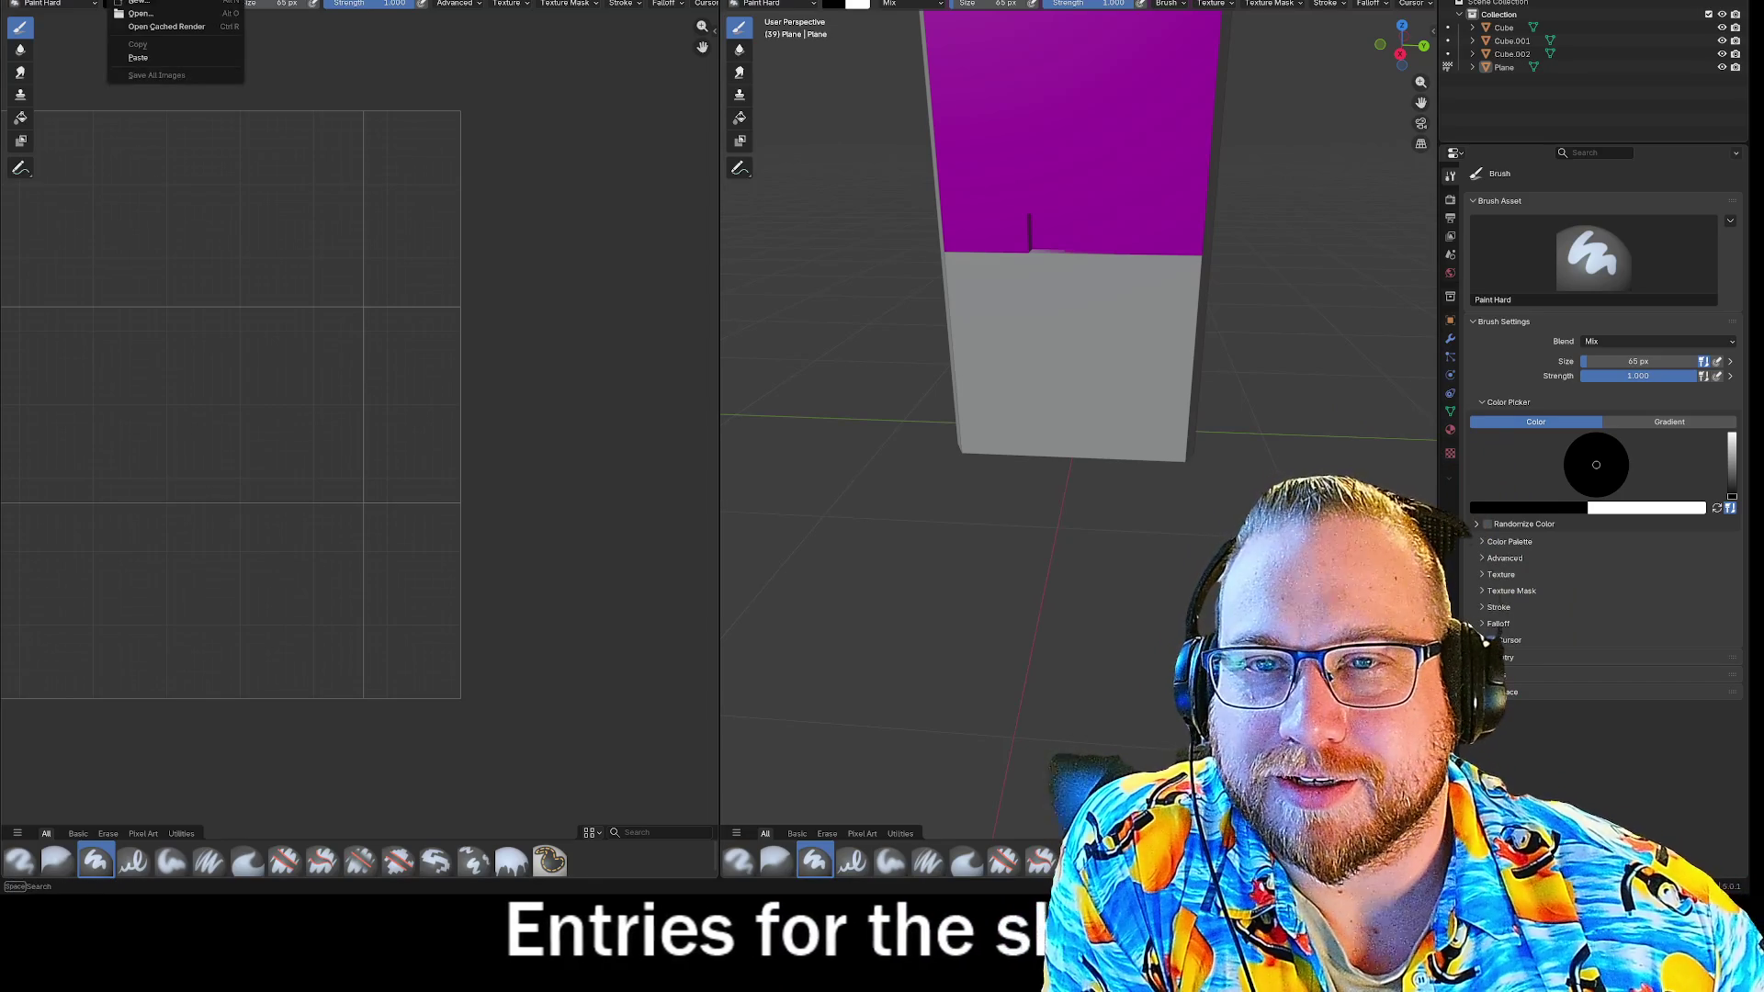
Create a blank 1024 × 1024 image named 'FrontPlanel' with Alt+N.
key("alt+n")
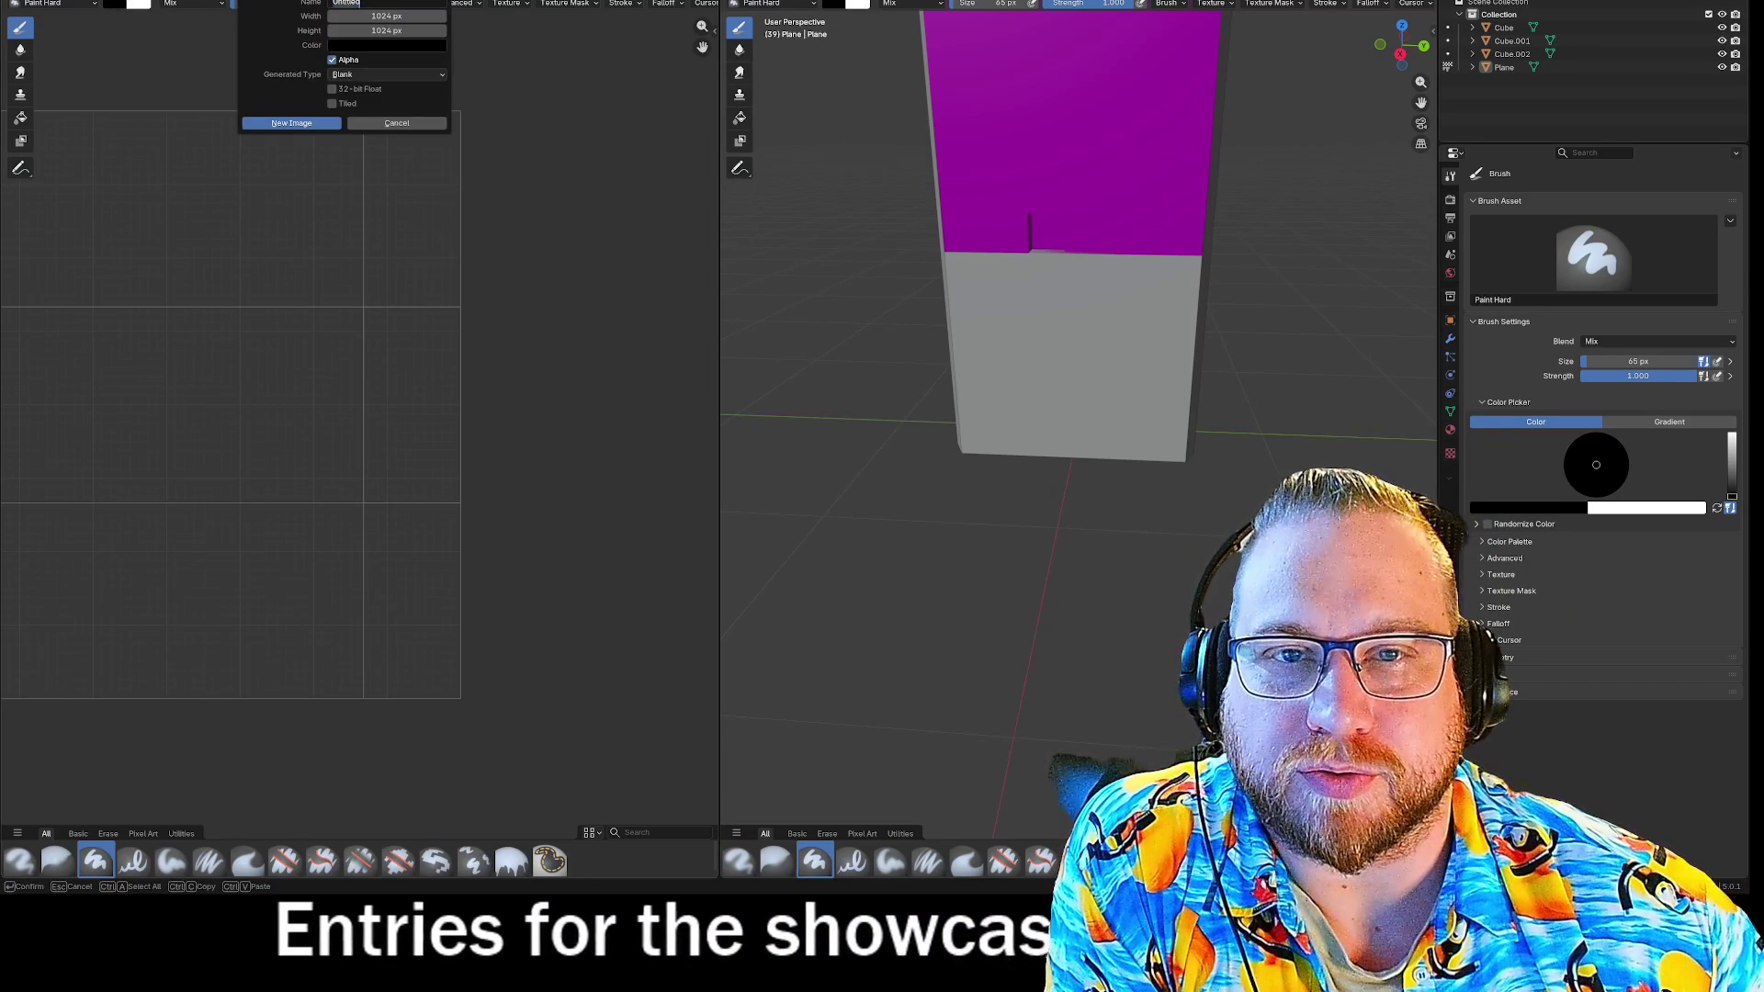
type("Fron")
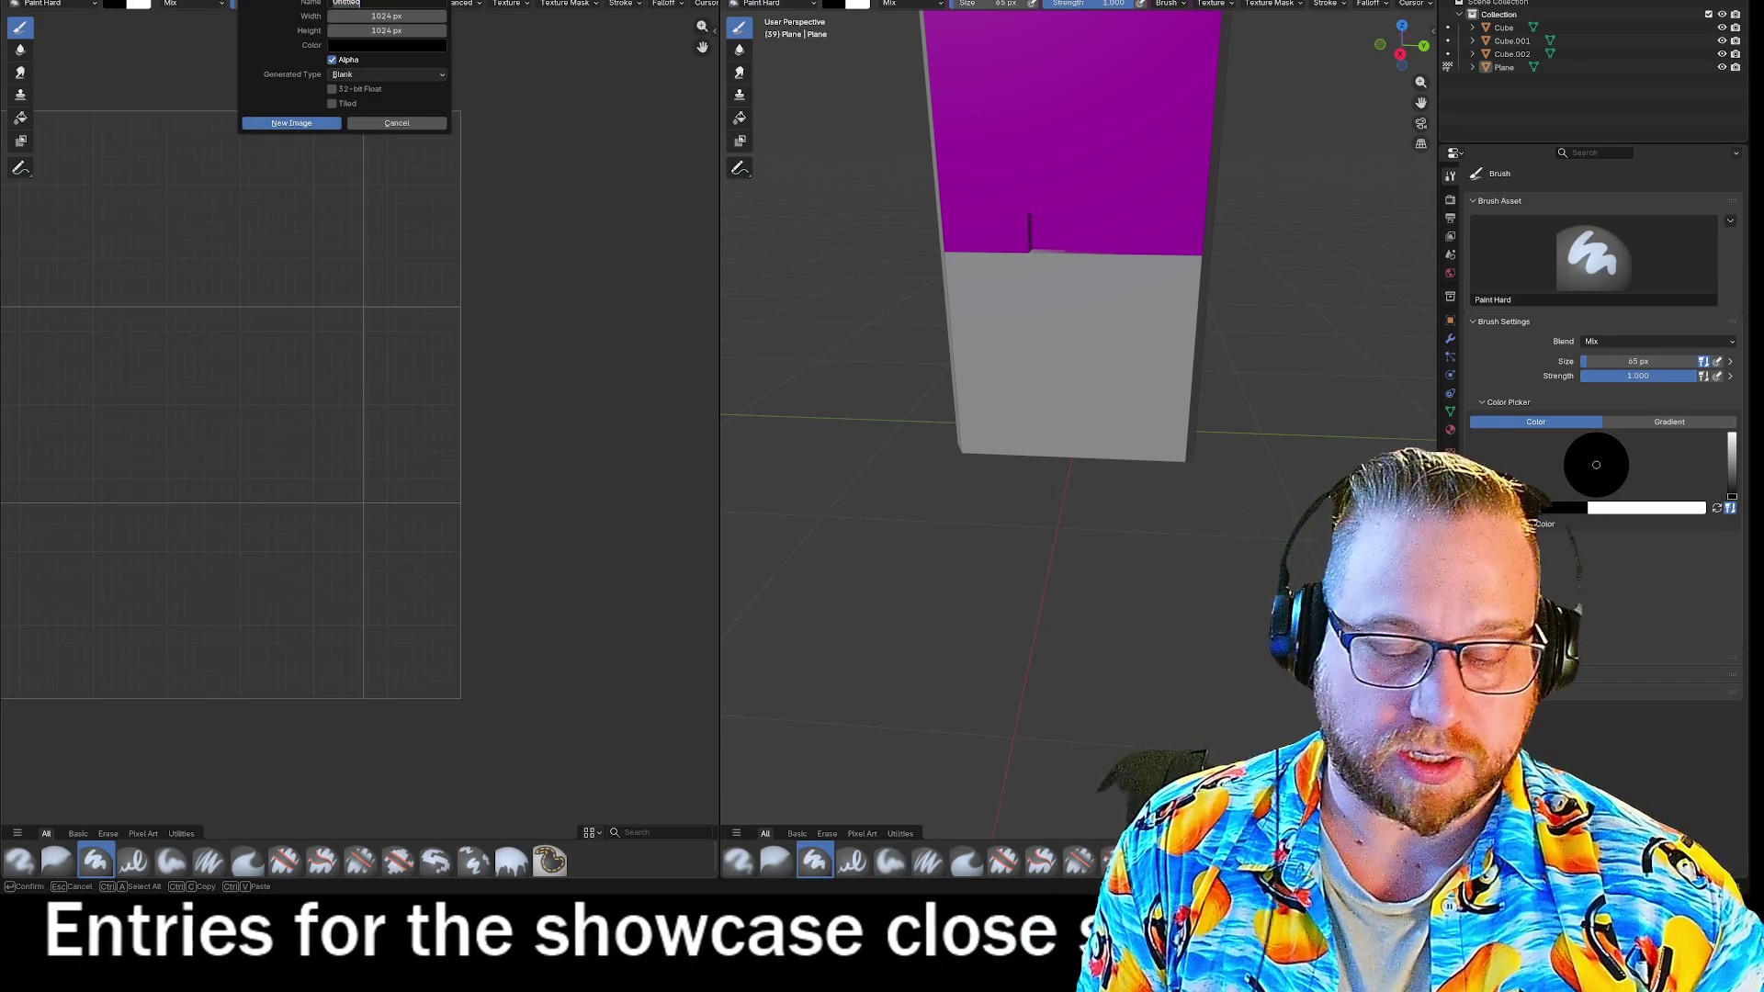
type("t")
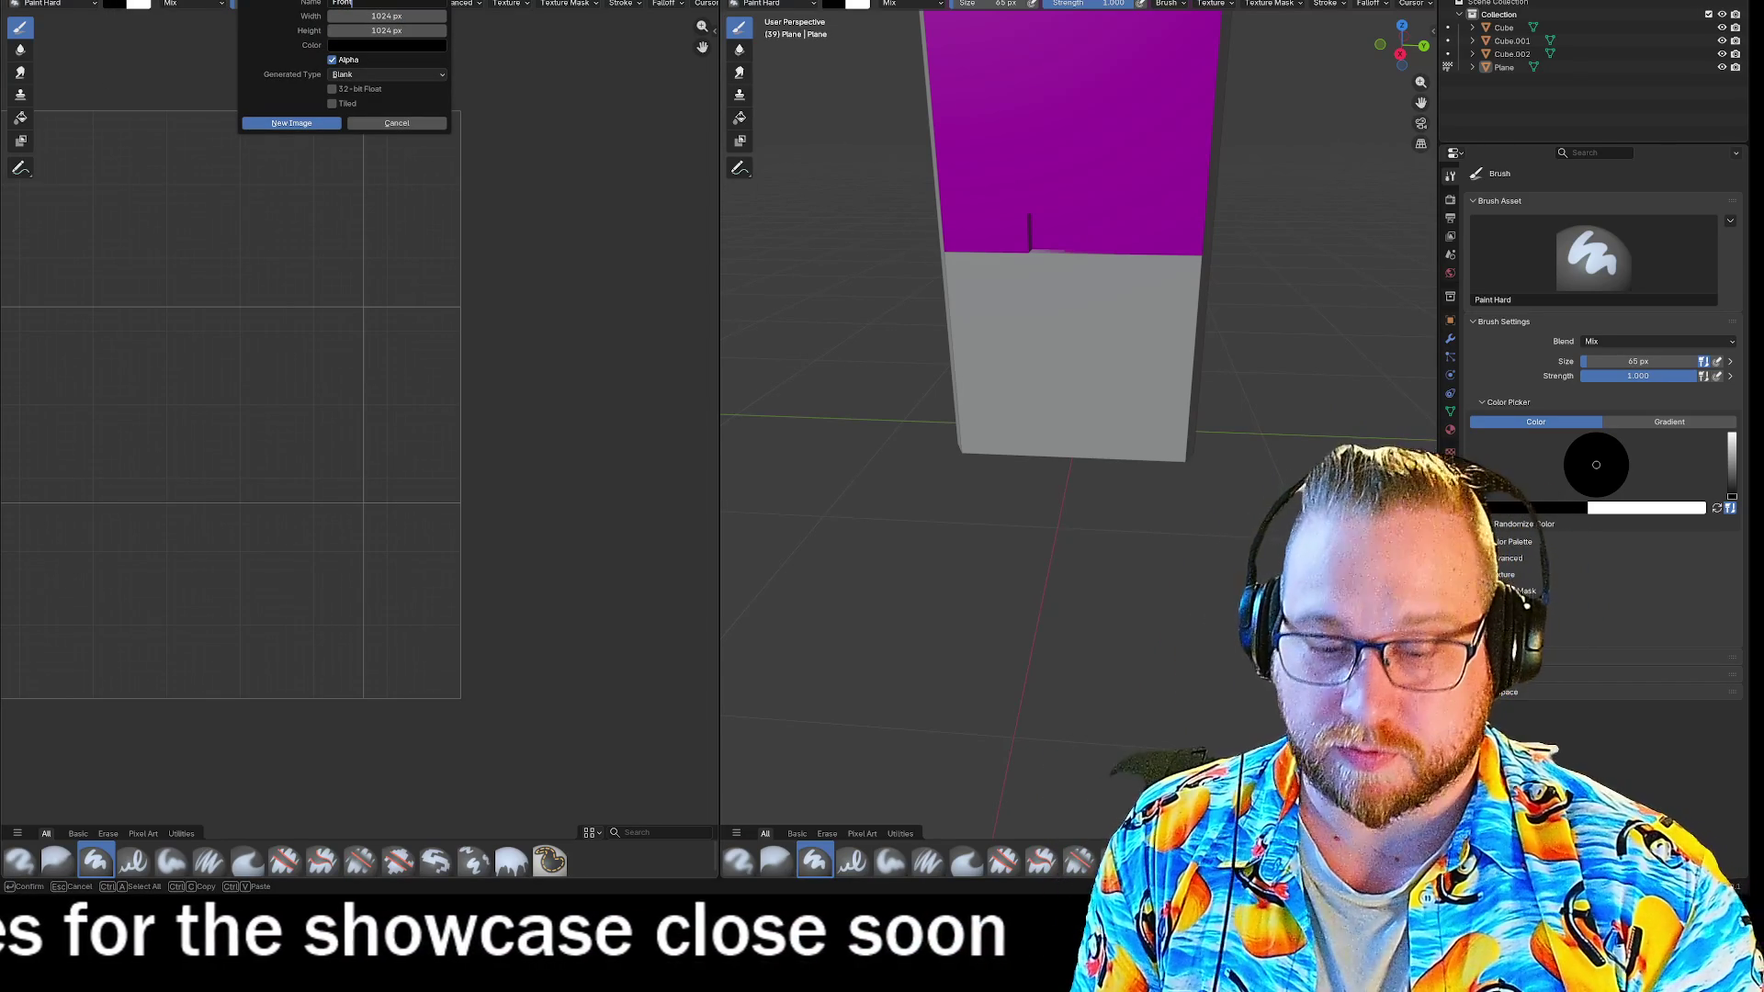
type("Planel")
key("Return")
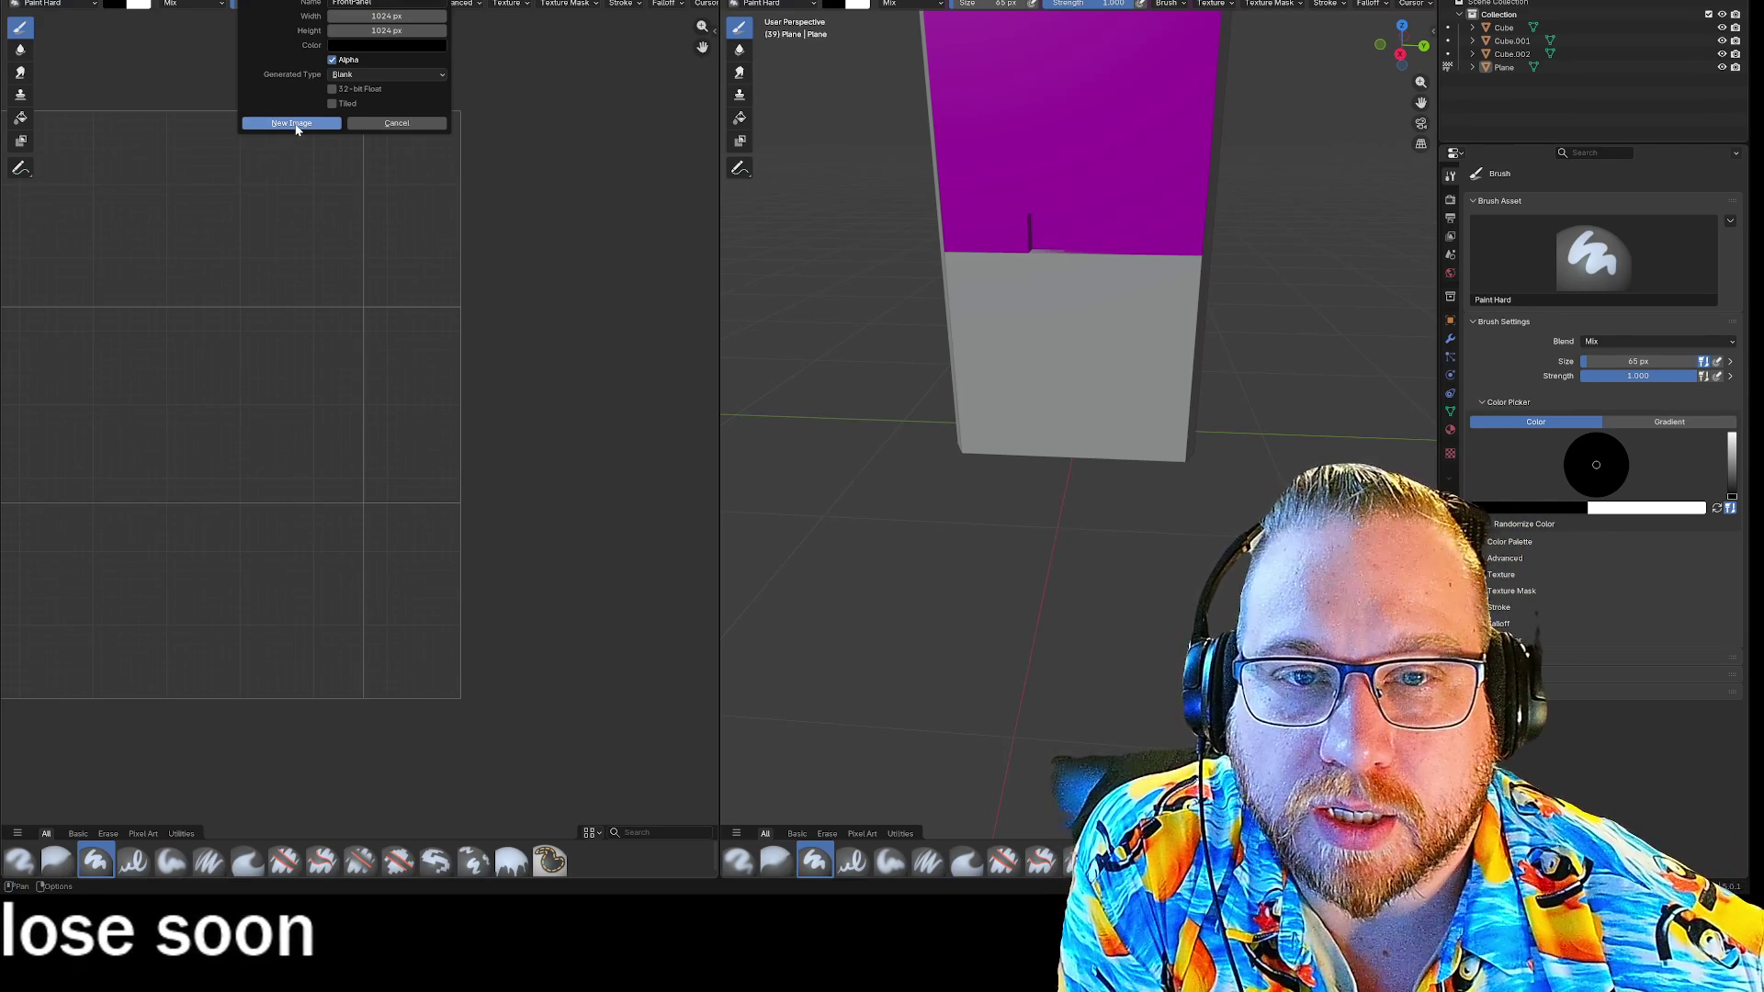
left_click(295, 124)
scroll(420, 370, "down", 6)
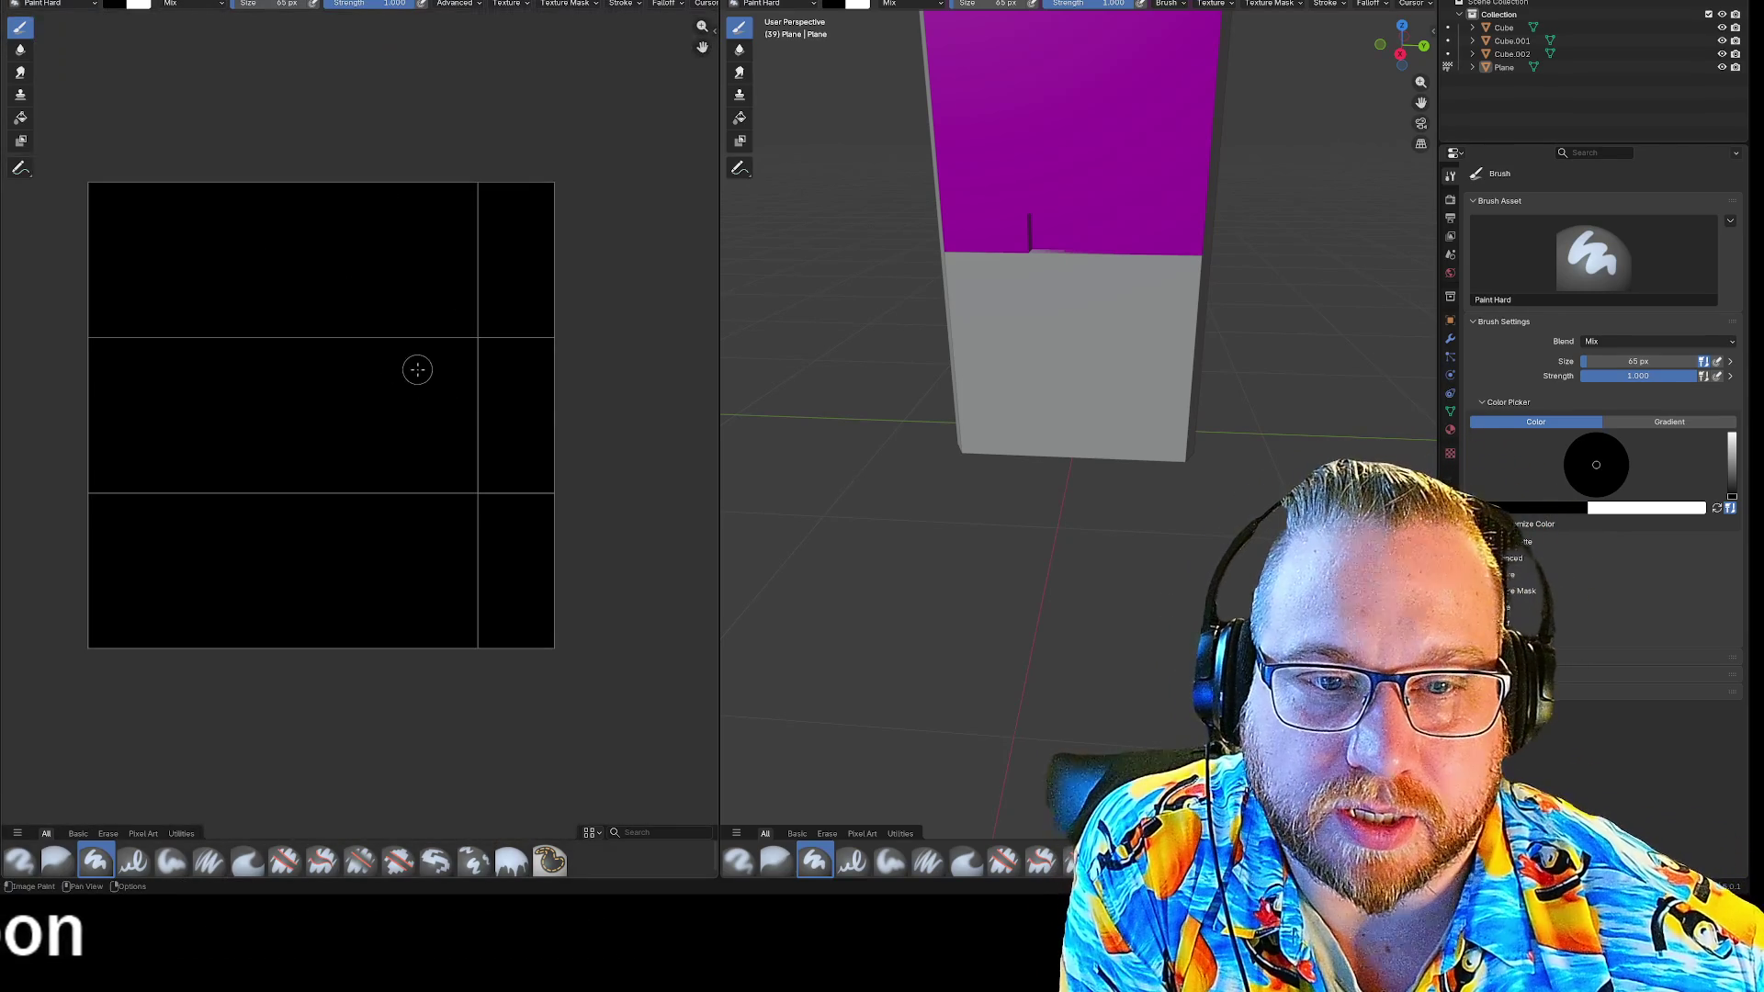
scroll(573, 350, "up", 2)
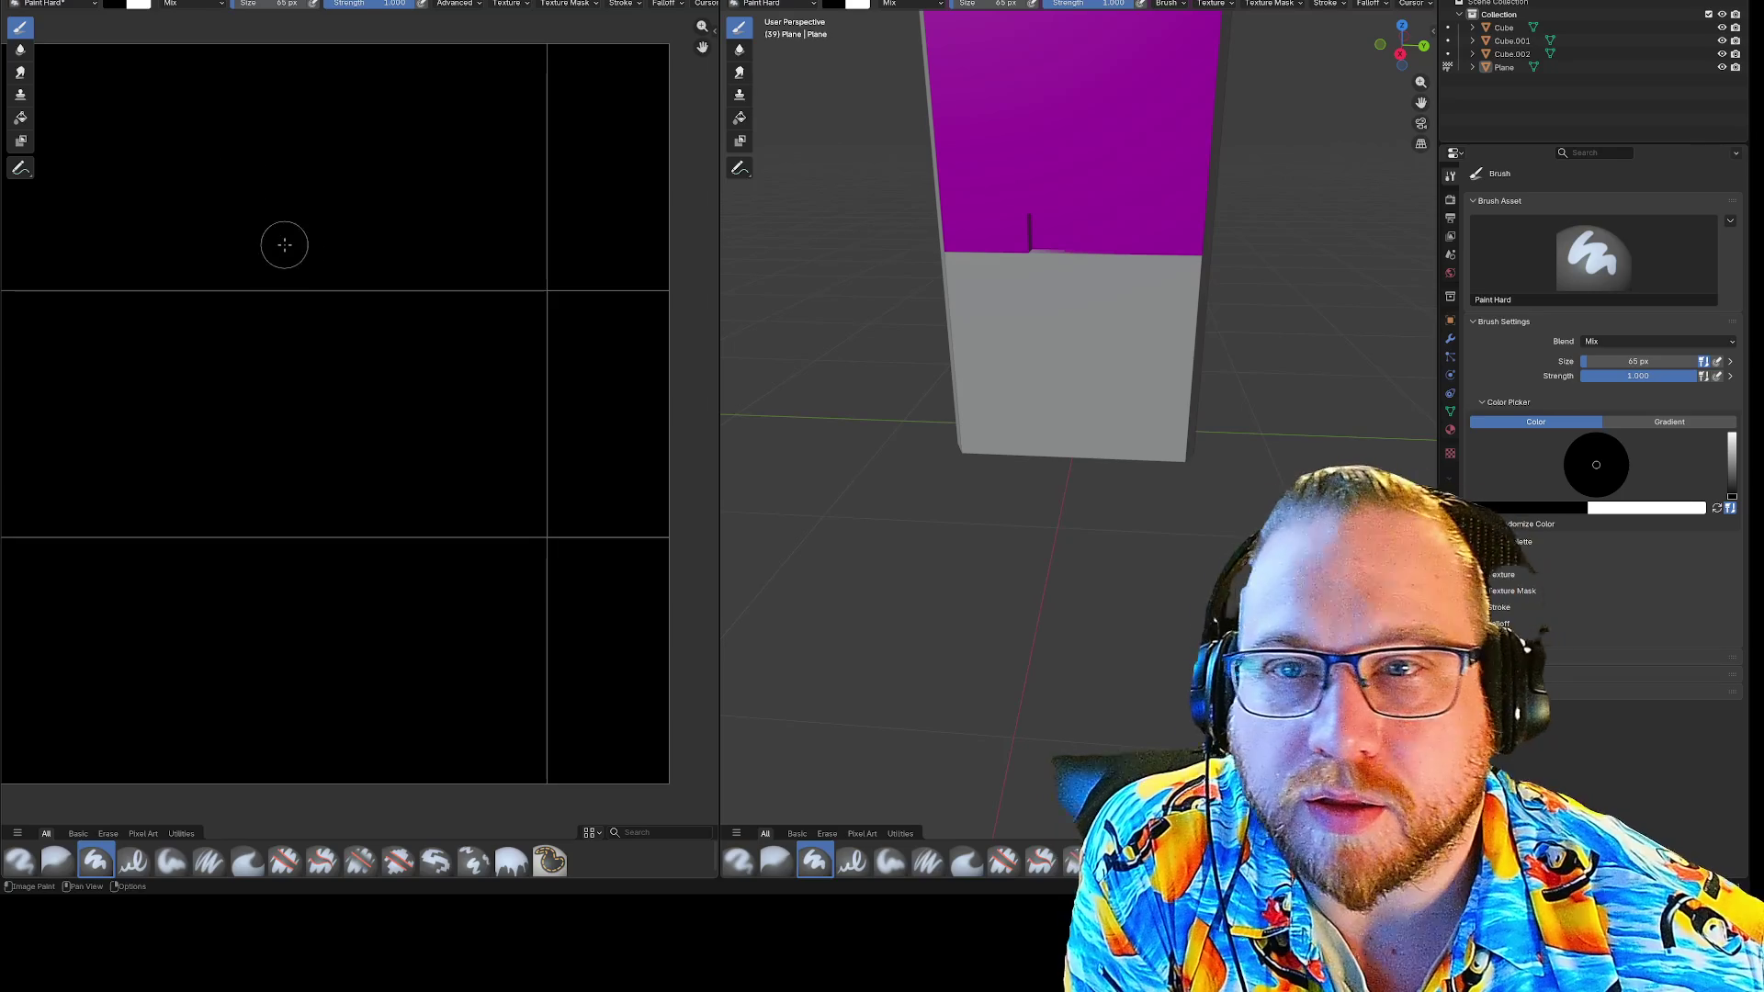
left_click(136, 5)
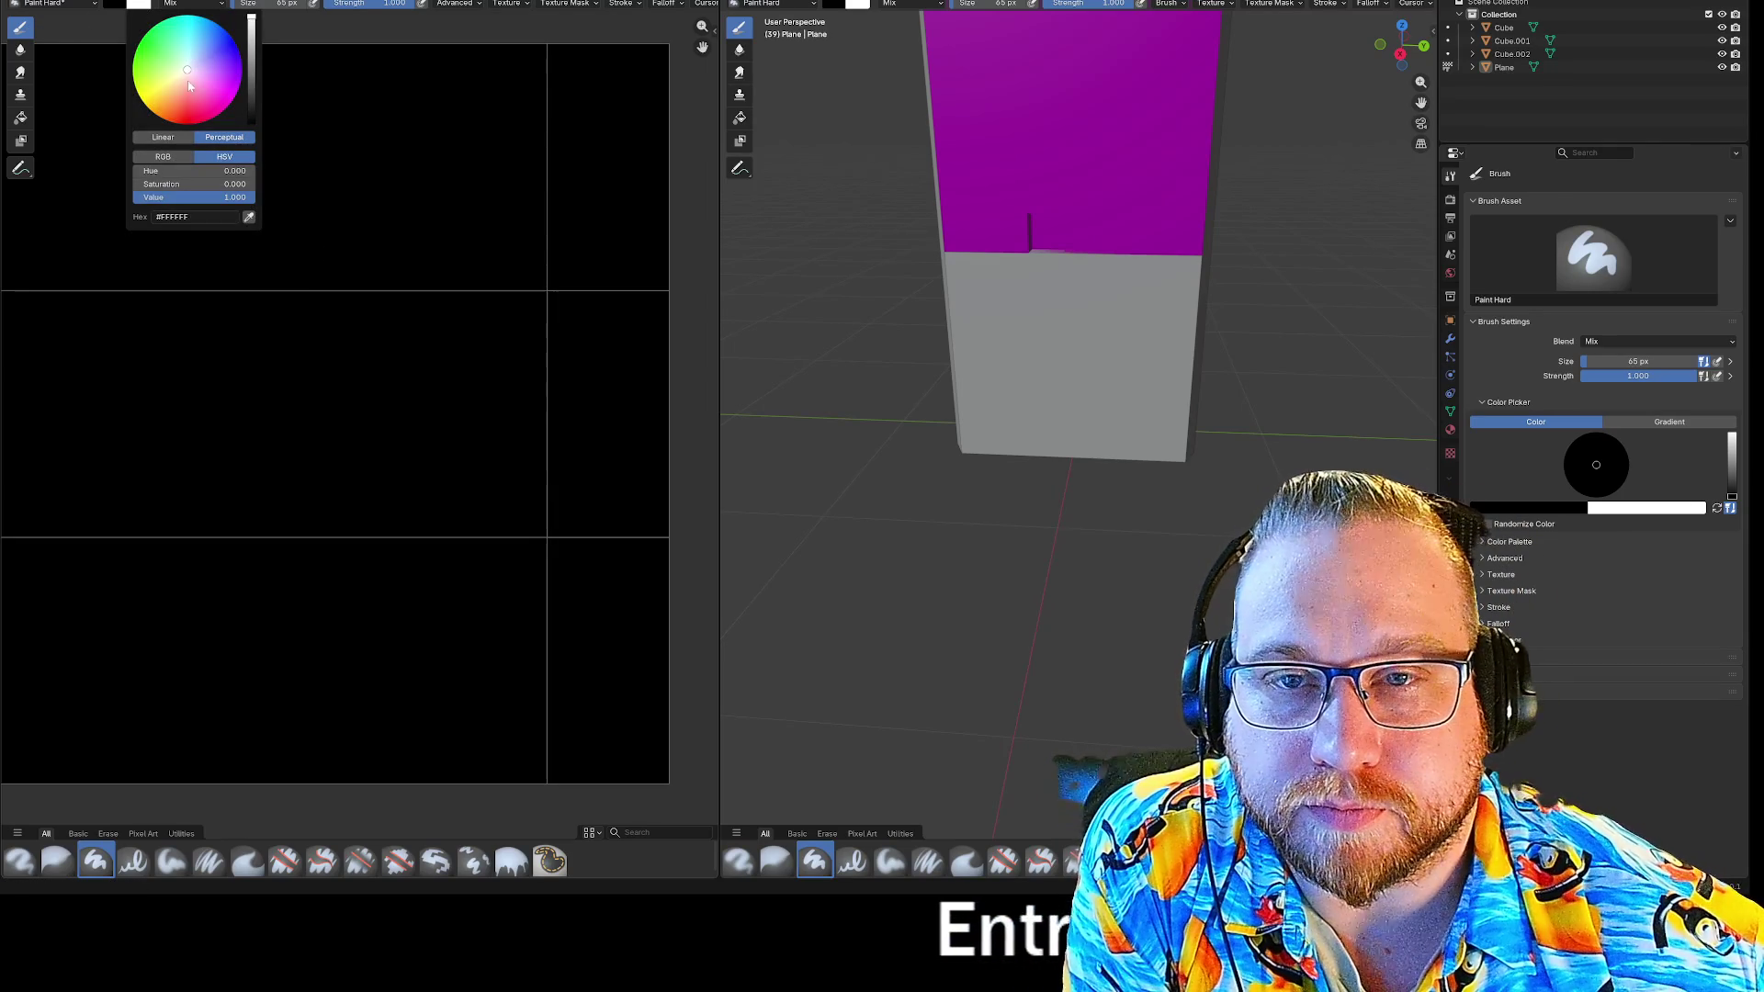
Set the primary paint colour to bright green and paint strokes across the black image.
left_click(114, 5)
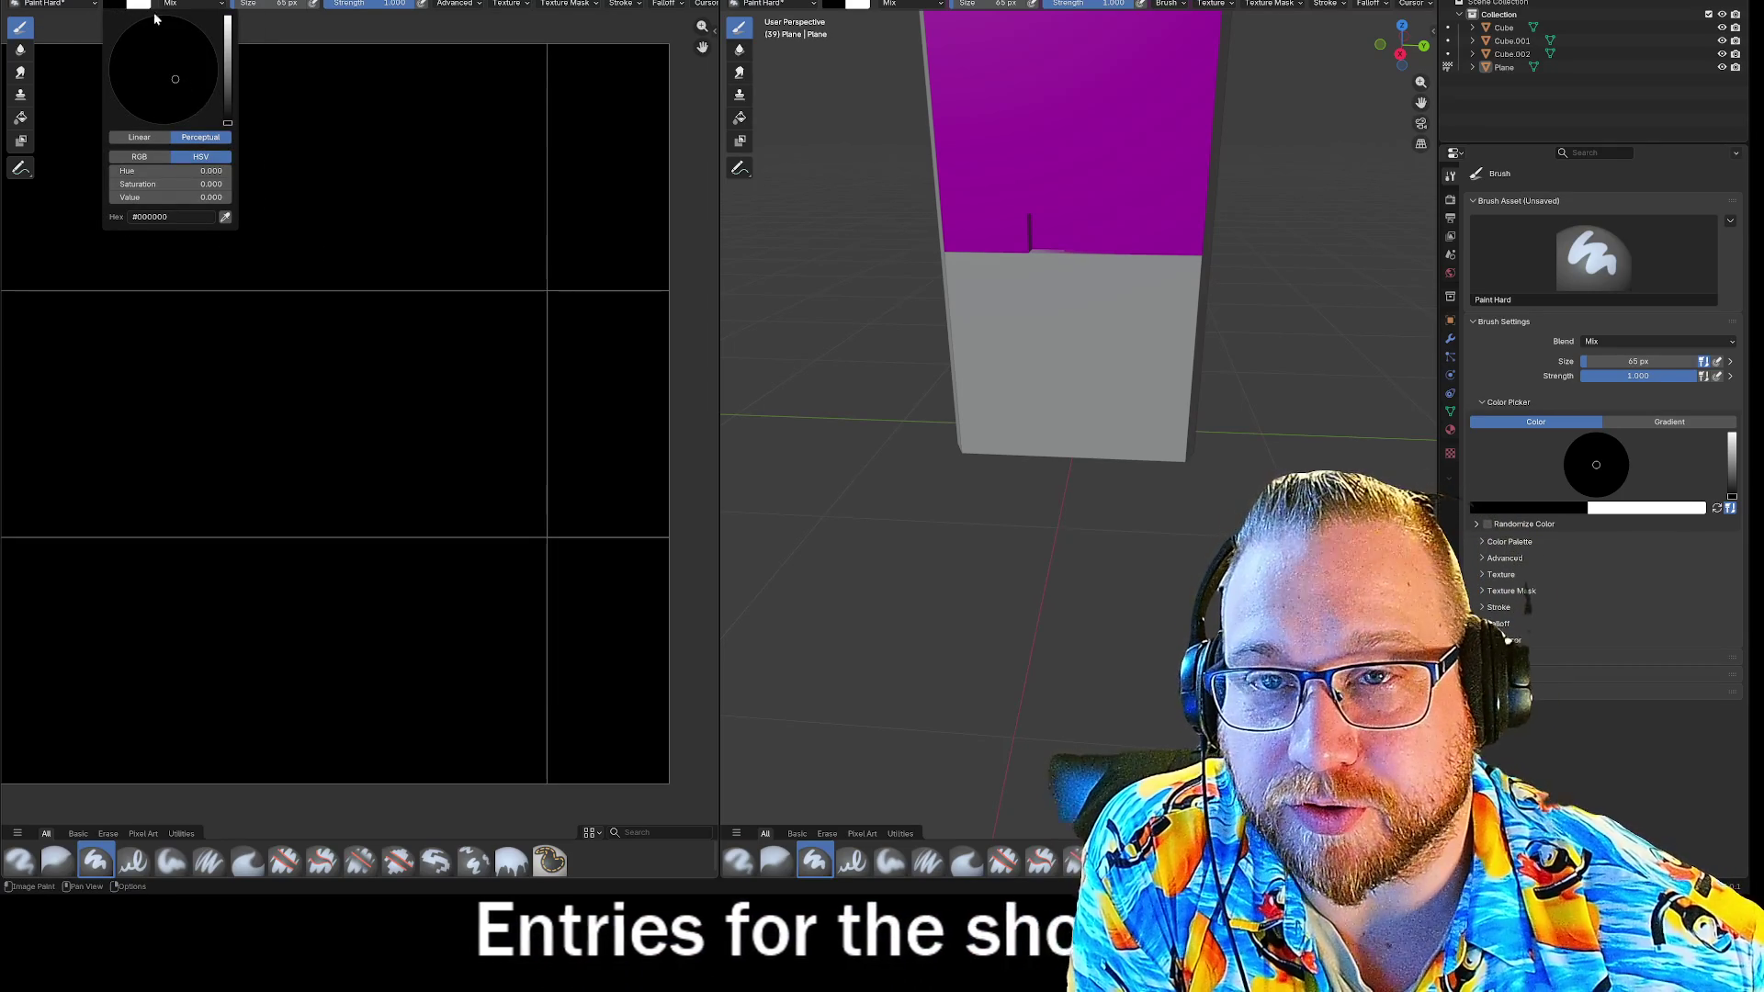
left_click_drag(137, 198, 216, 198)
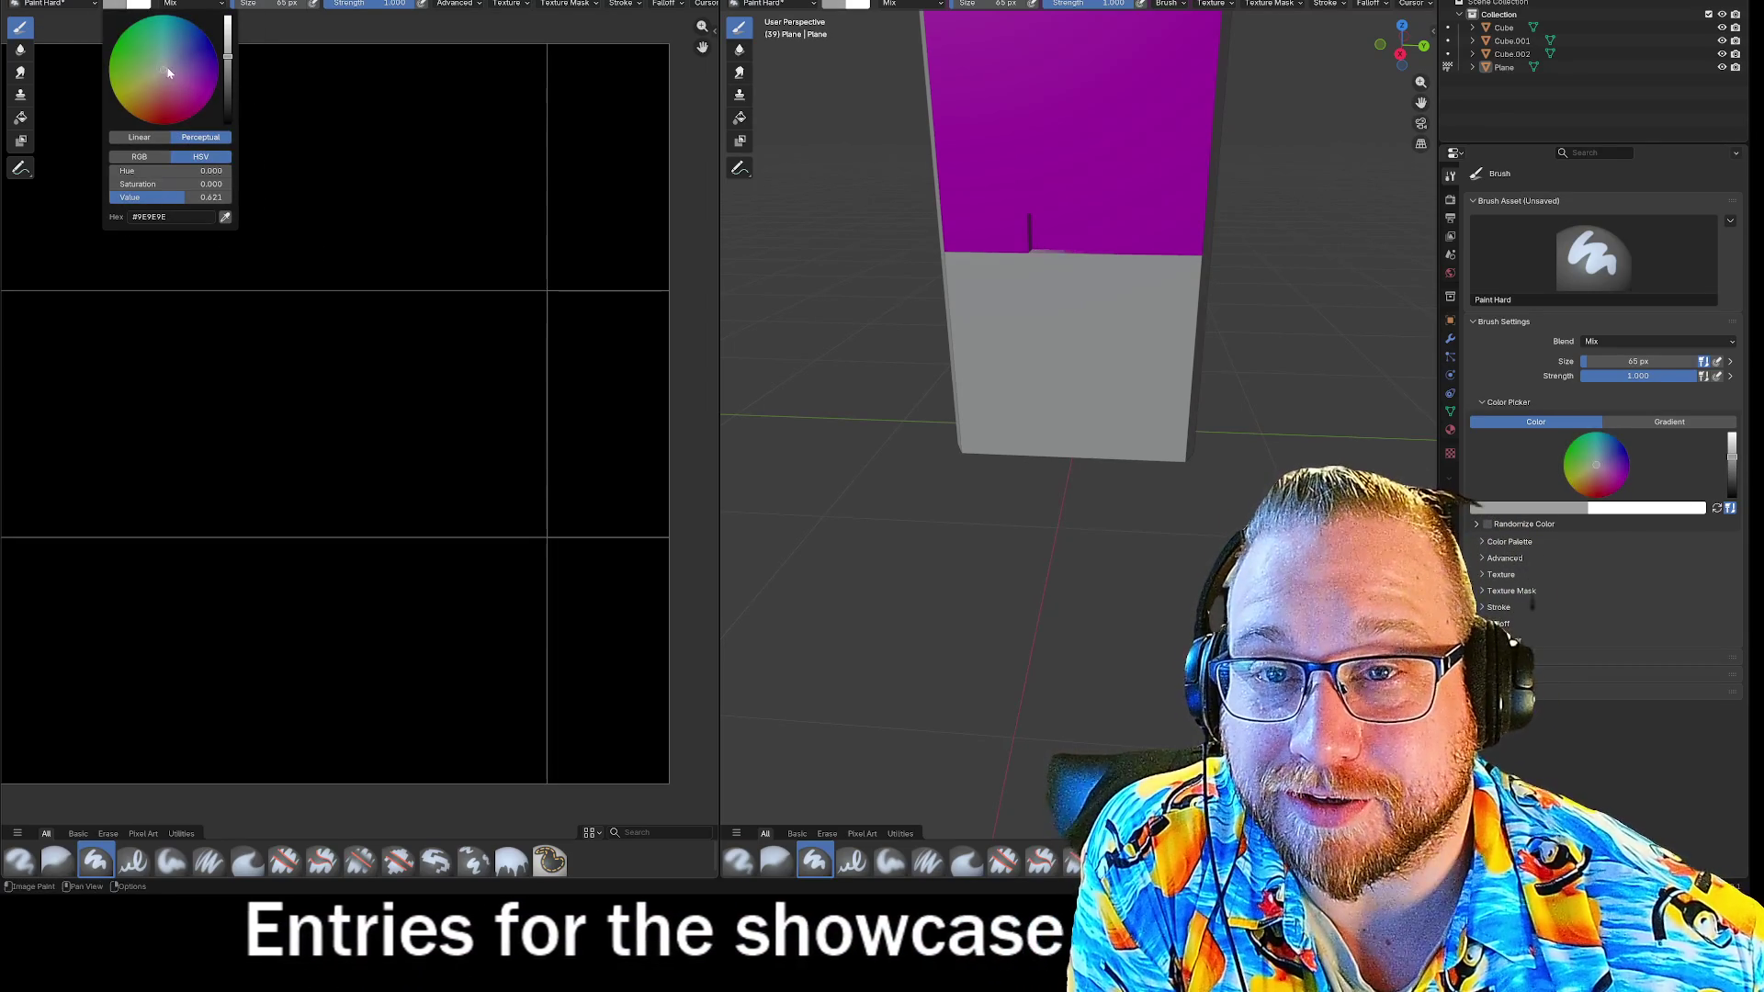
left_click(116, 42)
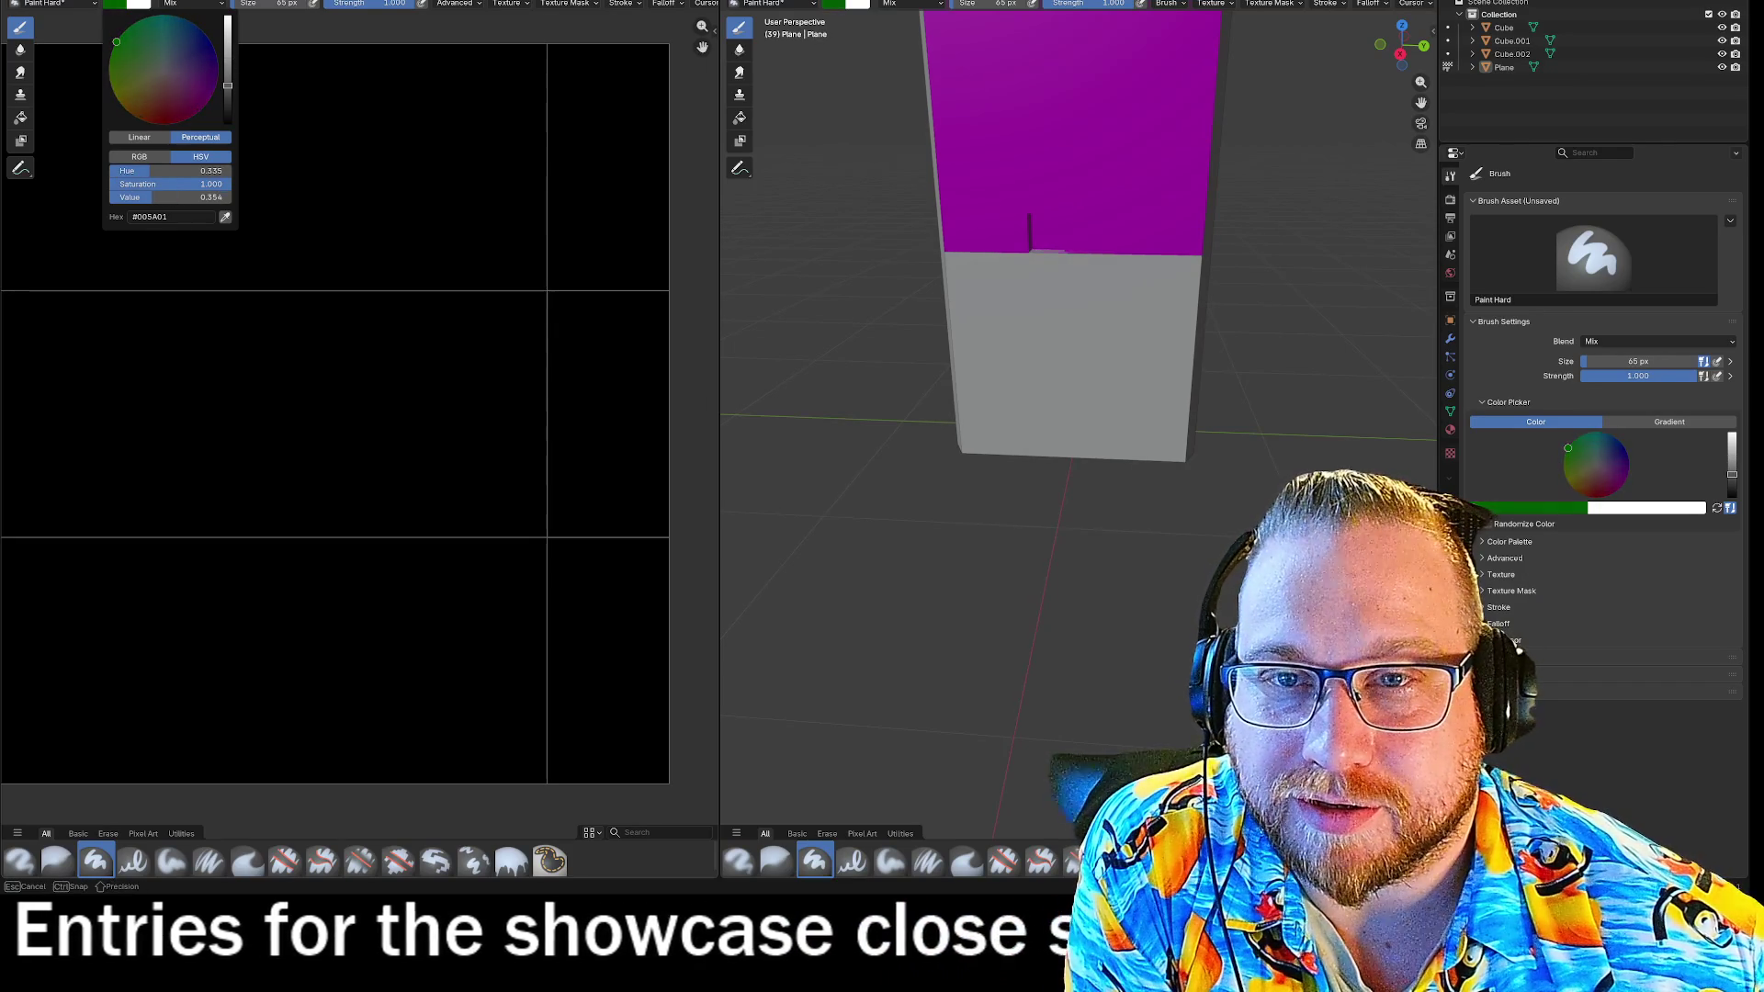
scroll(387, 270, "down", 2)
scroll(388, 270, "down", 1)
mouse_move(267, 362)
left_mouse_down()
mouse_move(461, 276)
mouse_move(461, 414)
mouse_move(408, 430)
left_mouse_up()
scroll(830, 362, "down", 4)
scroll(873, 382, "up", 3)
Orbit around the box and preview it with material shading.
mouse_move(1137, 442)
middle_mouse_down()
mouse_move(1022, 422)
mouse_move(1001, 505)
middle_mouse_up()
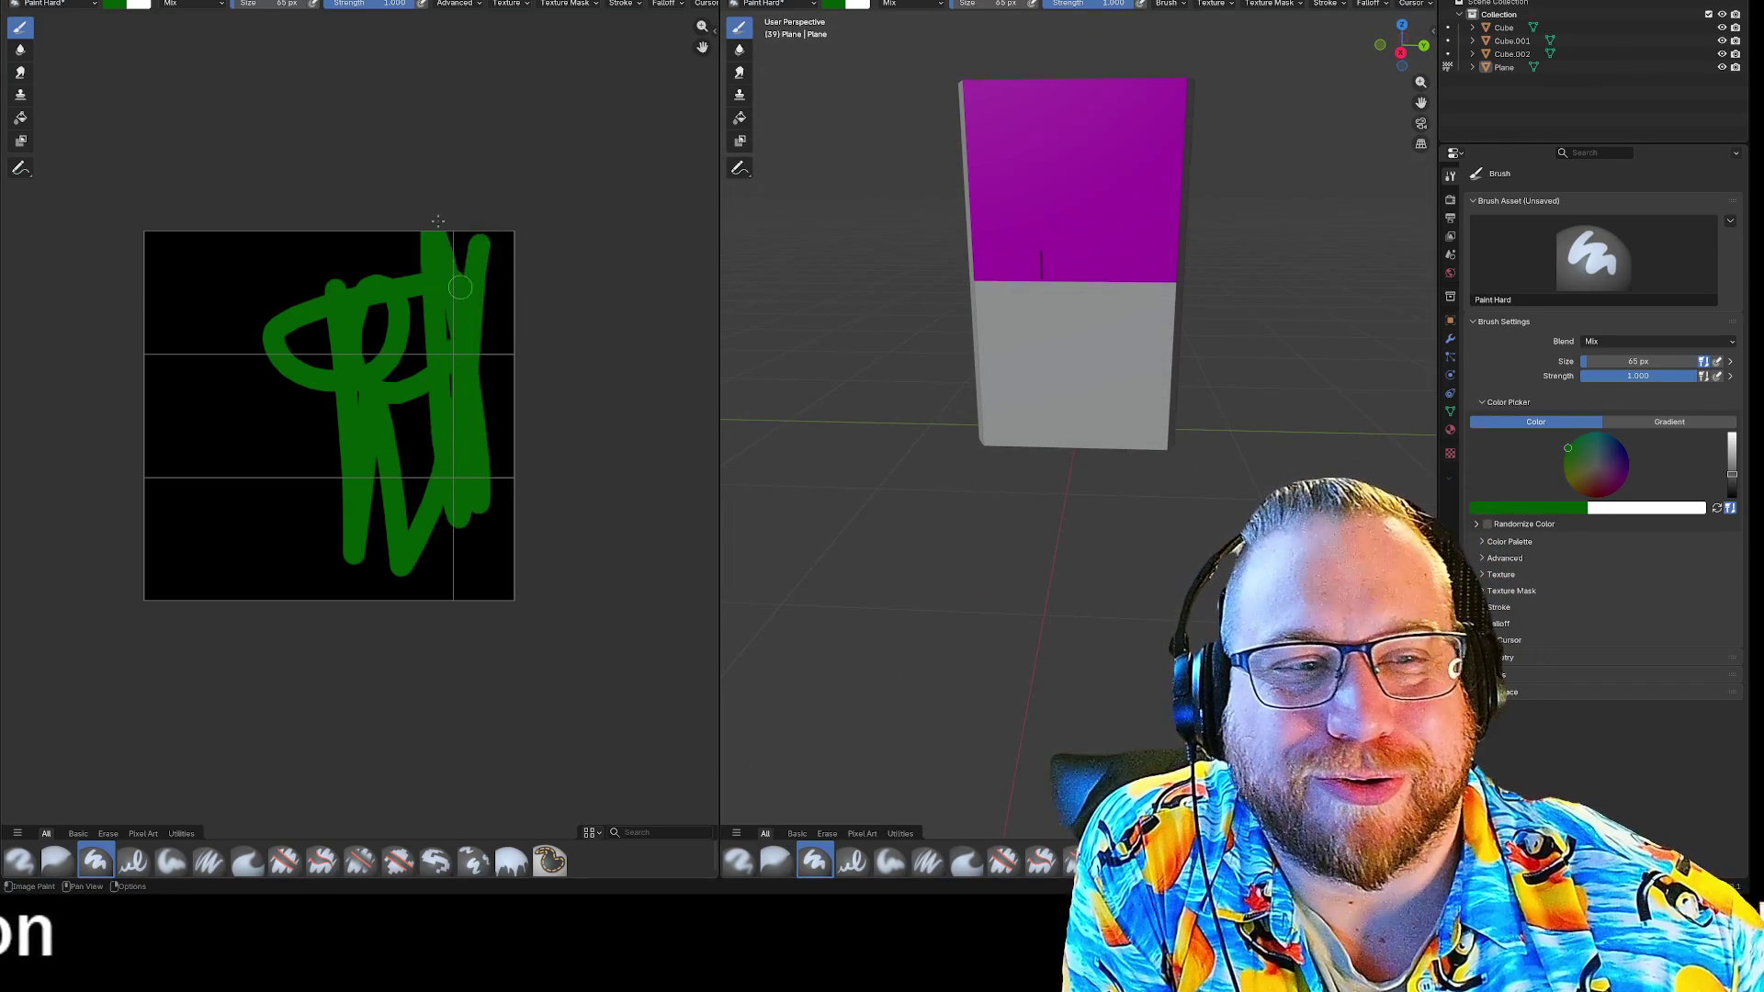
mouse_move(1159, 423)
middle_mouse_down()
mouse_move(1102, 424)
mouse_move(1160, 421)
mouse_move(1166, 469)
mouse_move(1170, 418)
middle_mouse_up()
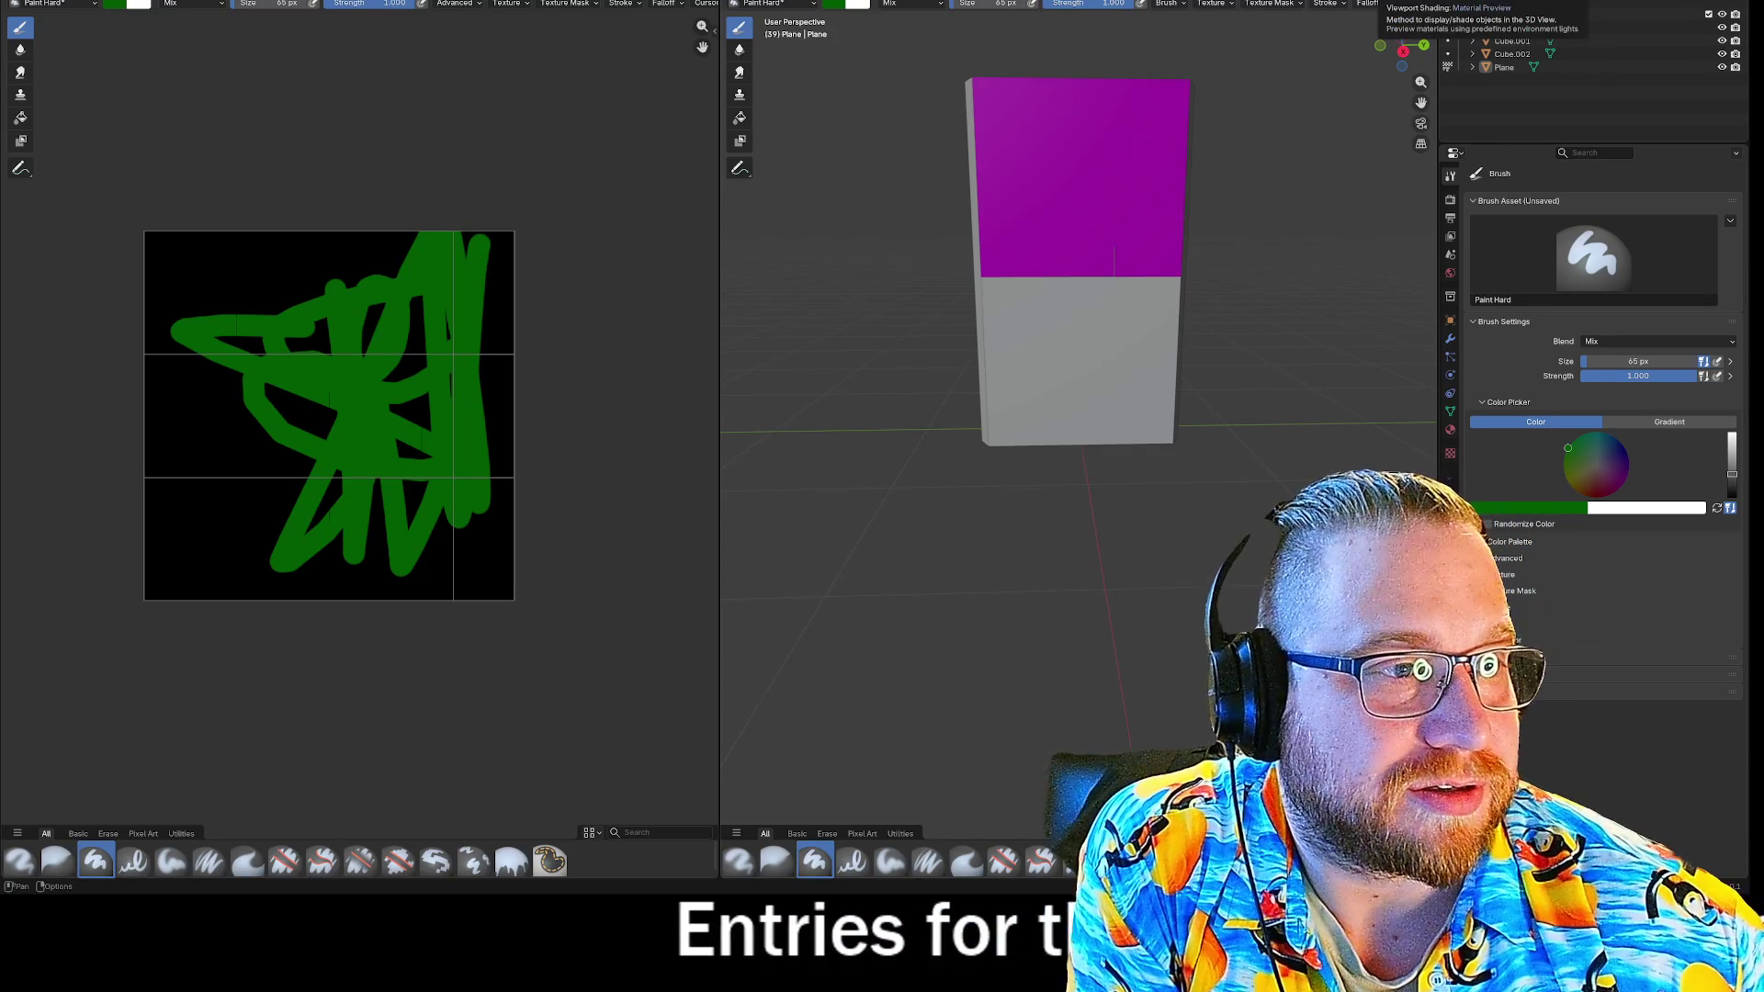
left_click(1390, 0)
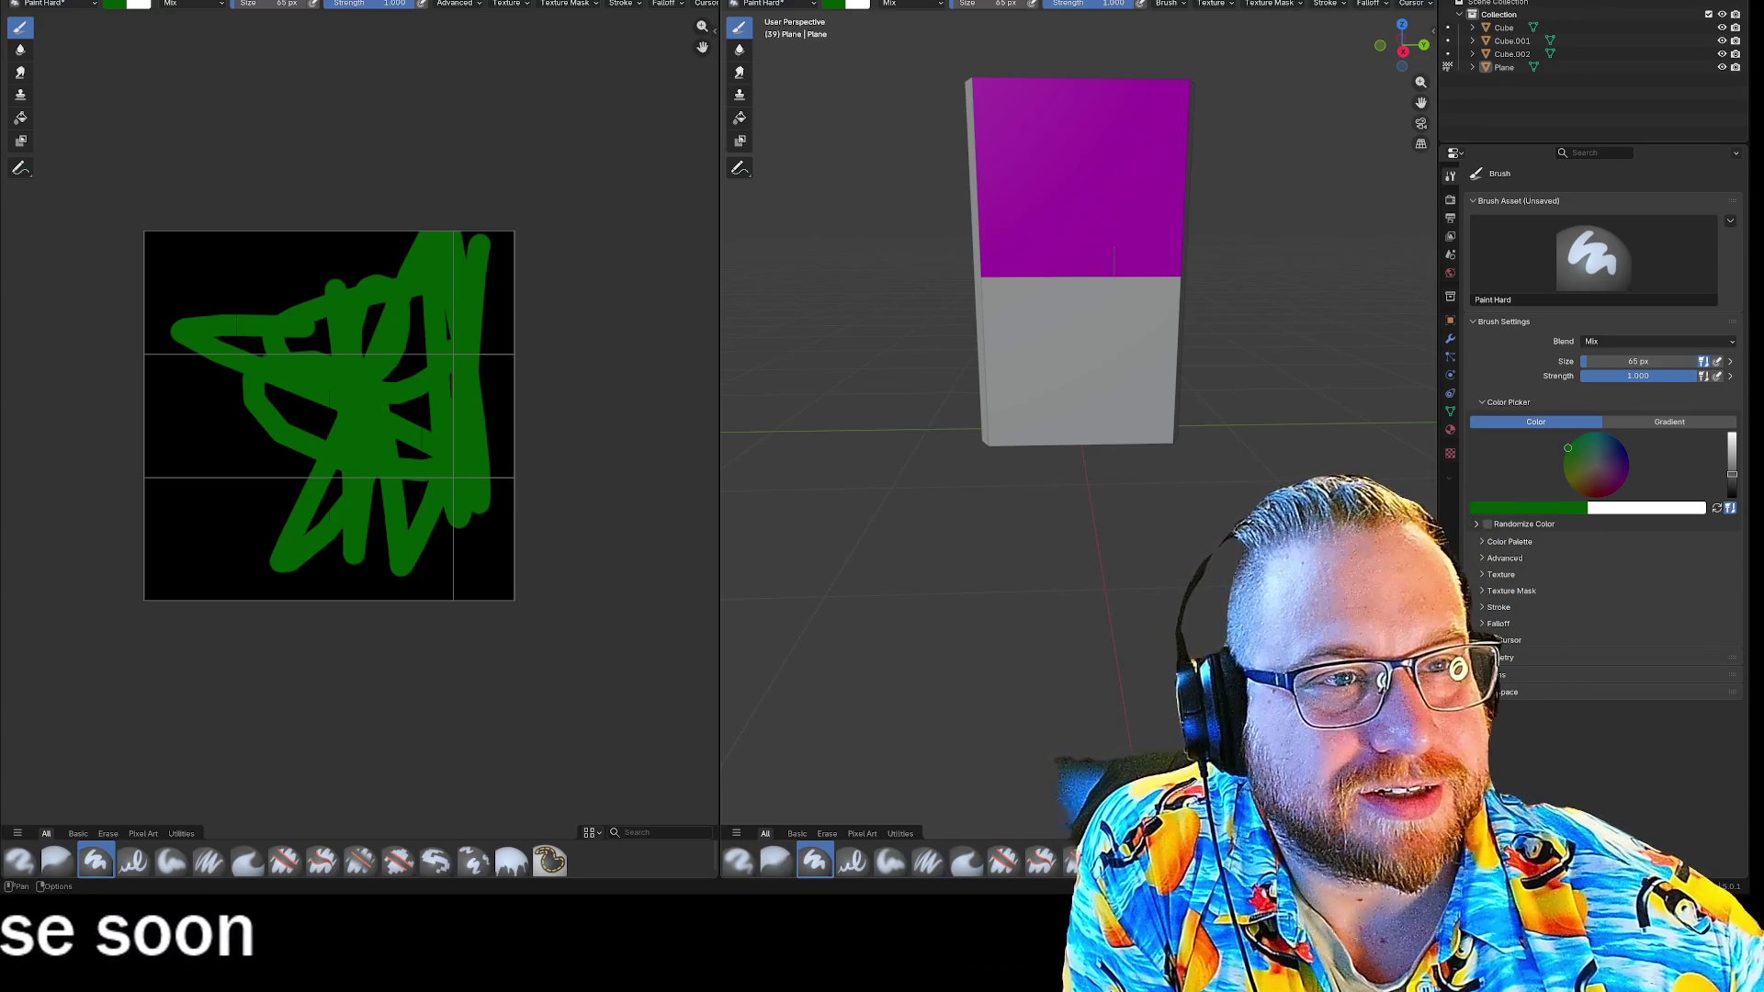
Add a Base Color texture slot, check viewport shading, and undo the green strokes on FrontPanel.
left_click(910, 3)
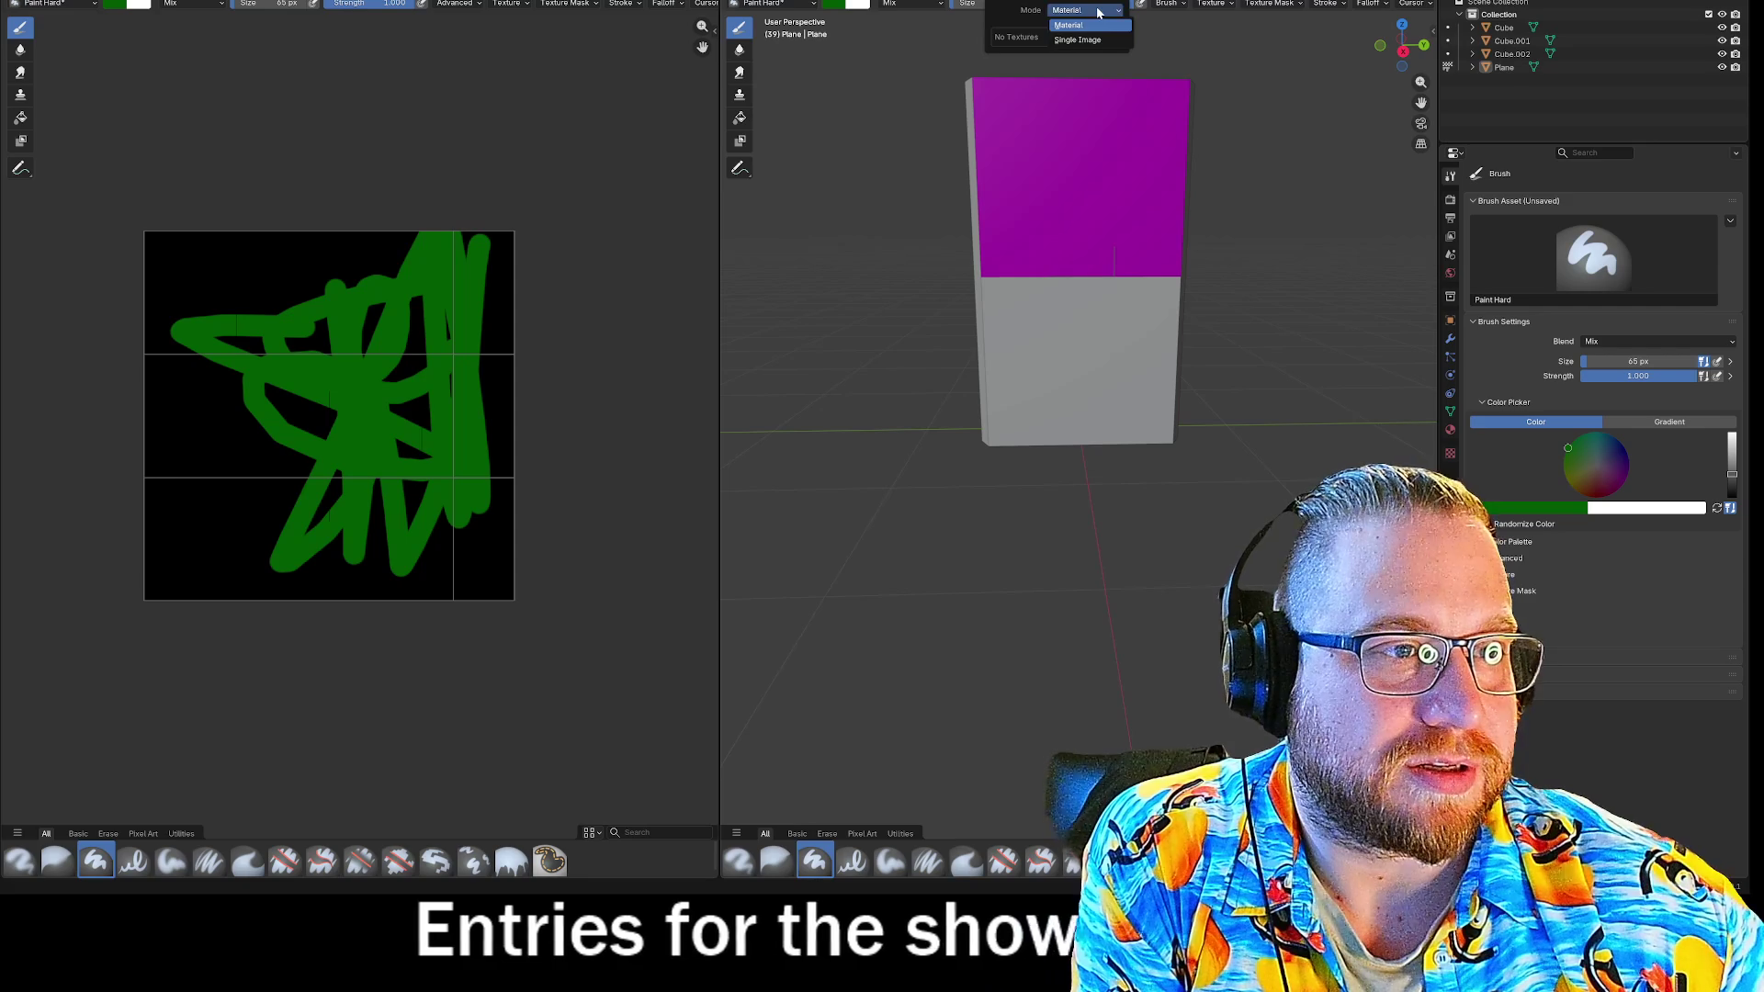
left_click(1118, 35)
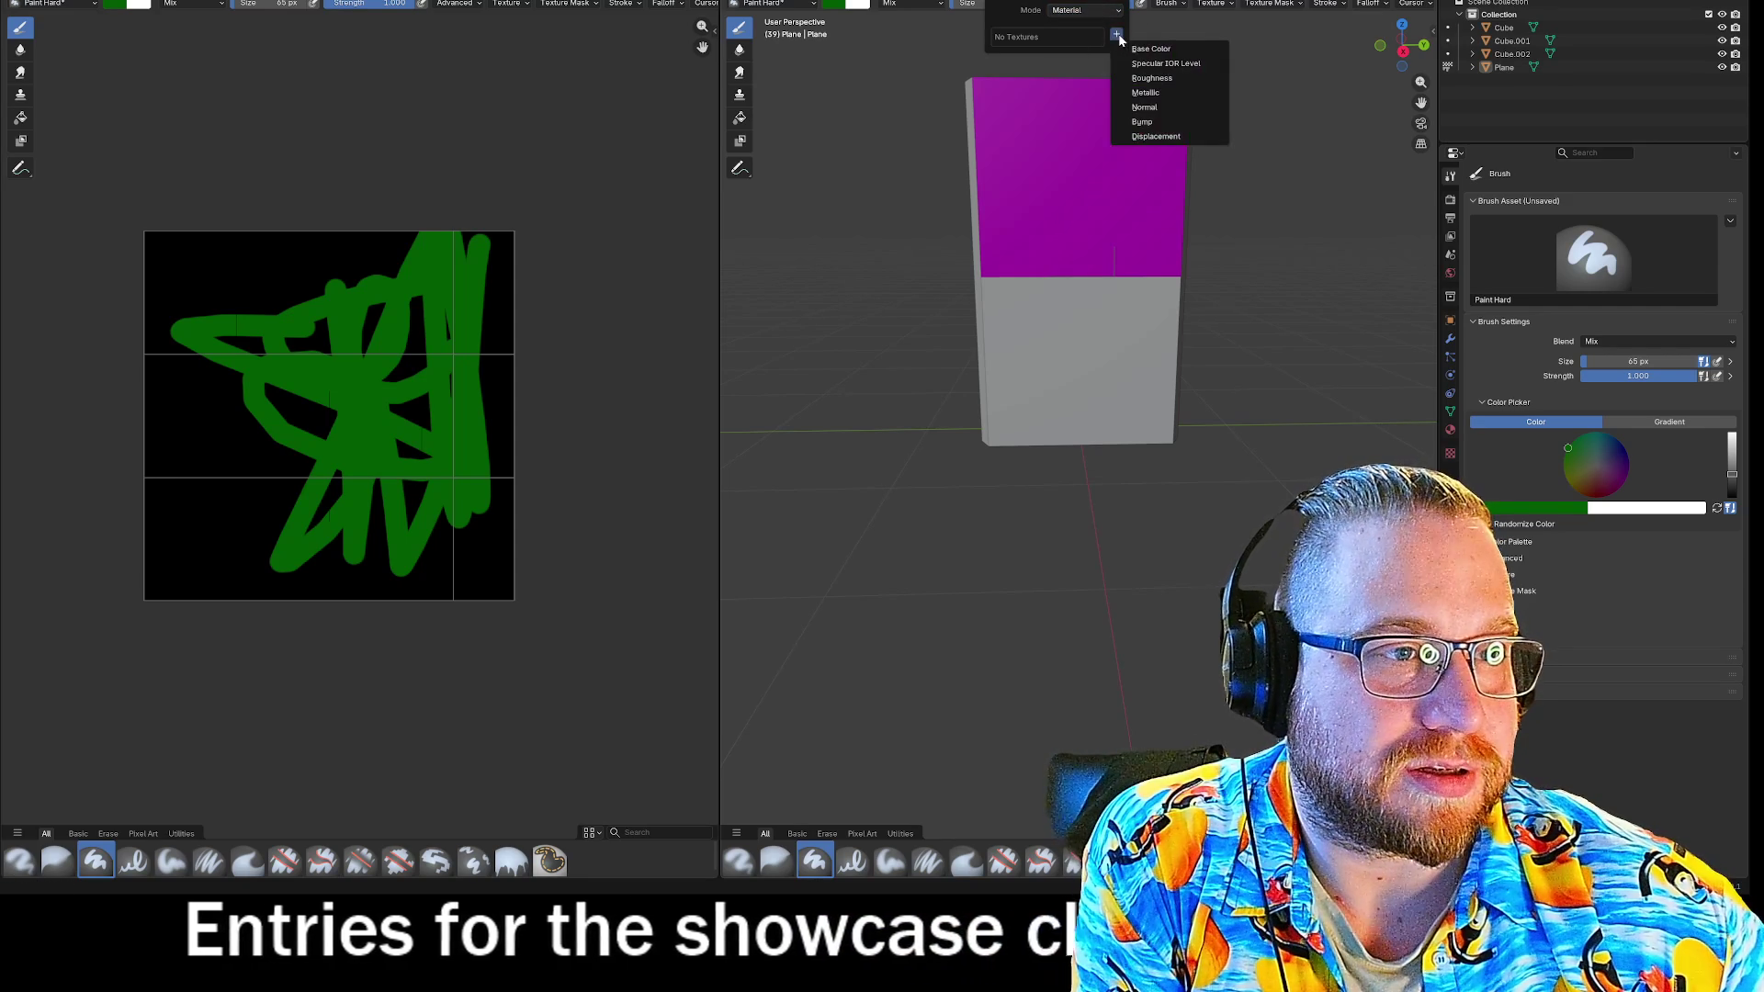
left_click(1145, 50)
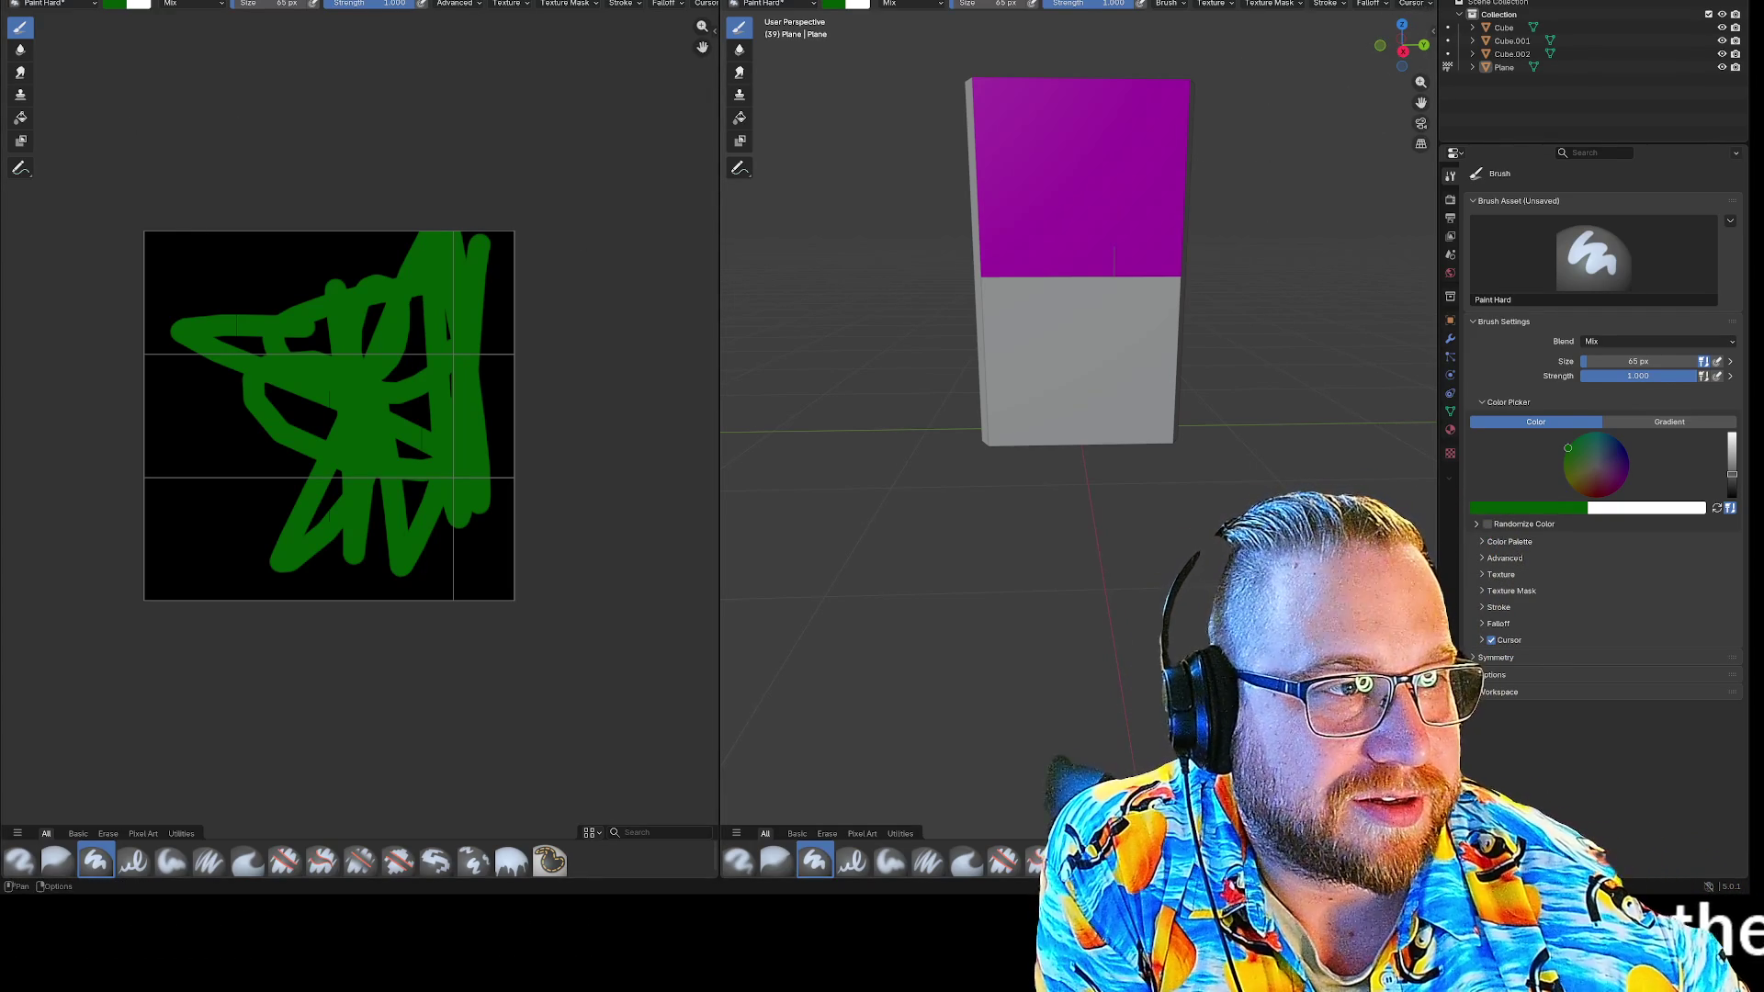
left_click(1424, 2)
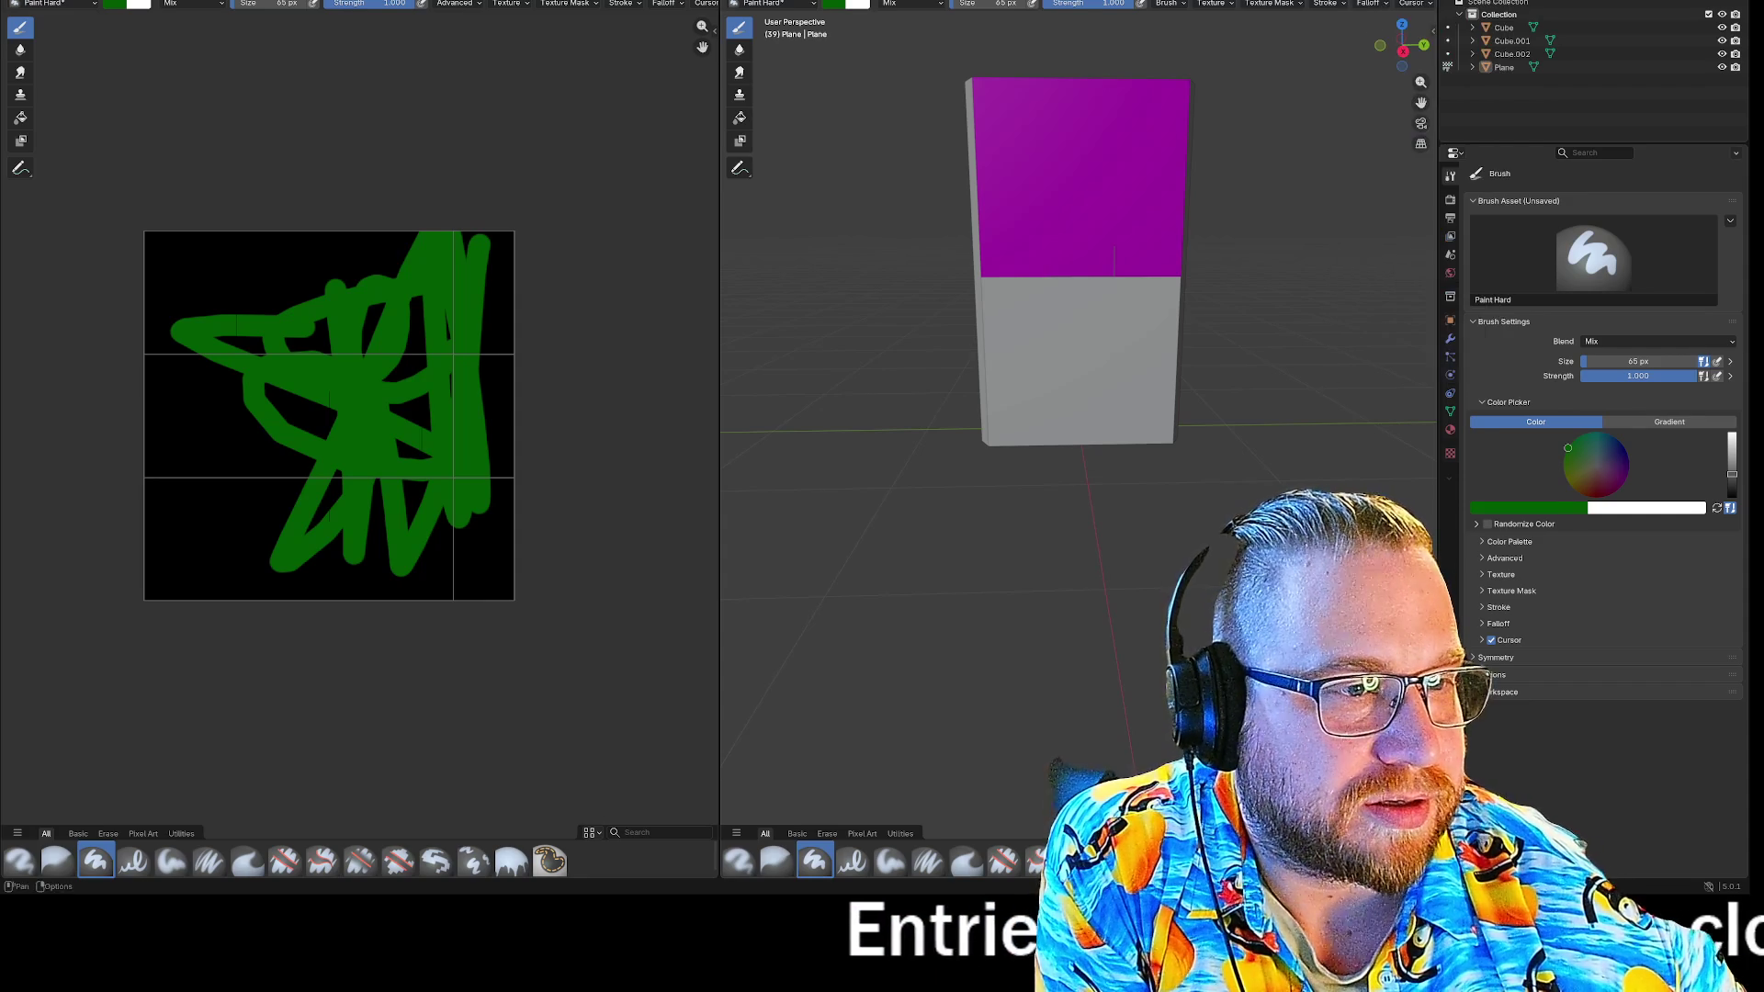
middle_click_drag(987, 352, 1017, 390)
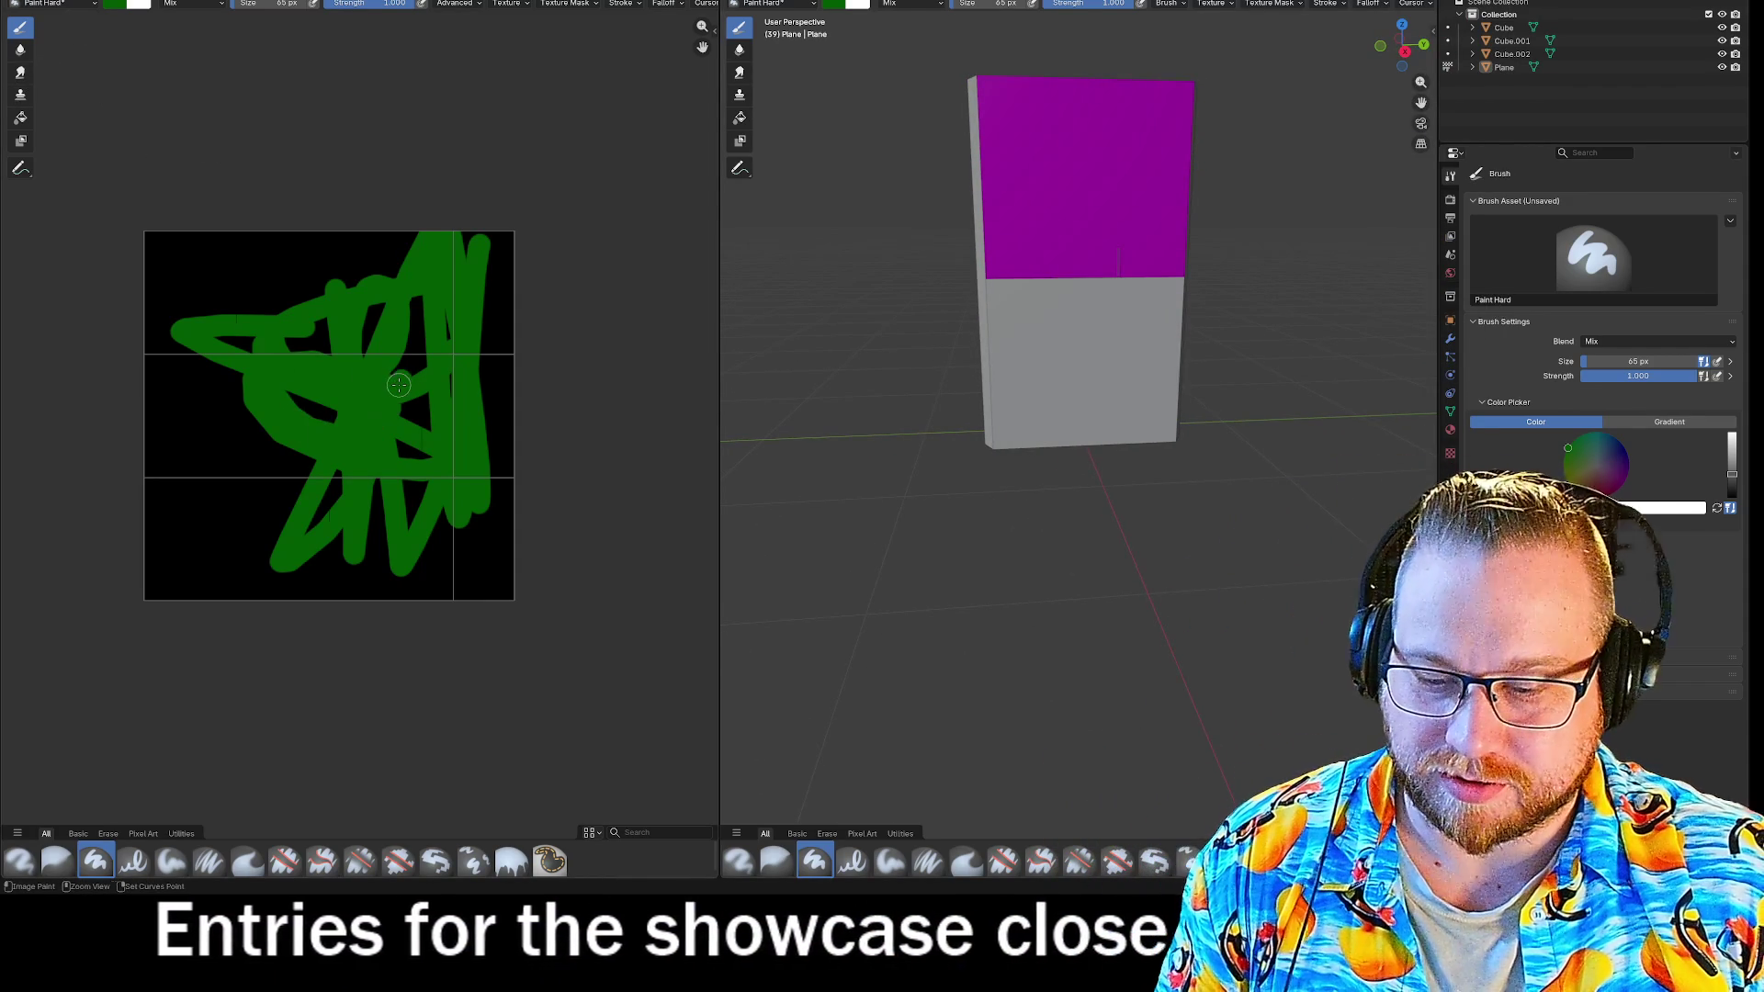
key("ctrl+z")
key("ctrl+z")
key("ctrl+z")
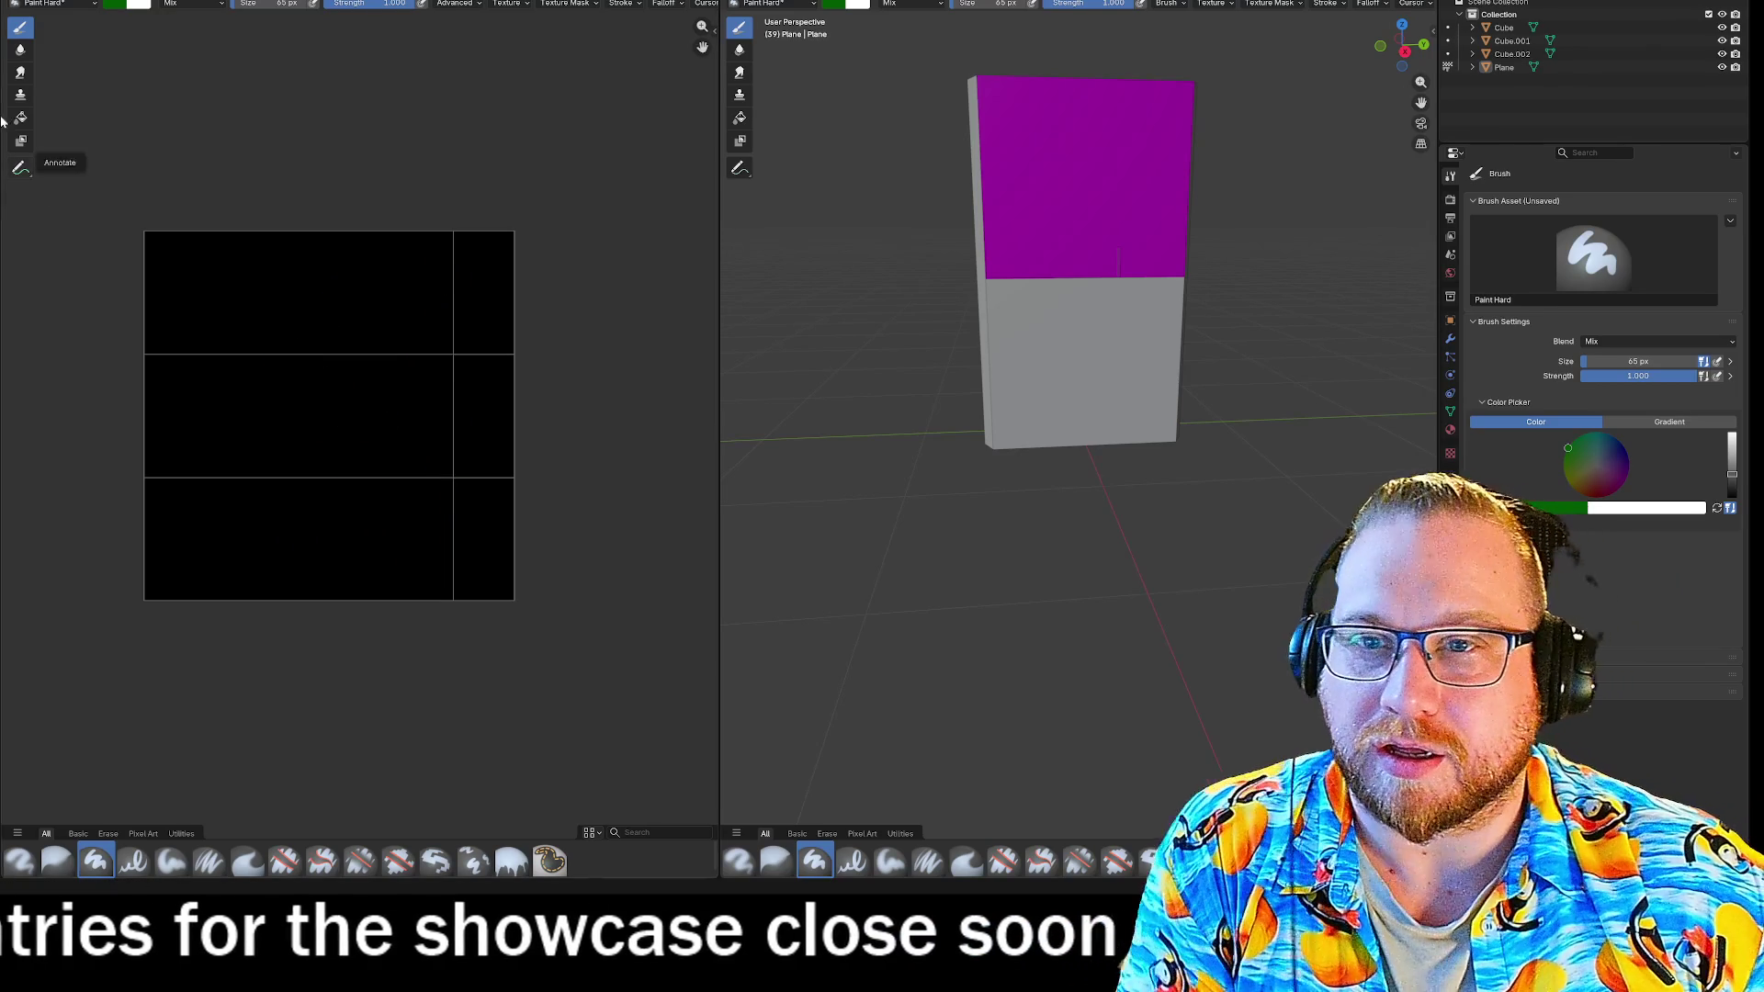
Flood-fill the FrontPanel image solid green with the Fill tool, then return to the Layout workspace.
left_click(20, 118)
left_click(257, 300)
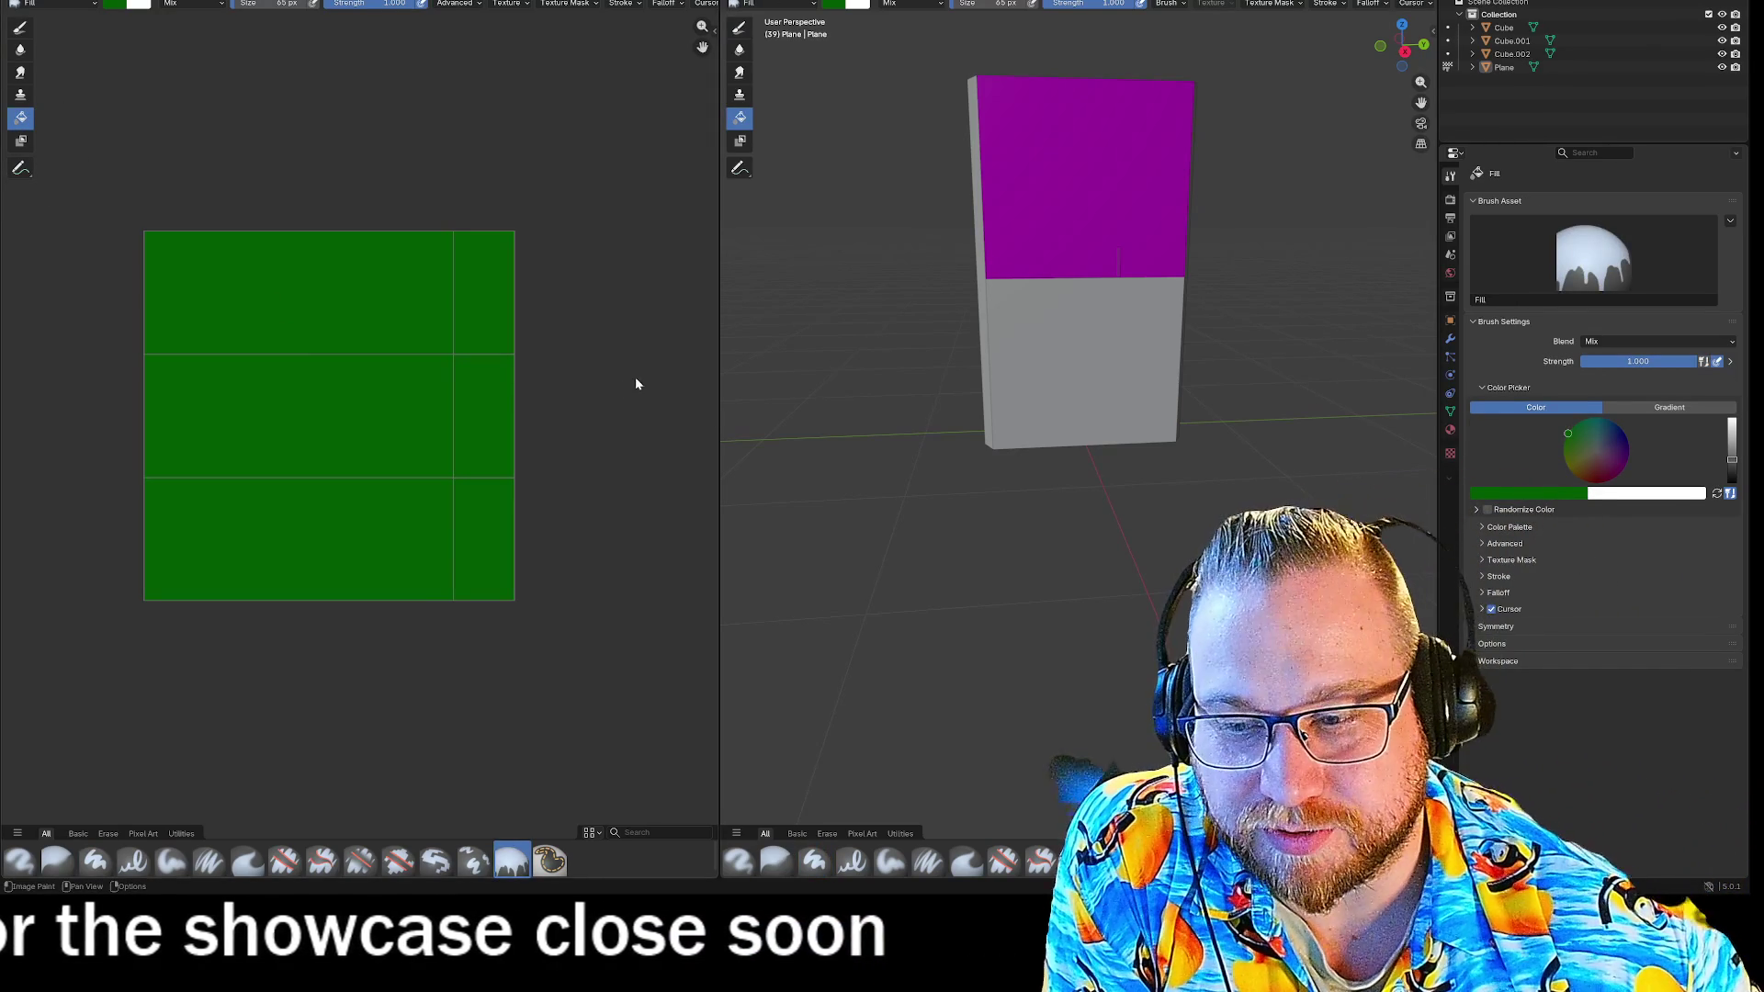
mouse_move(1041, 375)
middle_mouse_down()
mouse_move(932, 393)
mouse_move(966, 419)
mouse_move(1083, 358)
mouse_move(1037, 395)
mouse_move(984, 374)
mouse_move(1052, 395)
middle_mouse_up()
left_click(1112, 4)
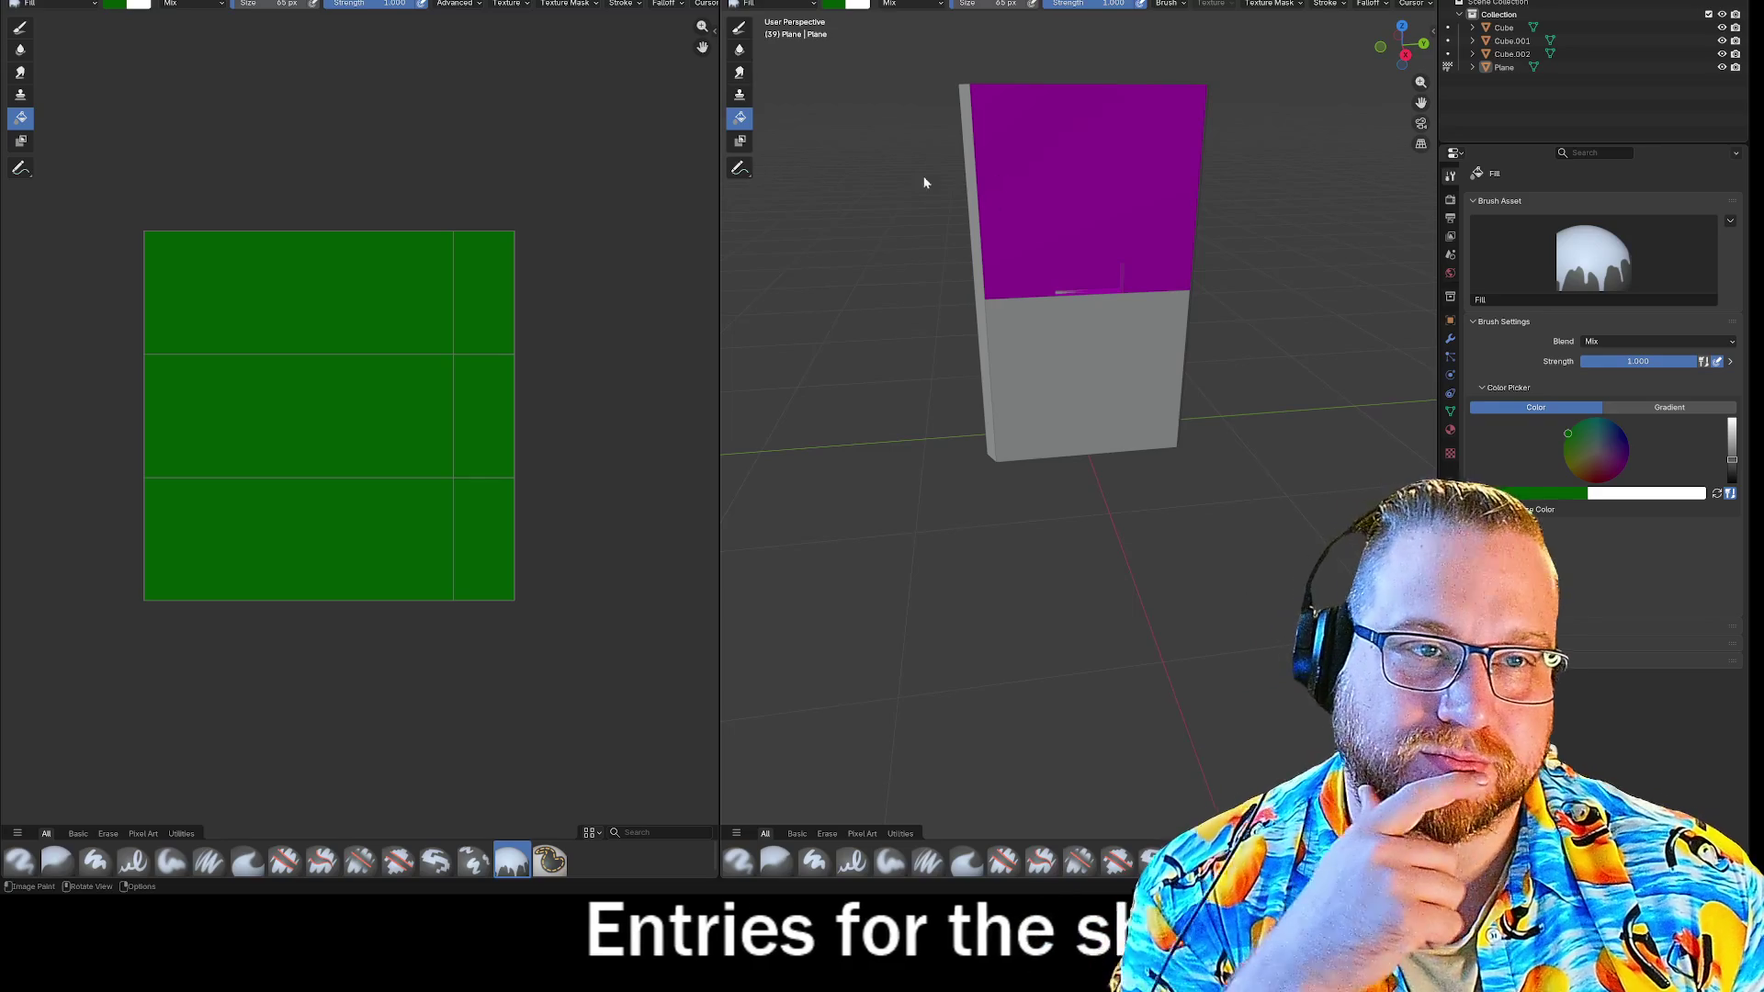
mouse_move(1086, 181)
middle_mouse_down()
mouse_move(1220, 190)
mouse_move(1185, 193)
middle_mouse_up()
left_click(772, 4)
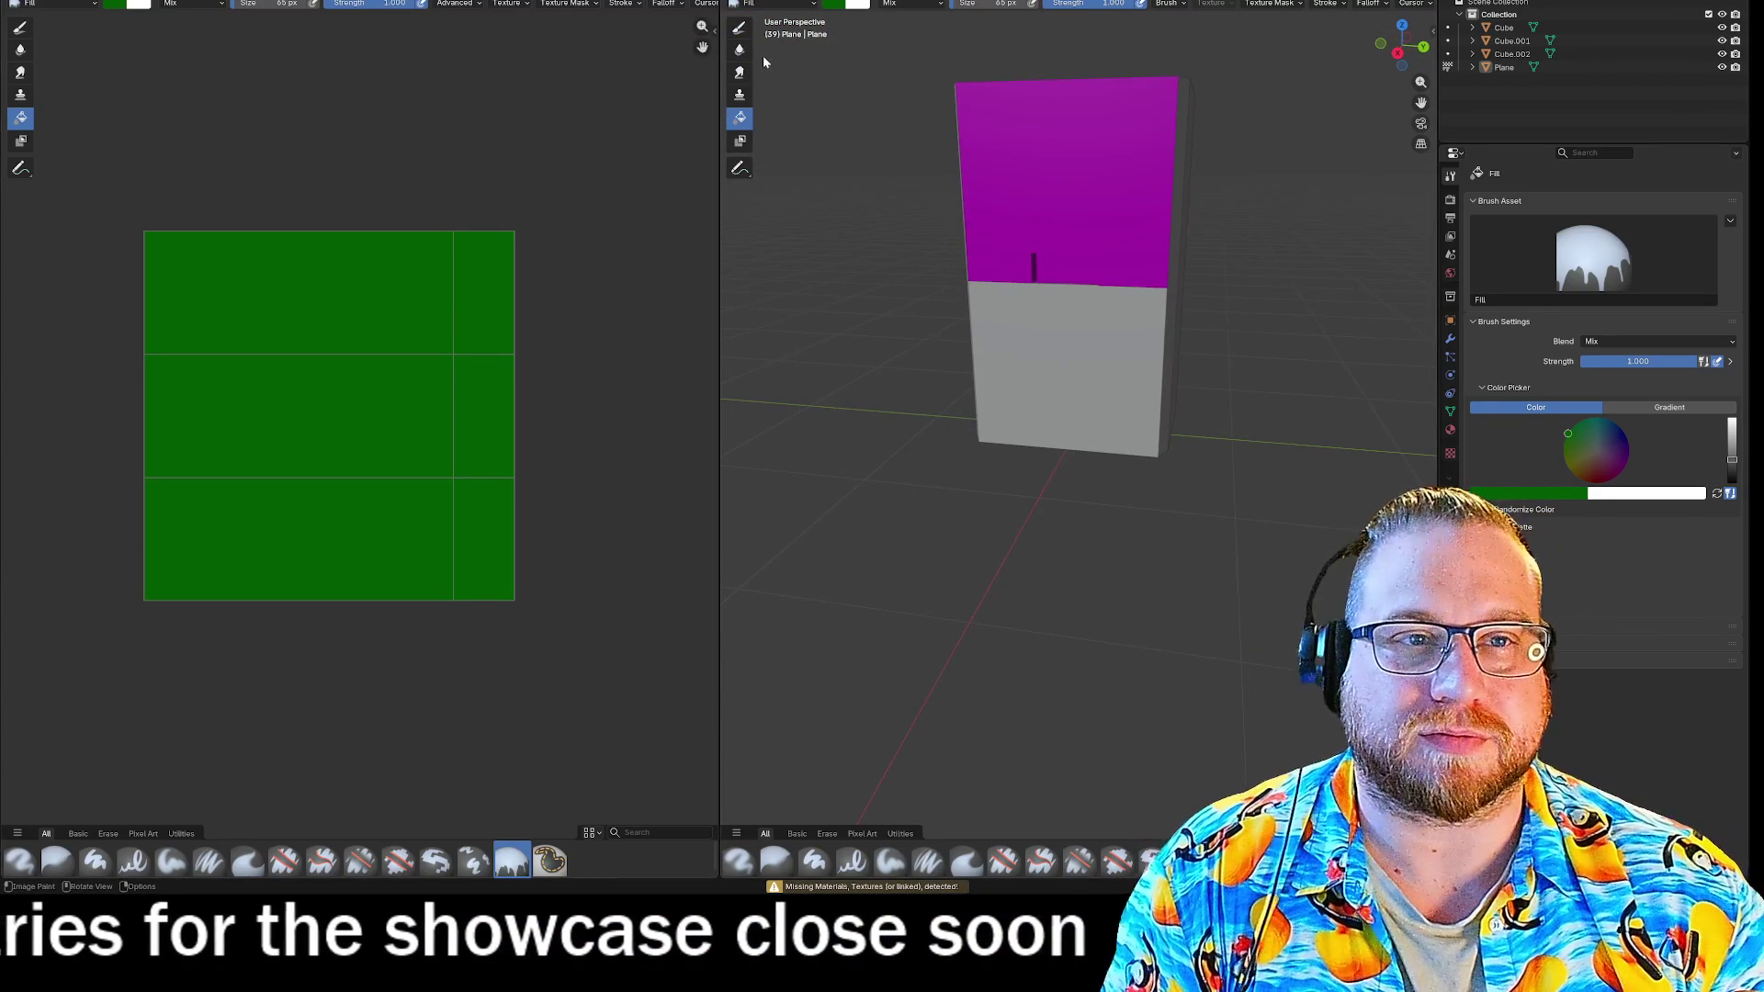
left_click(46, 0)
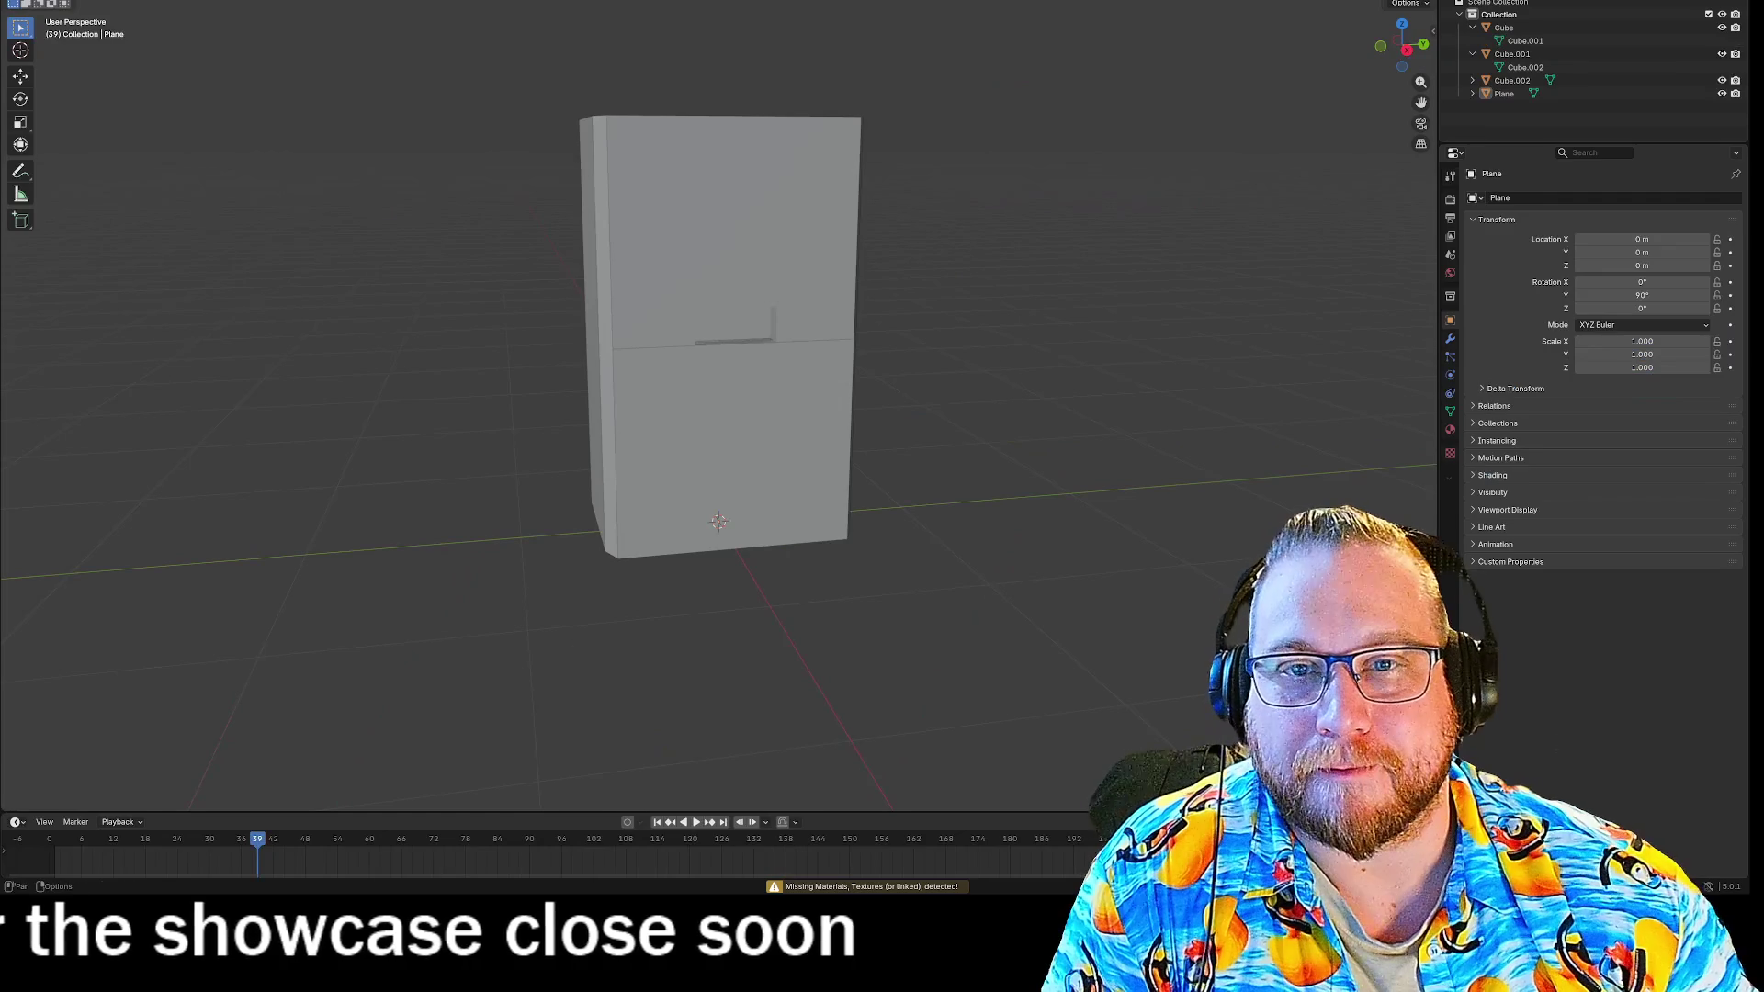
Select the lower panel Cube.002 and preview it with materials shown from several angles.
middle_click_drag(890, 384, 948, 323)
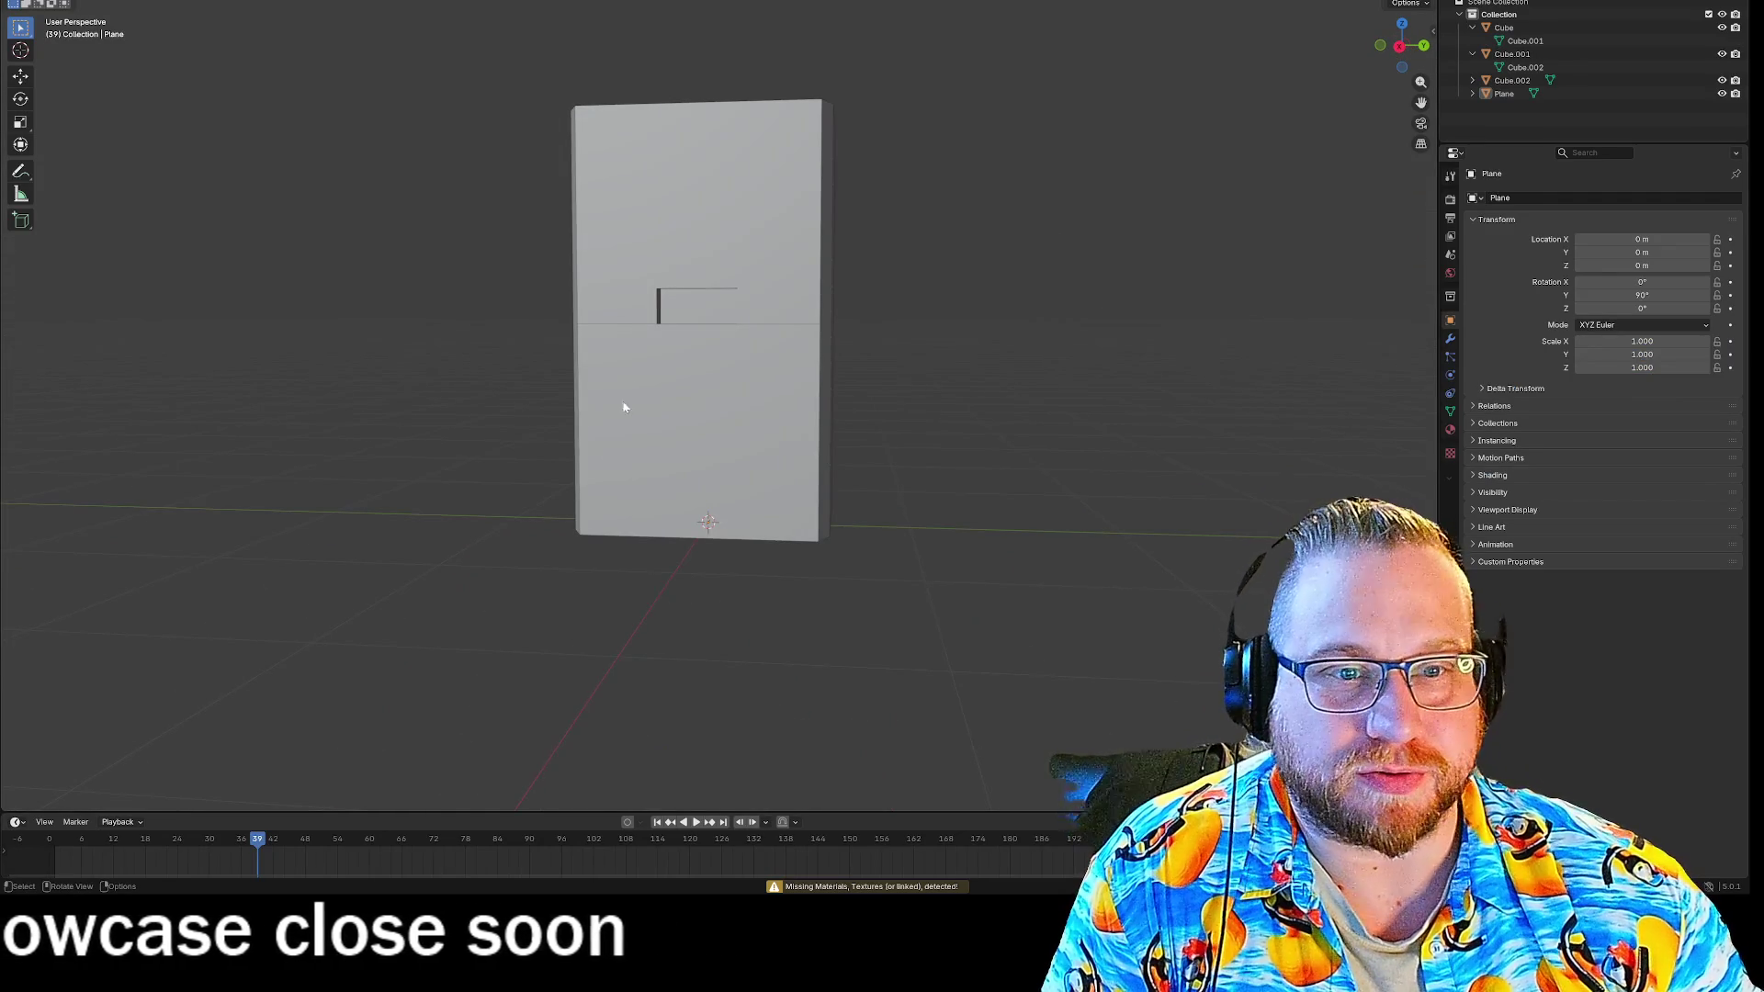
left_click(619, 453)
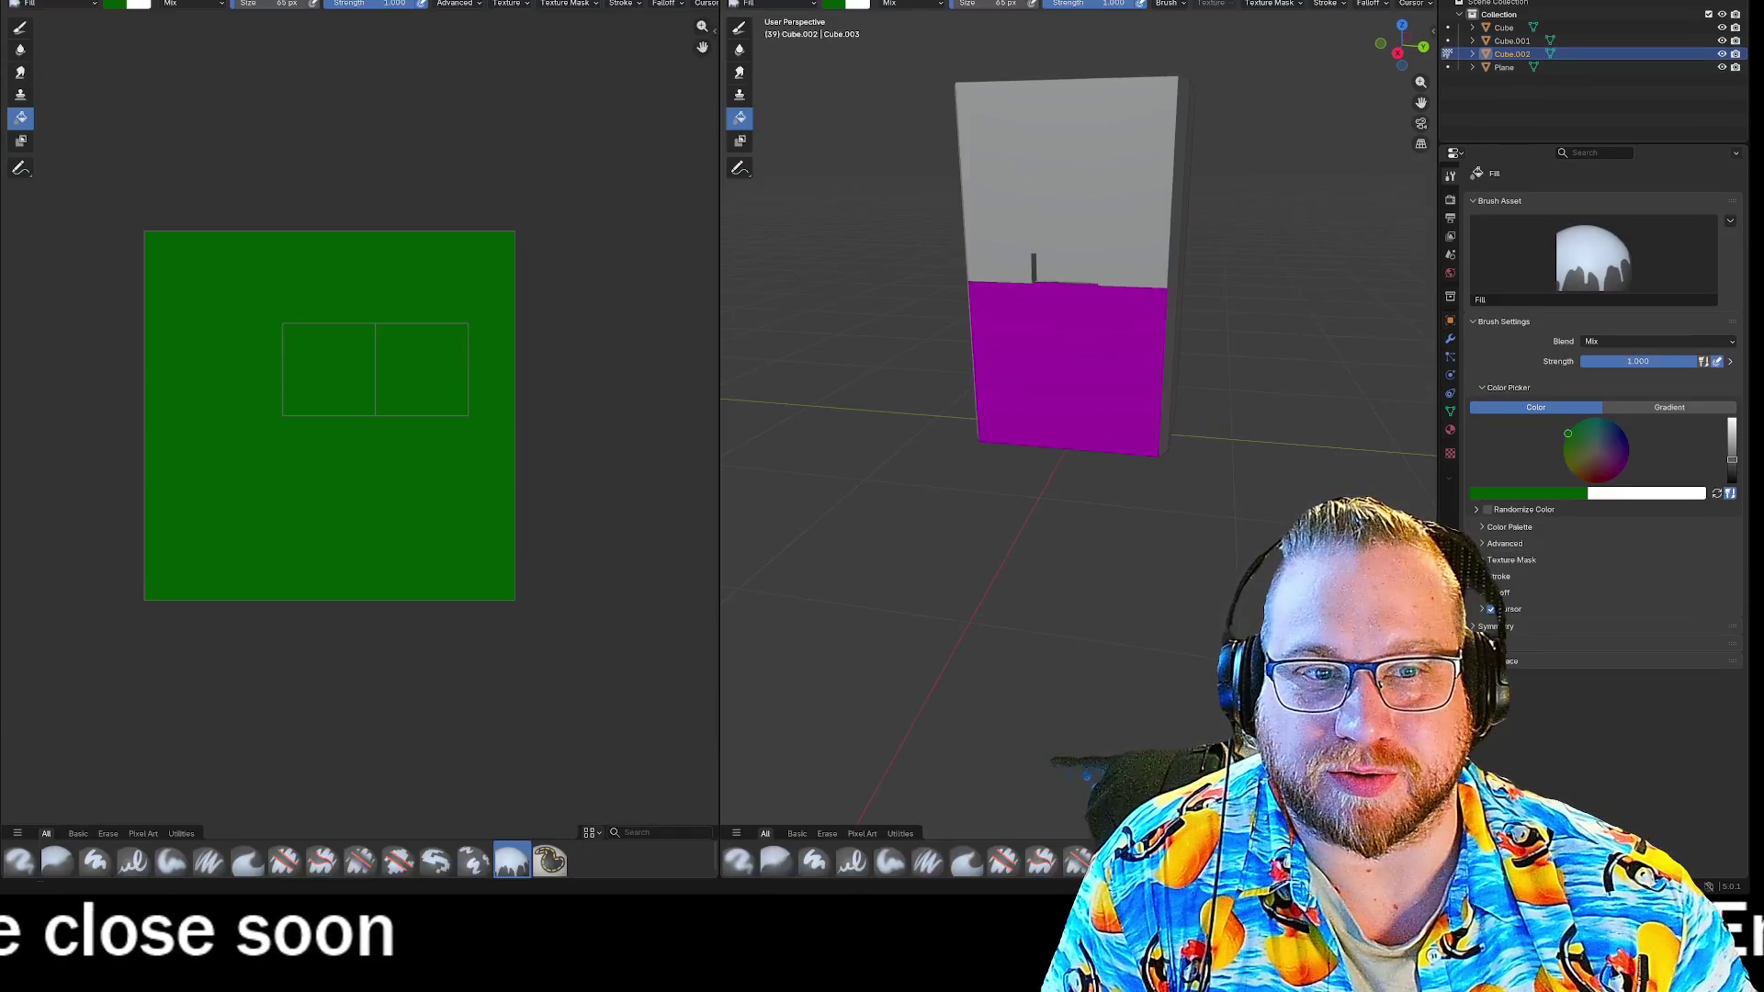
mouse_move(781, 358)
middle_mouse_down()
mouse_move(858, 374)
mouse_move(748, 339)
mouse_move(779, 409)
mouse_move(830, 424)
mouse_move(818, 380)
middle_mouse_up()
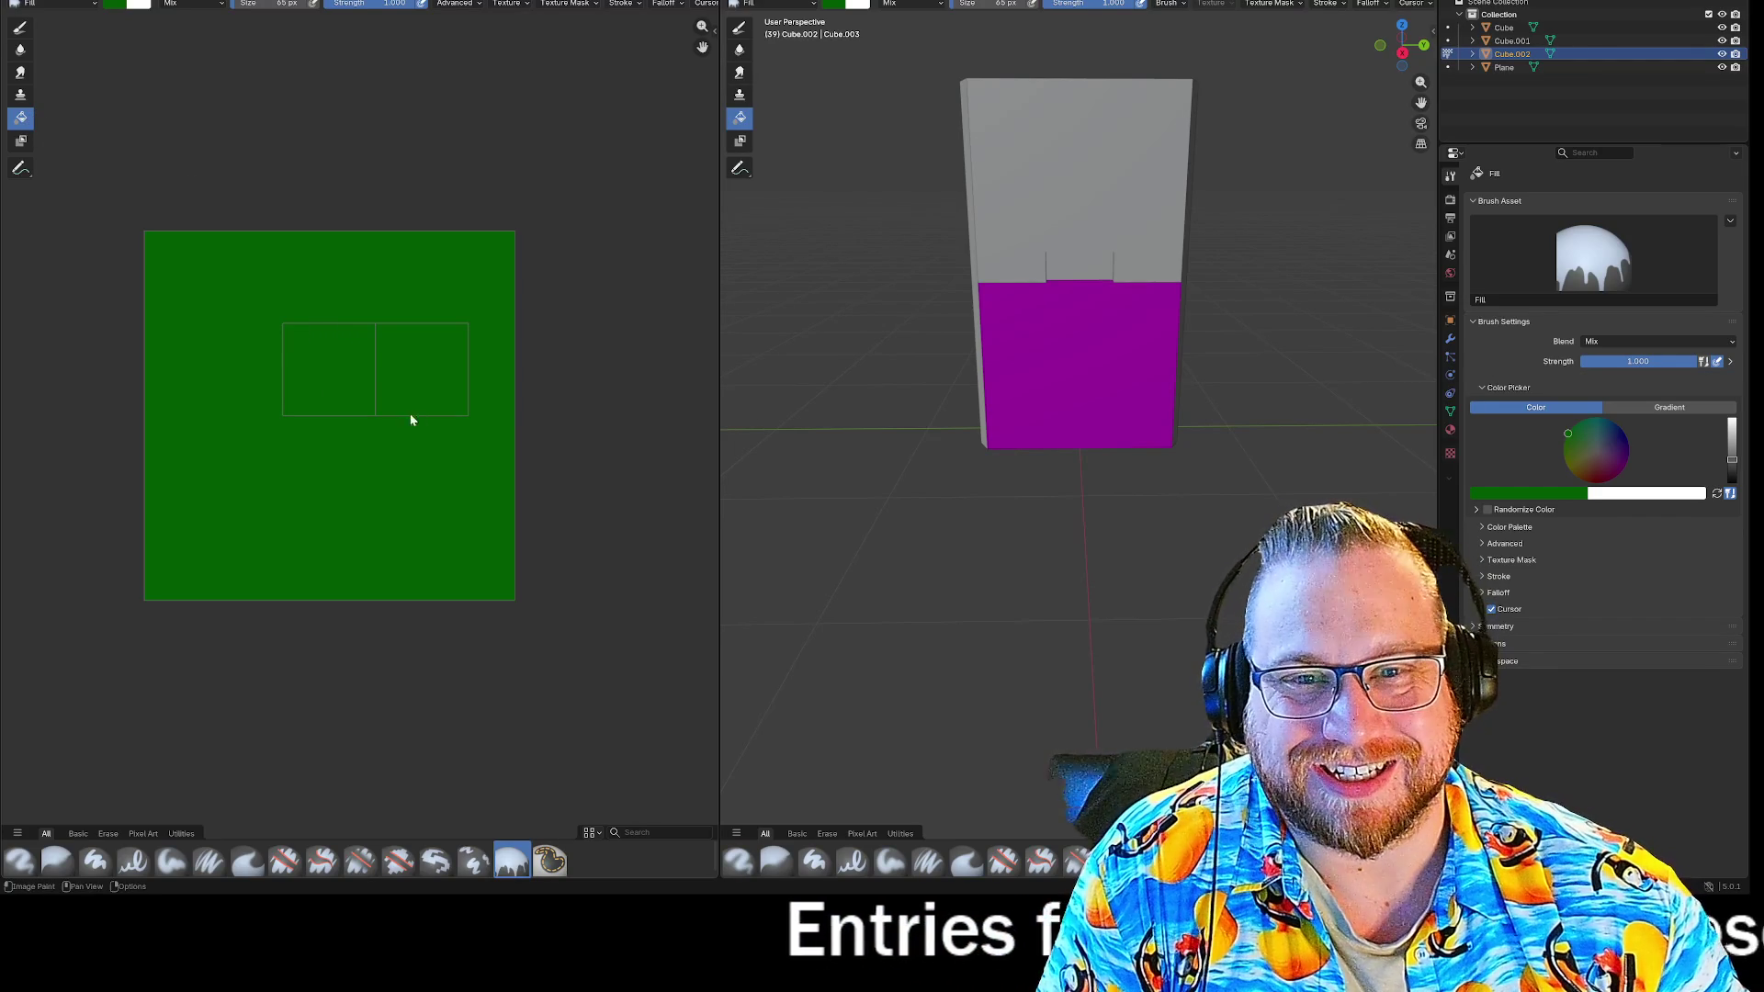
middle_click_drag(1134, 439, 1082, 433)
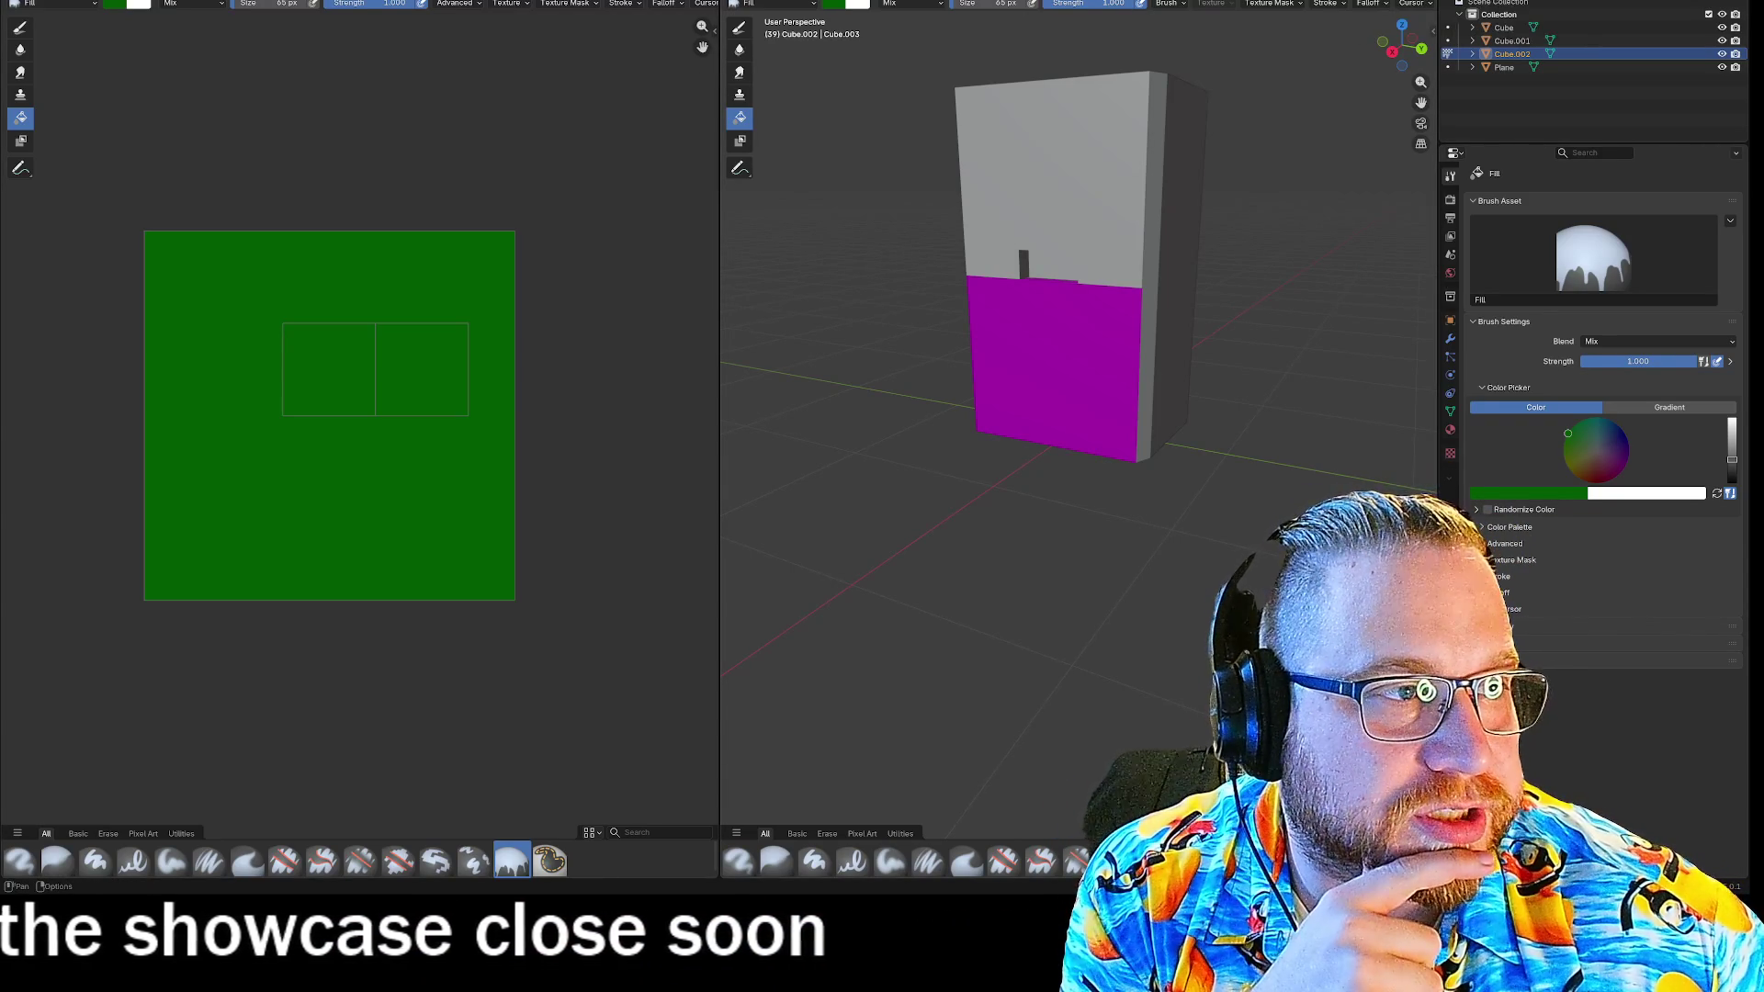
left_click(1392, 3)
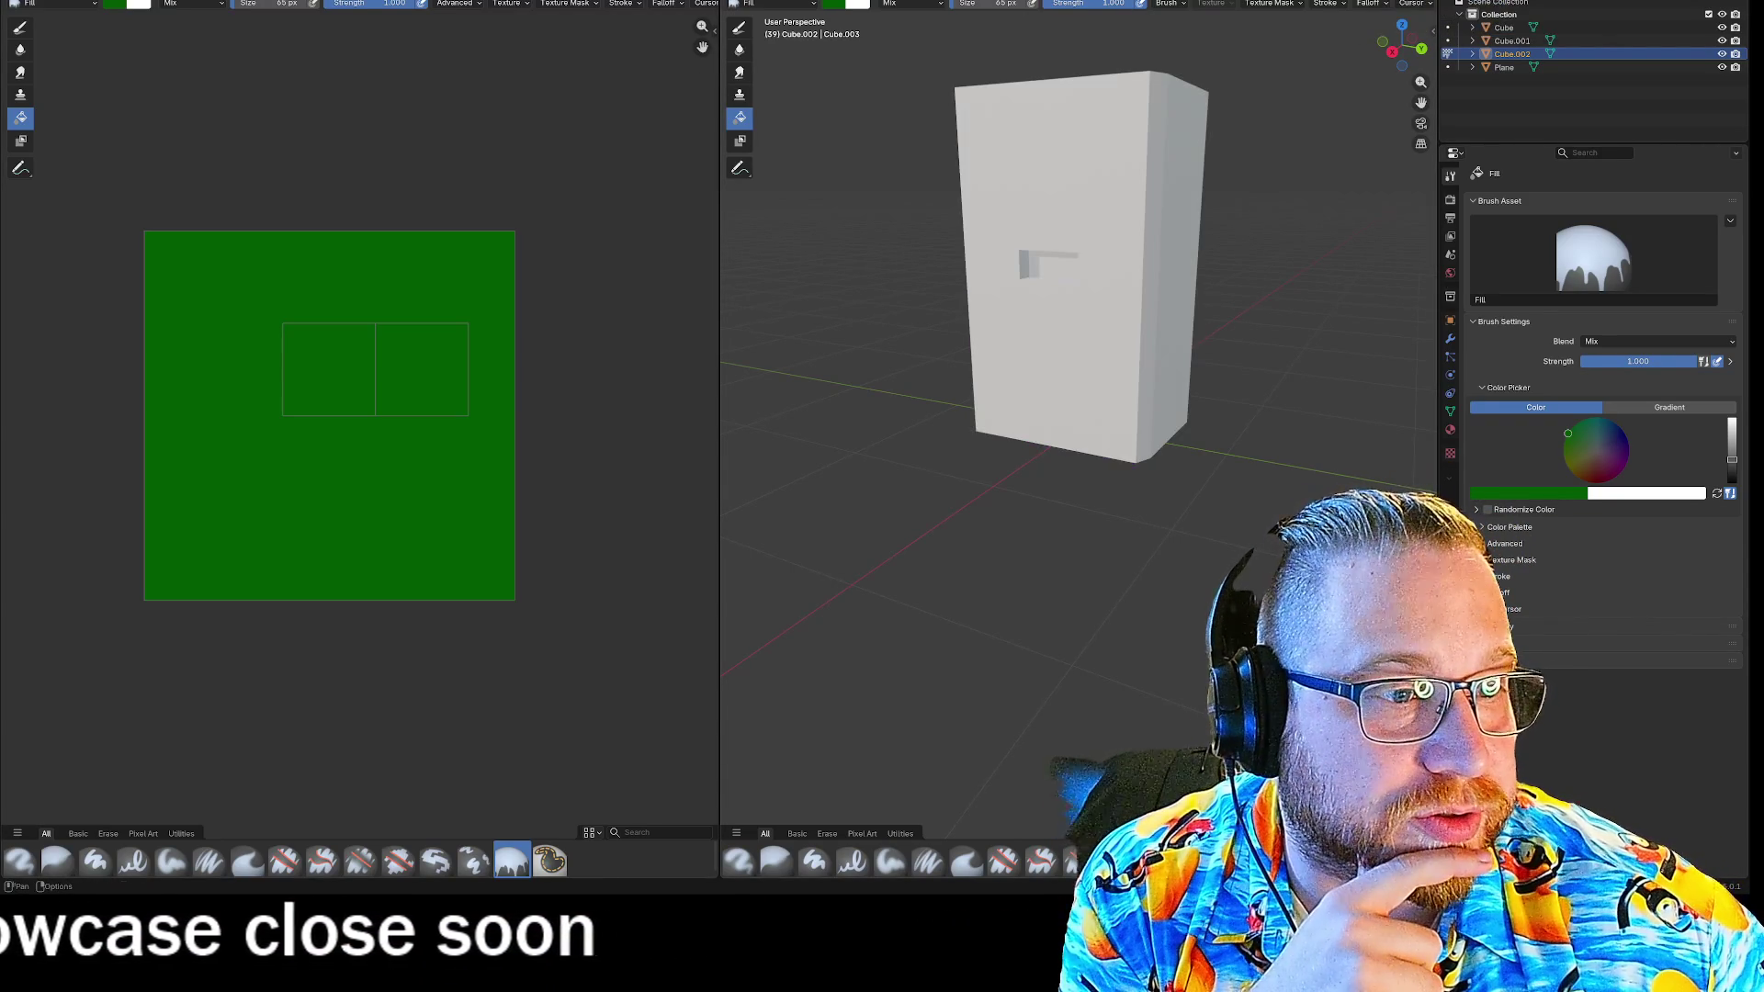
mouse_move(1225, 324)
middle_mouse_down()
mouse_move(1083, 336)
mouse_move(1244, 322)
middle_mouse_up()
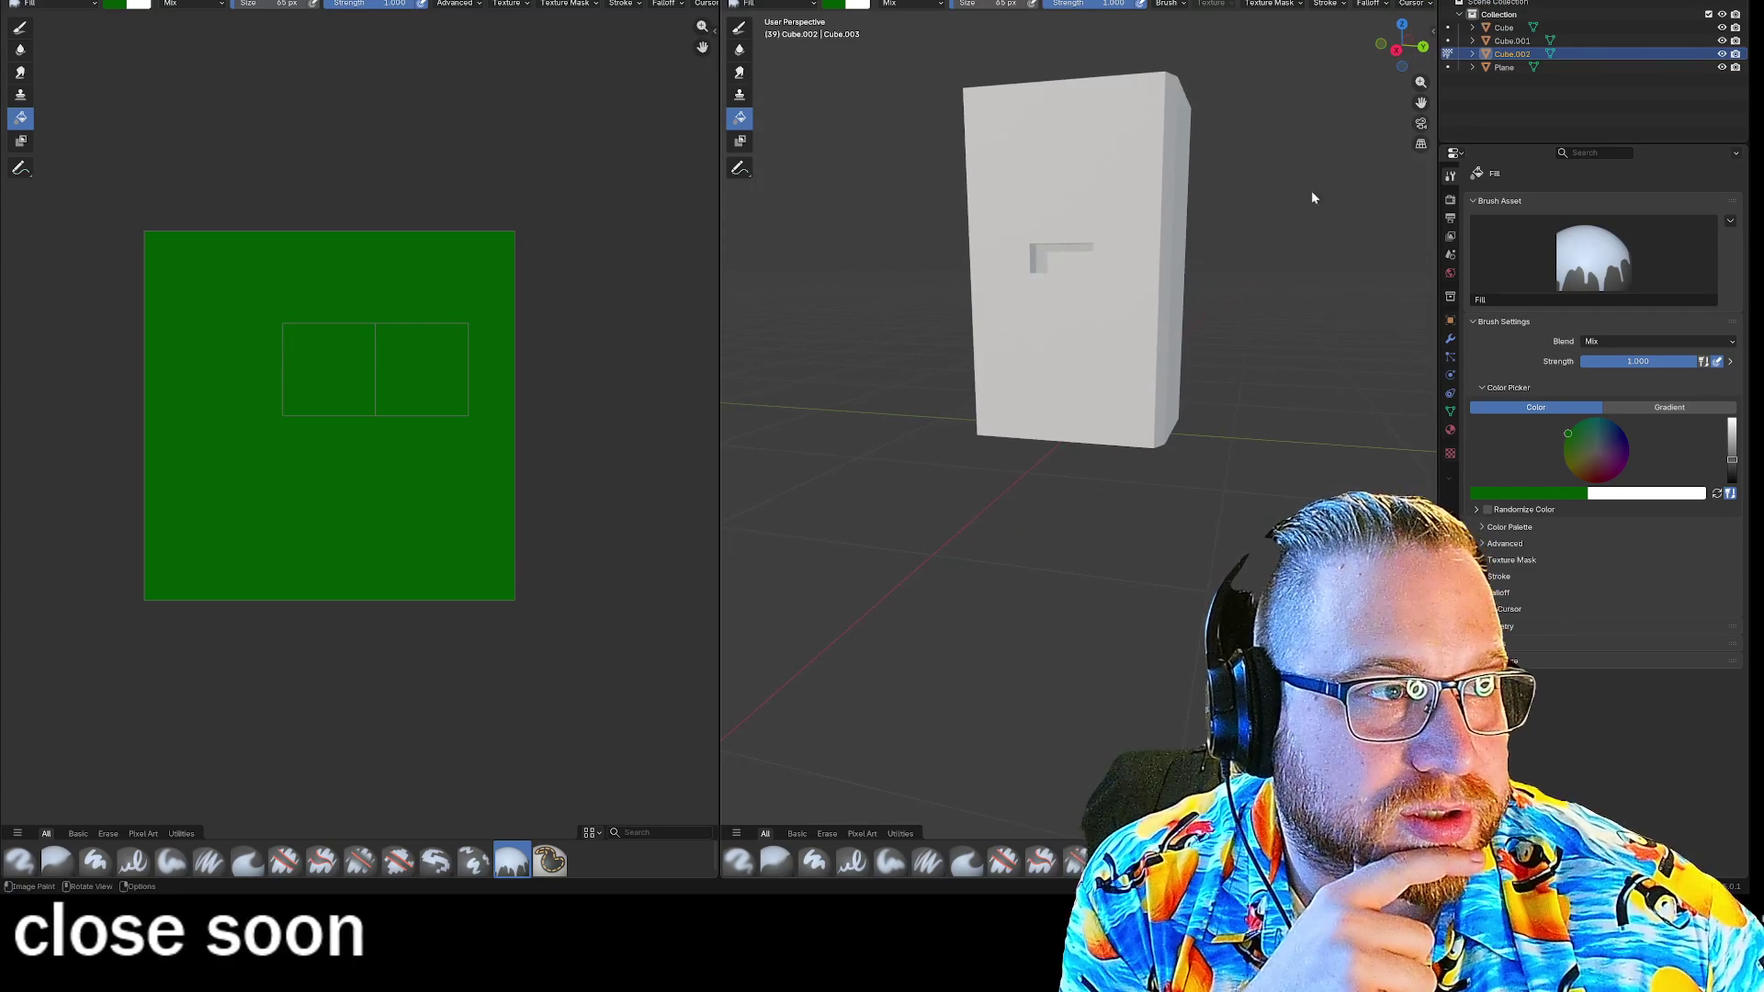
mouse_move(1288, 136)
middle_mouse_down()
mouse_move(1303, 173)
mouse_move(1054, 255)
middle_mouse_up()
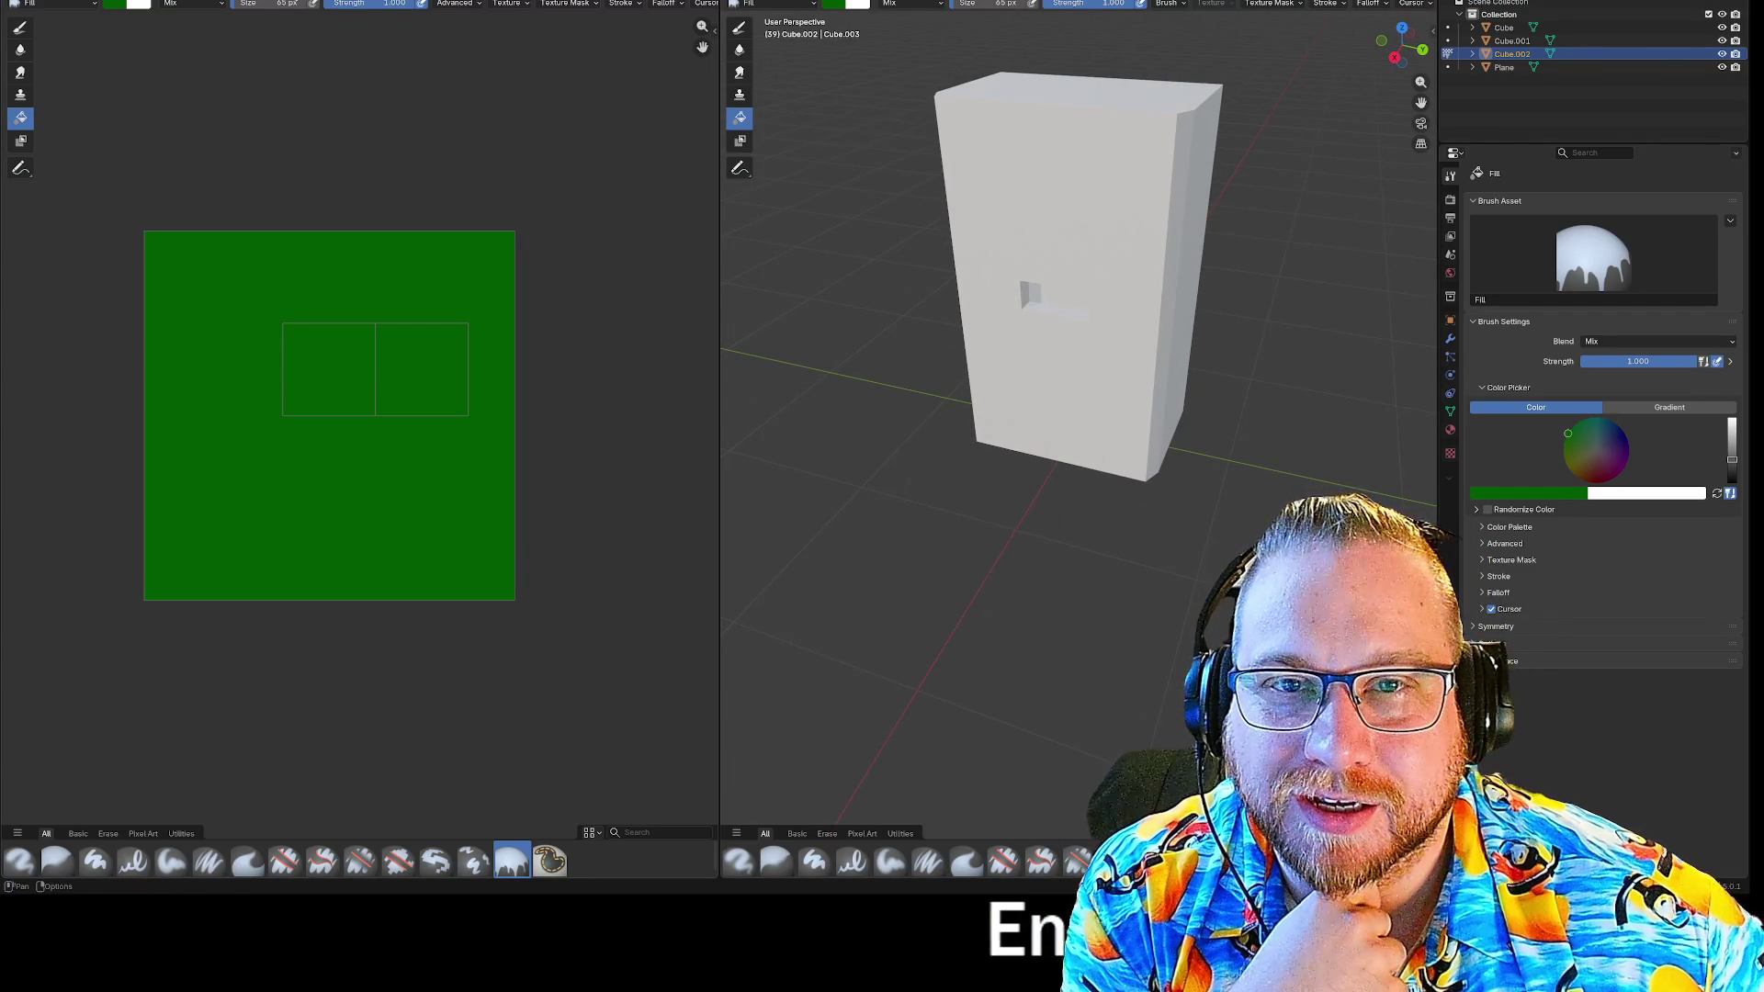
Switch the Image Editor's displayed image to the empty Render Result.
left_click(294, 3)
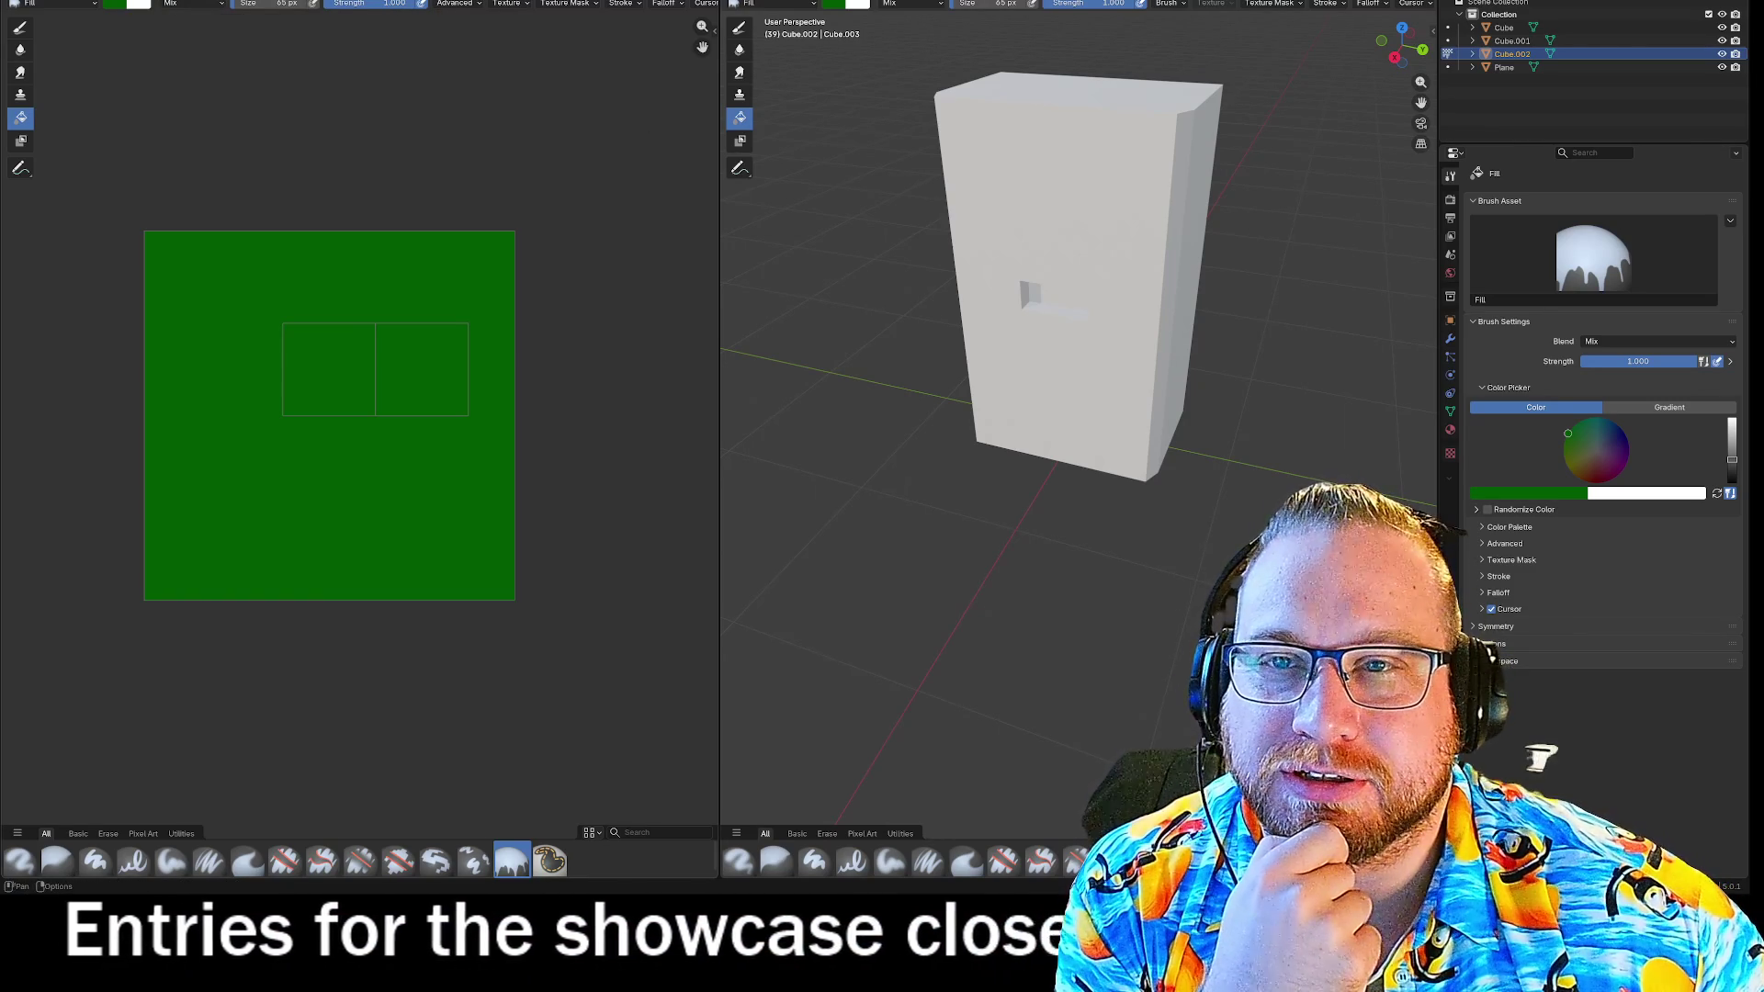
left_click(193, 4)
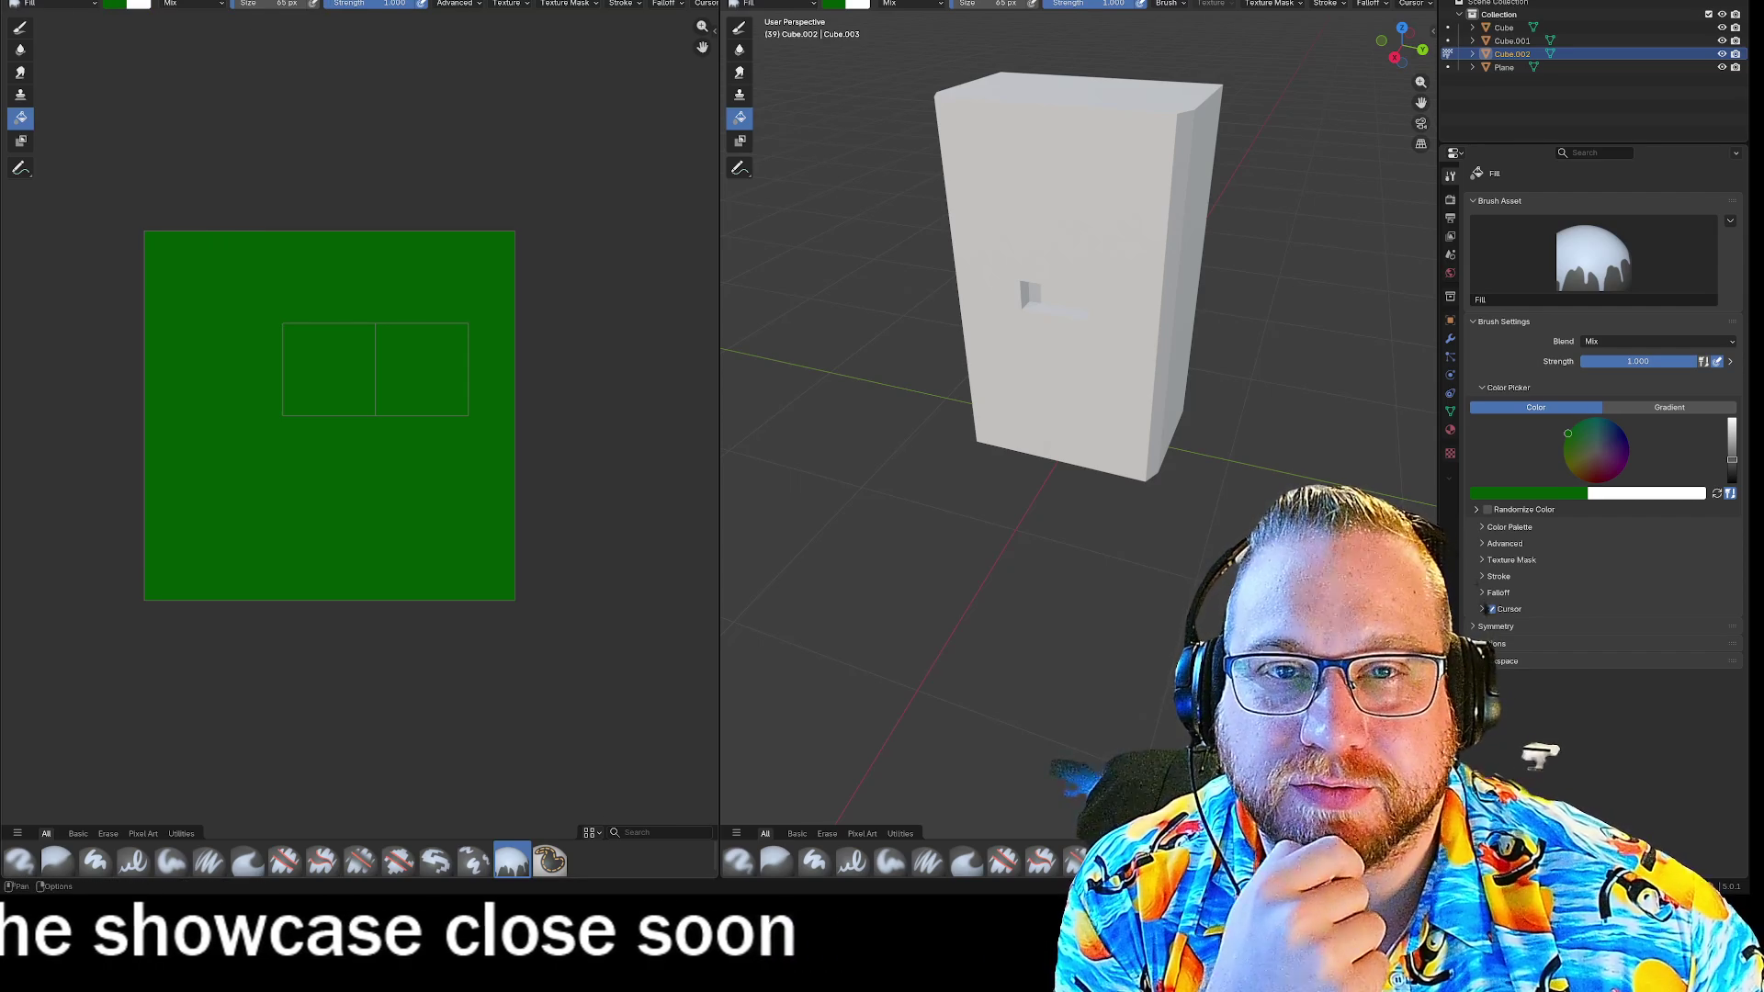
left_click(363, 3)
left_click(331, 19)
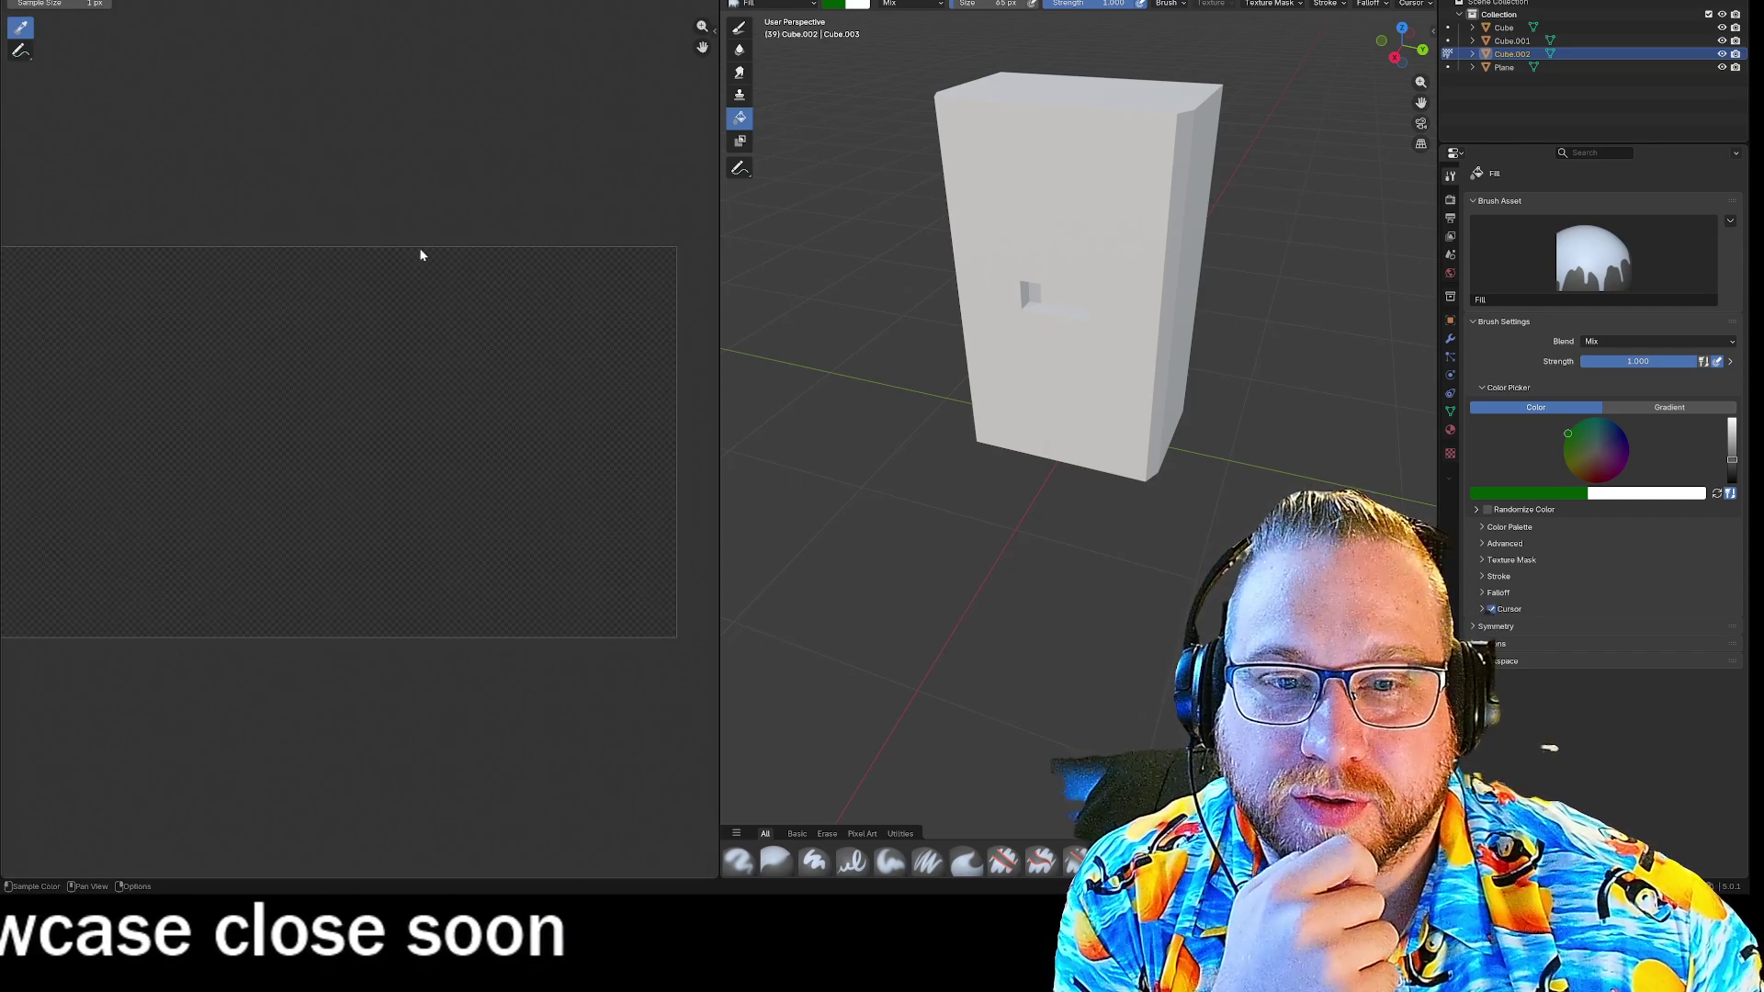
Bring back the green FrontPanel image and open the New Image dialog at 1024 × 1024 px.
left_click(363, 3)
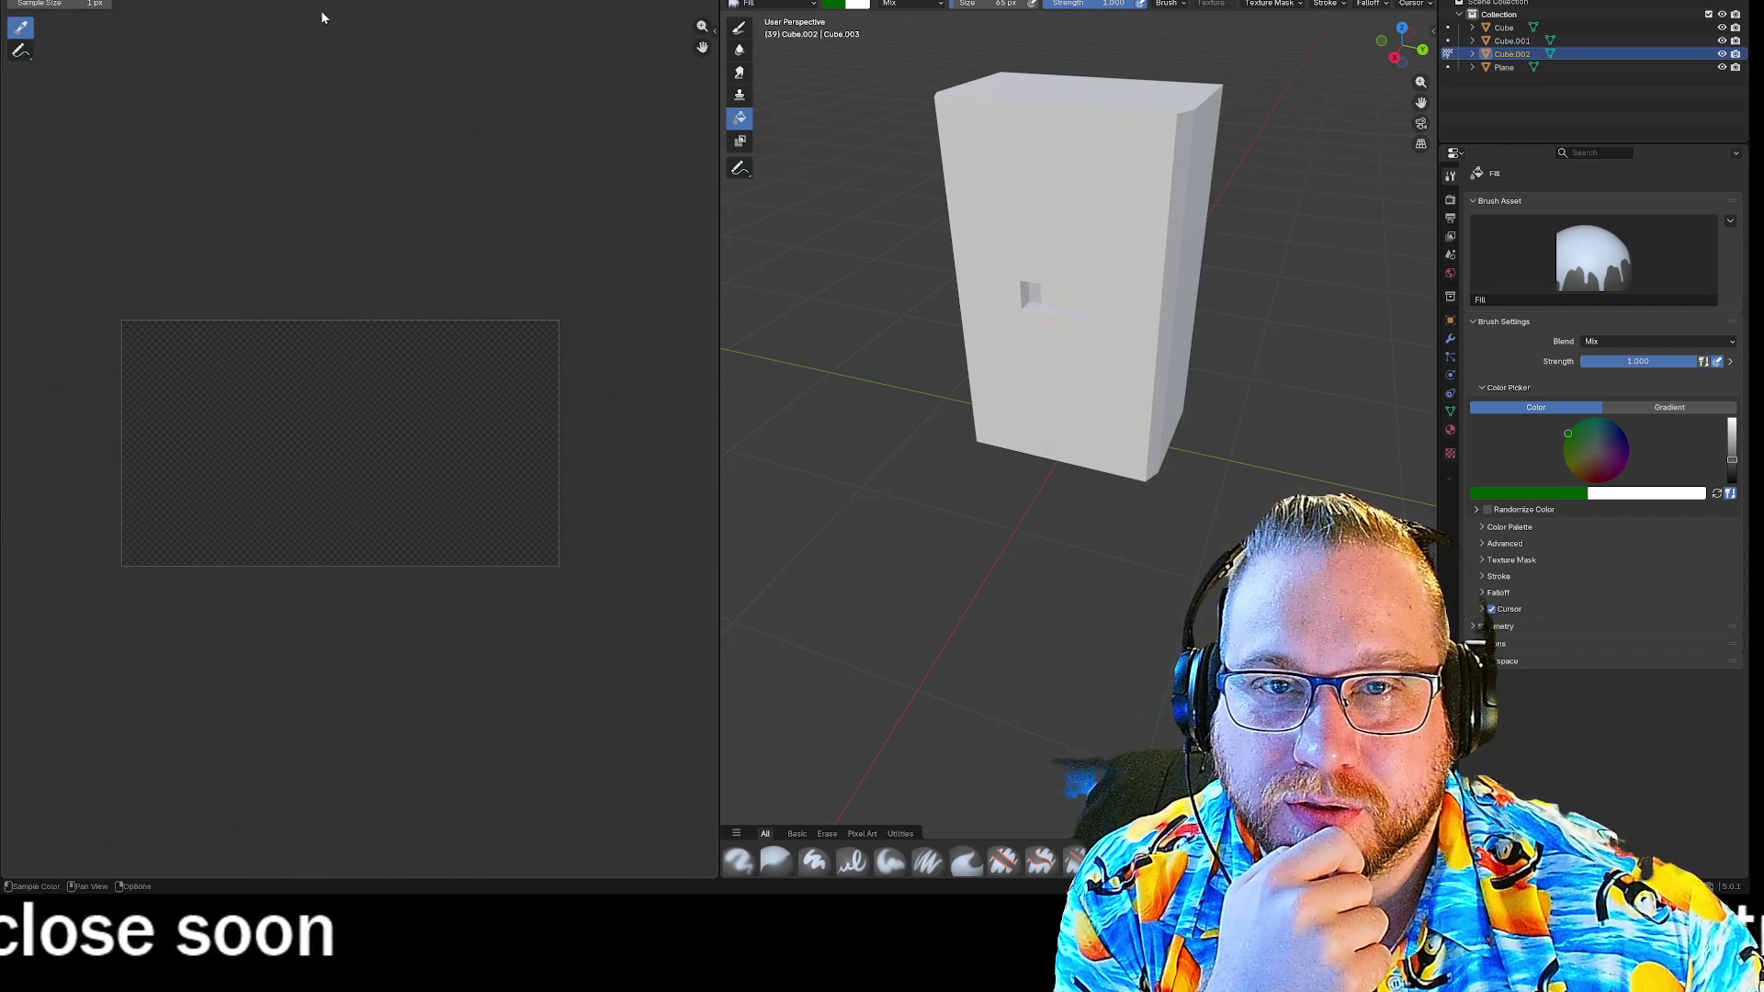
left_click(363, 3)
left_click(321, 7)
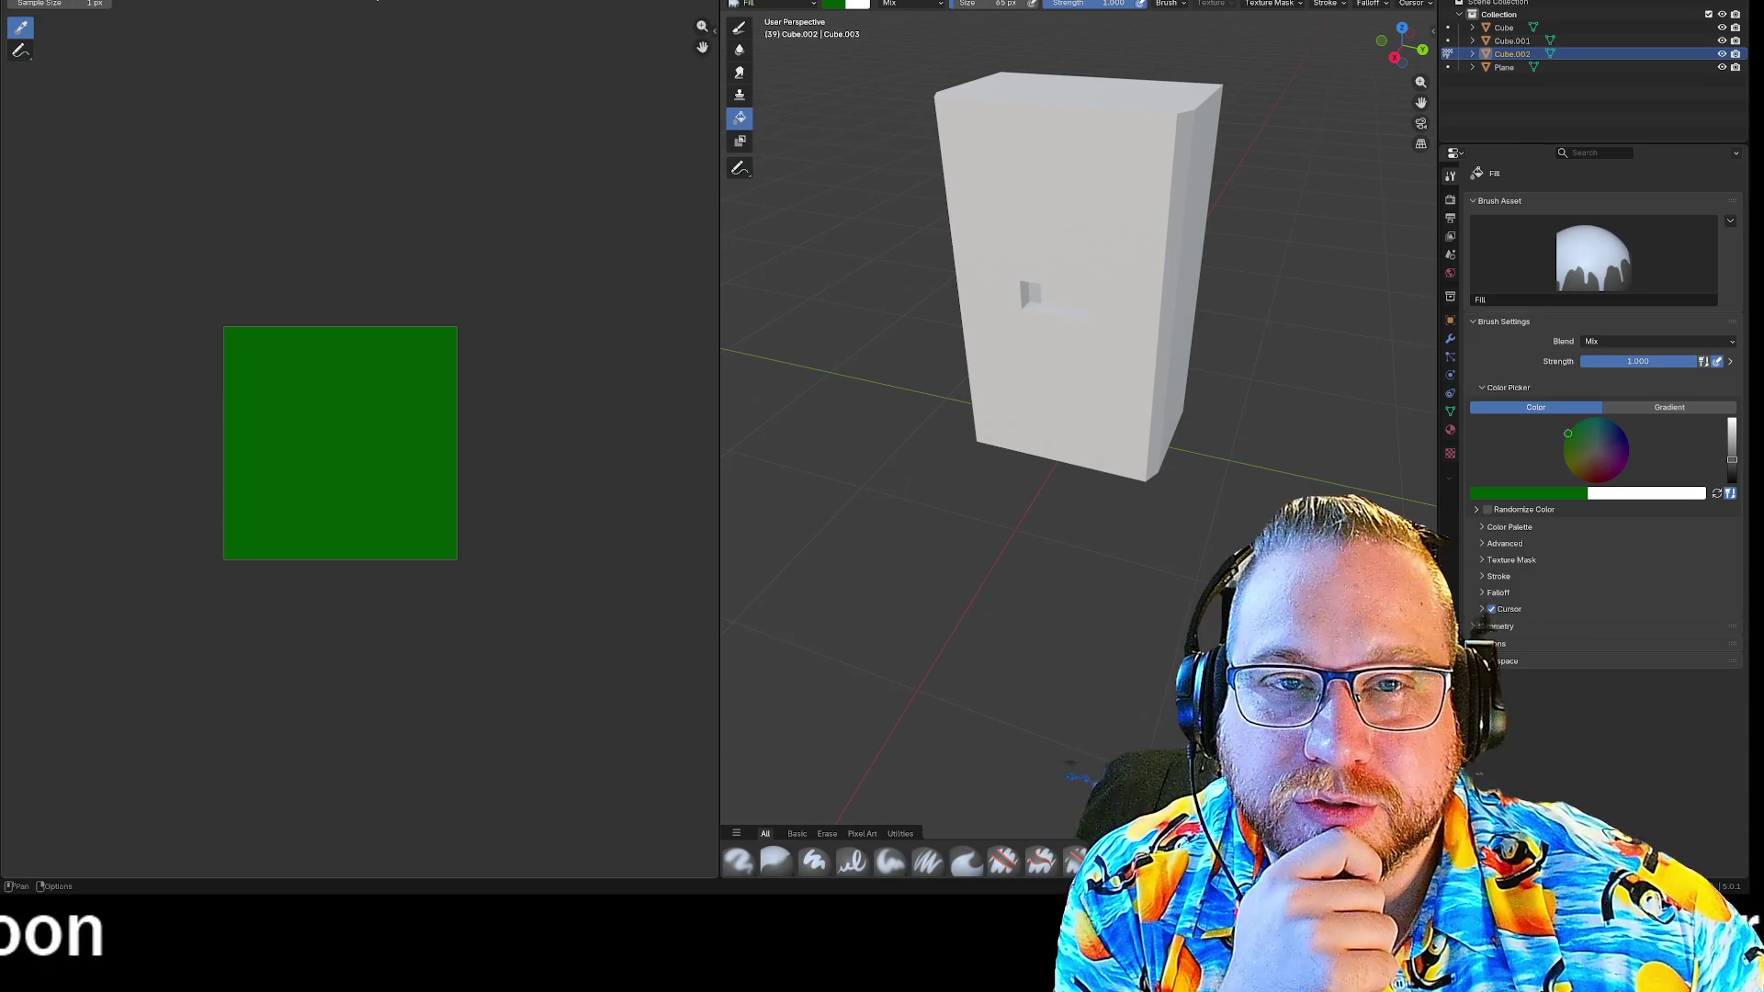
left_click(377, 3)
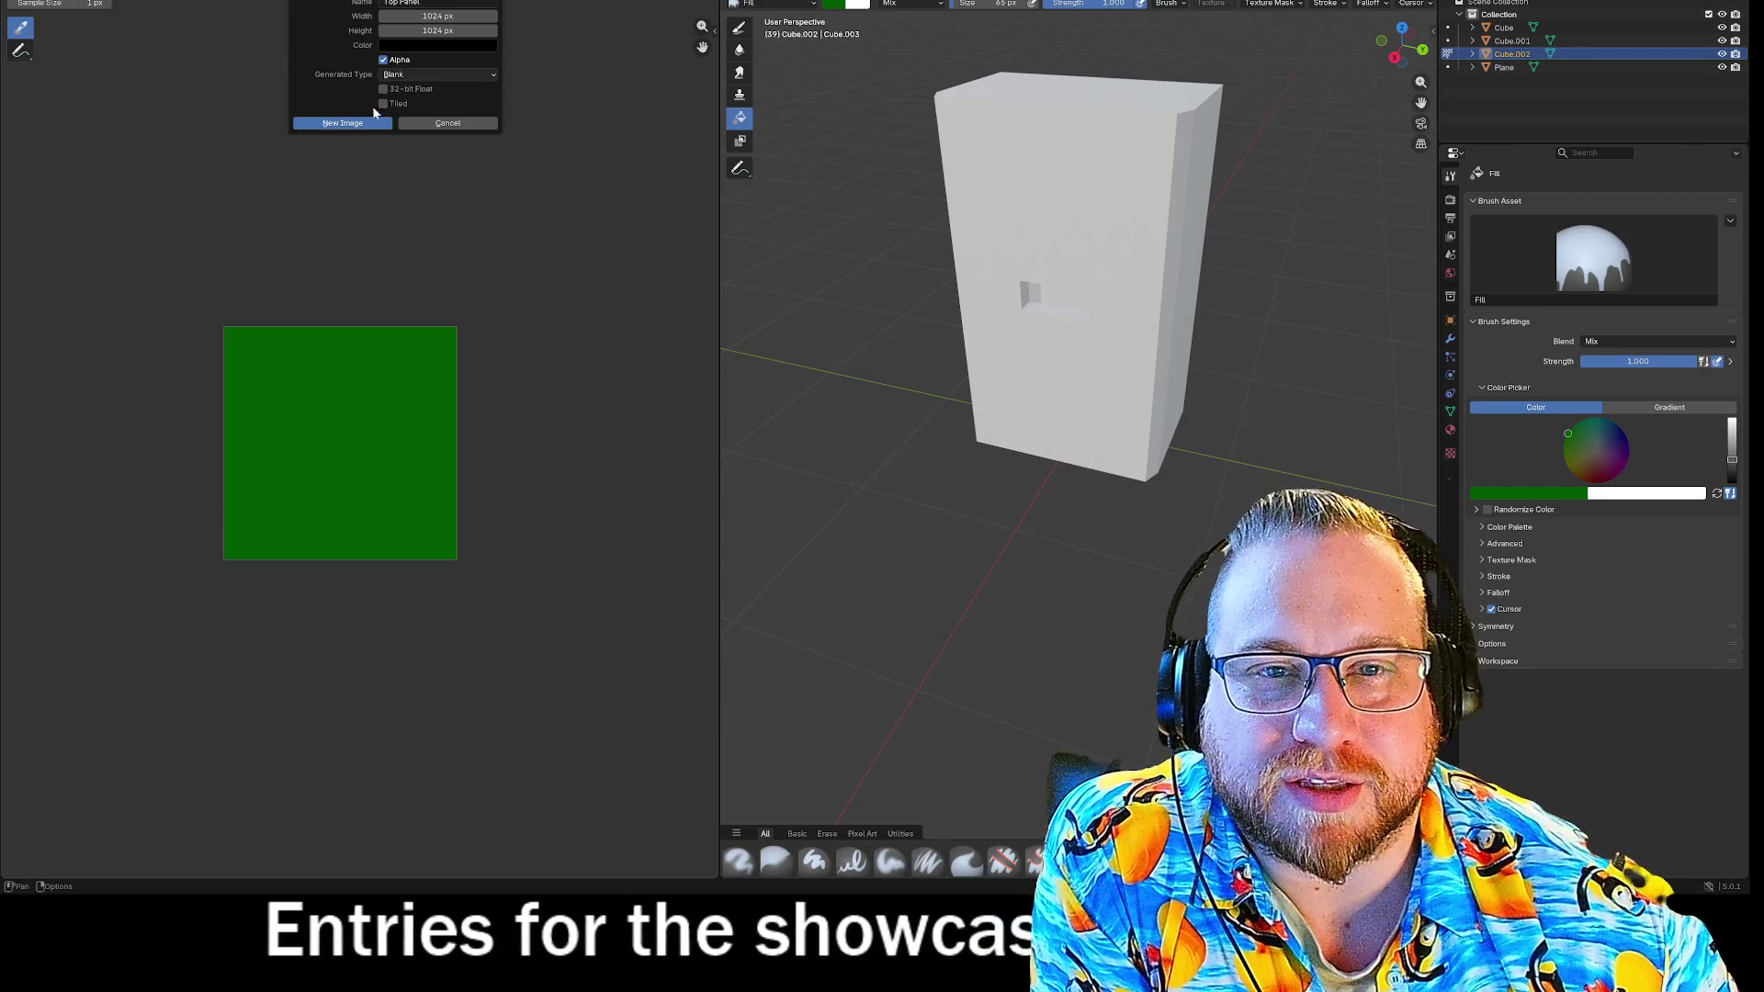
Try creating a Color Grid image, then undo it.
left_click(471, 76)
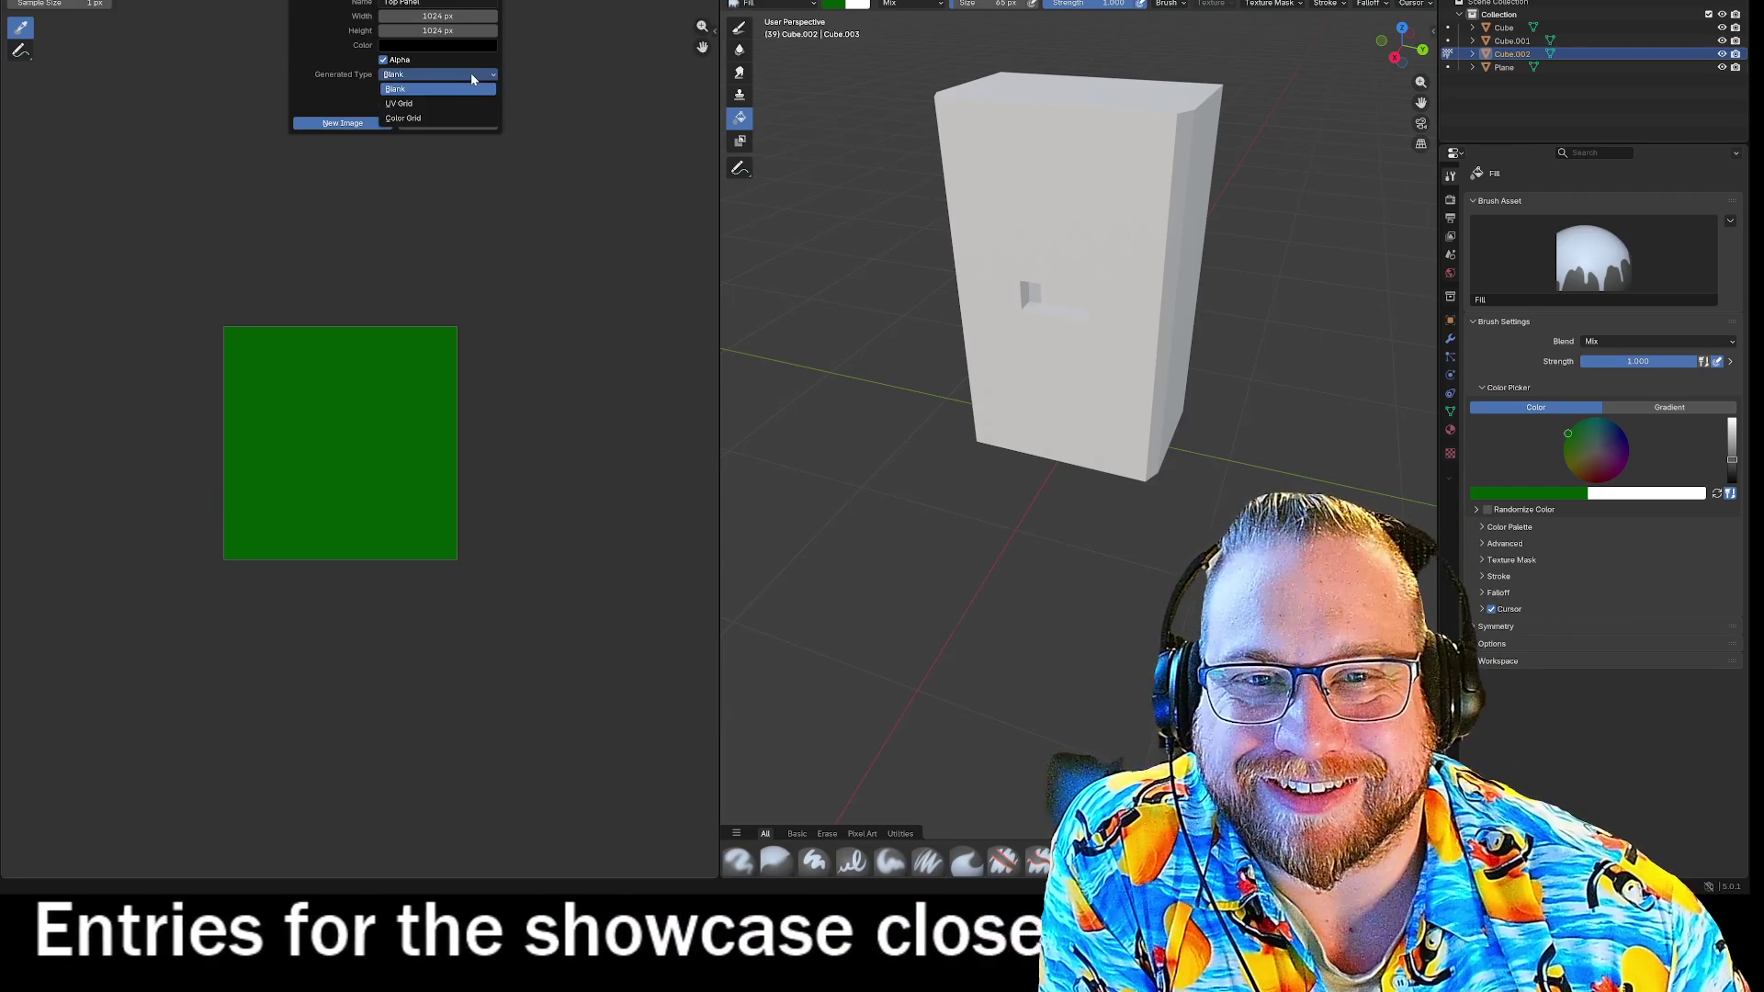
left_click(403, 117)
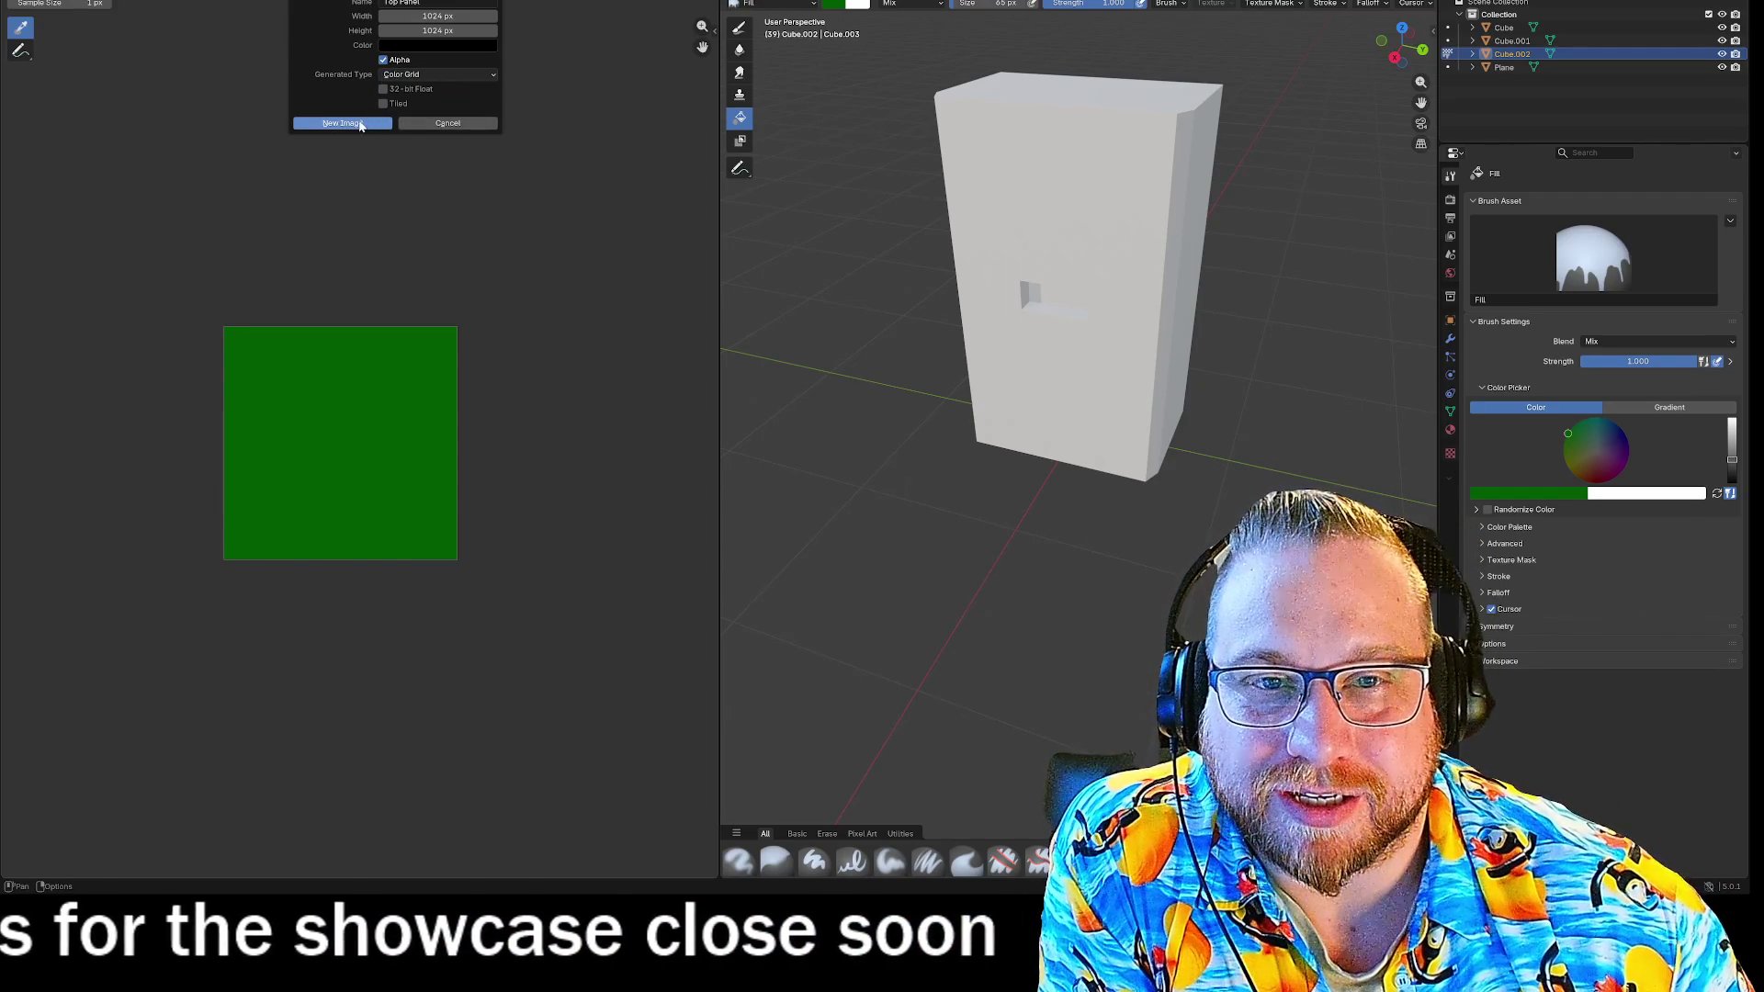
left_click(360, 122)
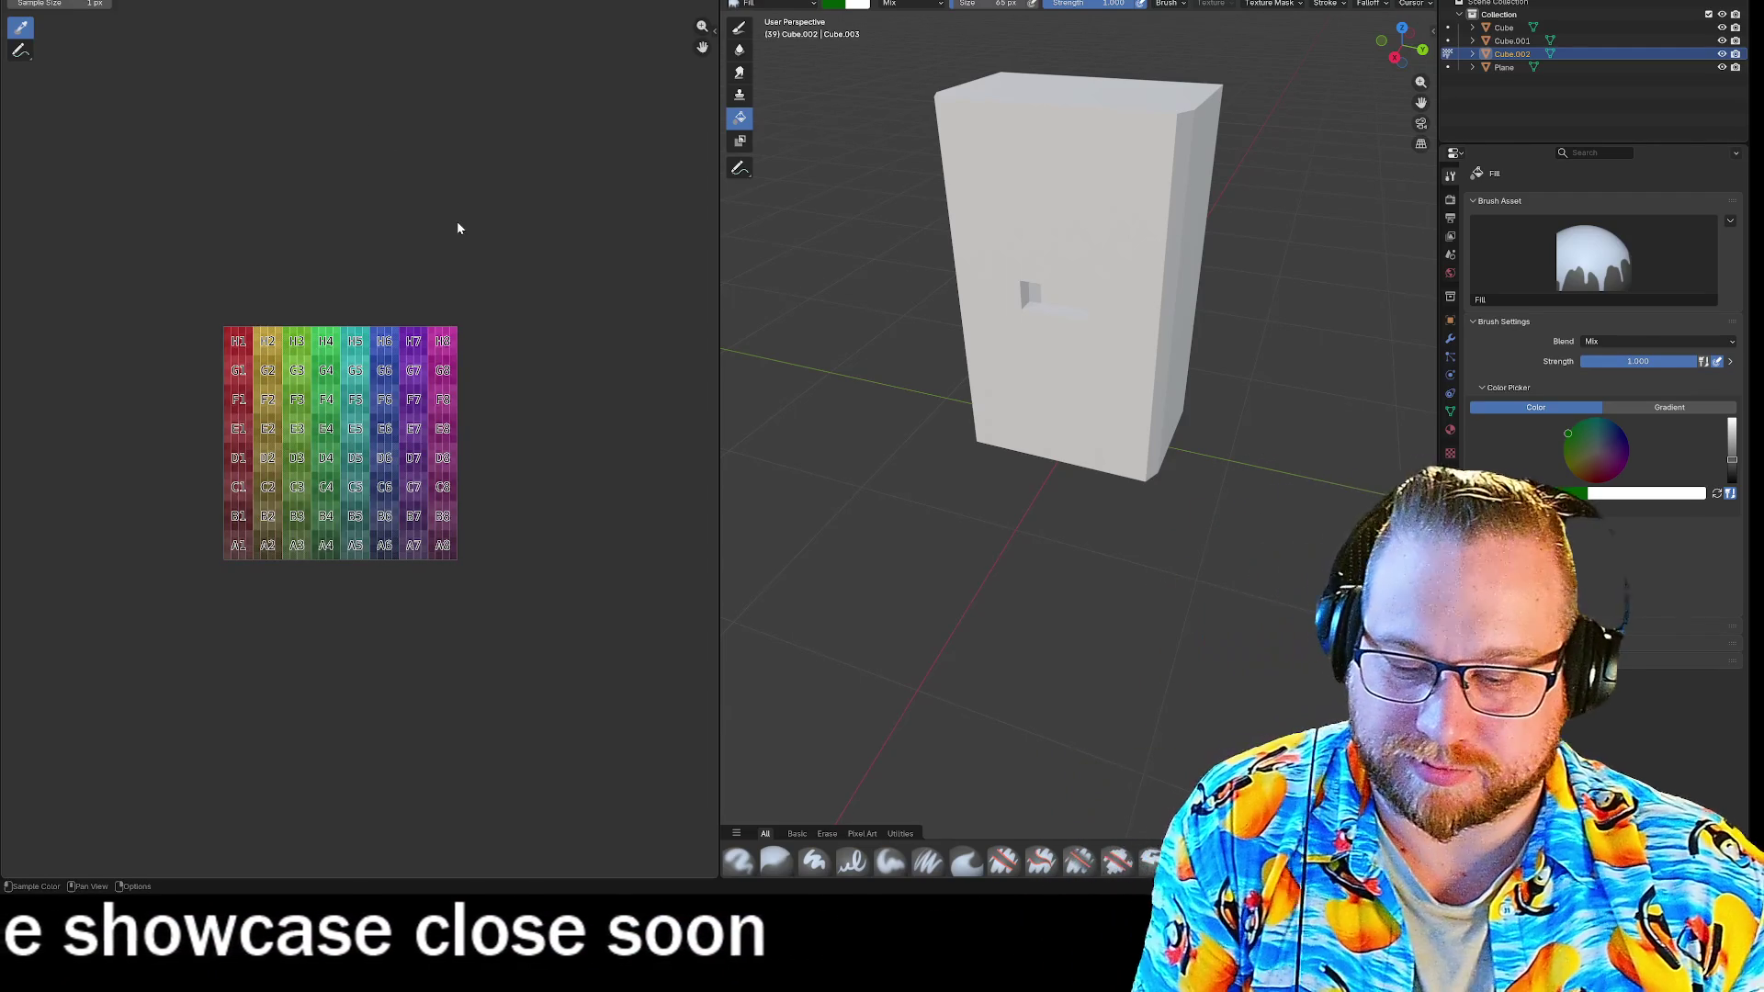
key("ctrl+z")
Create a Blank 1024 × 1024 image named Top bit and switch the editor to Paint mode.
left_click(378, 13)
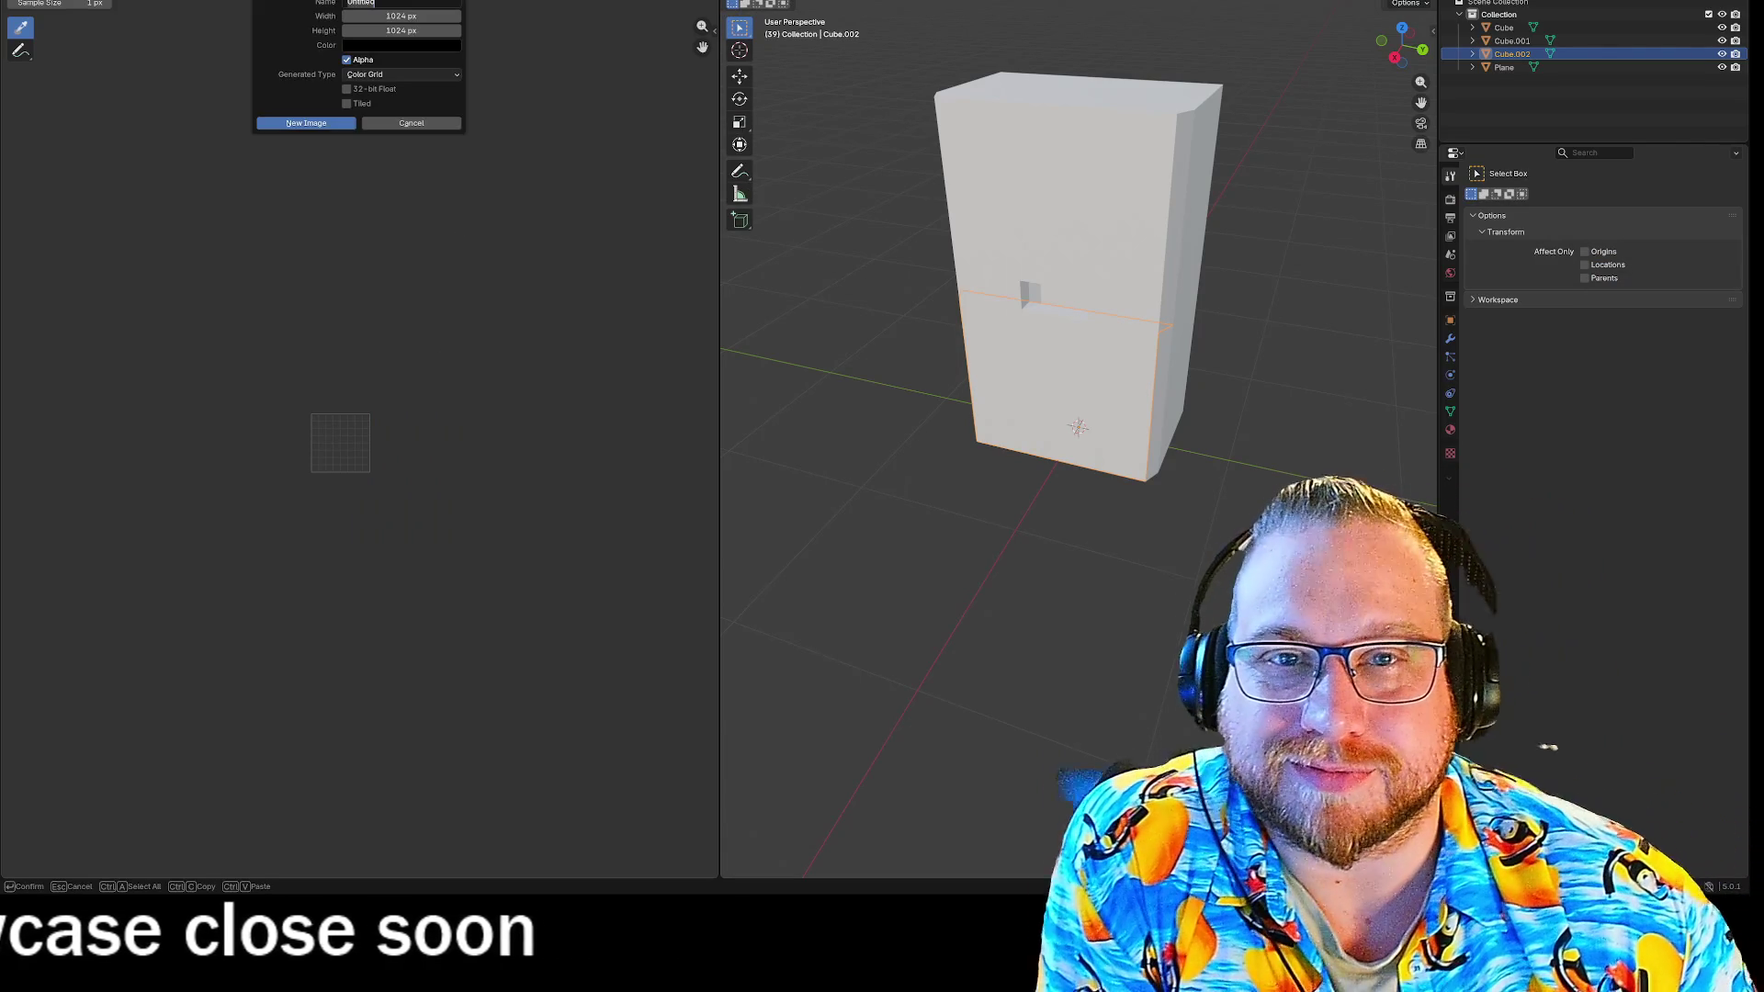
left_click(417, 77)
left_click(378, 99)
type("Top b")
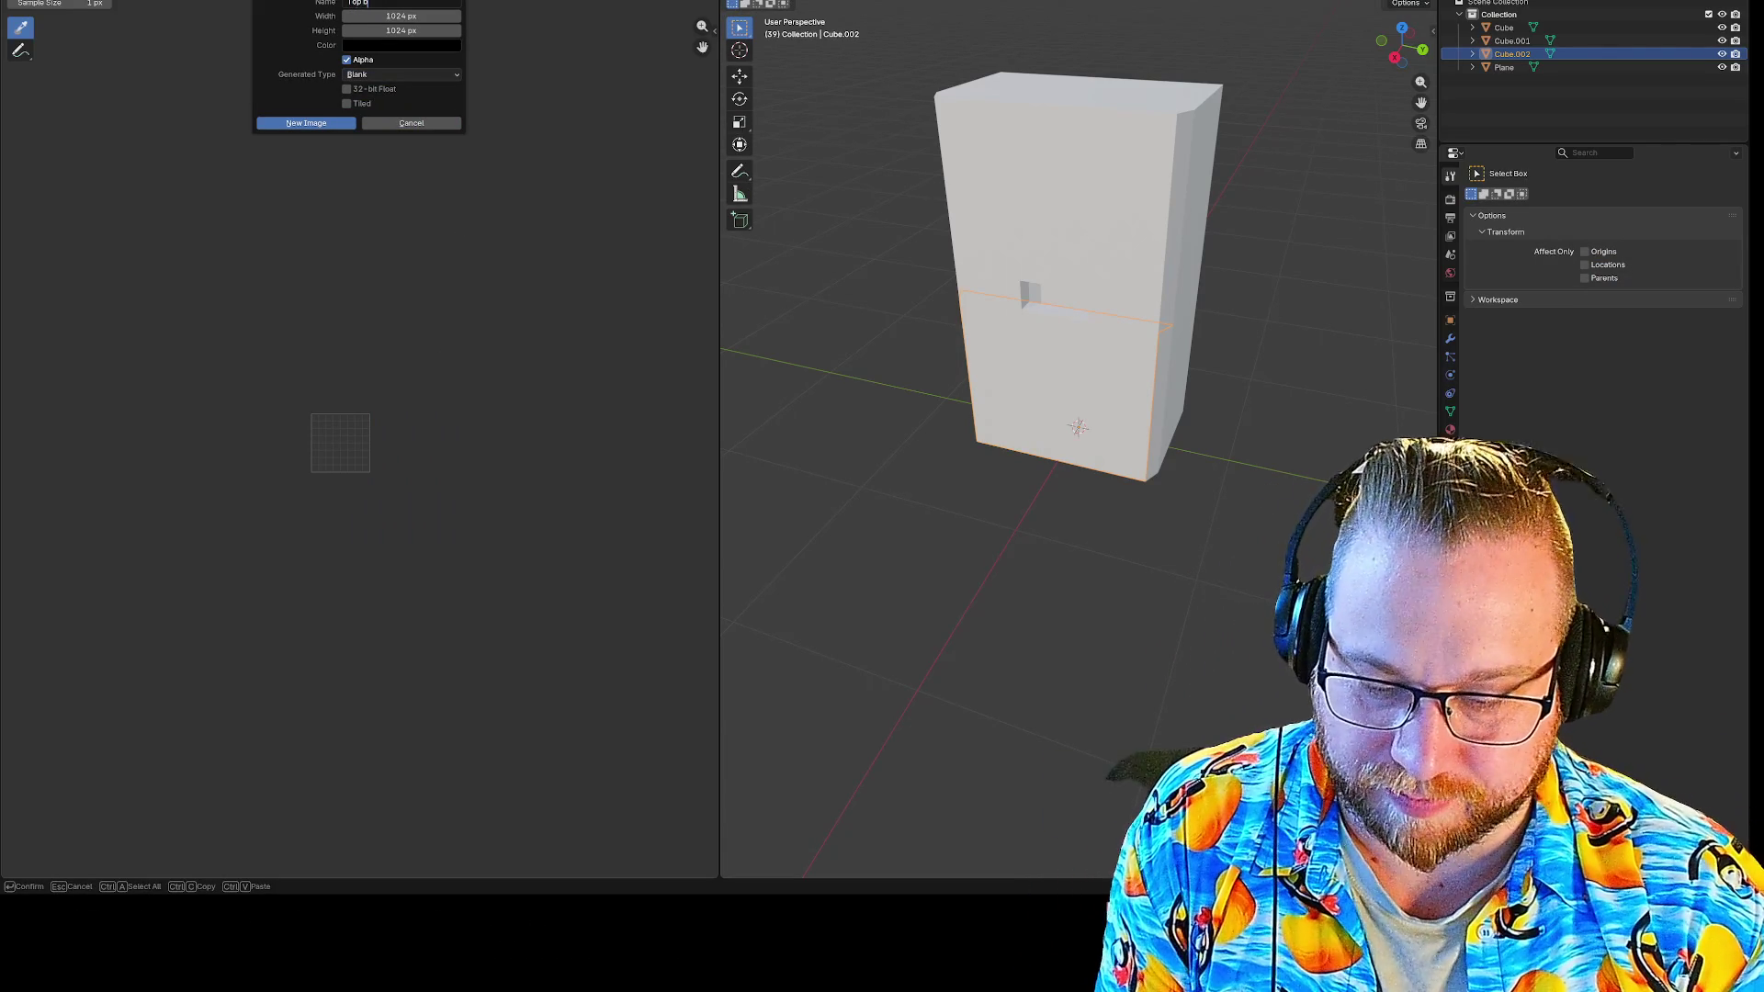
type("ri")
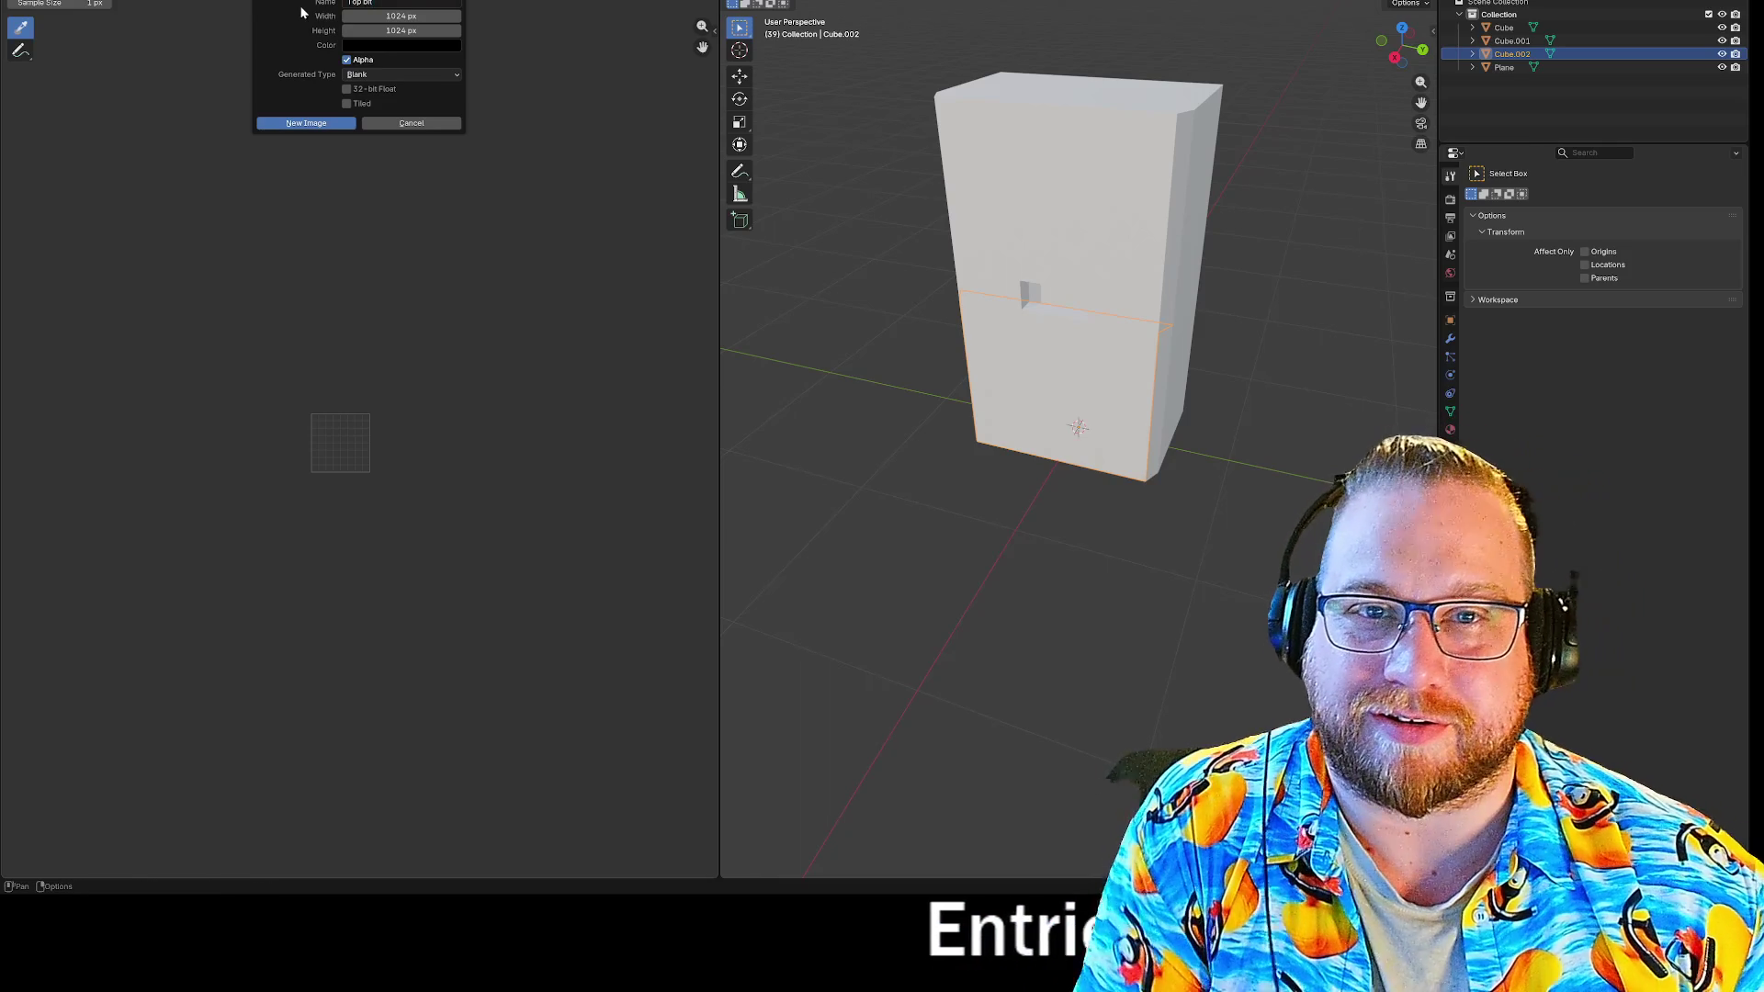
left_click(323, 126)
scroll(327, 461, "up", 1)
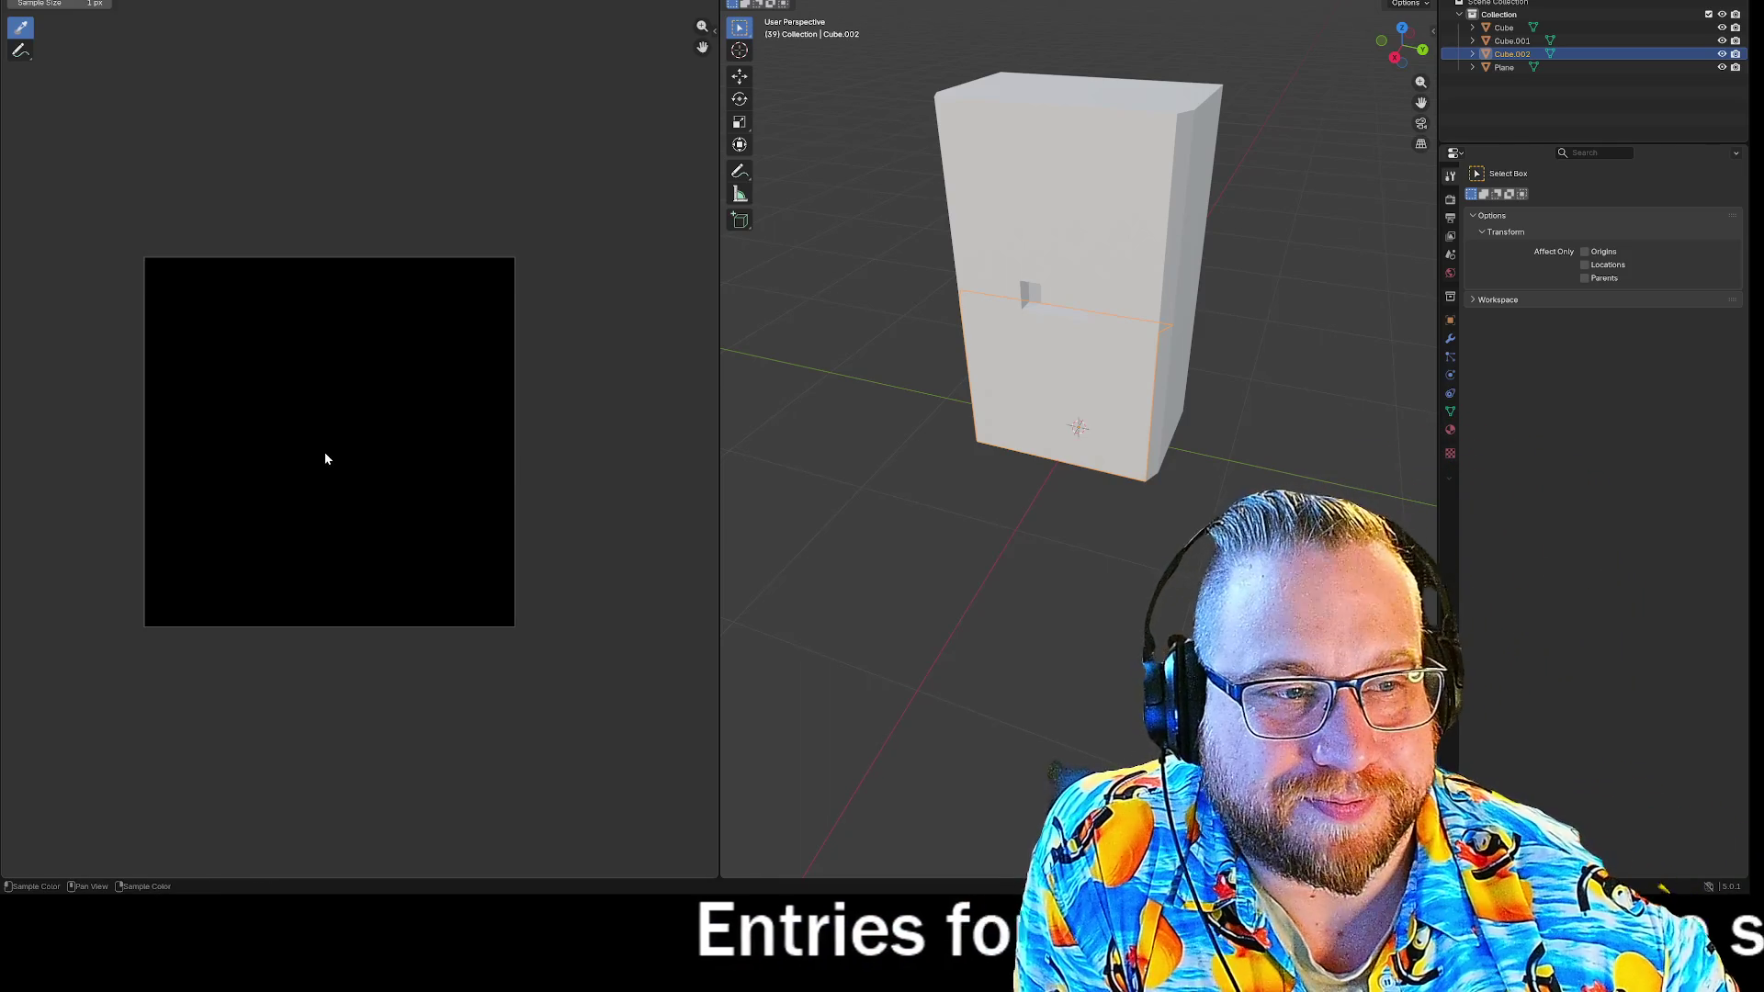
scroll(323, 441, "up", 1)
scroll(320, 414, "down", 2)
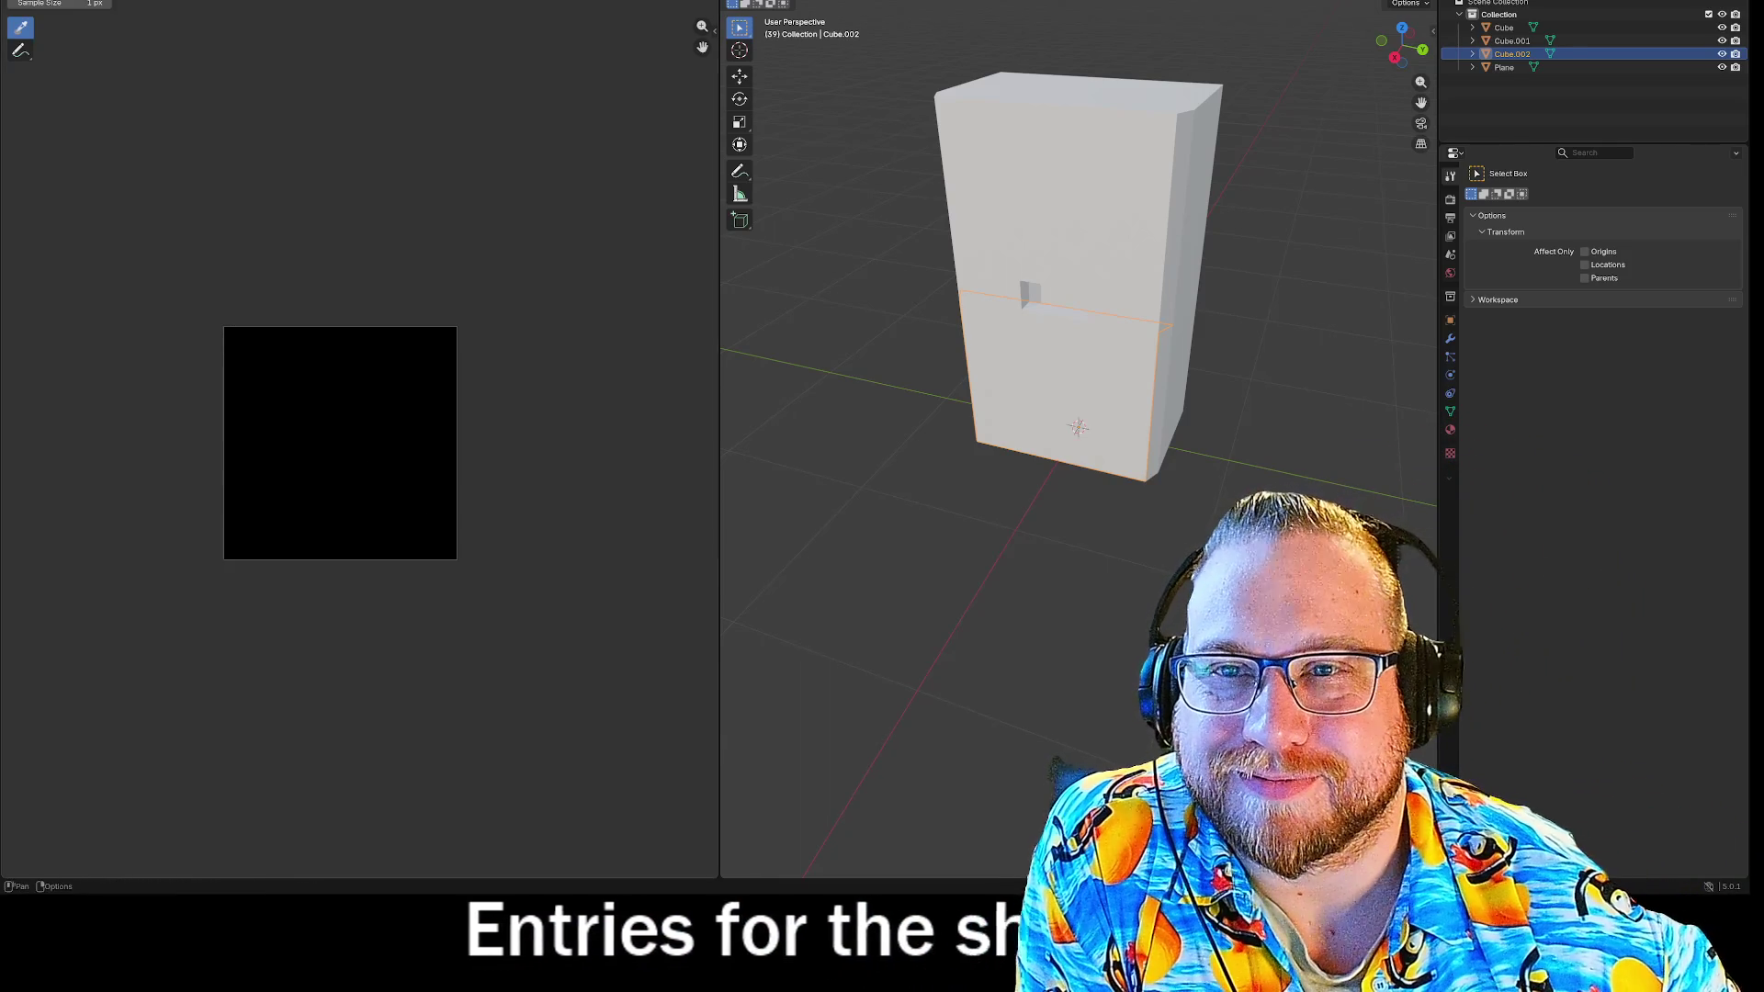
key("ctrl+Tab")
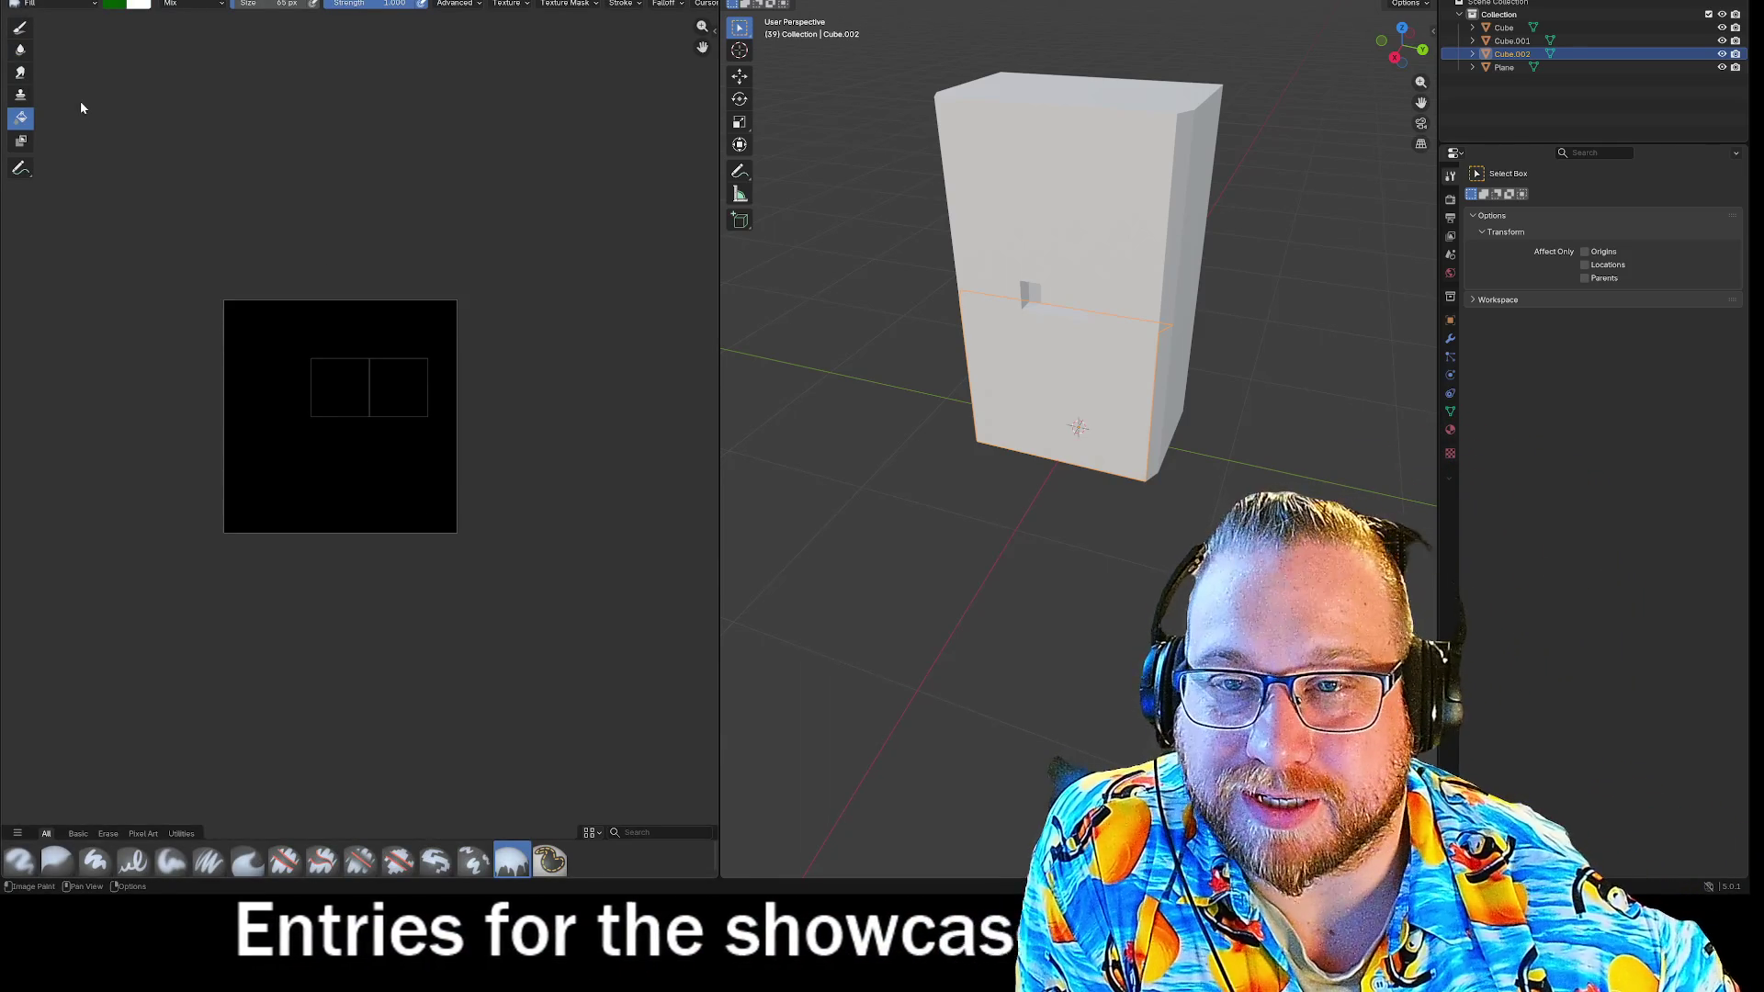
Flood-fill the black Top bit image with green and orbit around the cabinet.
left_click(394, 413)
mouse_move(882, 395)
middle_mouse_down()
mouse_move(909, 404)
mouse_move(870, 445)
mouse_move(1088, 372)
middle_mouse_up()
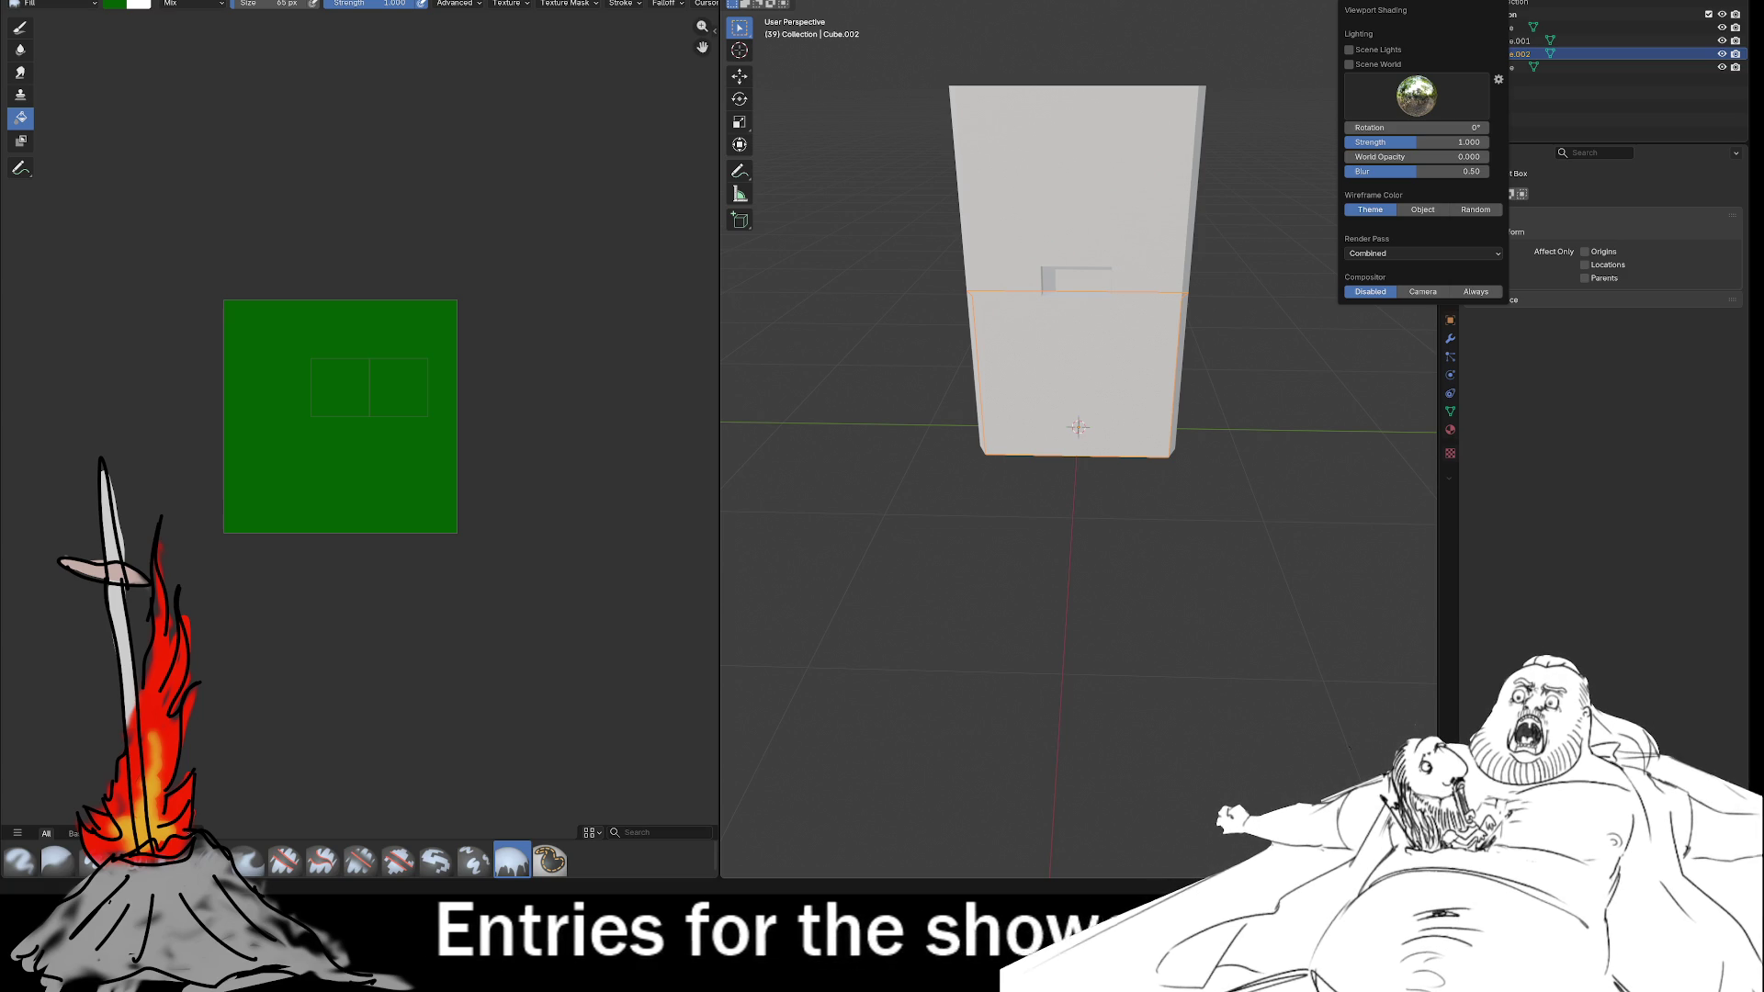
Drive Cube.002's Base Color with an Image Texture using FrontPanel, then select Cube.001.
left_click(1481, 59)
left_click(1450, 430)
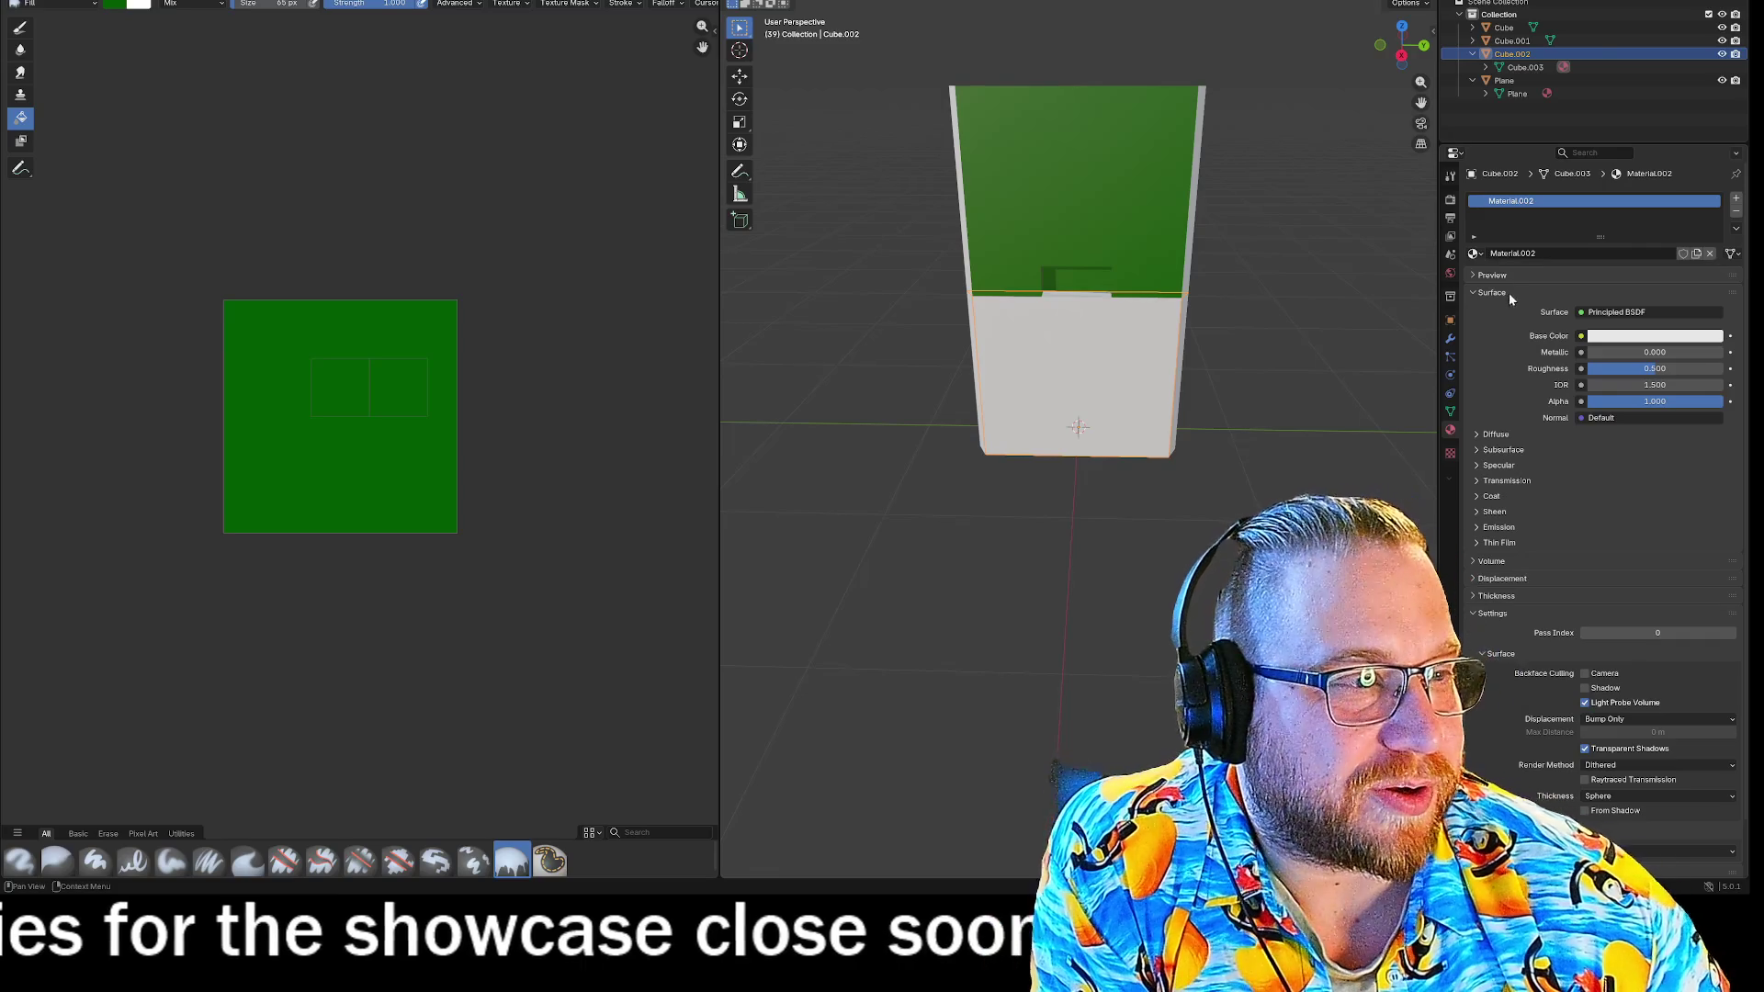
left_click(1581, 335)
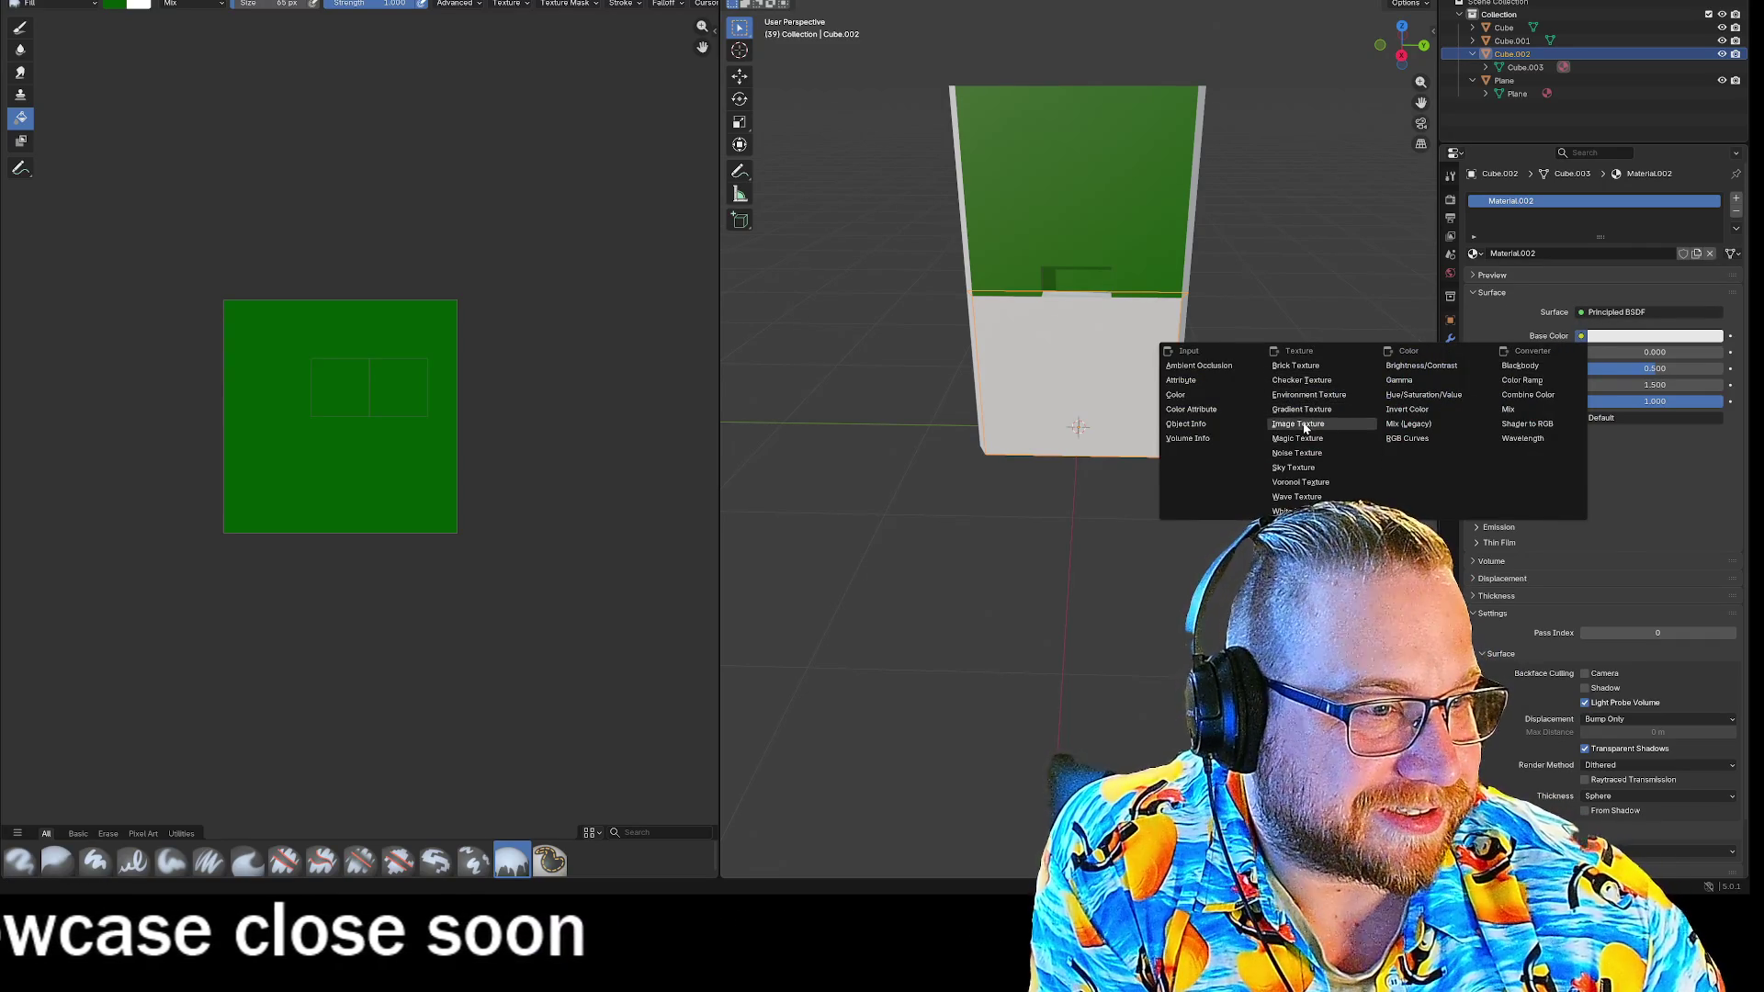
left_click(1298, 423)
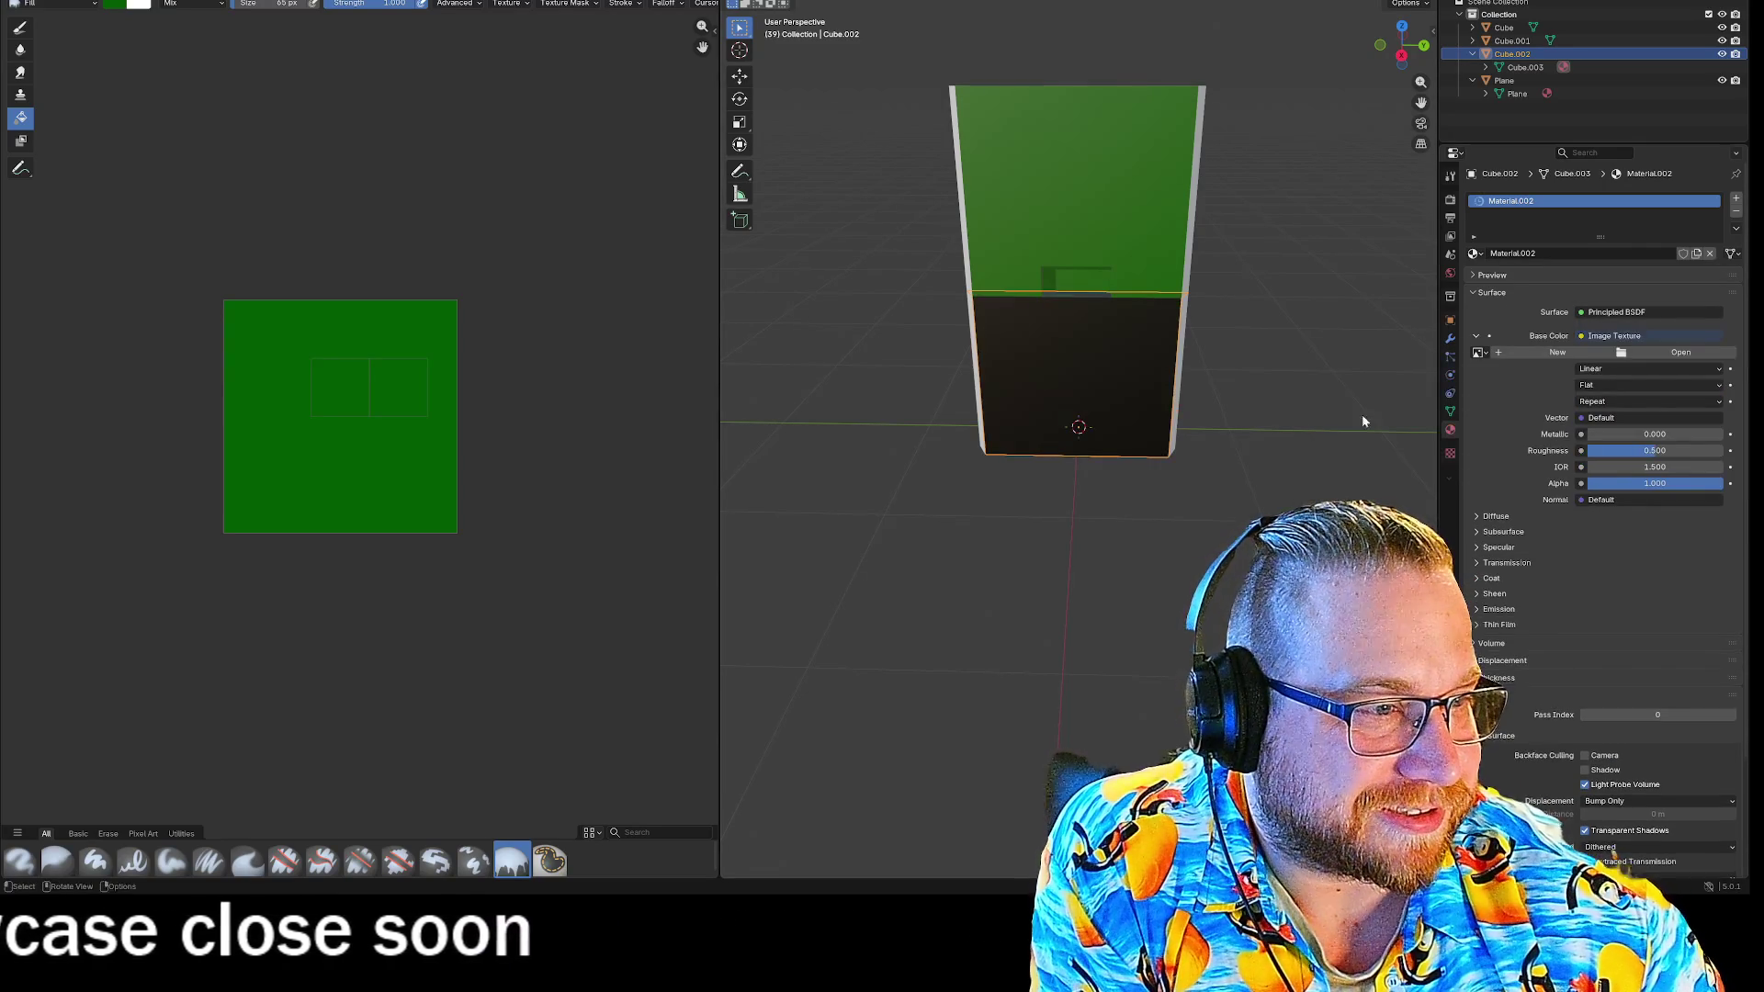
left_click(1479, 353)
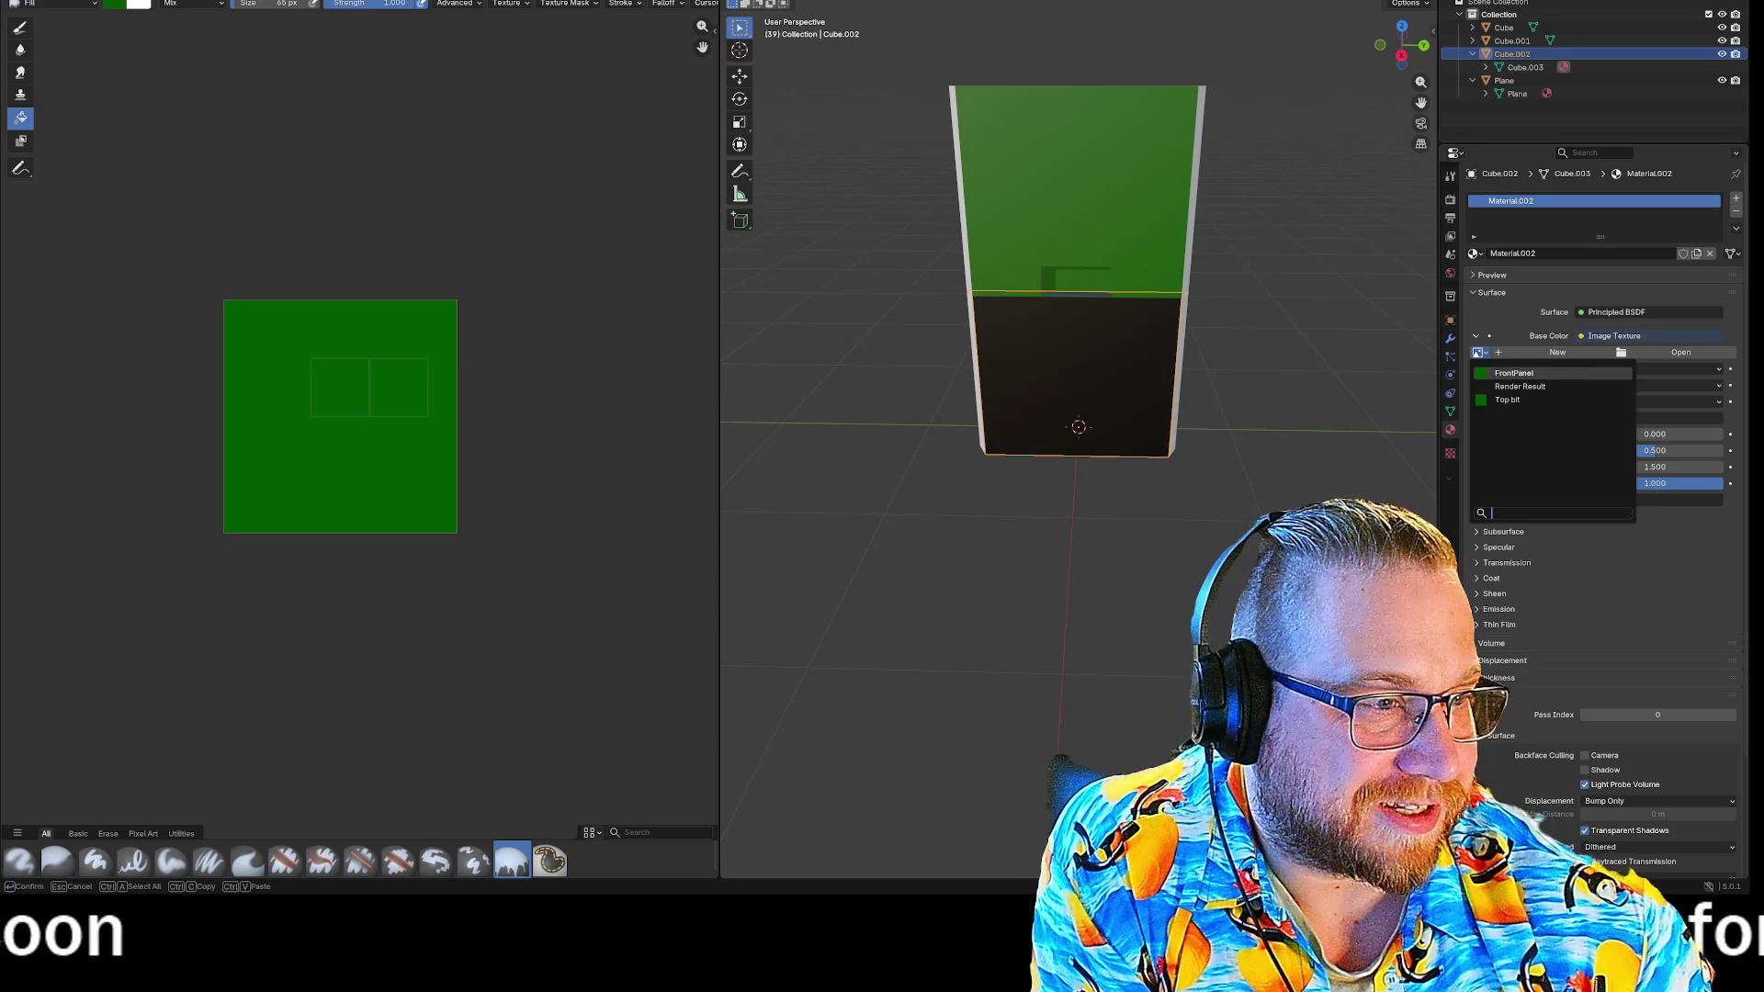
left_click(1523, 374)
mouse_move(1266, 382)
middle_mouse_down()
mouse_move(1270, 409)
mouse_move(1260, 393)
middle_mouse_up()
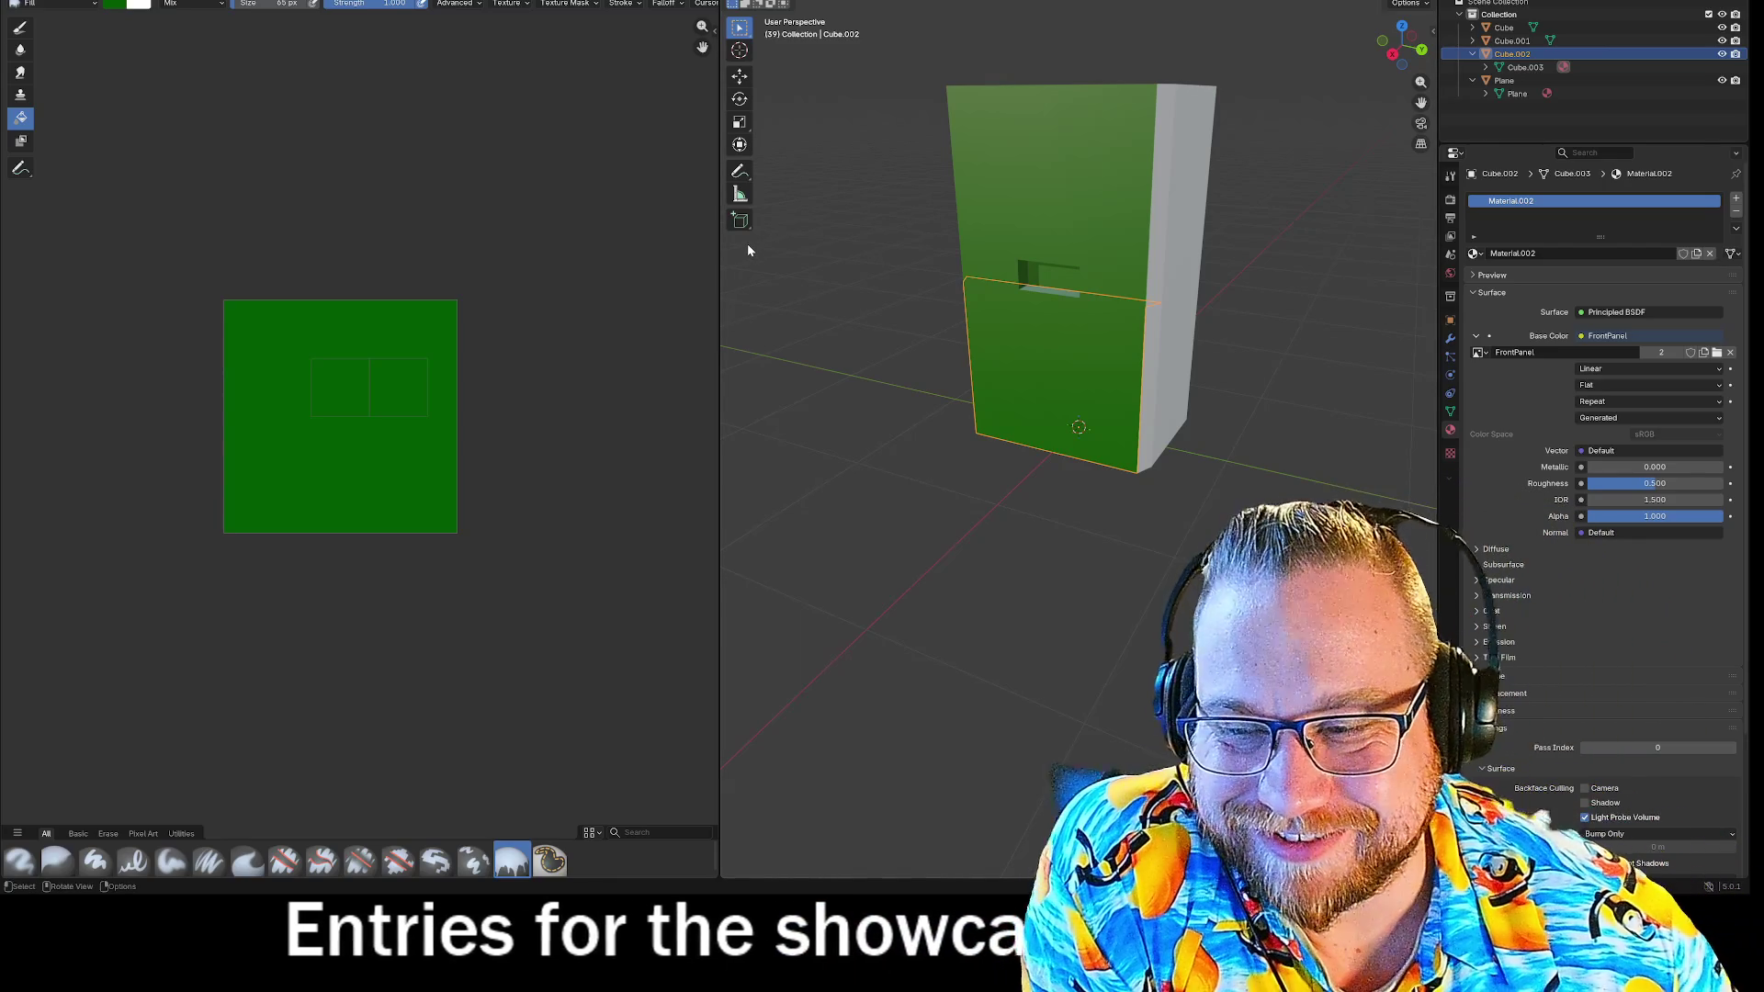
mouse_move(957, 368)
middle_mouse_down()
mouse_move(889, 439)
mouse_move(1028, 531)
mouse_move(1121, 520)
mouse_move(1061, 279)
mouse_move(1232, 470)
mouse_move(867, 318)
middle_mouse_up()
left_click(1062, 278)
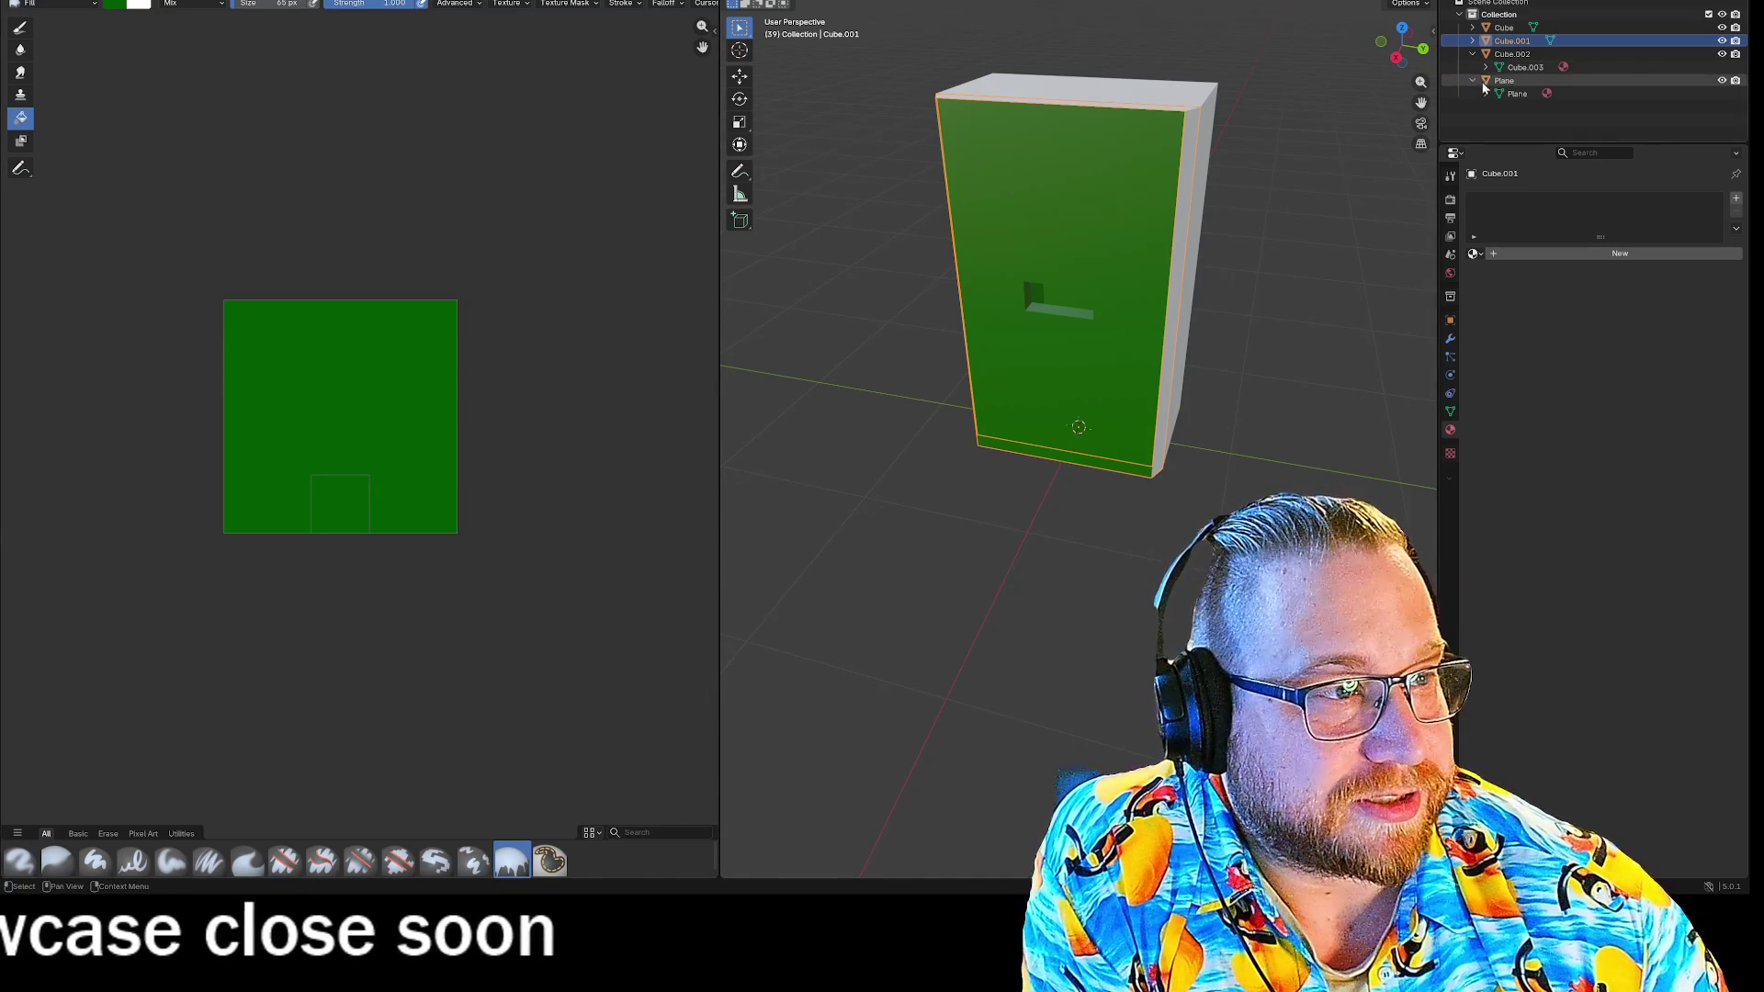
Add Material.003 to Cube.001 with an Image Texture on Base Color, then select Cube.
mouse_move(1073, 174)
middle_mouse_down()
mouse_move(1339, 217)
mouse_move(1303, 236)
middle_mouse_up()
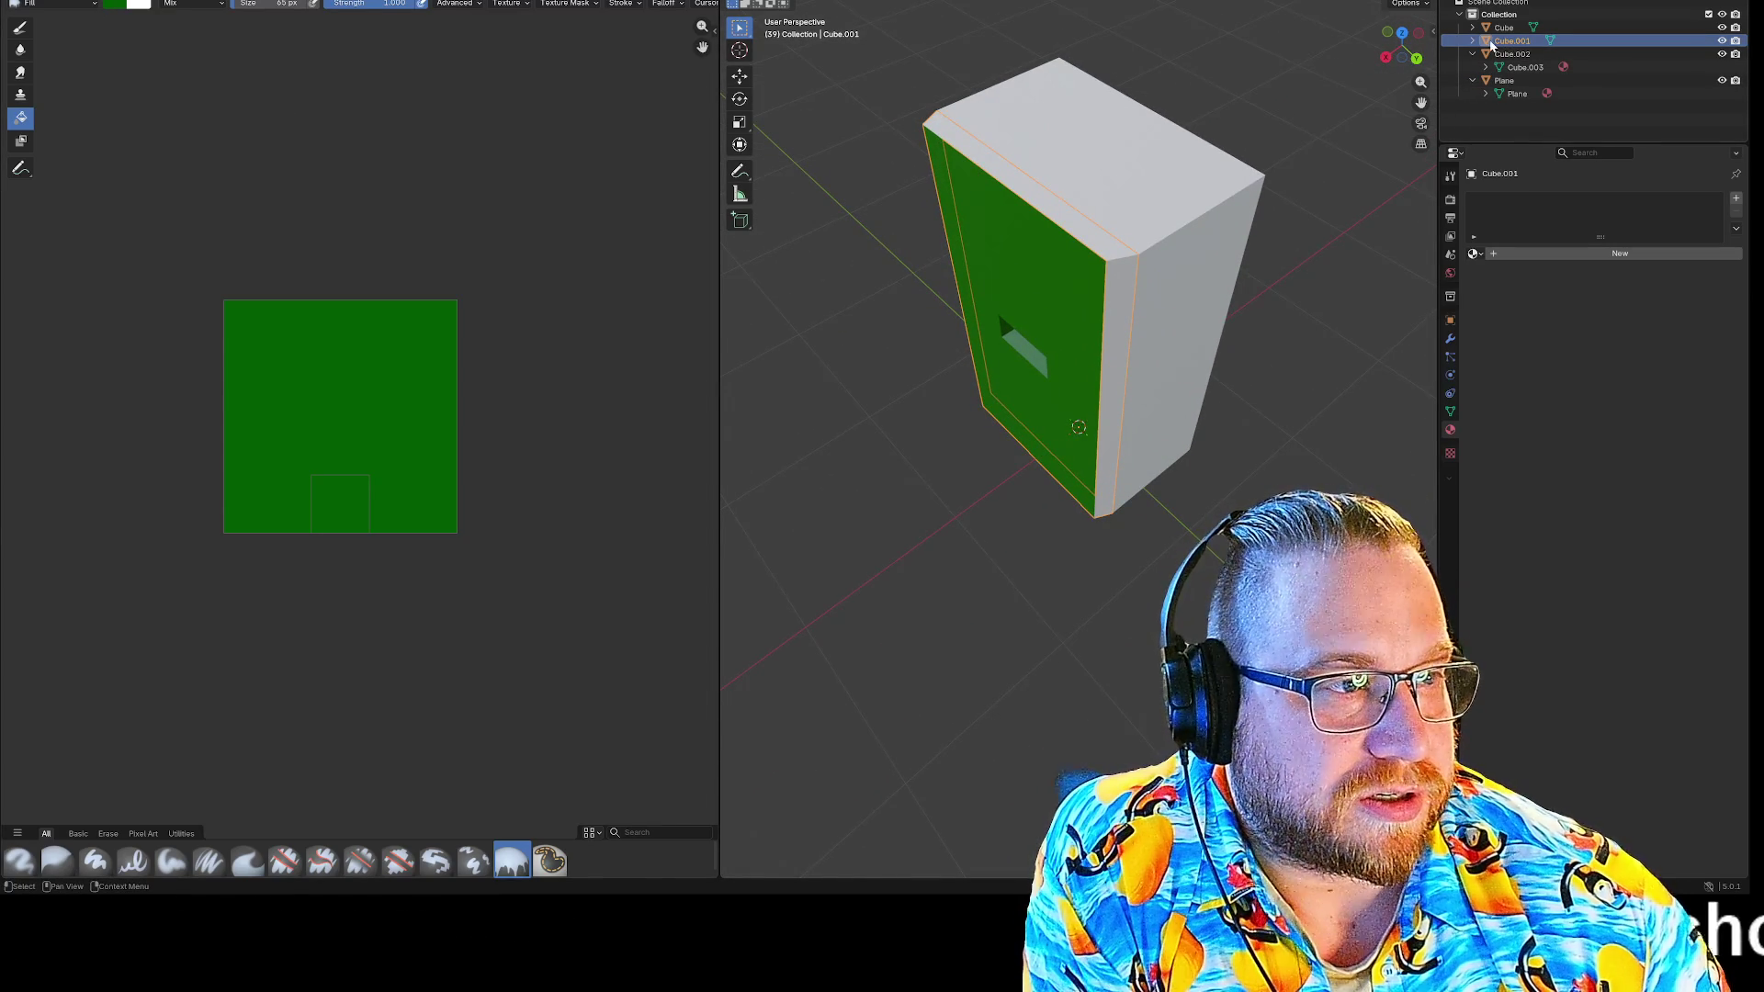
left_click(1495, 255)
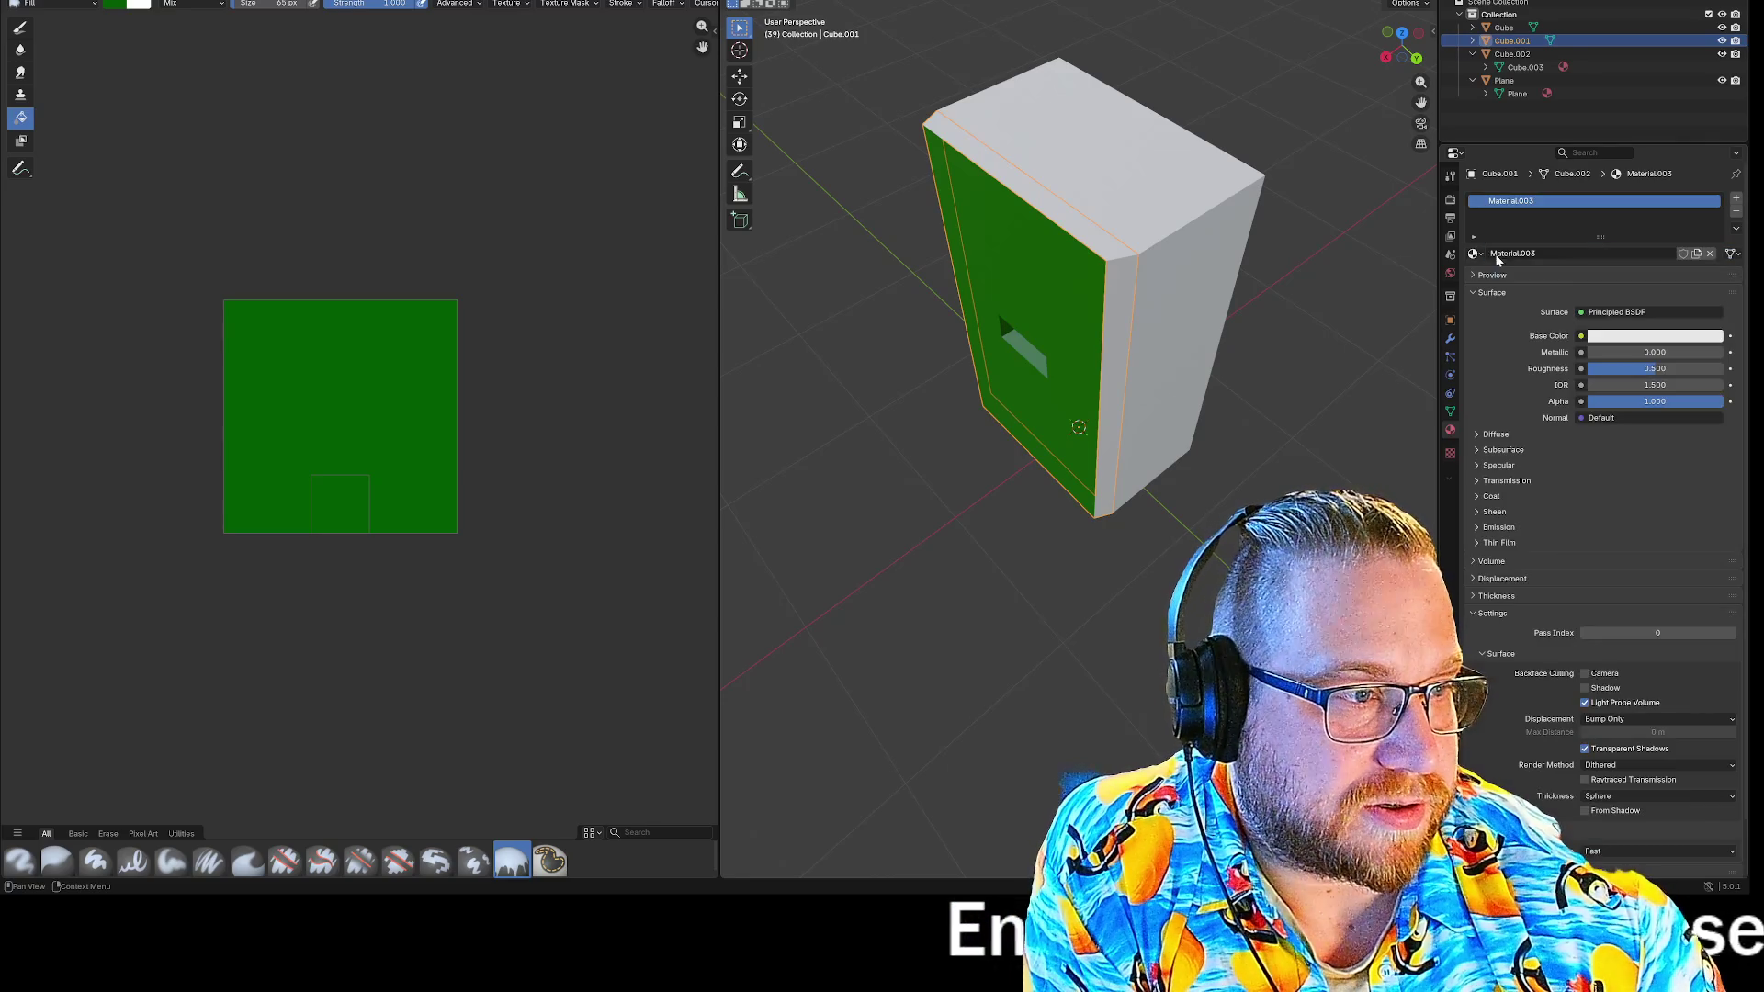
left_click(1581, 337)
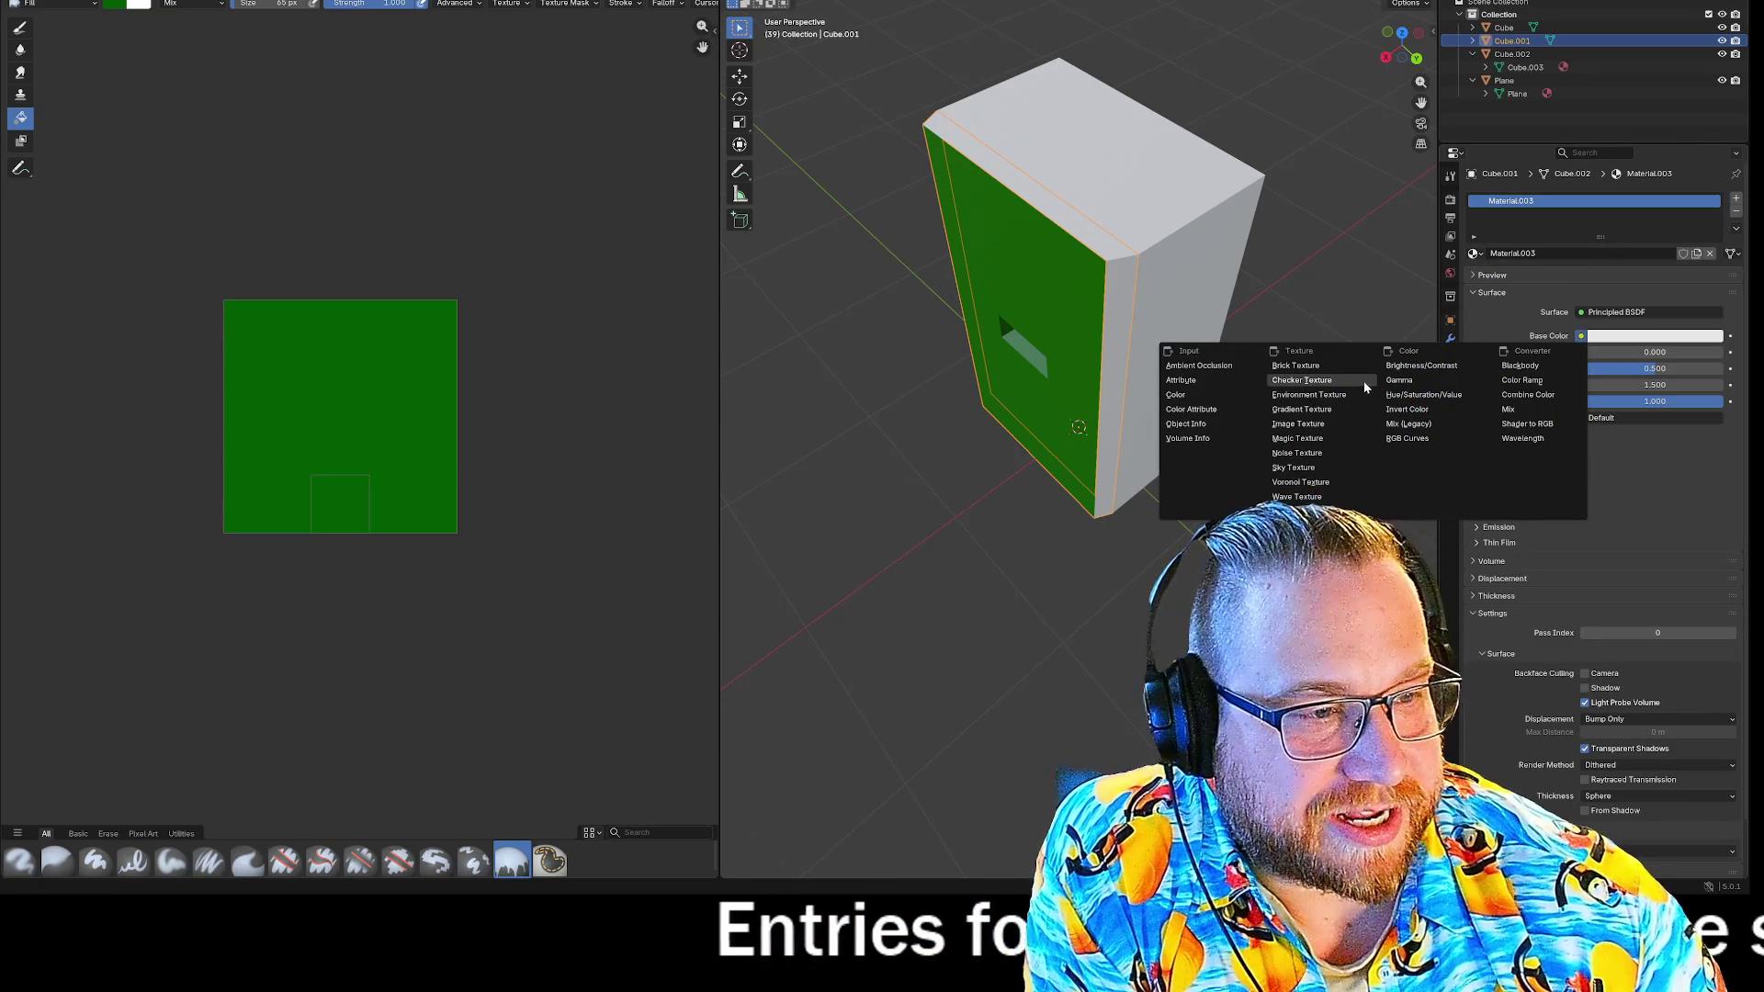
left_click(1308, 432)
mouse_move(1232, 466)
middle_mouse_down()
mouse_move(1418, 457)
mouse_move(764, 445)
mouse_move(919, 267)
middle_mouse_up()
left_click(961, 213)
middle_click_drag(1303, 257, 1016, 236)
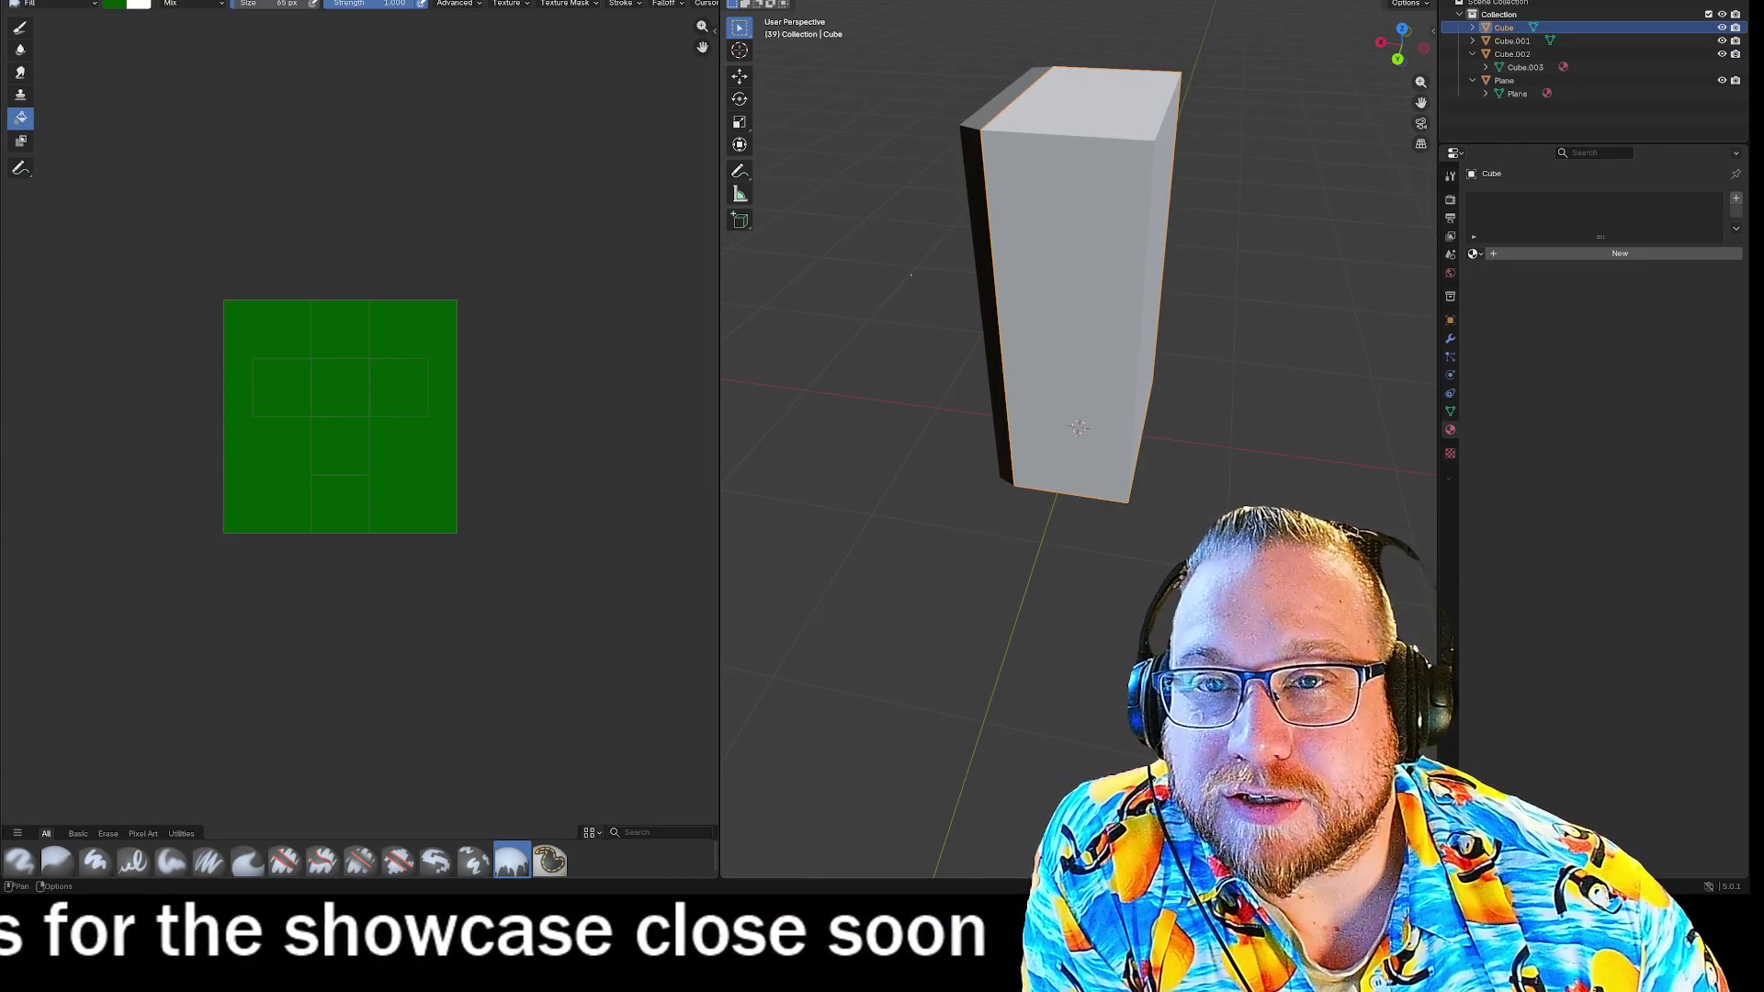
Create a blank black image named 'back' and add the new Material.004 to Cube.
left_click(290, 1)
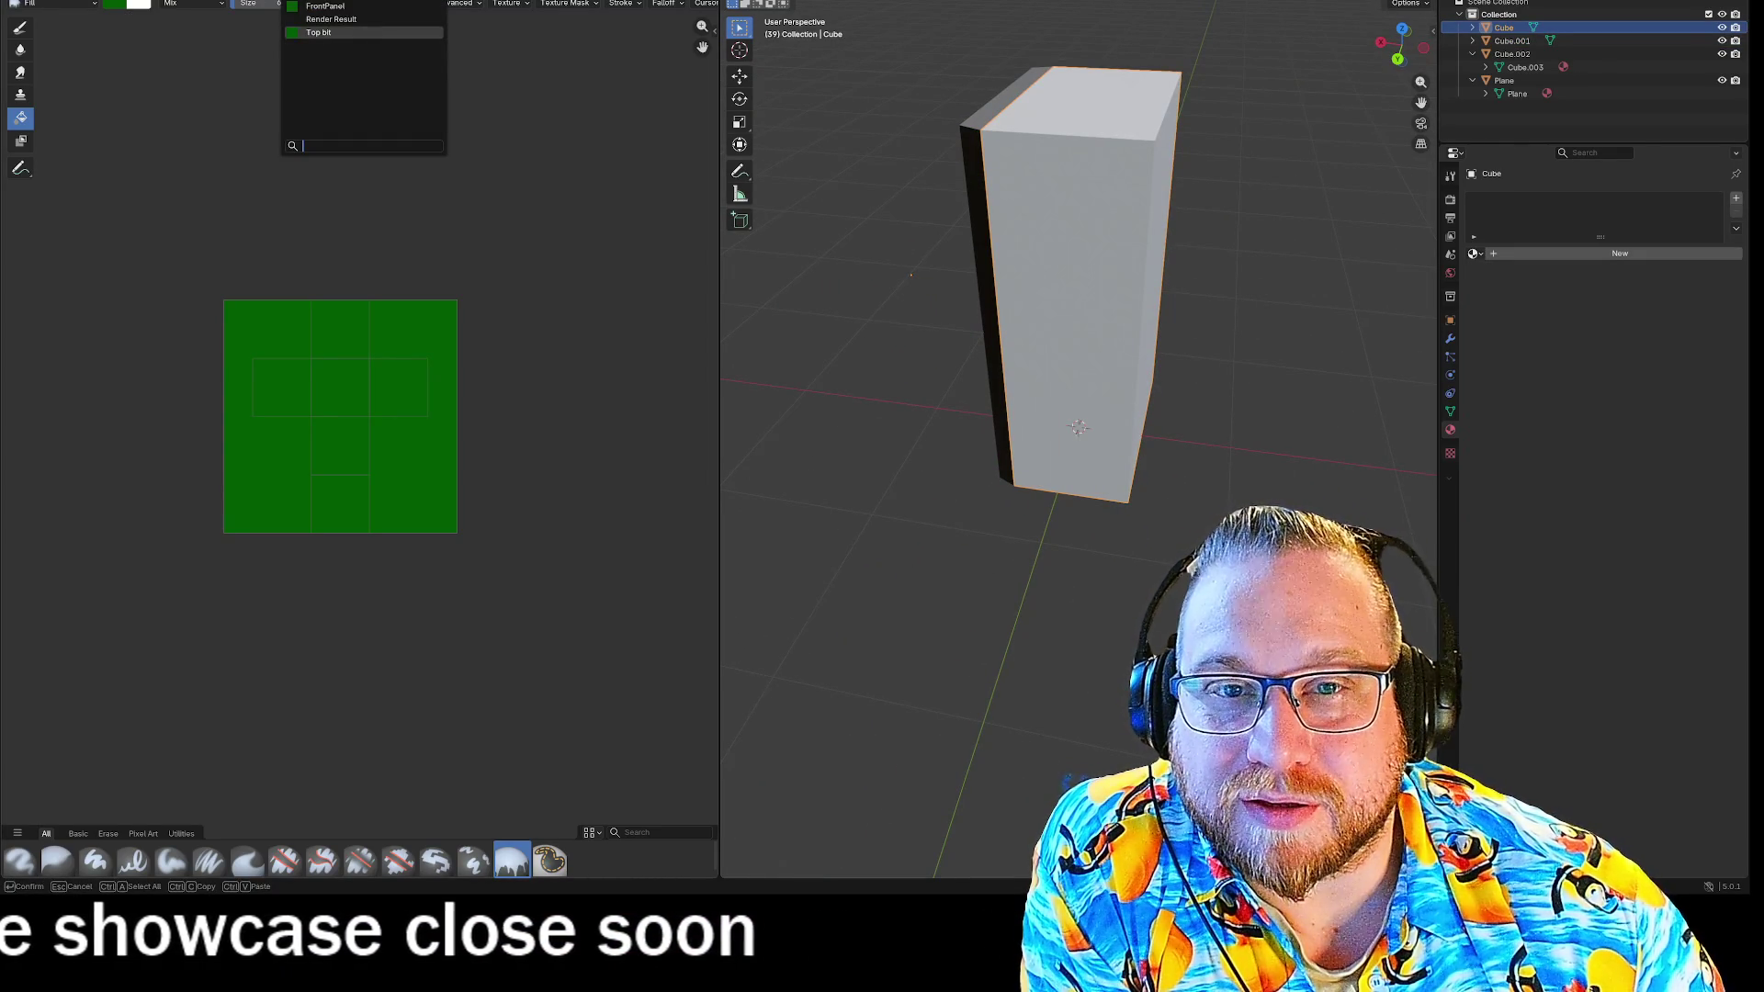
key("Escape")
key("alt+n")
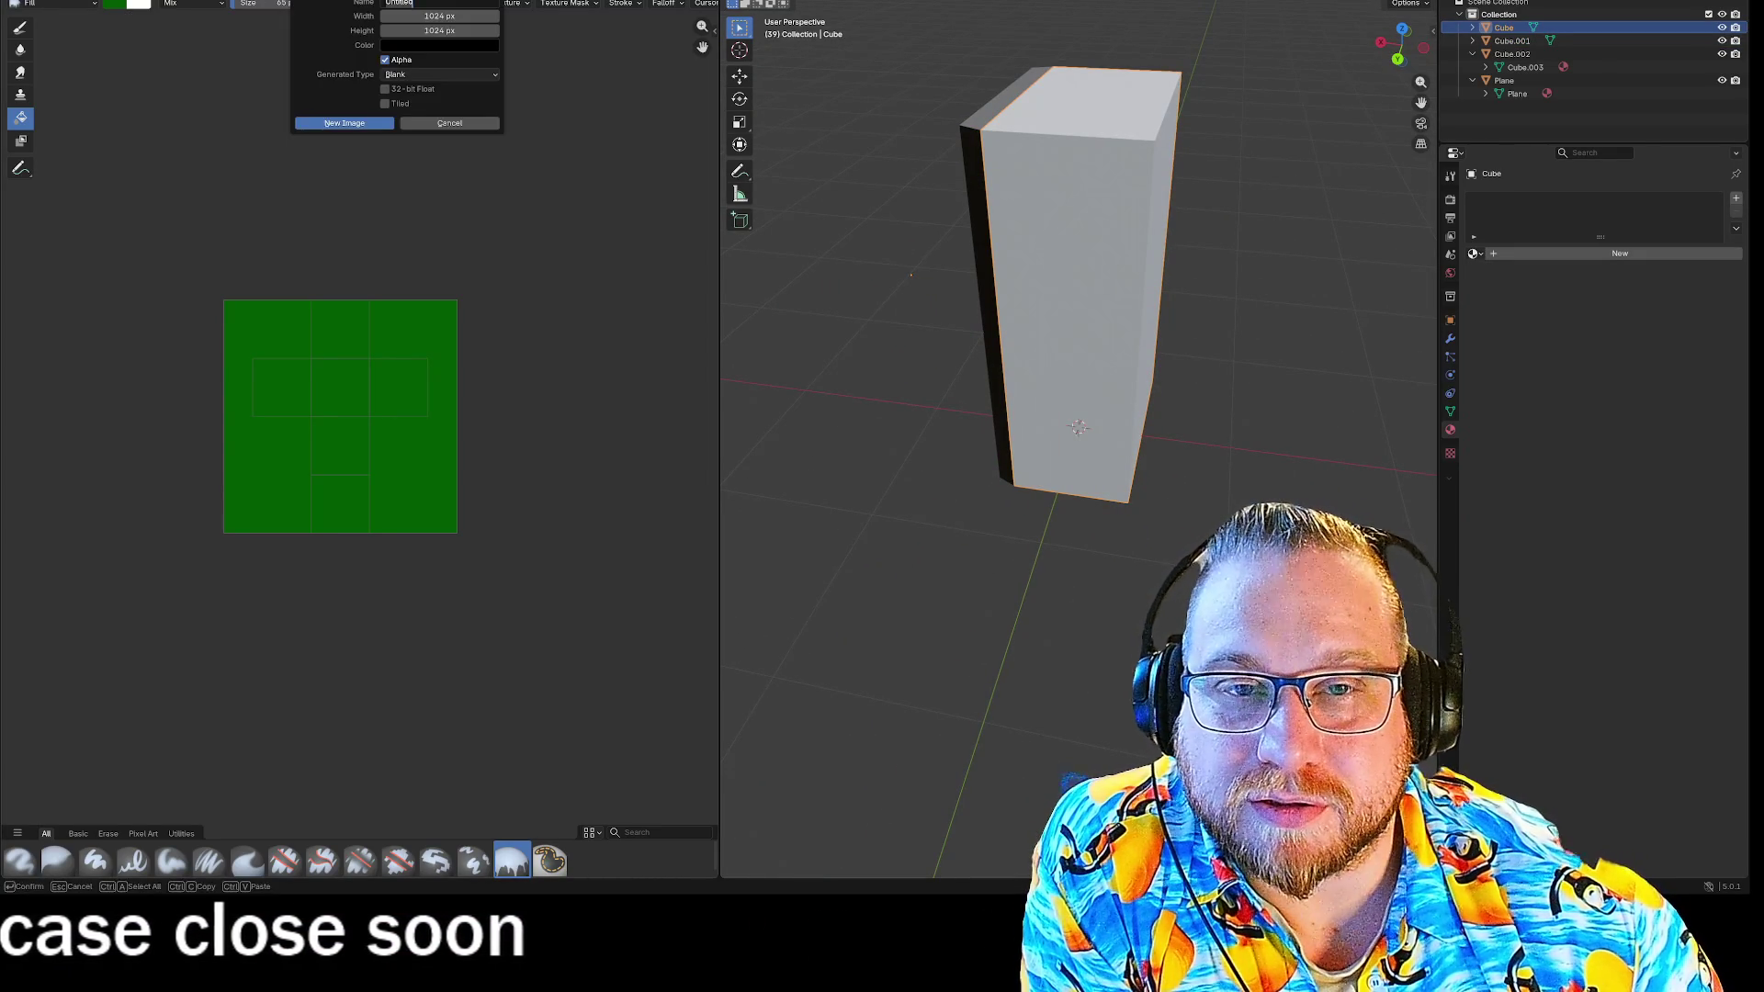
type("b")
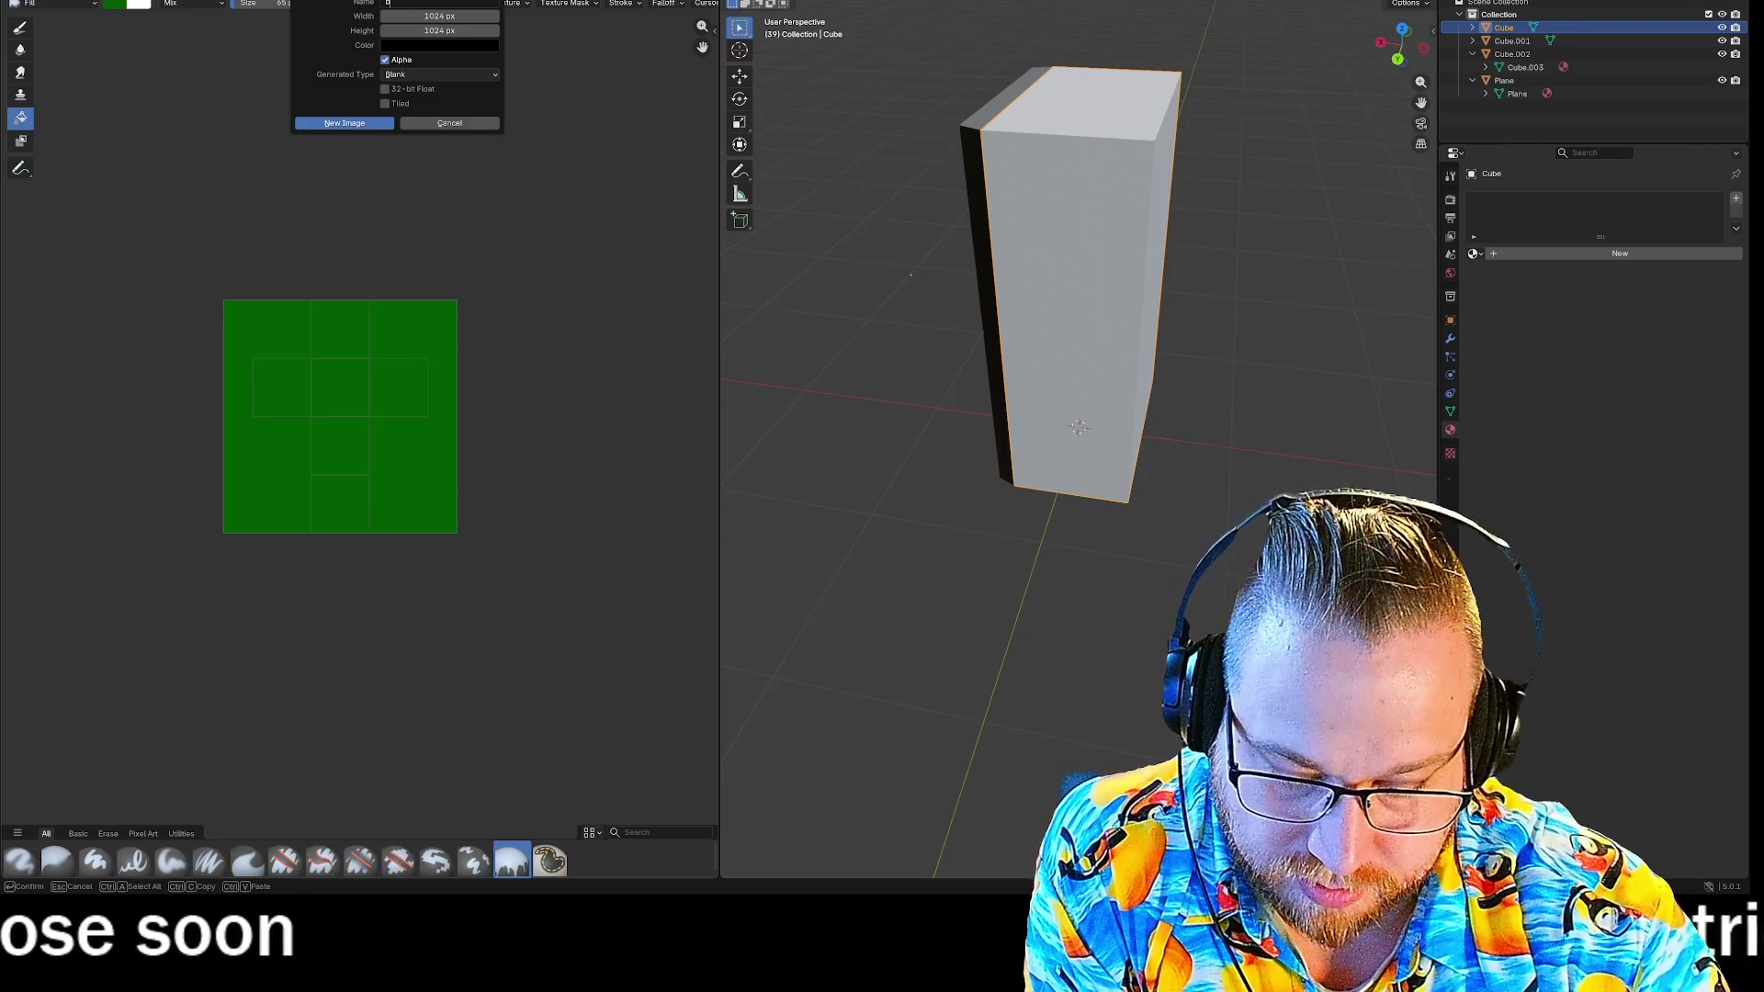
type("ack")
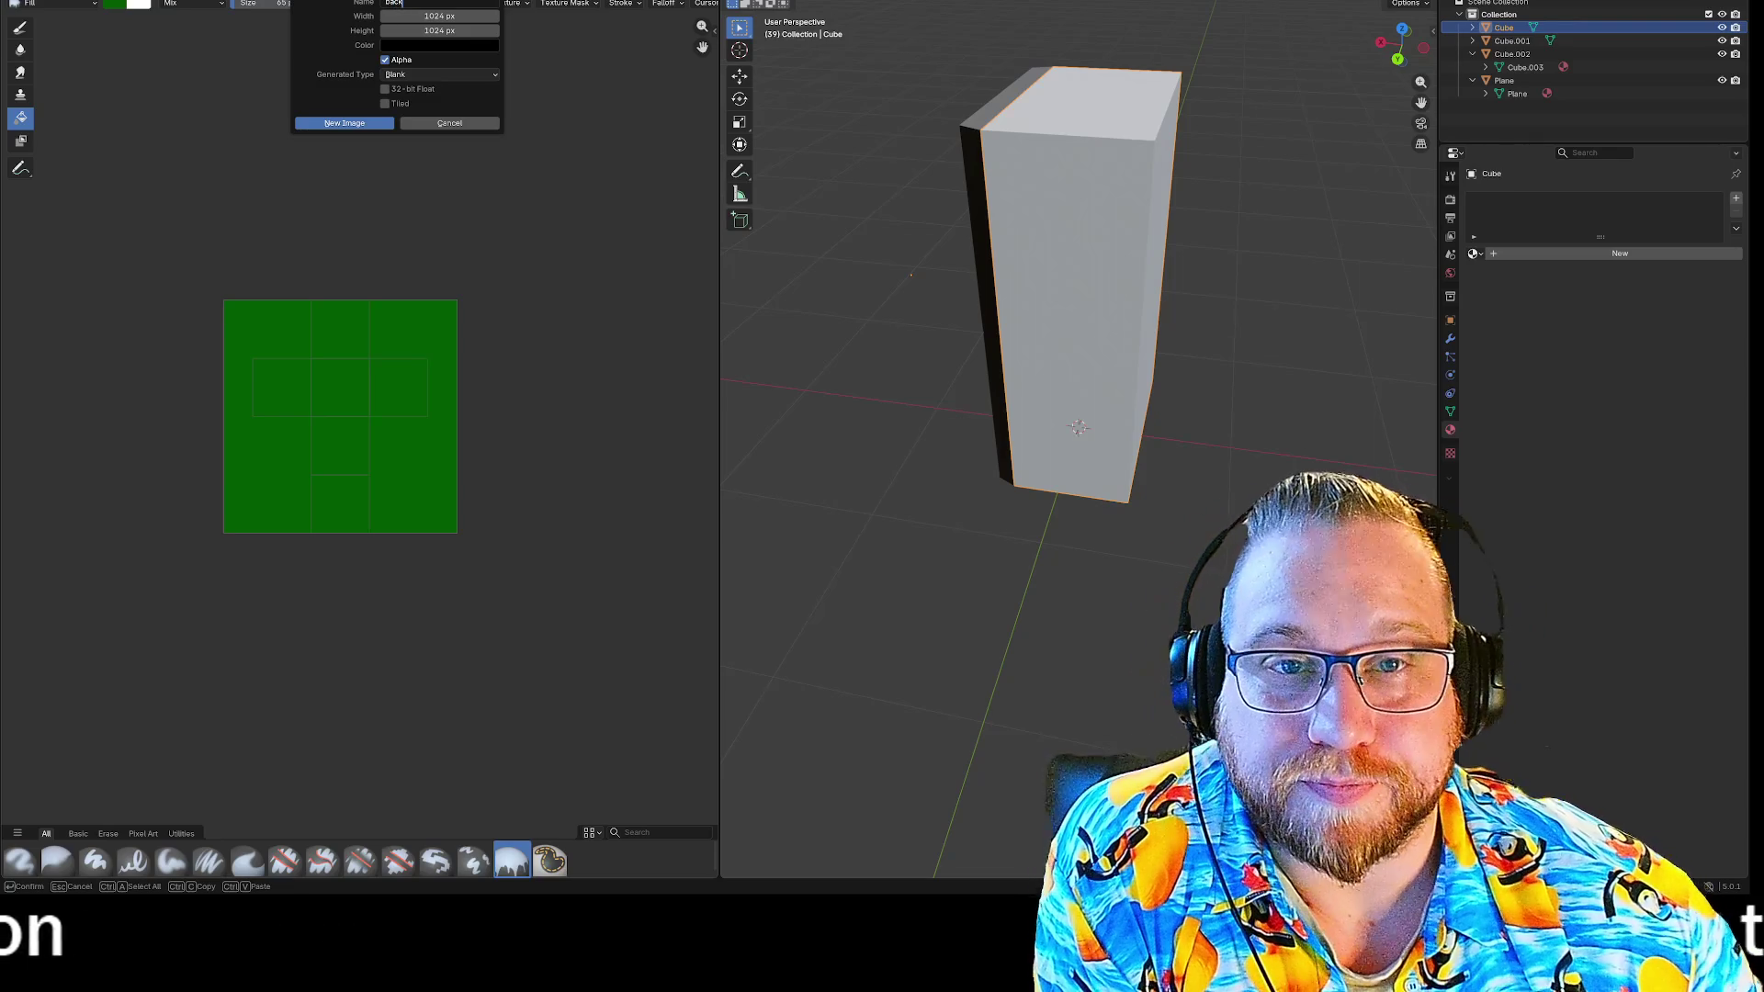
left_click(346, 123)
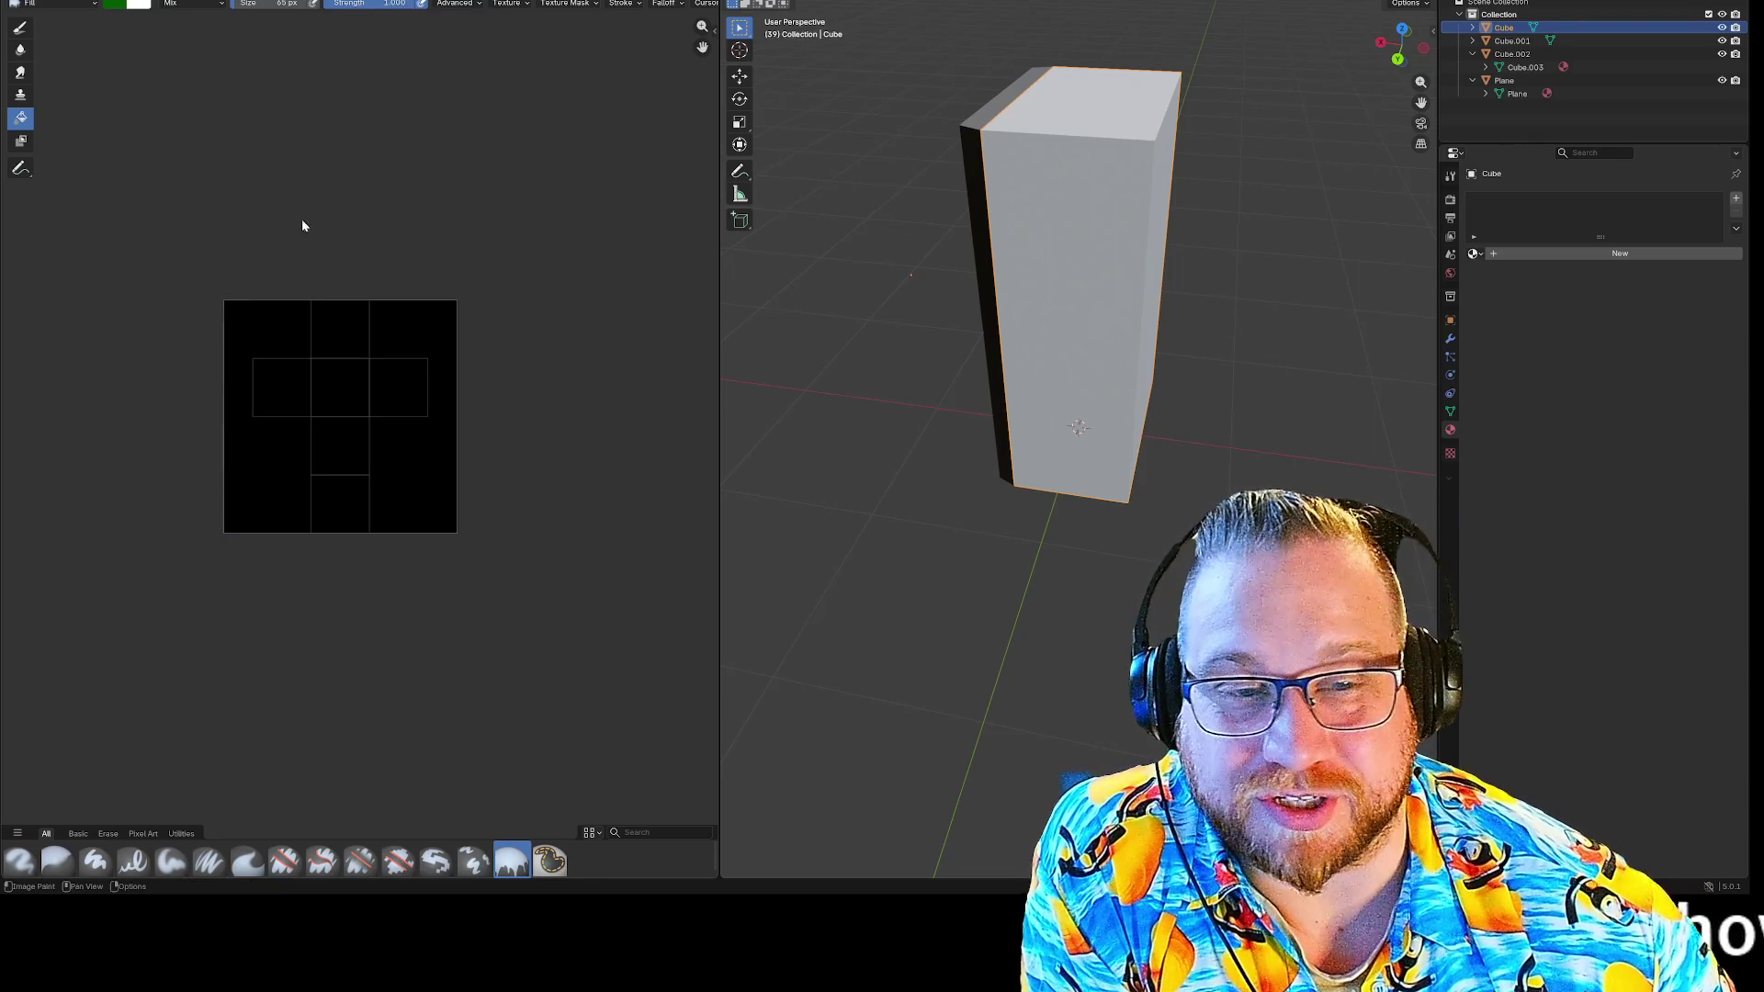
scroll(408, 226, "left", 2)
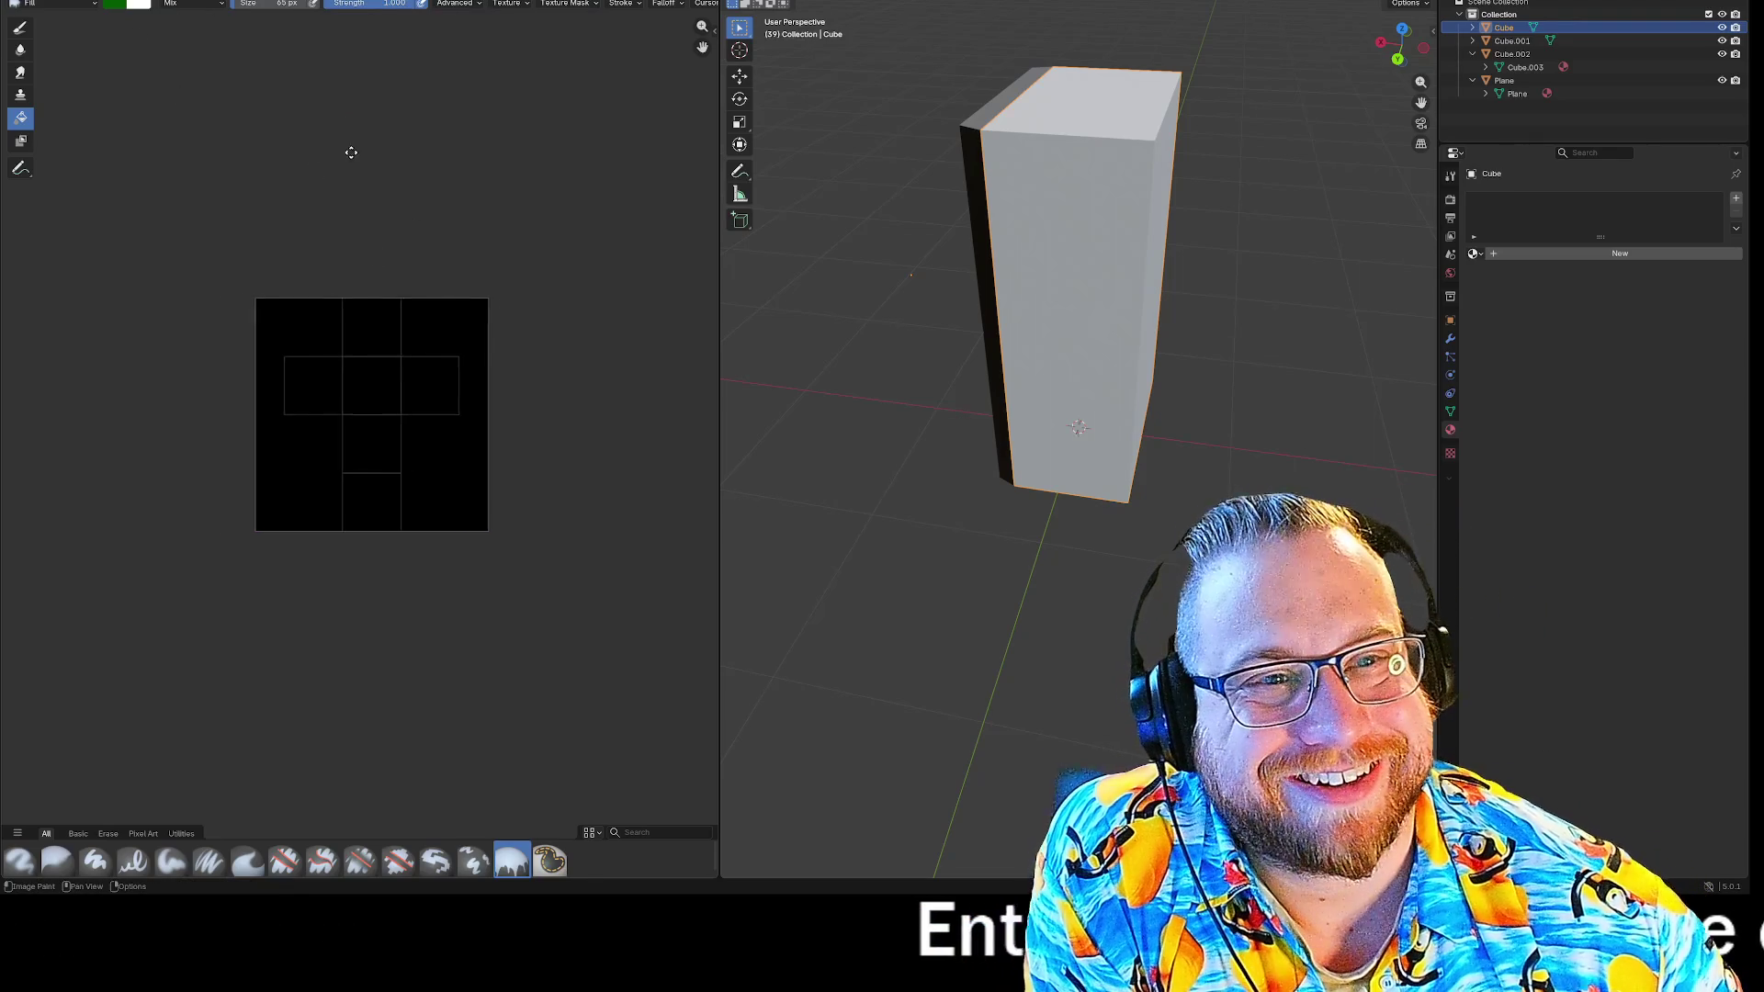
scroll(339, 150, "down", 2)
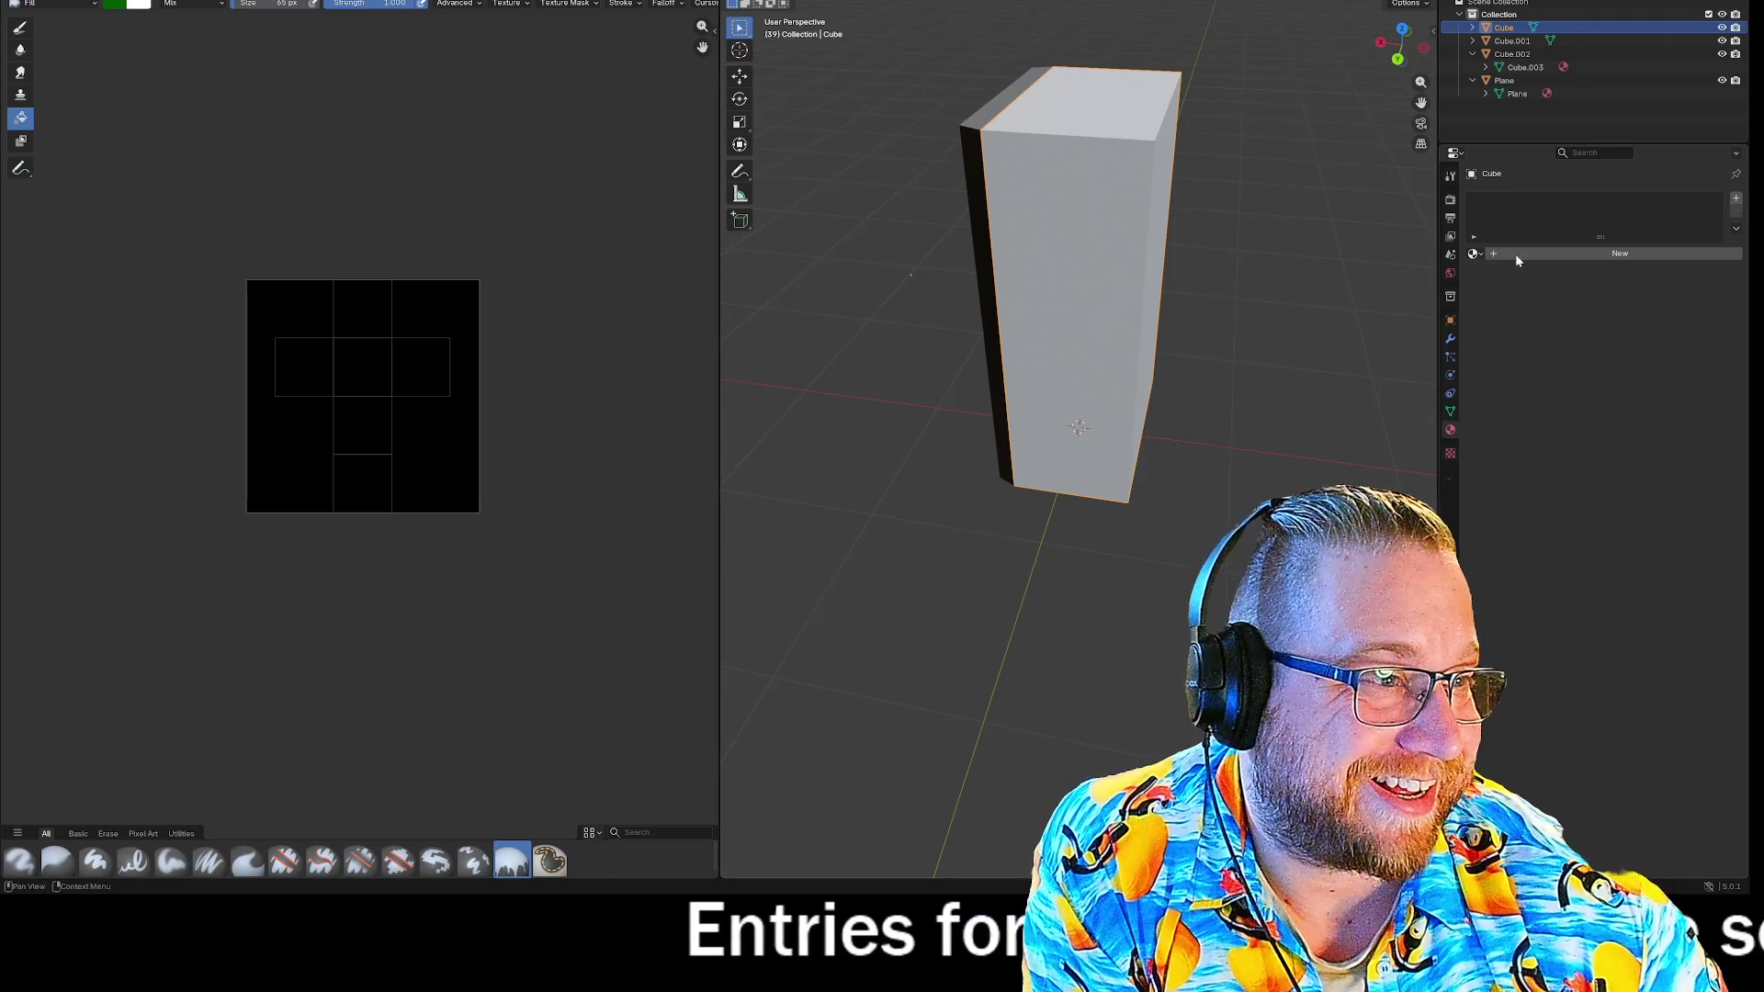
left_click(1513, 254)
left_click(1580, 337)
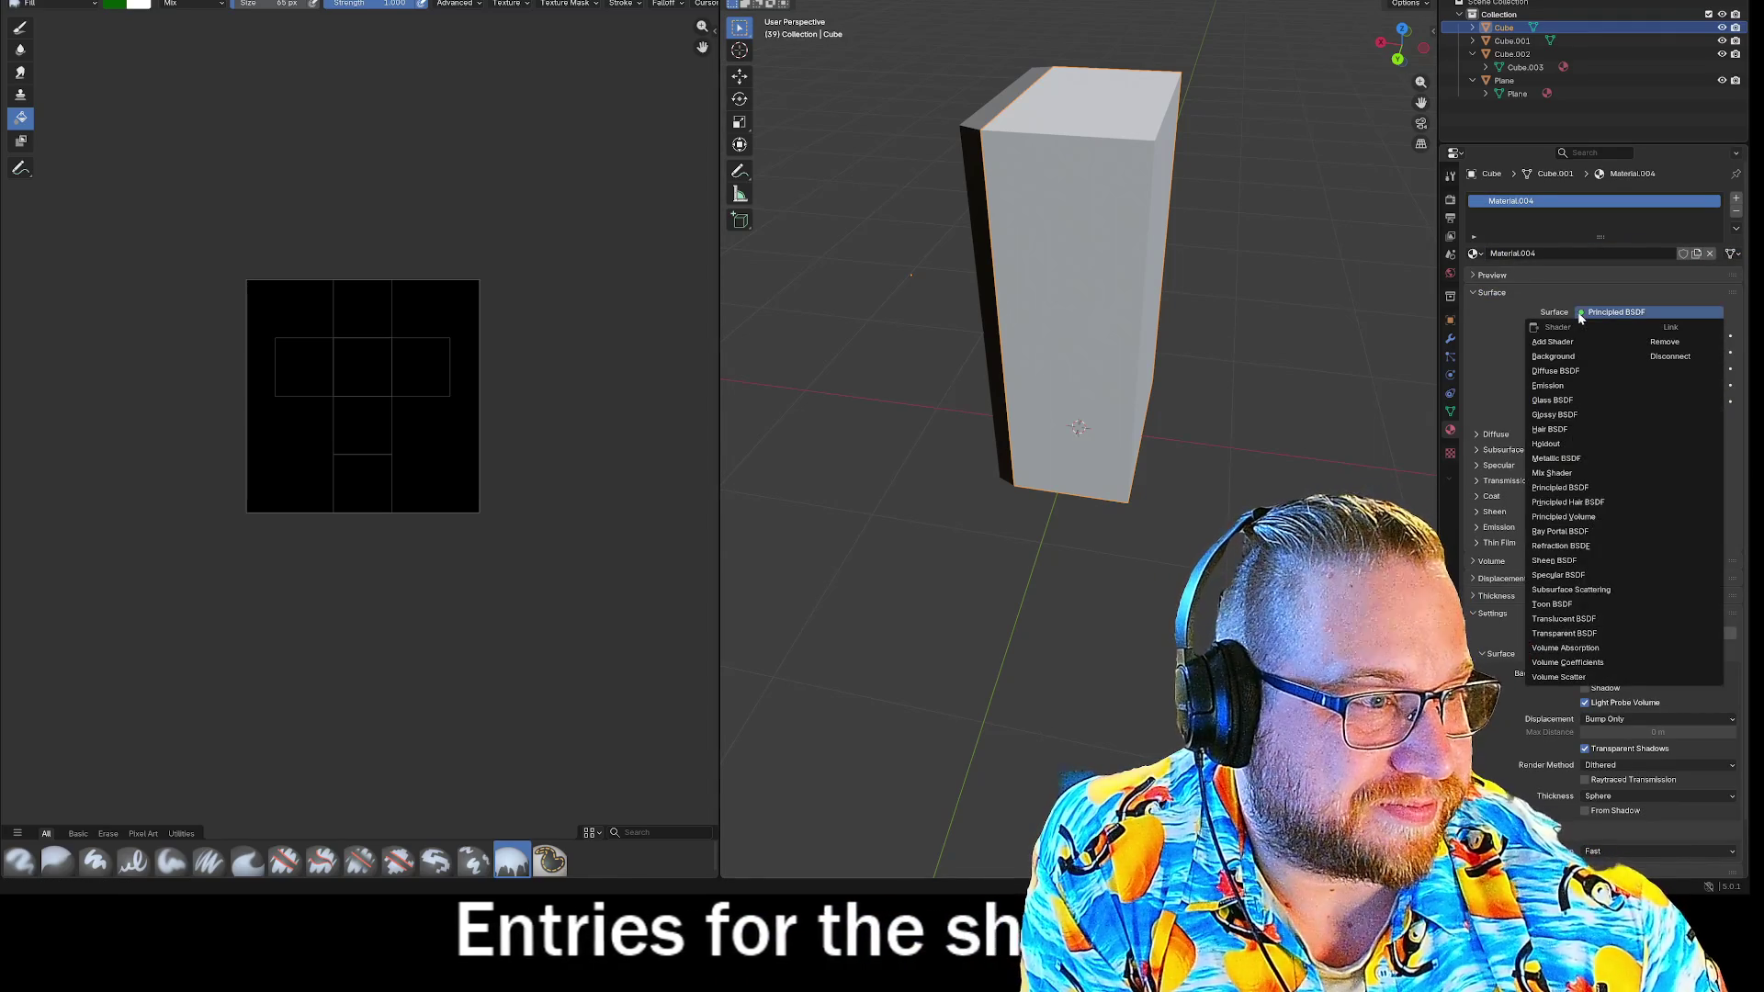
Link Cube's Base Color to an Image Texture using the 'back' image.
key("Escape")
left_click(1581, 338)
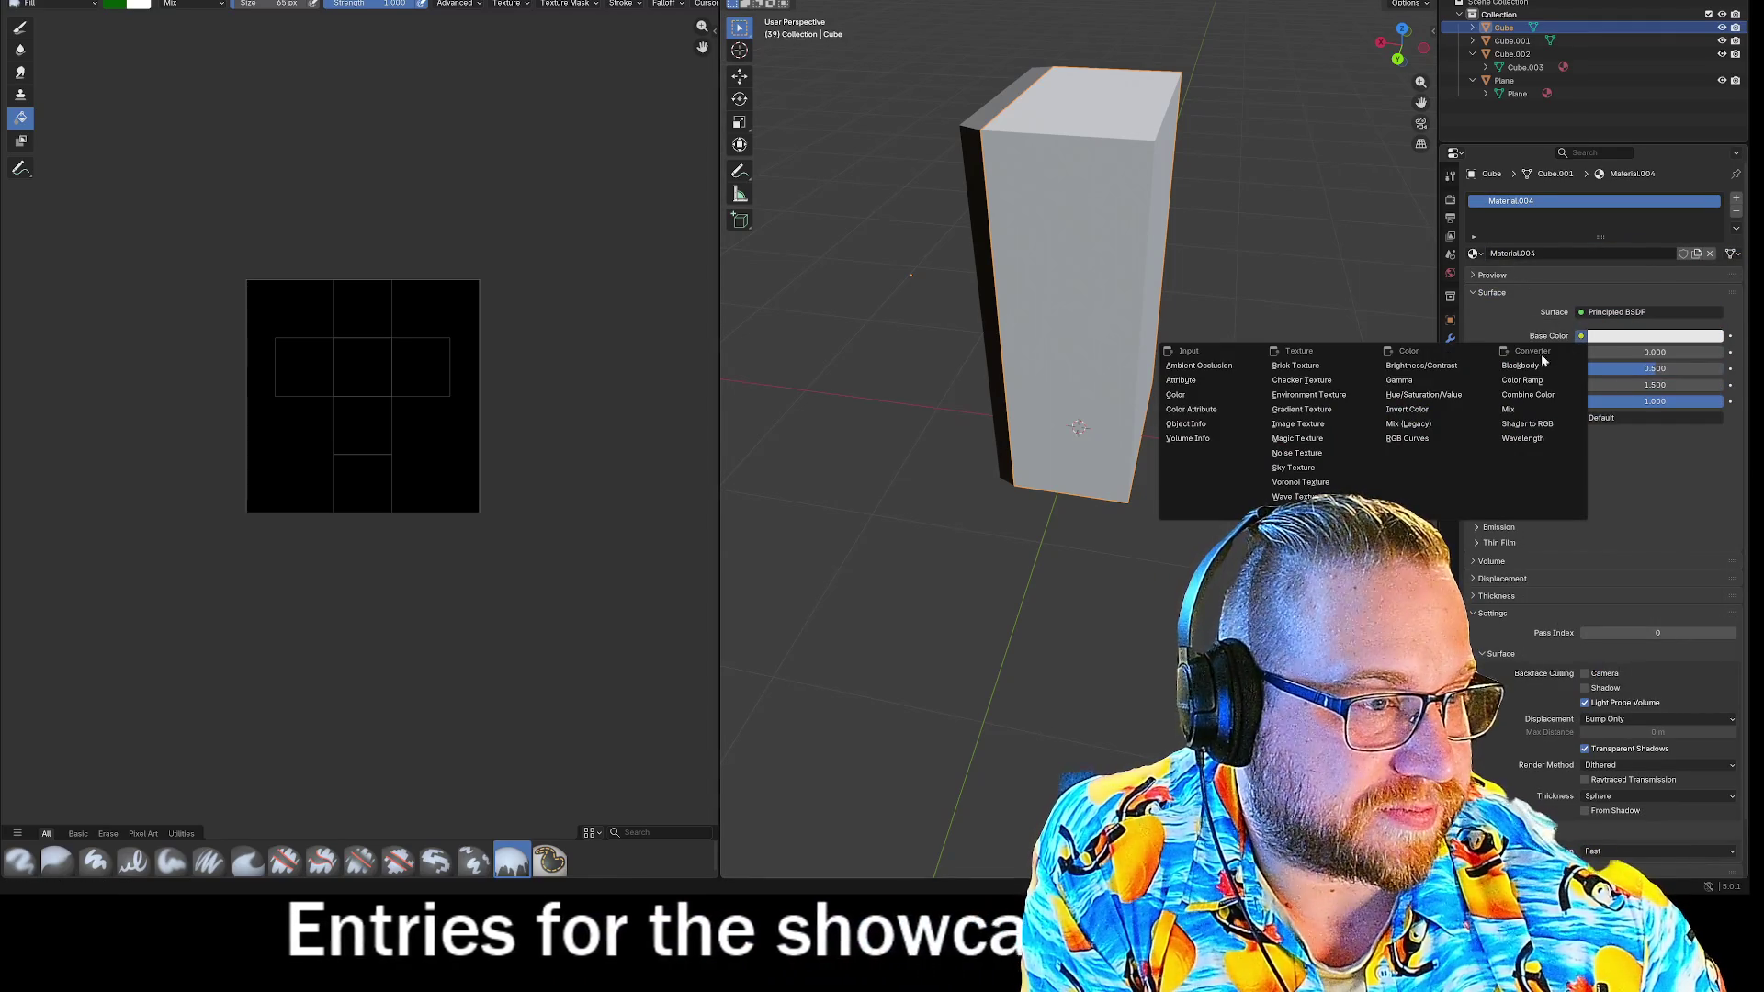
left_click(1304, 425)
left_click(1480, 353)
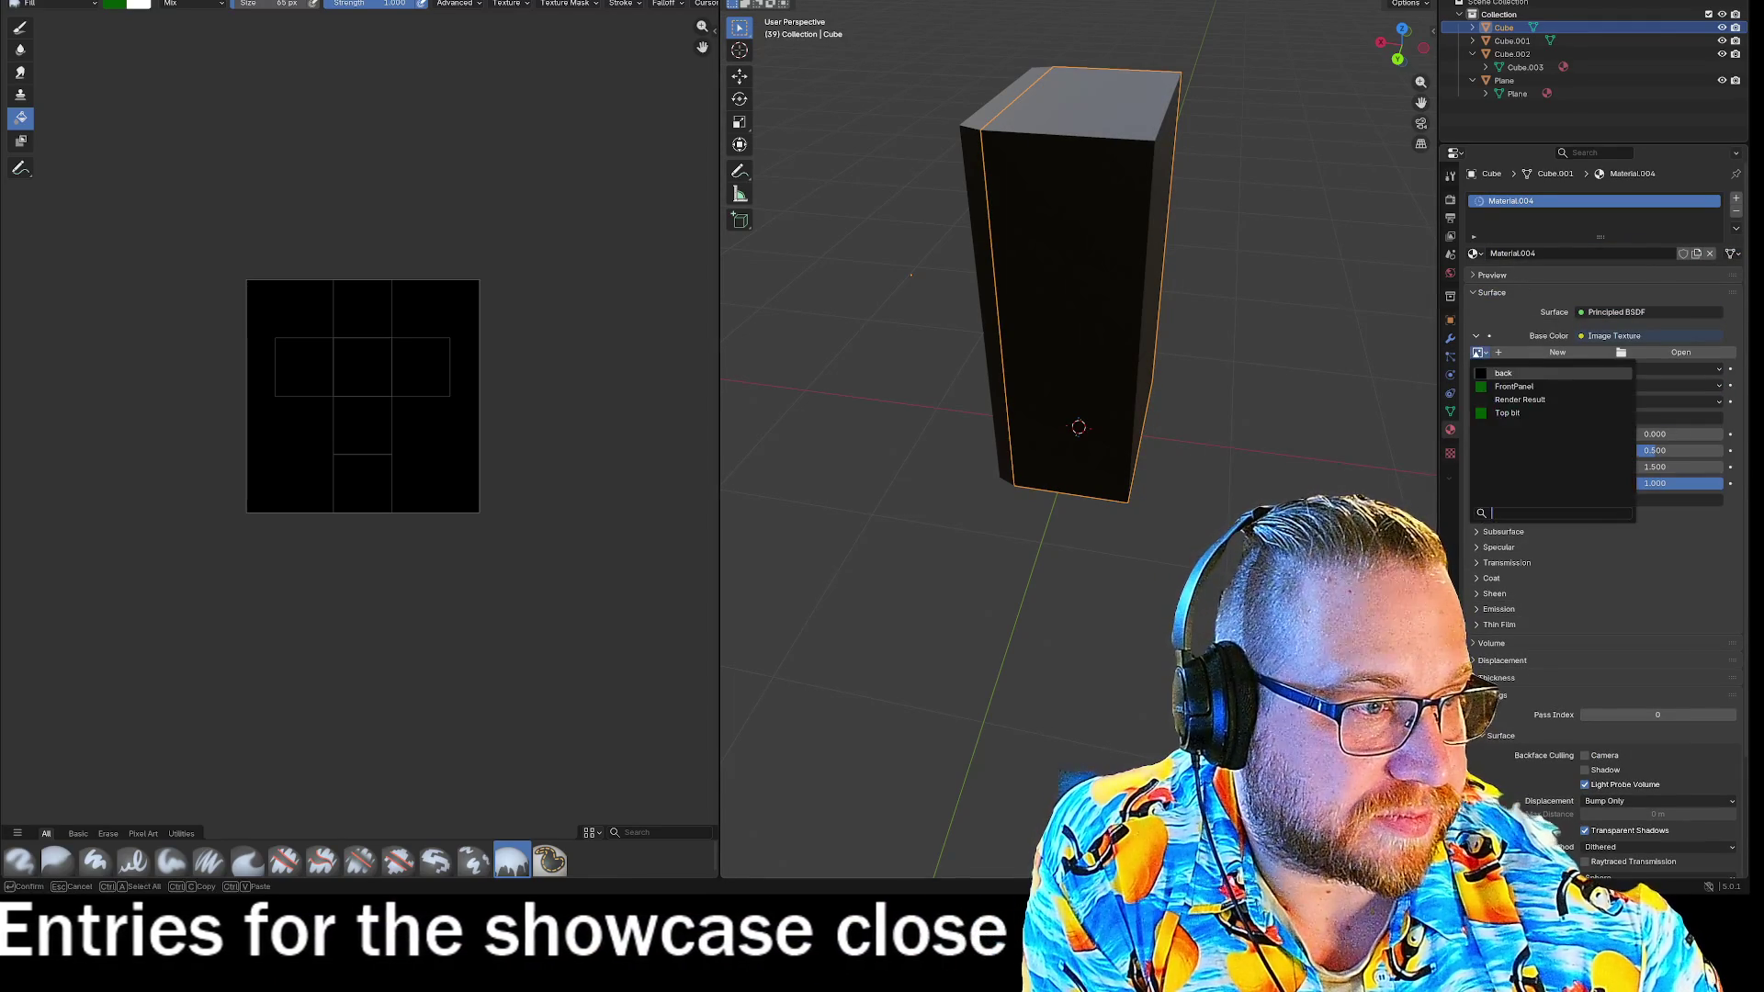
left_click(1507, 378)
mouse_move(1222, 416)
middle_mouse_down()
mouse_move(1339, 413)
mouse_move(1288, 411)
middle_mouse_up()
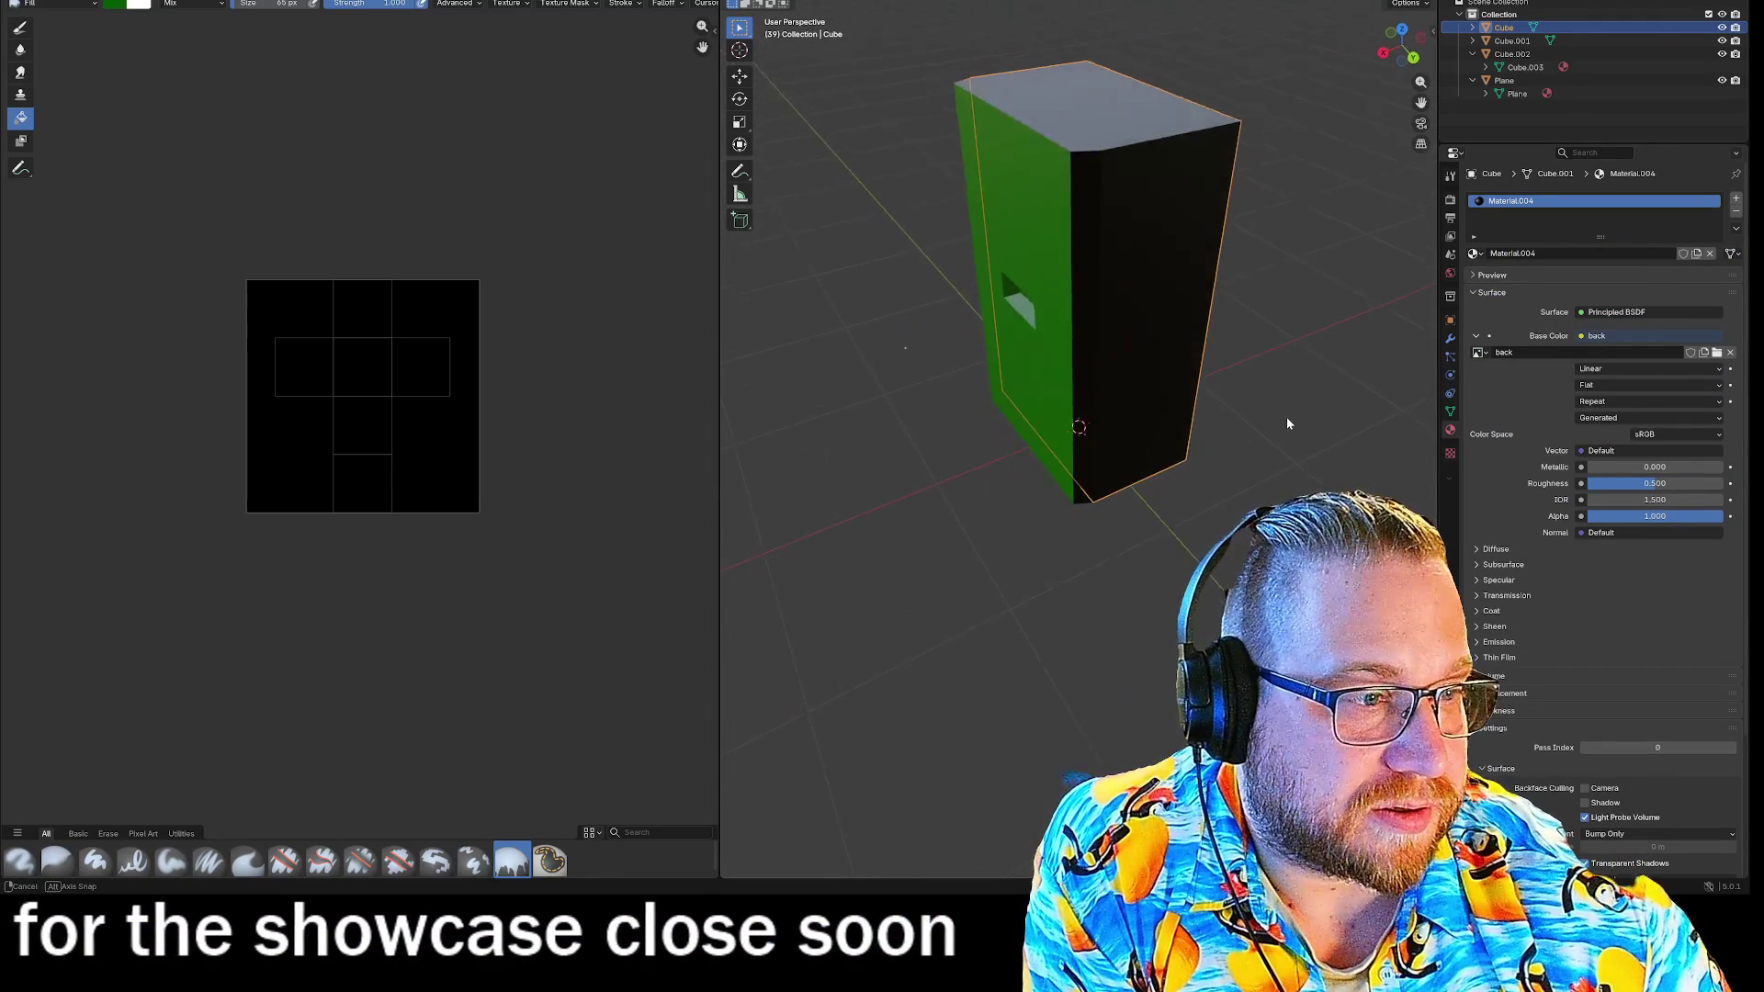
Set Cube.001's Image Texture to FrontPanel so the cabinet front turns green.
left_click(1079, 200)
middle_click_drag(1078, 200, 1242, 443)
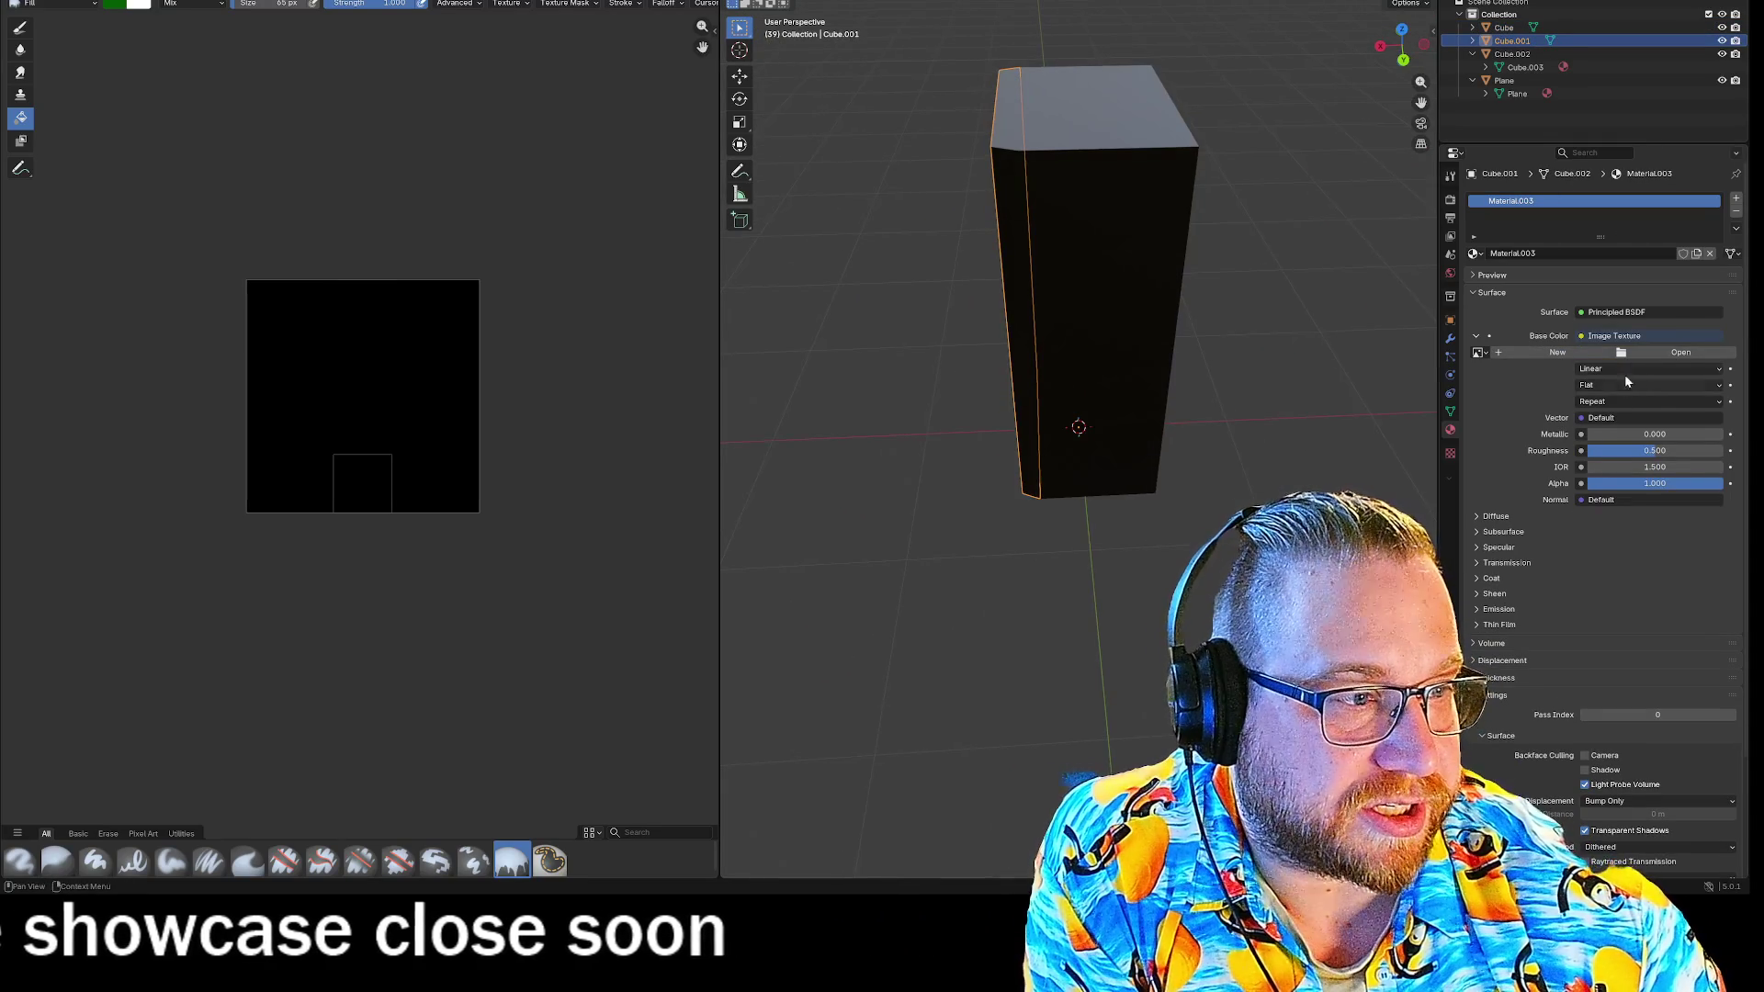
left_click(1582, 338)
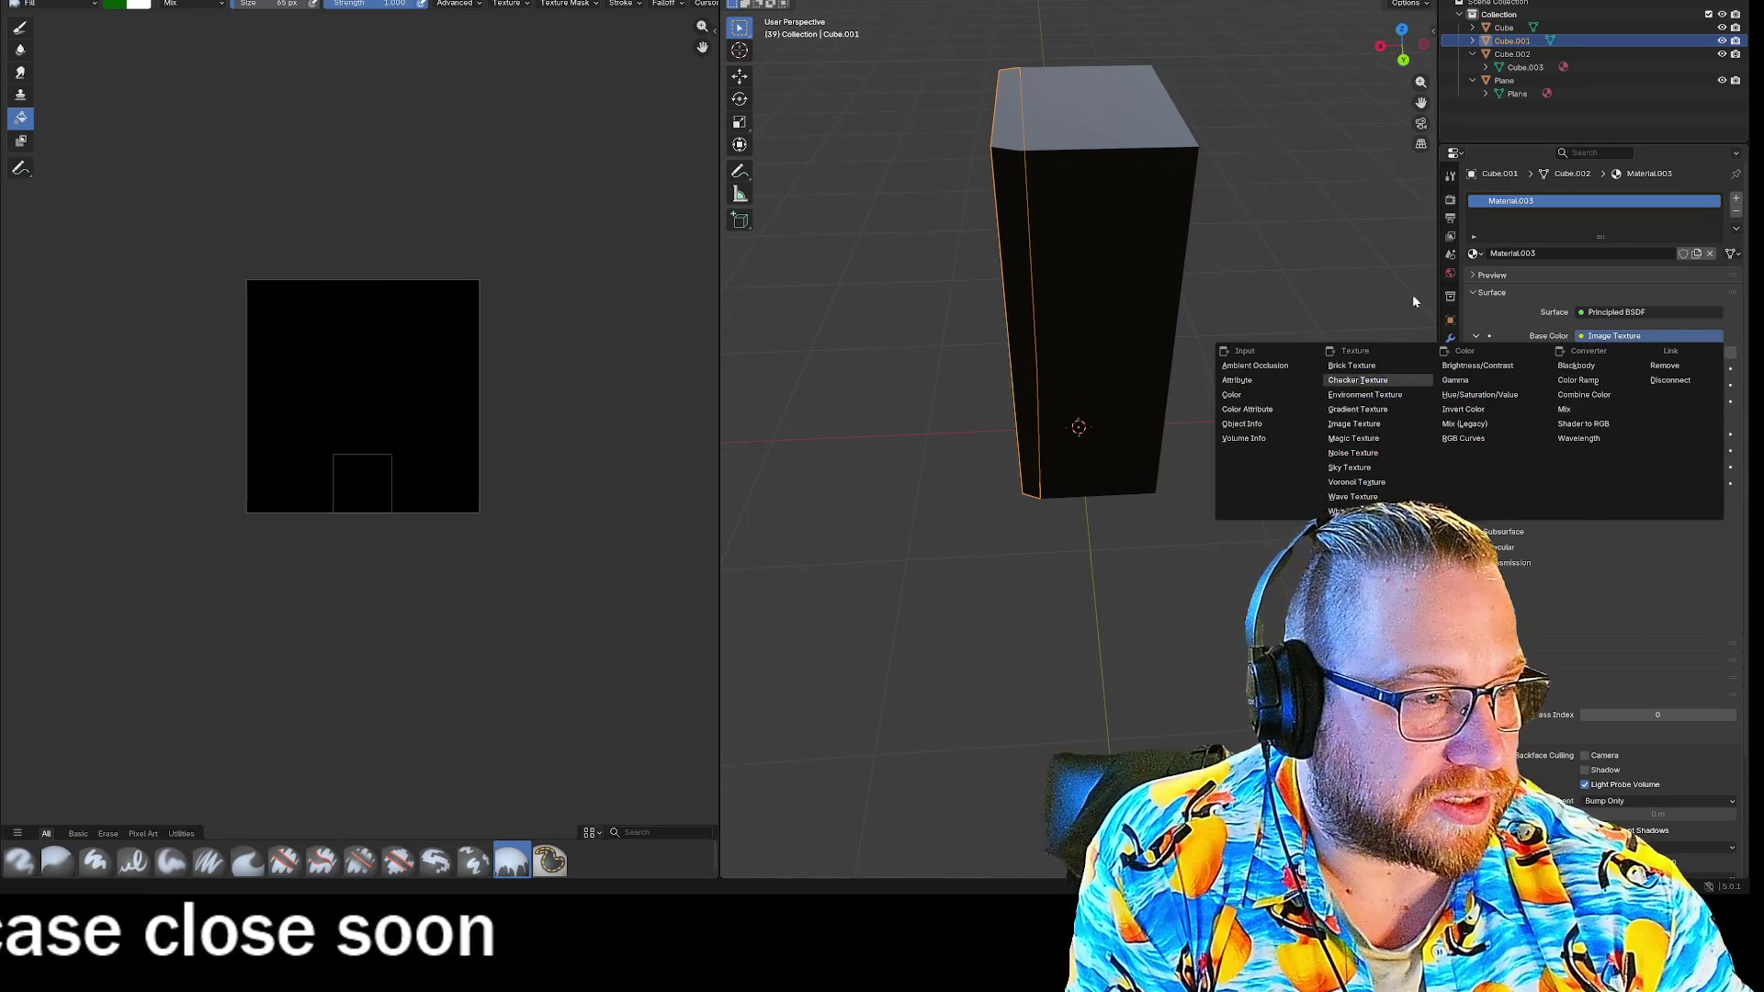
key("Escape")
left_click(1480, 353)
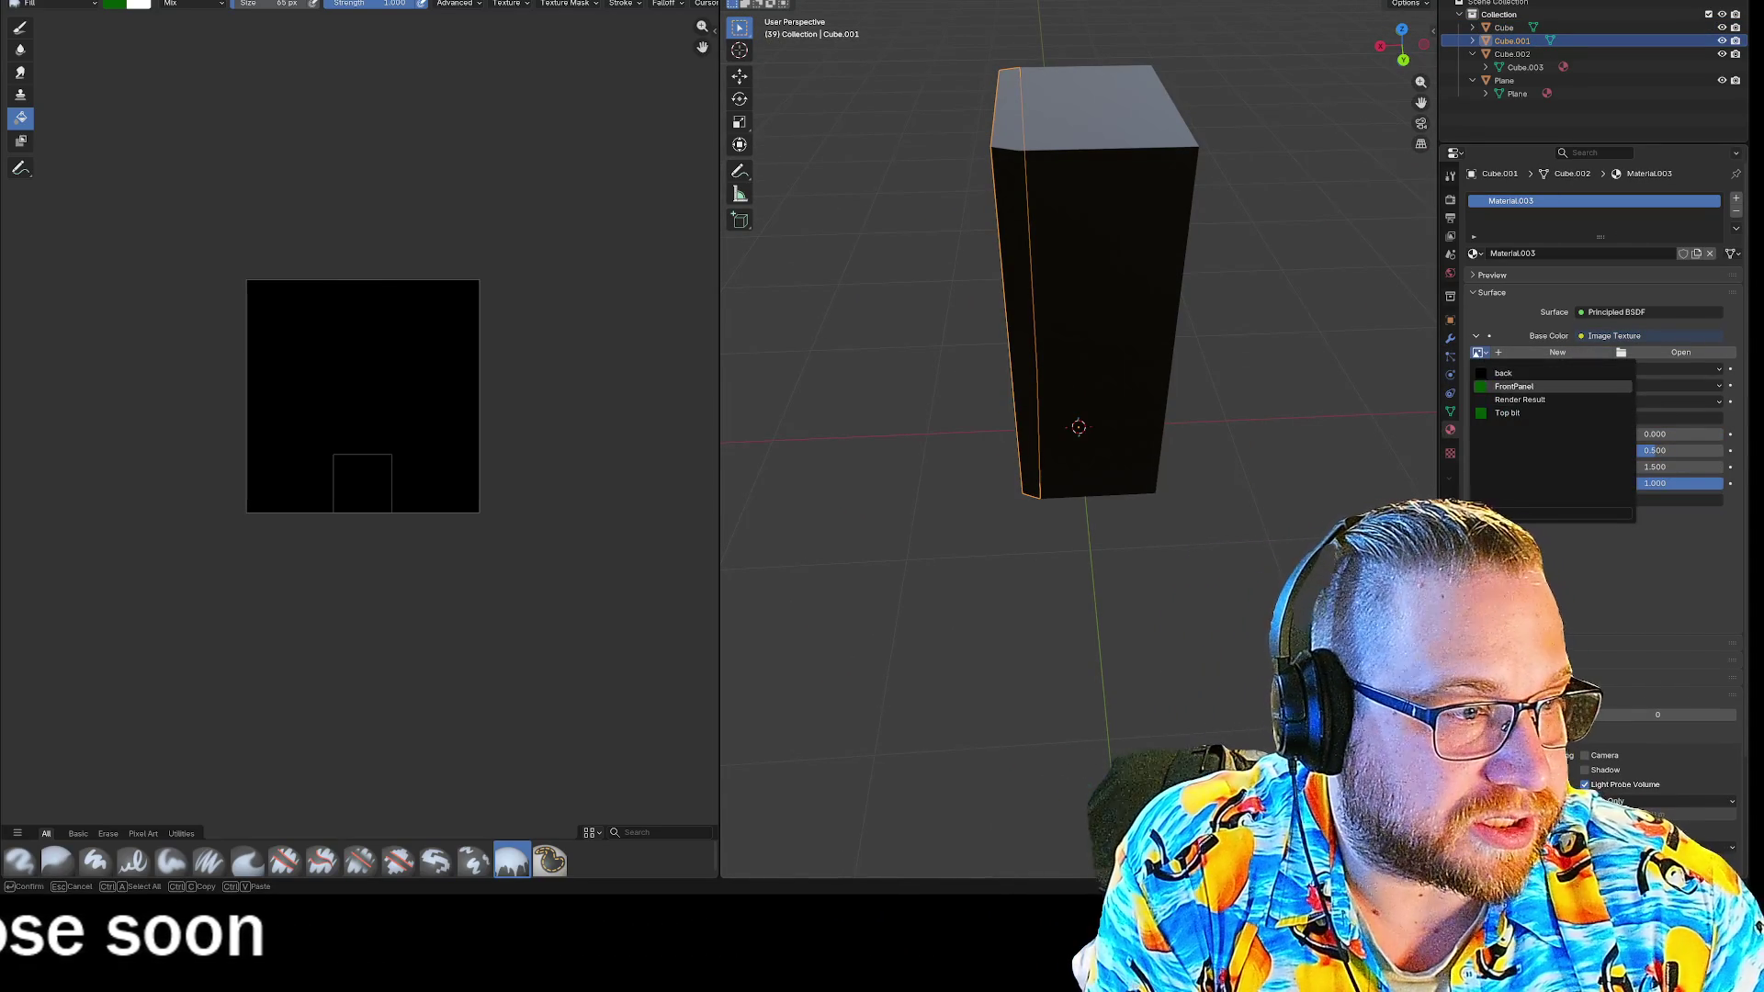
left_click(1514, 386)
mouse_move(1332, 460)
middle_mouse_down()
mouse_move(1133, 524)
mouse_move(1299, 471)
mouse_move(1240, 411)
mouse_move(1171, 443)
middle_mouse_up()
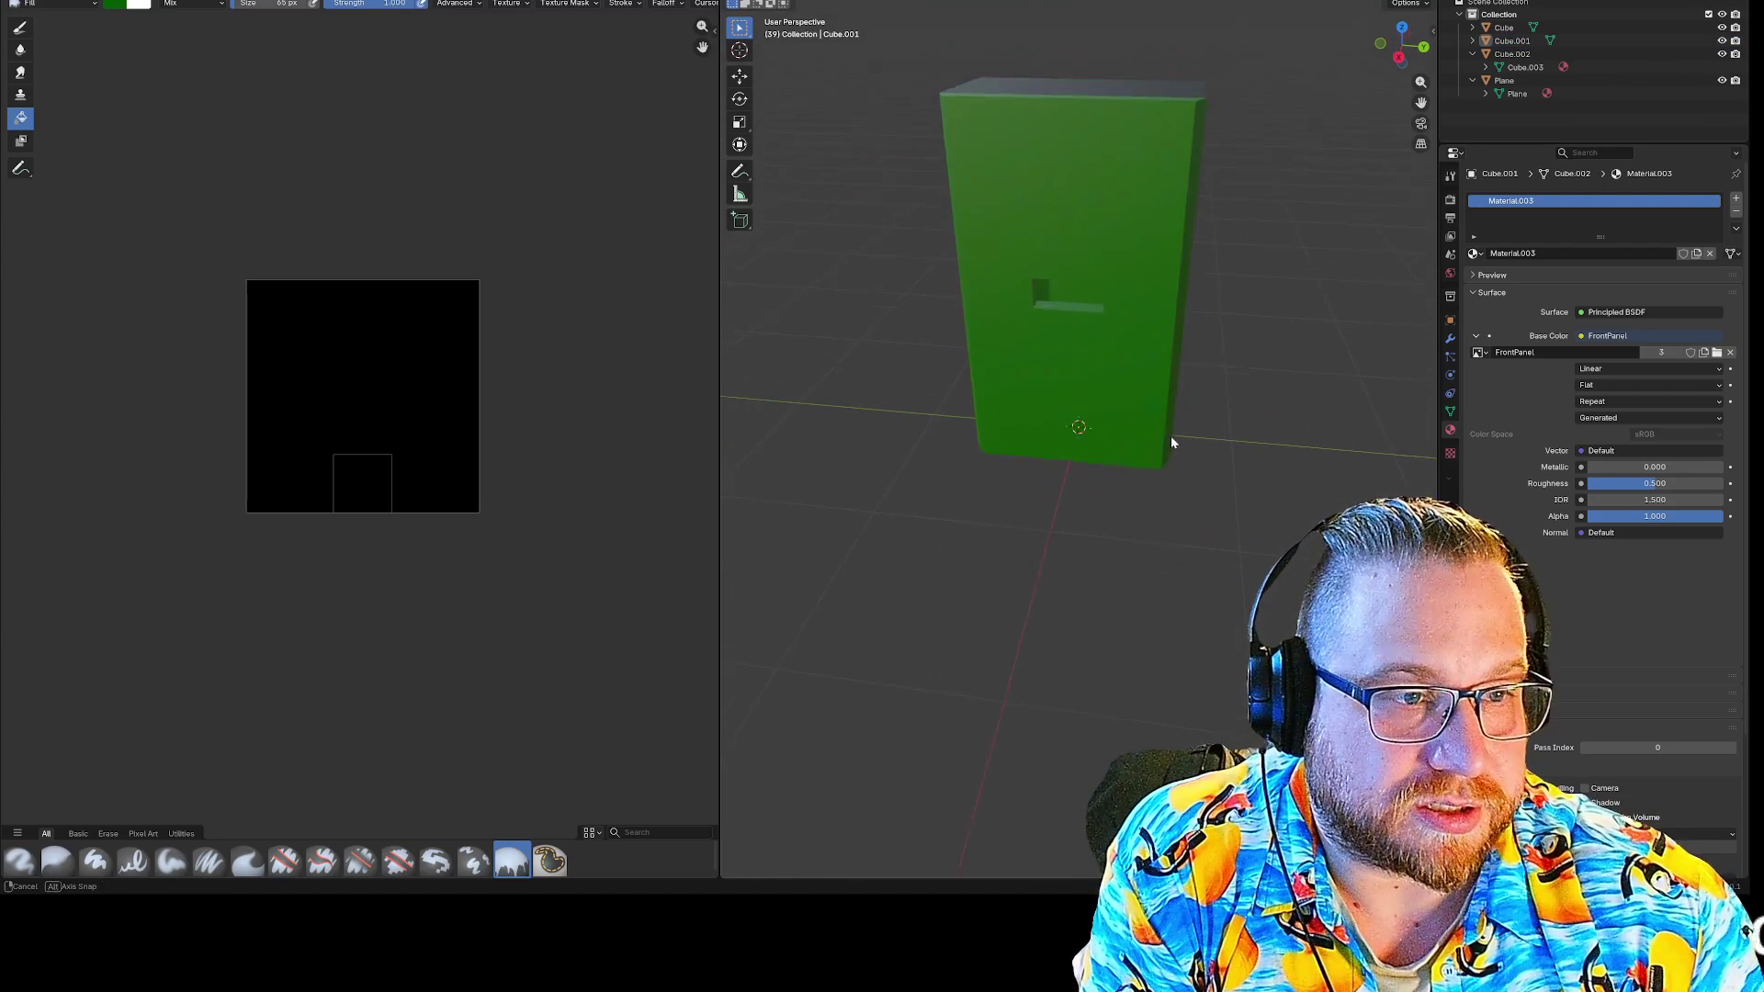
left_click(1070, 295)
scroll(445, 389, "up", 3)
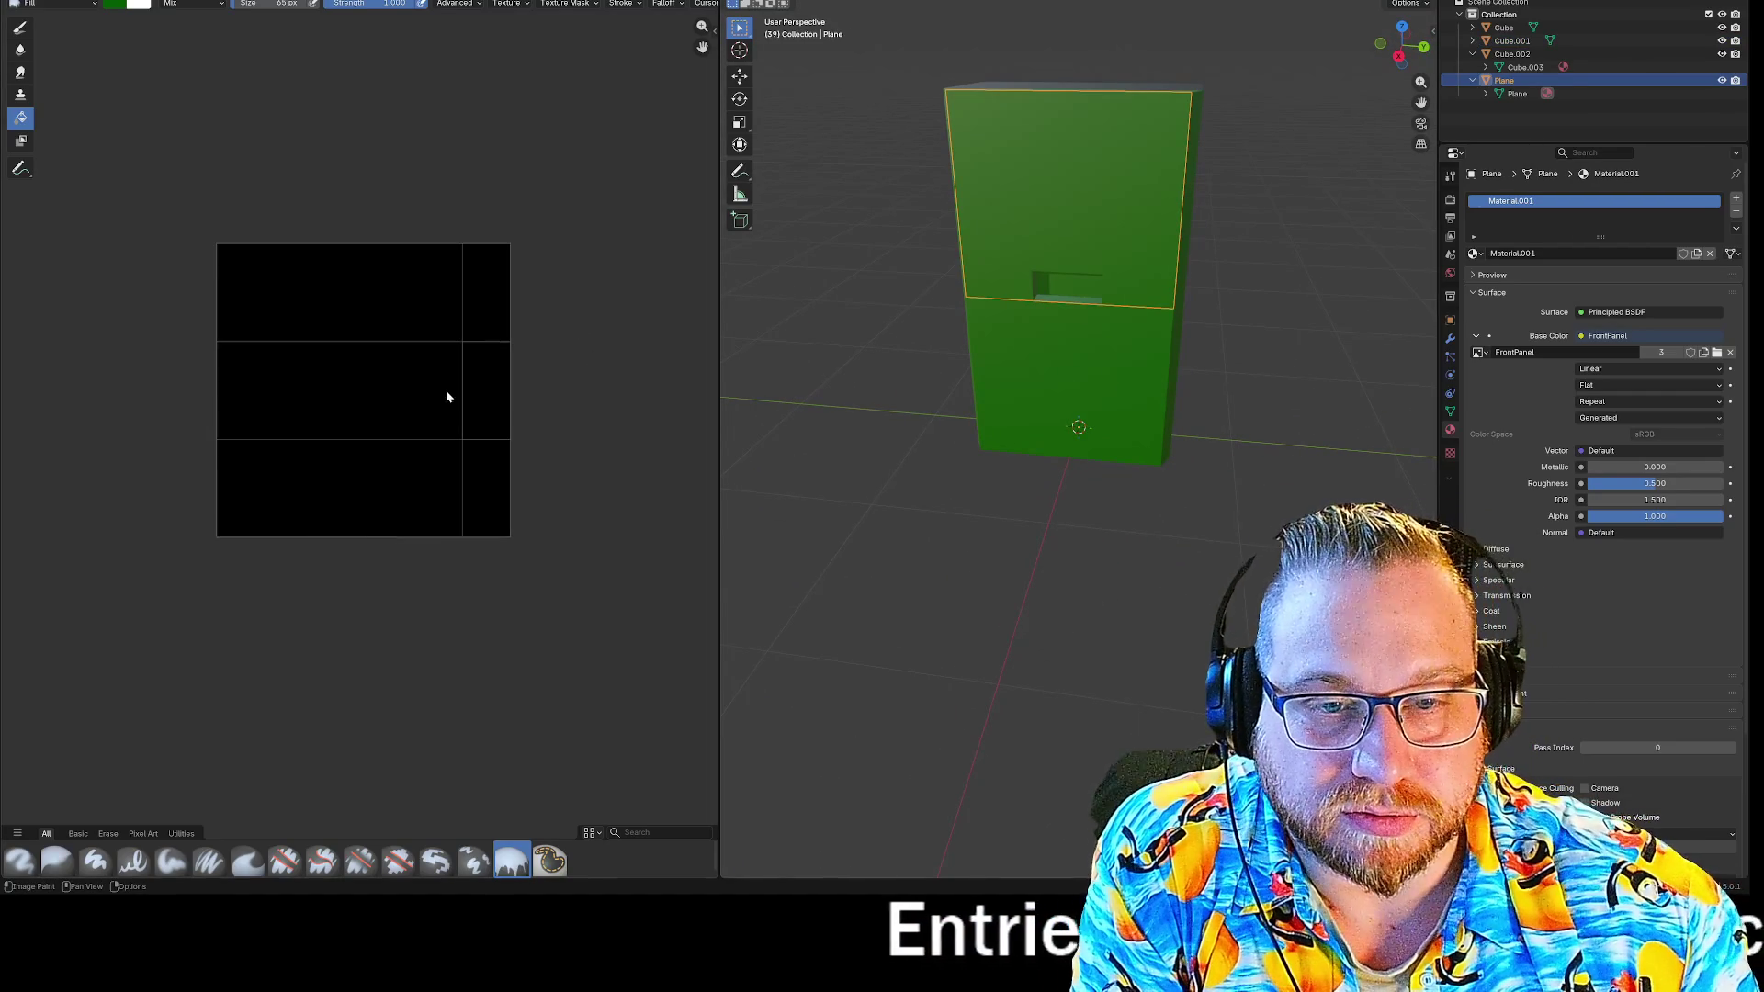
Show the FrontPanel image in the Image Editor, zoom and pan in, and select the Draw brush.
scroll(498, 386, "down", 2)
left_click(331, 4)
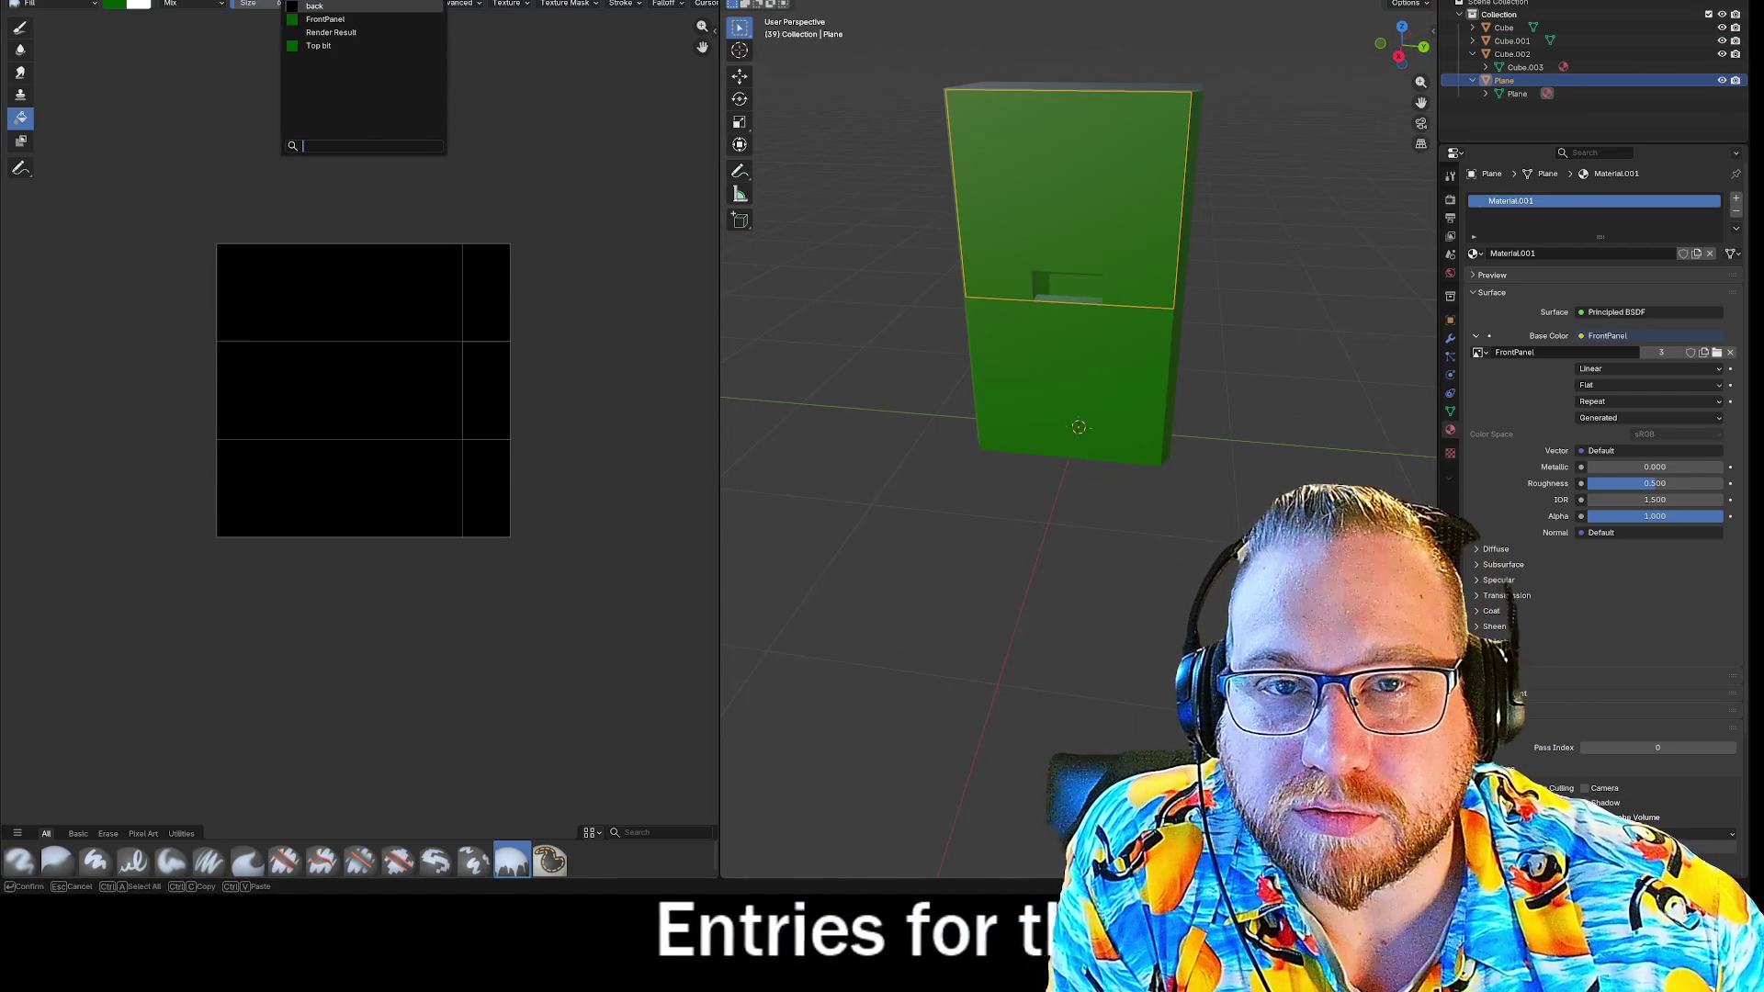
left_click(331, 24)
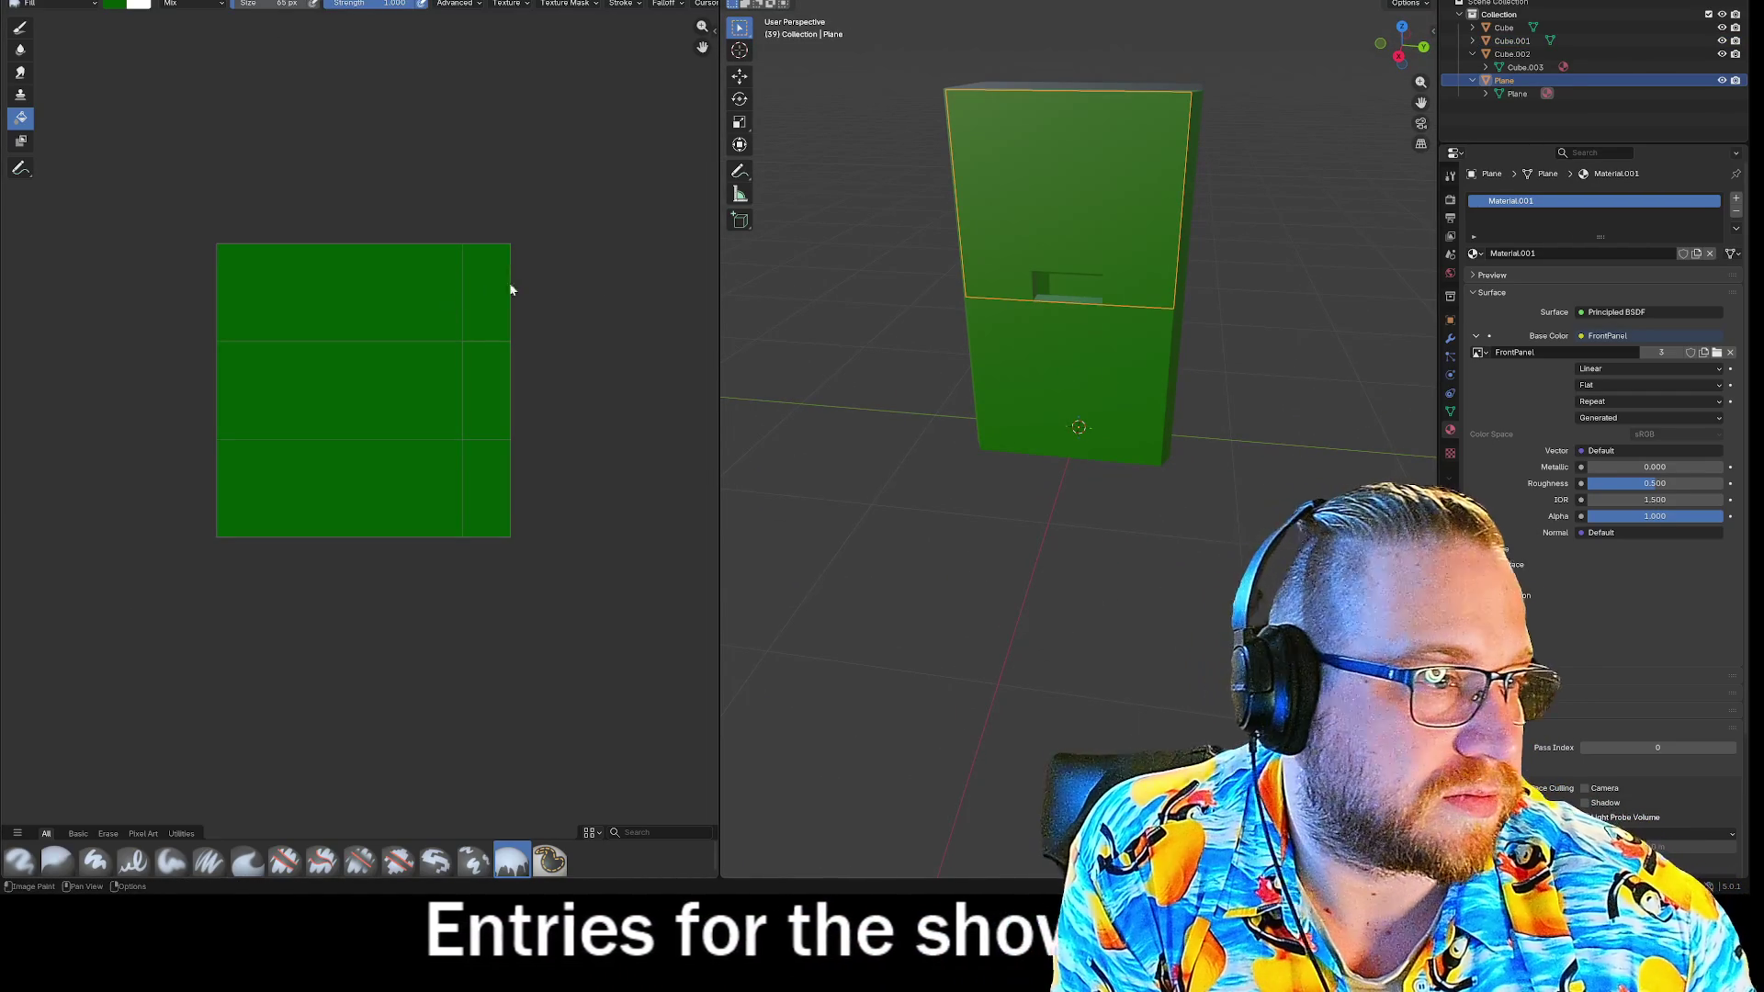
scroll(531, 396, "up", 3)
scroll(524, 391, "down", 2)
scroll(623, 374, "up", 2)
mouse_move(622, 374)
middle_mouse_down()
mouse_move(539, 362)
mouse_move(304, 386)
middle_mouse_up()
scroll(478, 363, "up", 3)
left_click(21, 26)
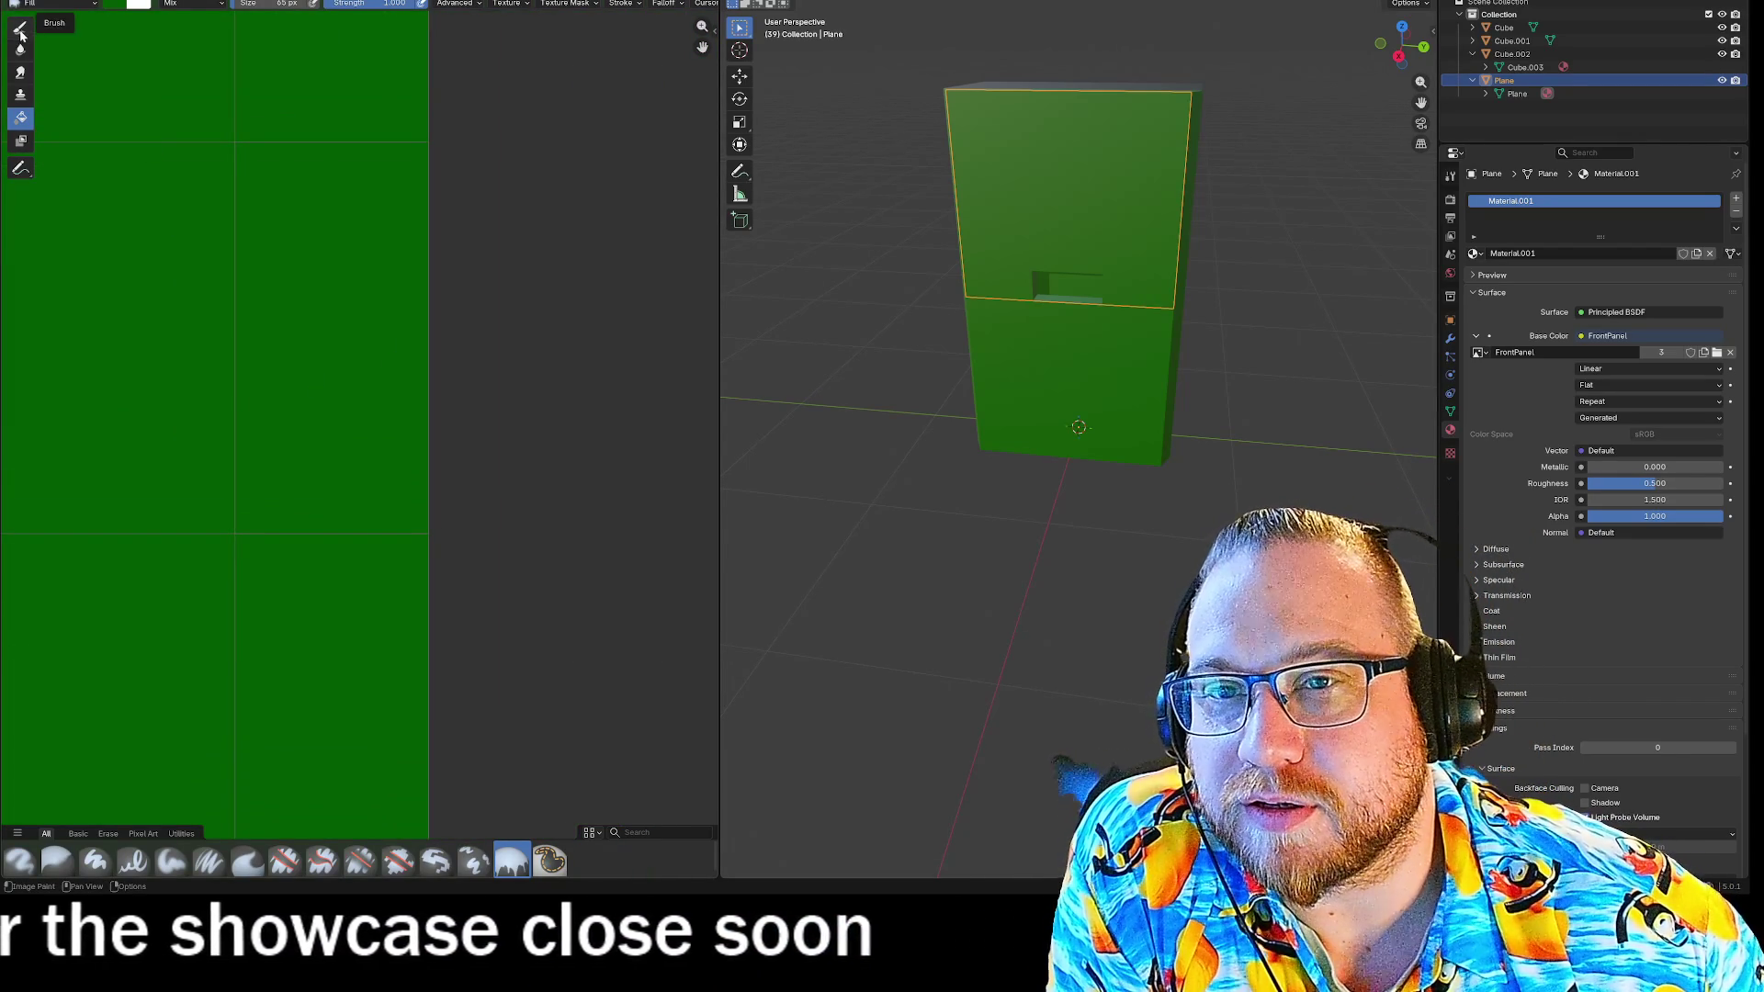
Set the brush colour to near-black (value about 0.075), paint the slot, and orbit to check it.
left_click(138, 4)
left_click_drag(228, 112, 228, 123)
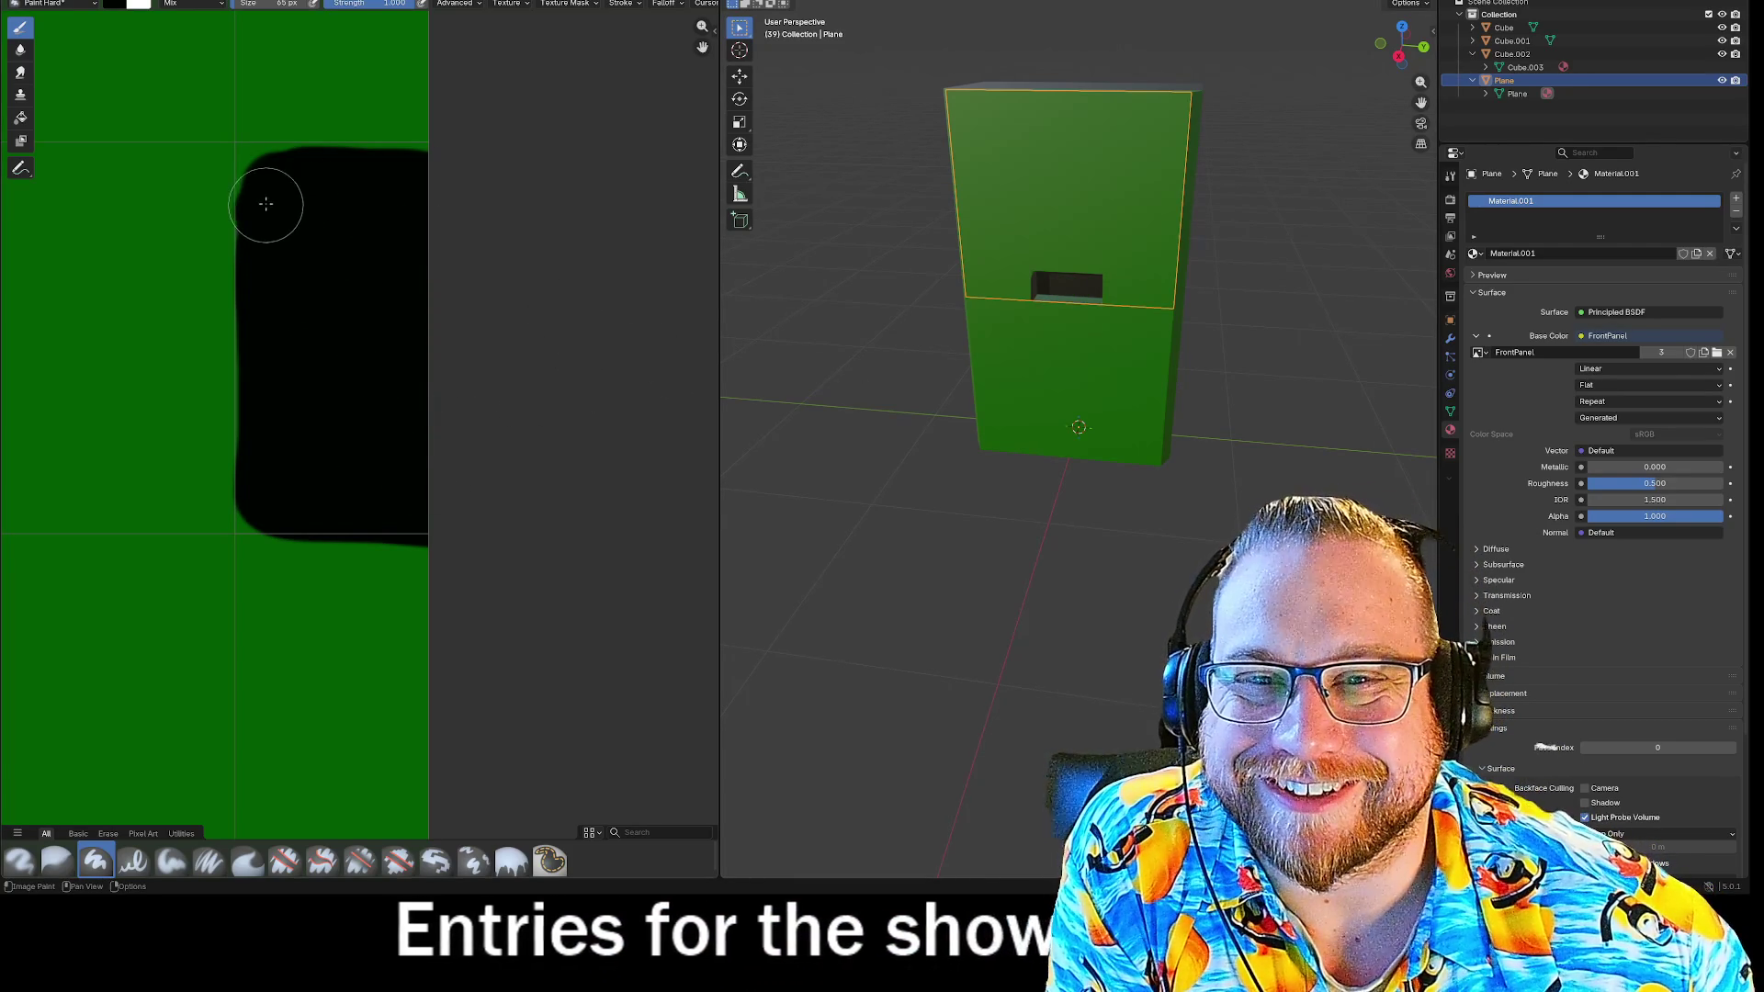
mouse_move(1178, 333)
middle_mouse_down()
mouse_move(1249, 277)
mouse_move(1288, 340)
mouse_move(1185, 344)
mouse_move(1192, 312)
middle_mouse_up()
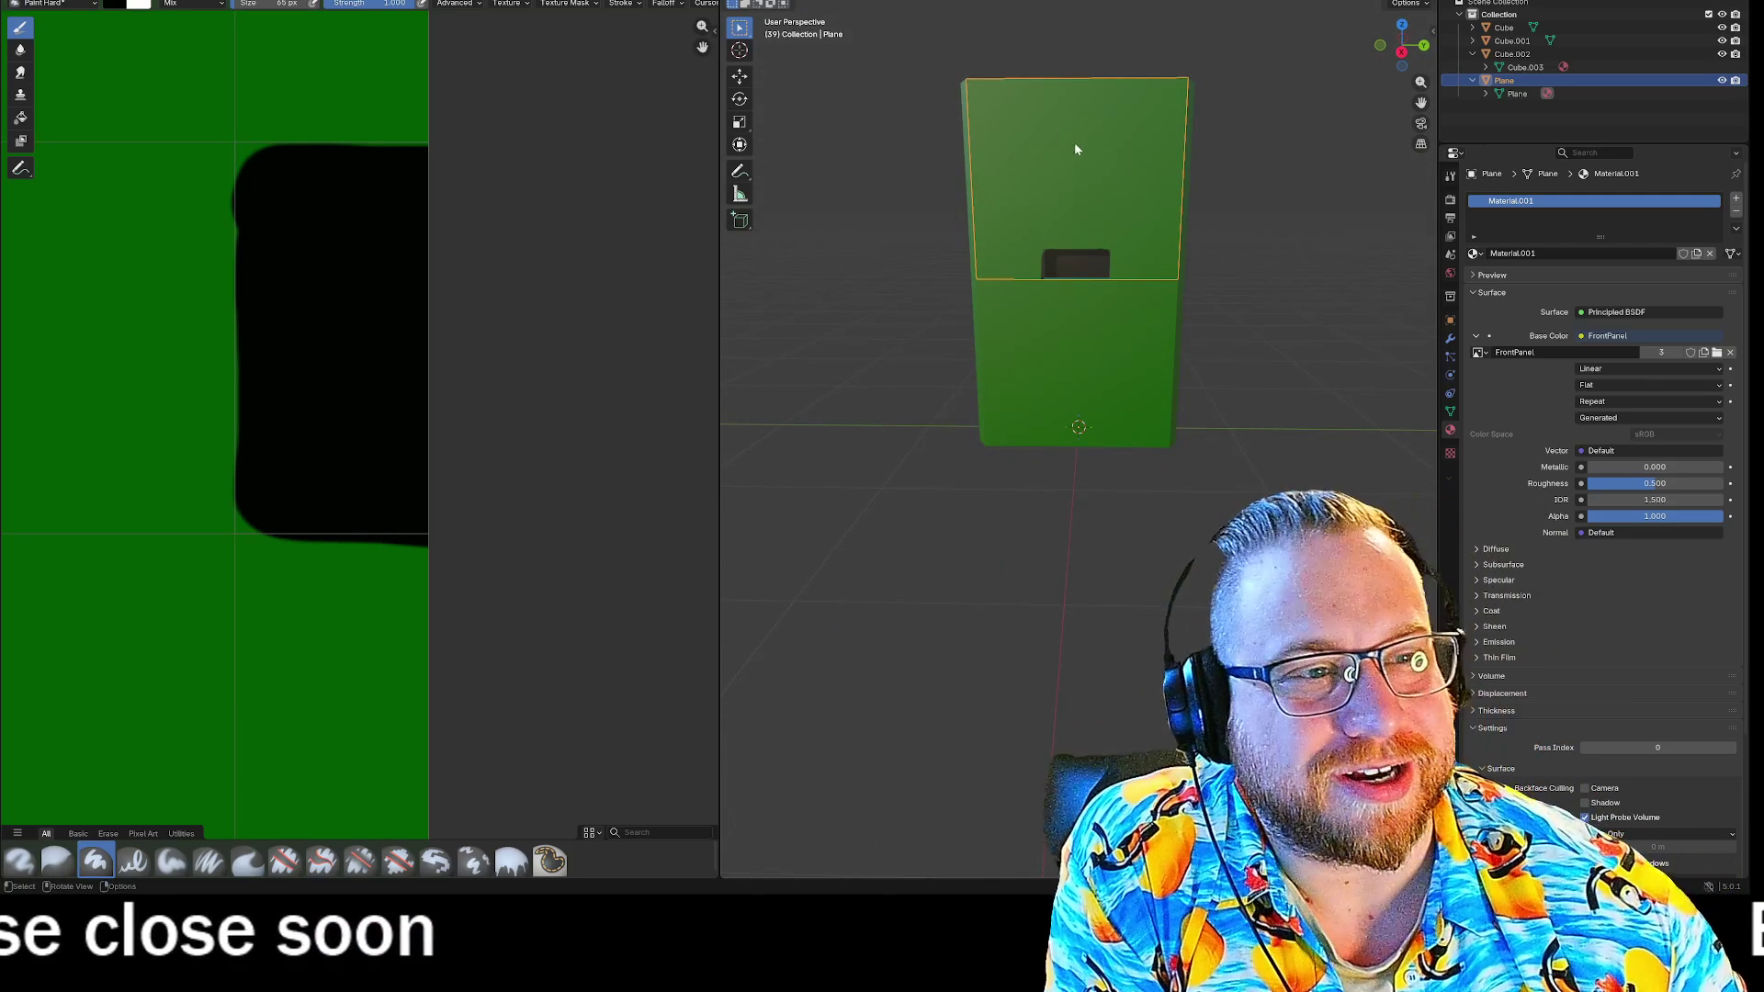
mouse_move(1290, 311)
middle_mouse_down()
mouse_move(1181, 311)
mouse_move(1354, 299)
mouse_move(1362, 276)
mouse_move(1288, 314)
middle_mouse_up()
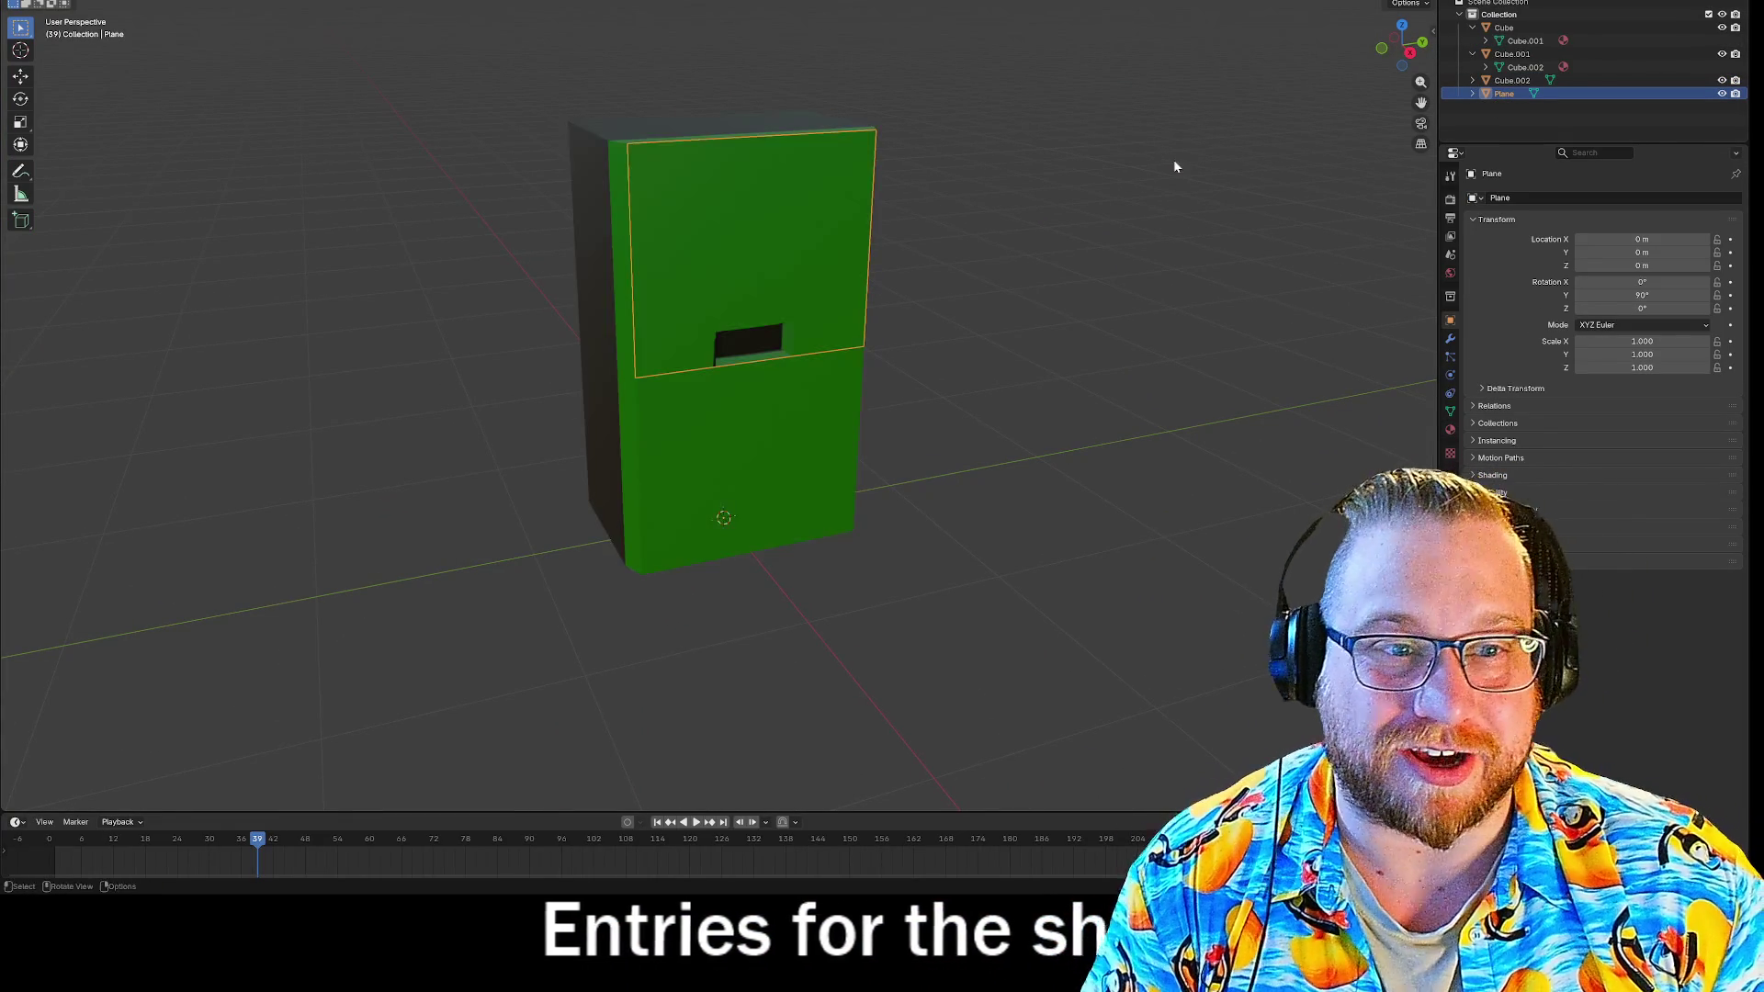
Add the character image to the scene as a mesh plane with Shift+A > Image > Mesh Plane.
middle_click_drag(1173, 158, 1007, 231)
mouse_move(514, 266)
middle_mouse_down()
mouse_move(456, 241)
mouse_move(523, 551)
middle_mouse_up()
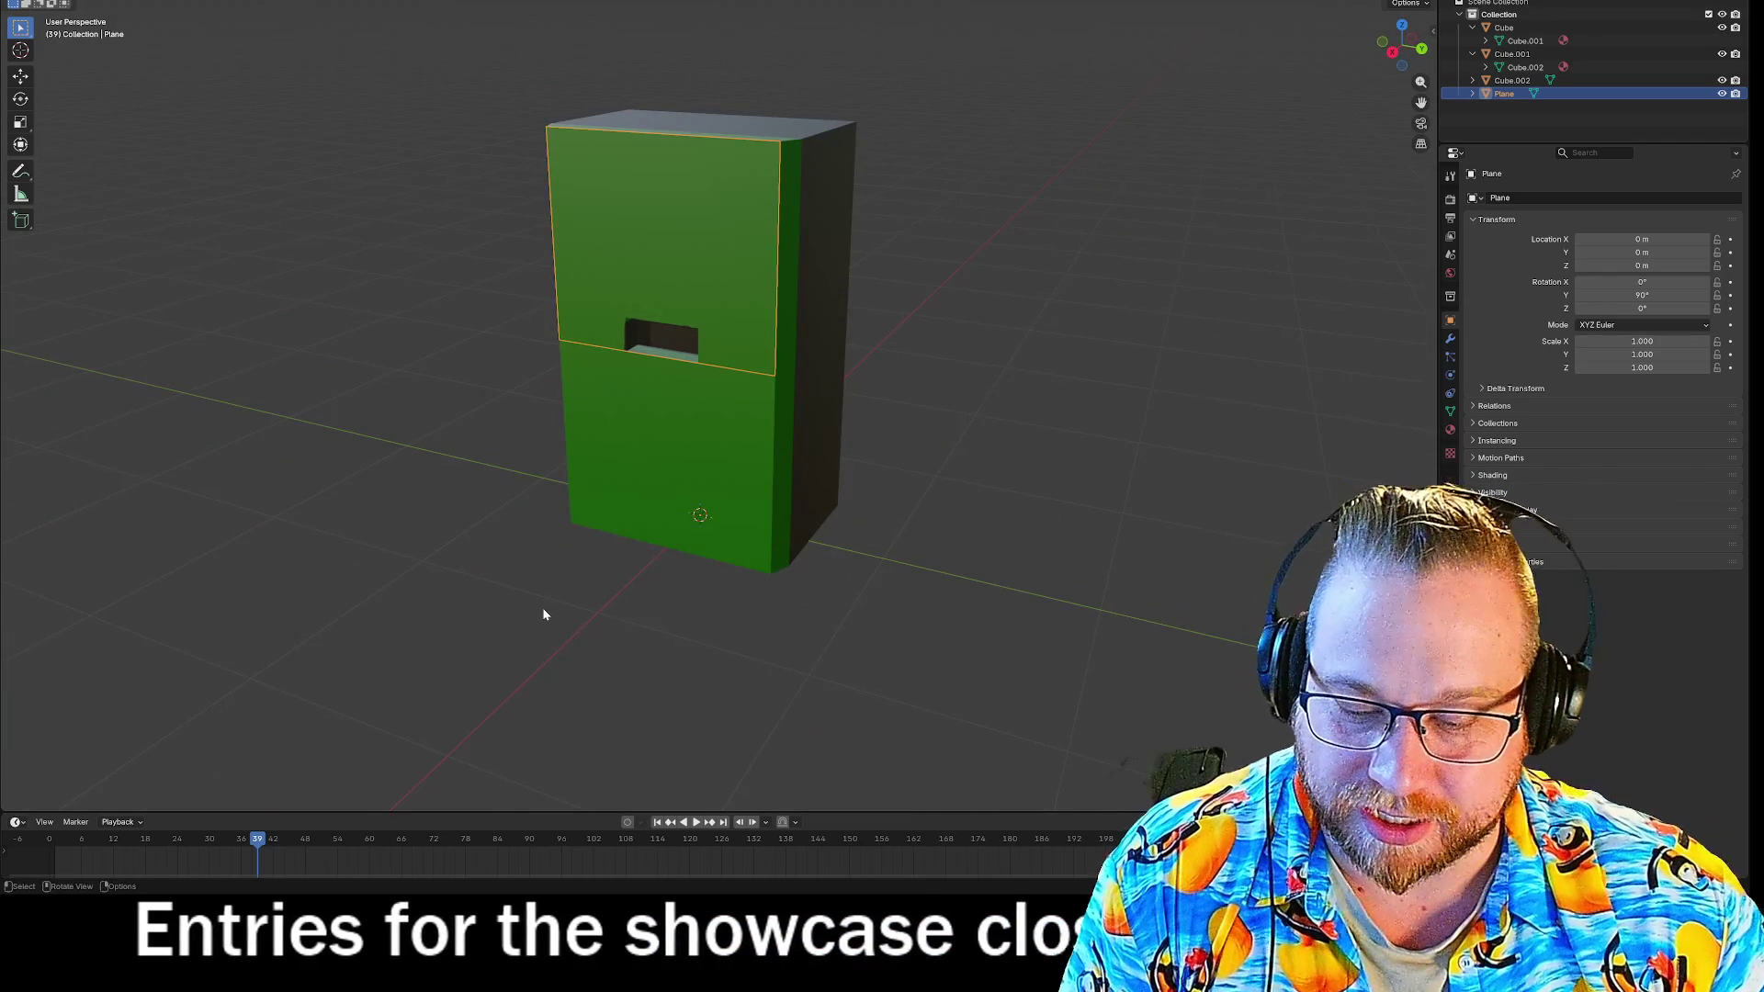
key("shift+a")
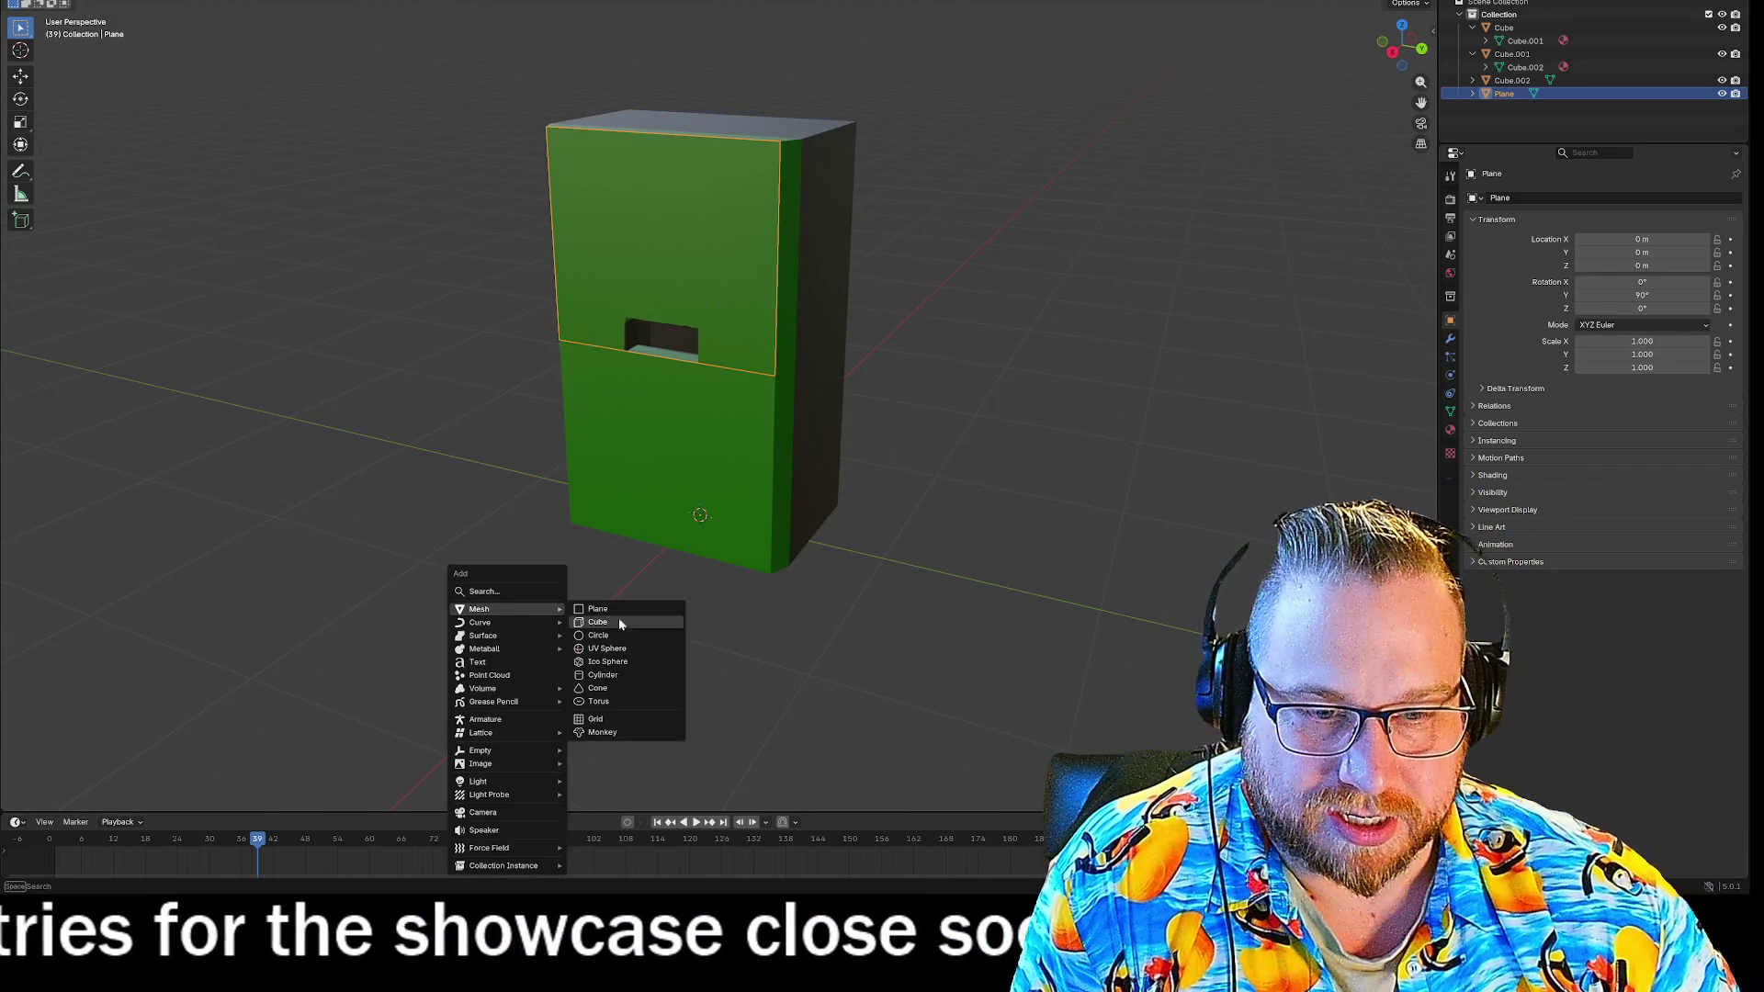
mouse_move(519, 766)
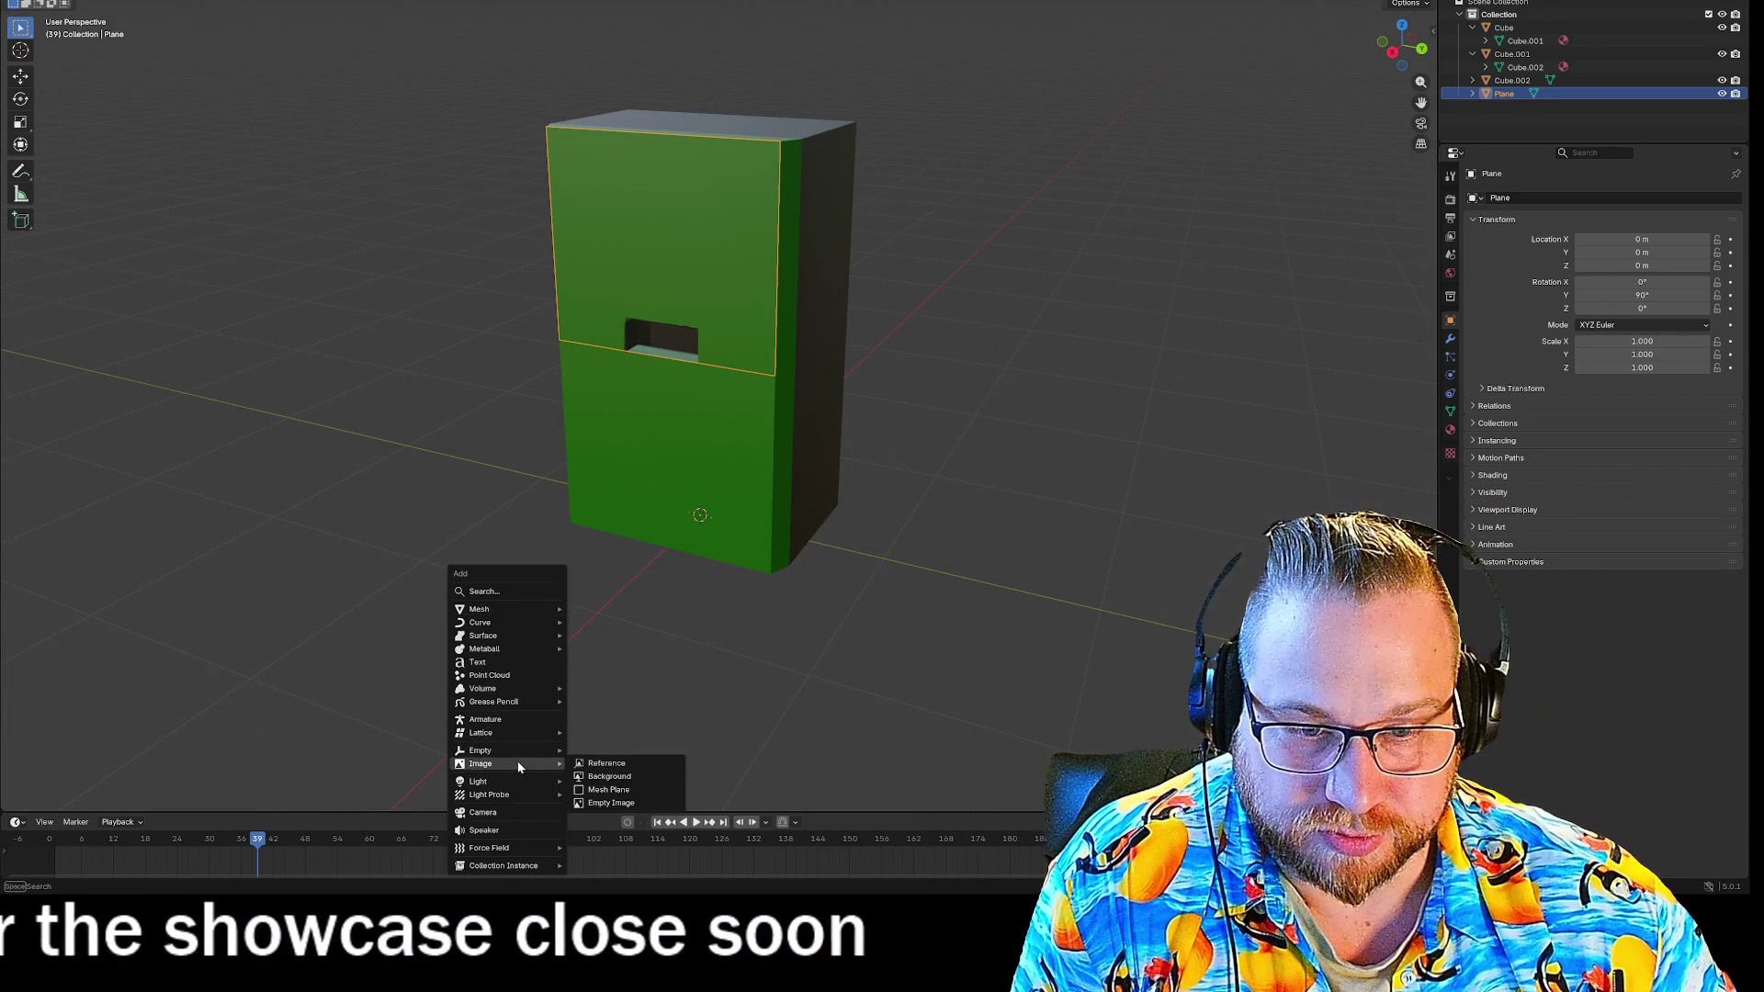
left_click(628, 791)
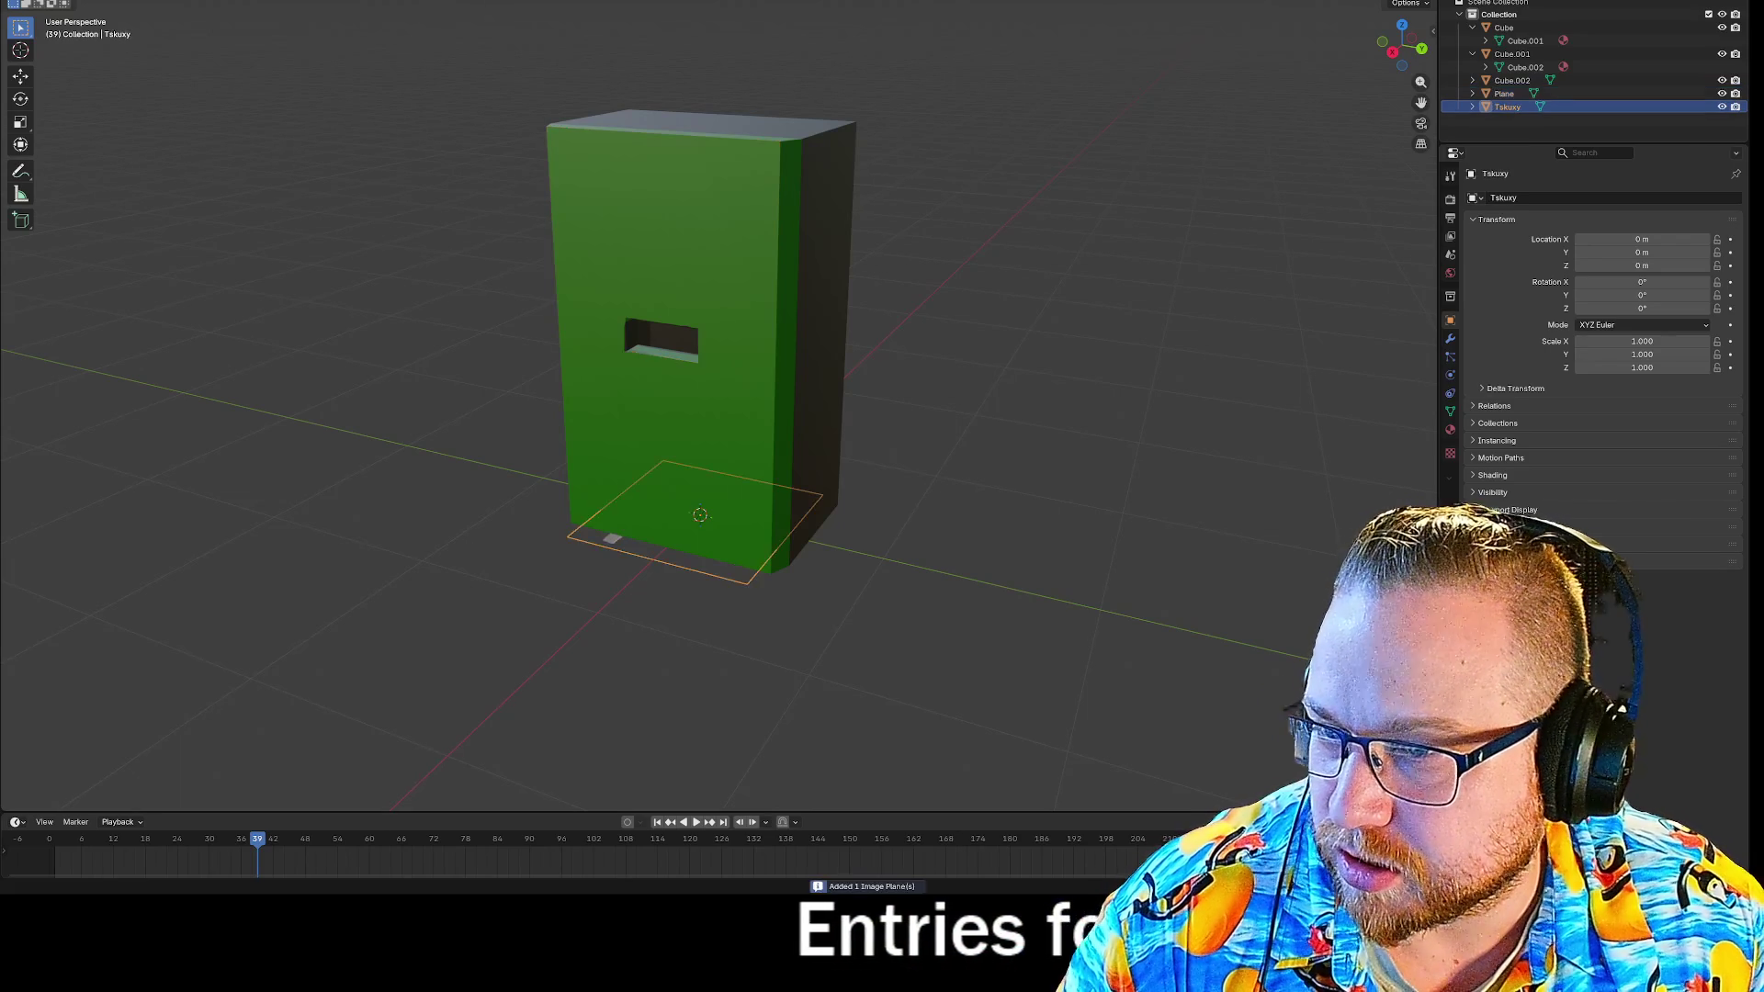
Reset the image plane to the origin and rotate it exactly 90° around Z.
mouse_move(687, 567)
middle_mouse_down()
mouse_move(950, 549)
mouse_move(970, 524)
middle_mouse_up()
key("g")
key("y")
key("y")
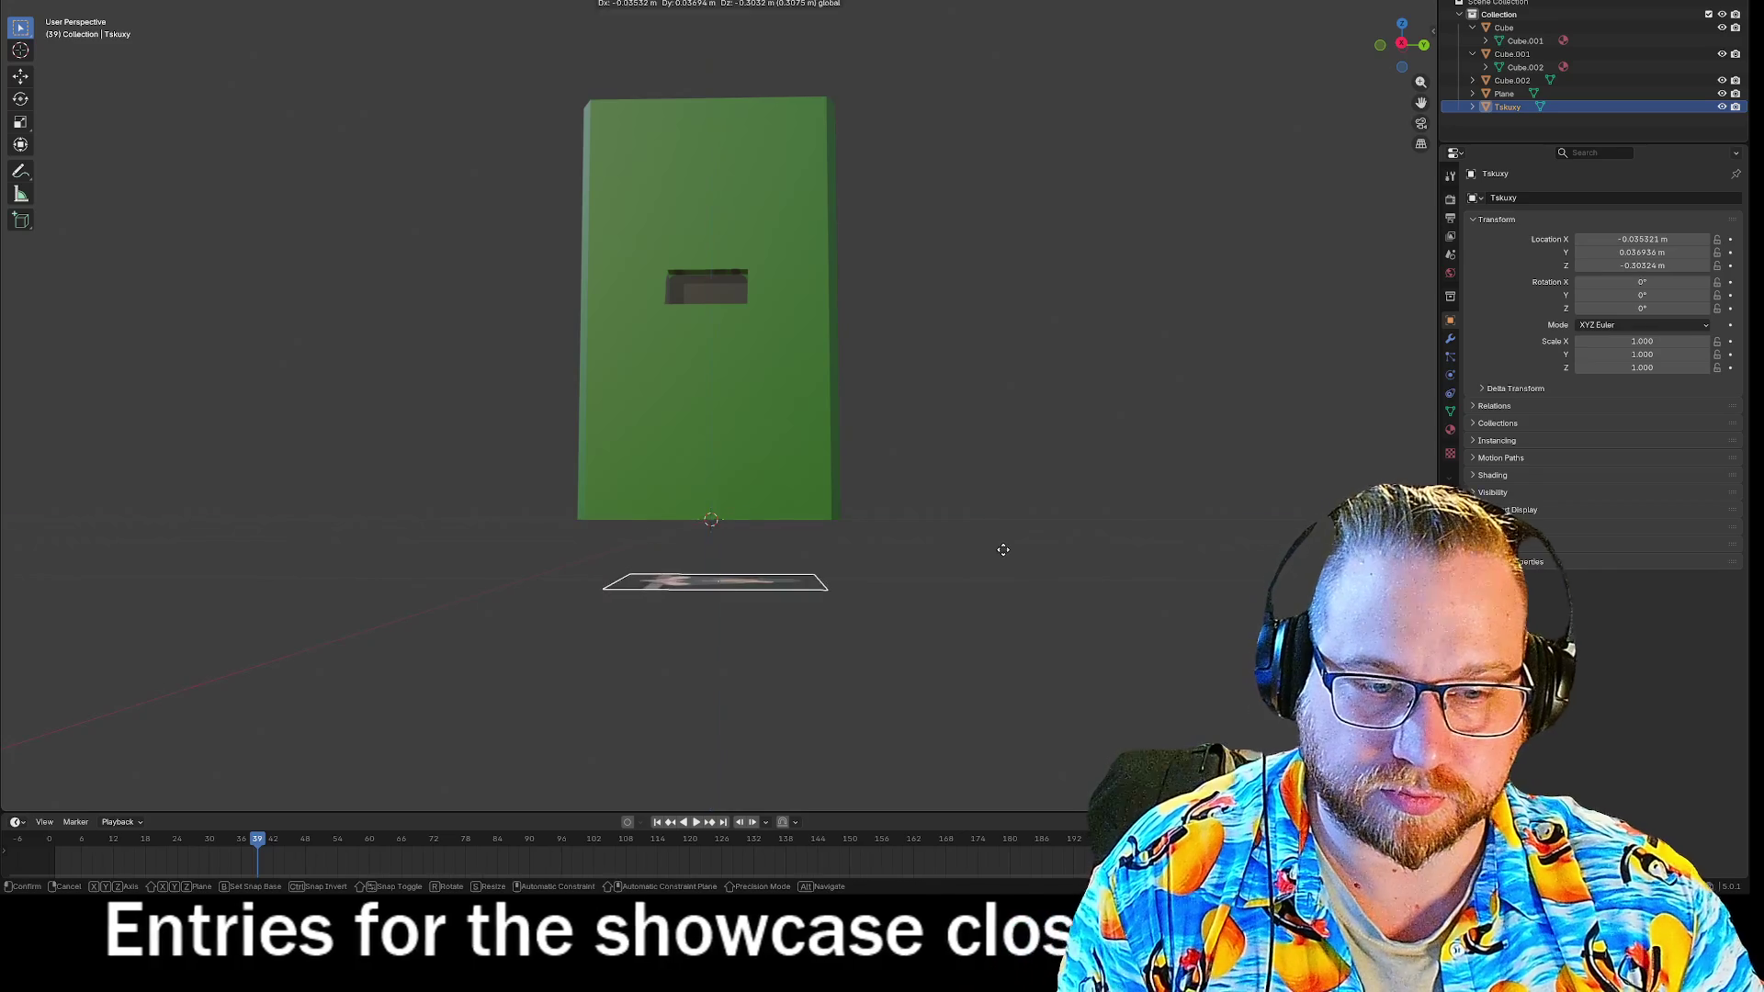
left_click(1023, 398)
key("alt+g")
middle_click_drag(1055, 390, 972, 429)
key("r")
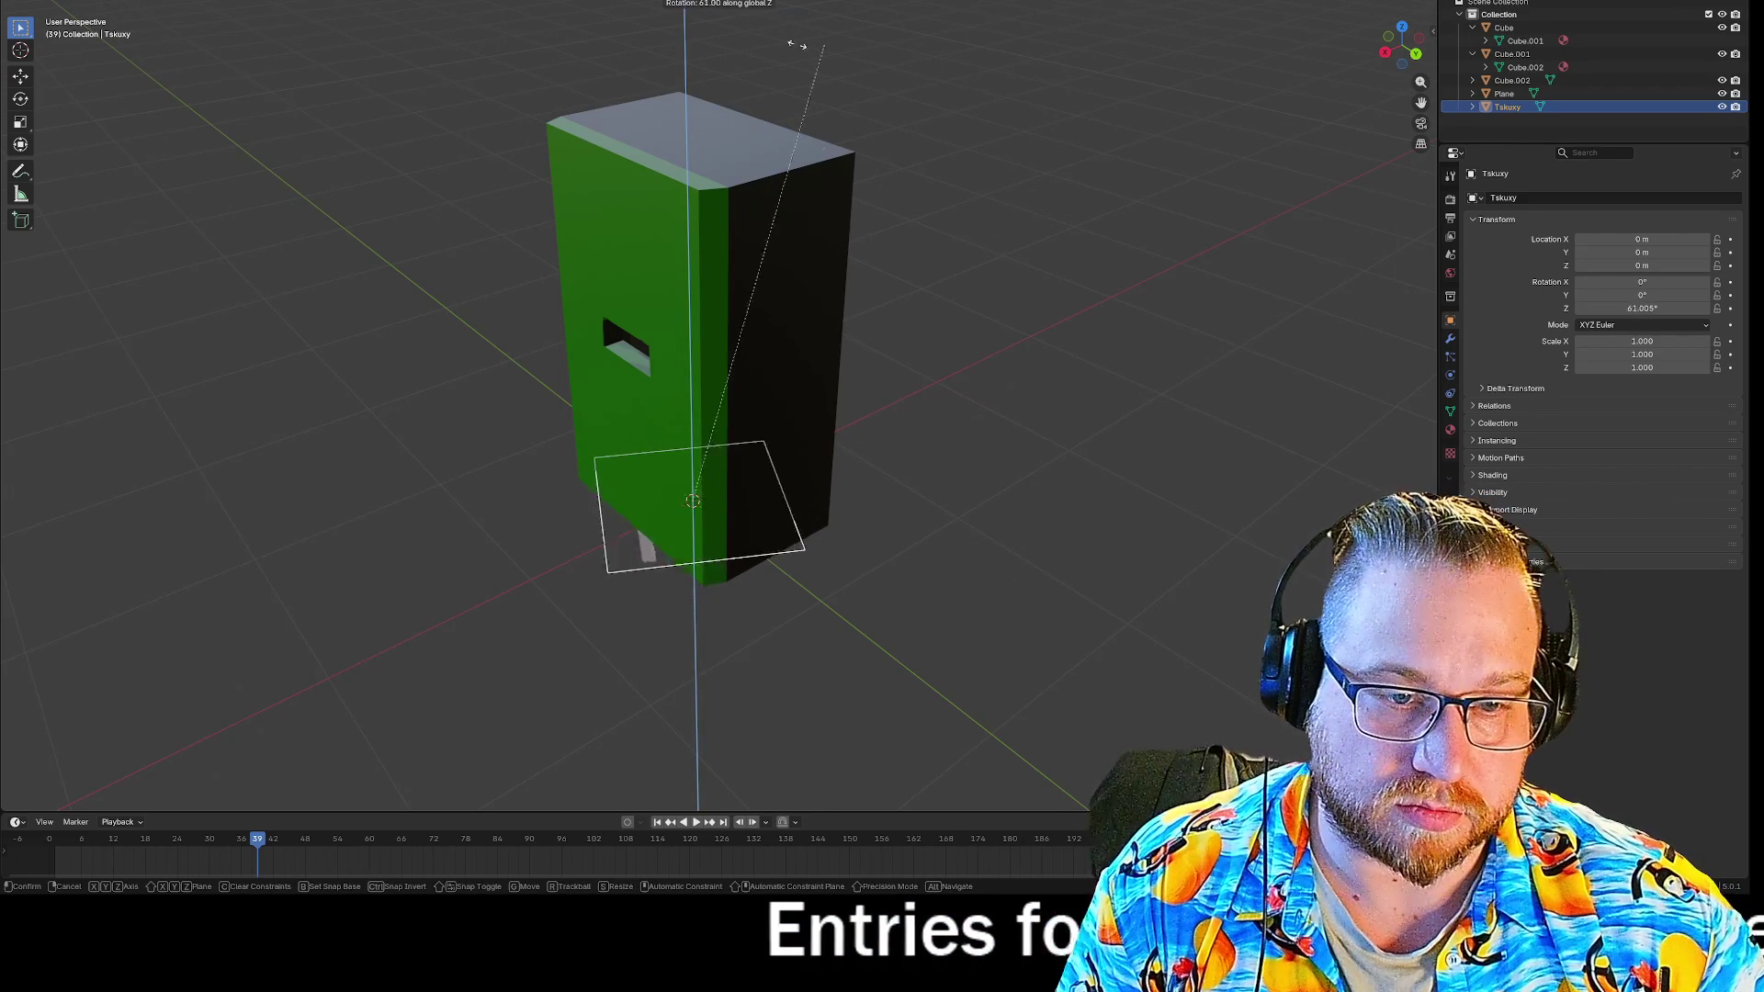
left_click(591, 109)
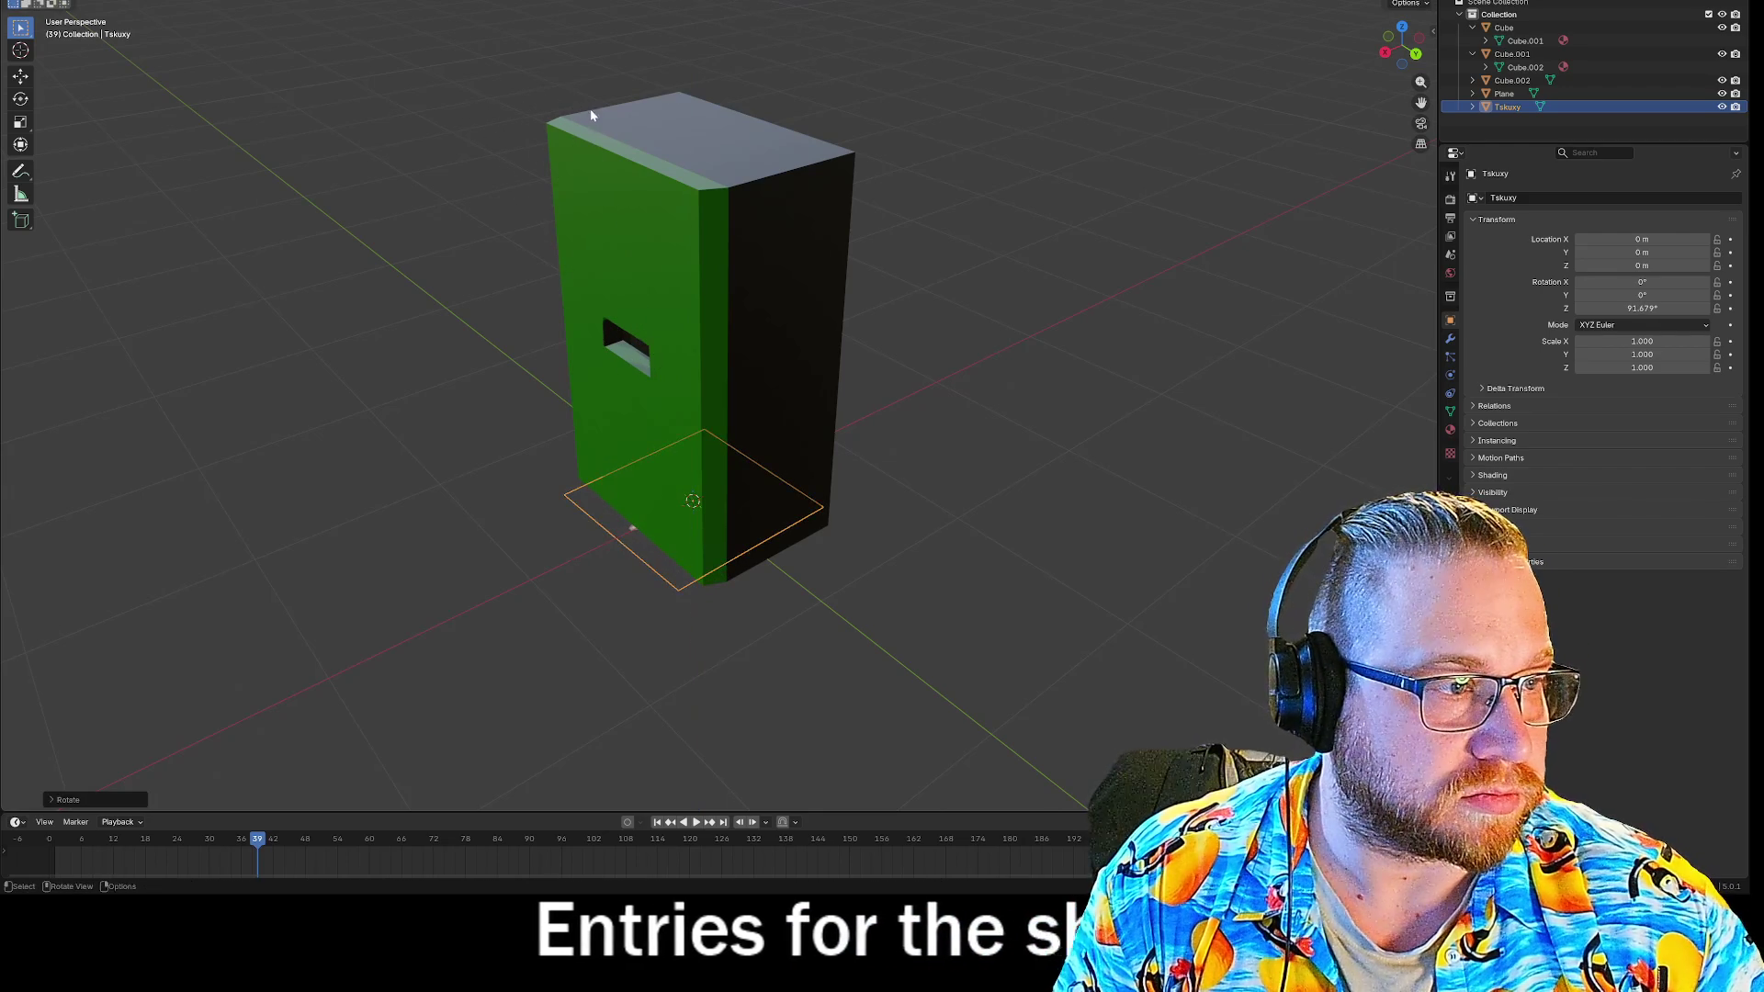
type("90")
key("Return")
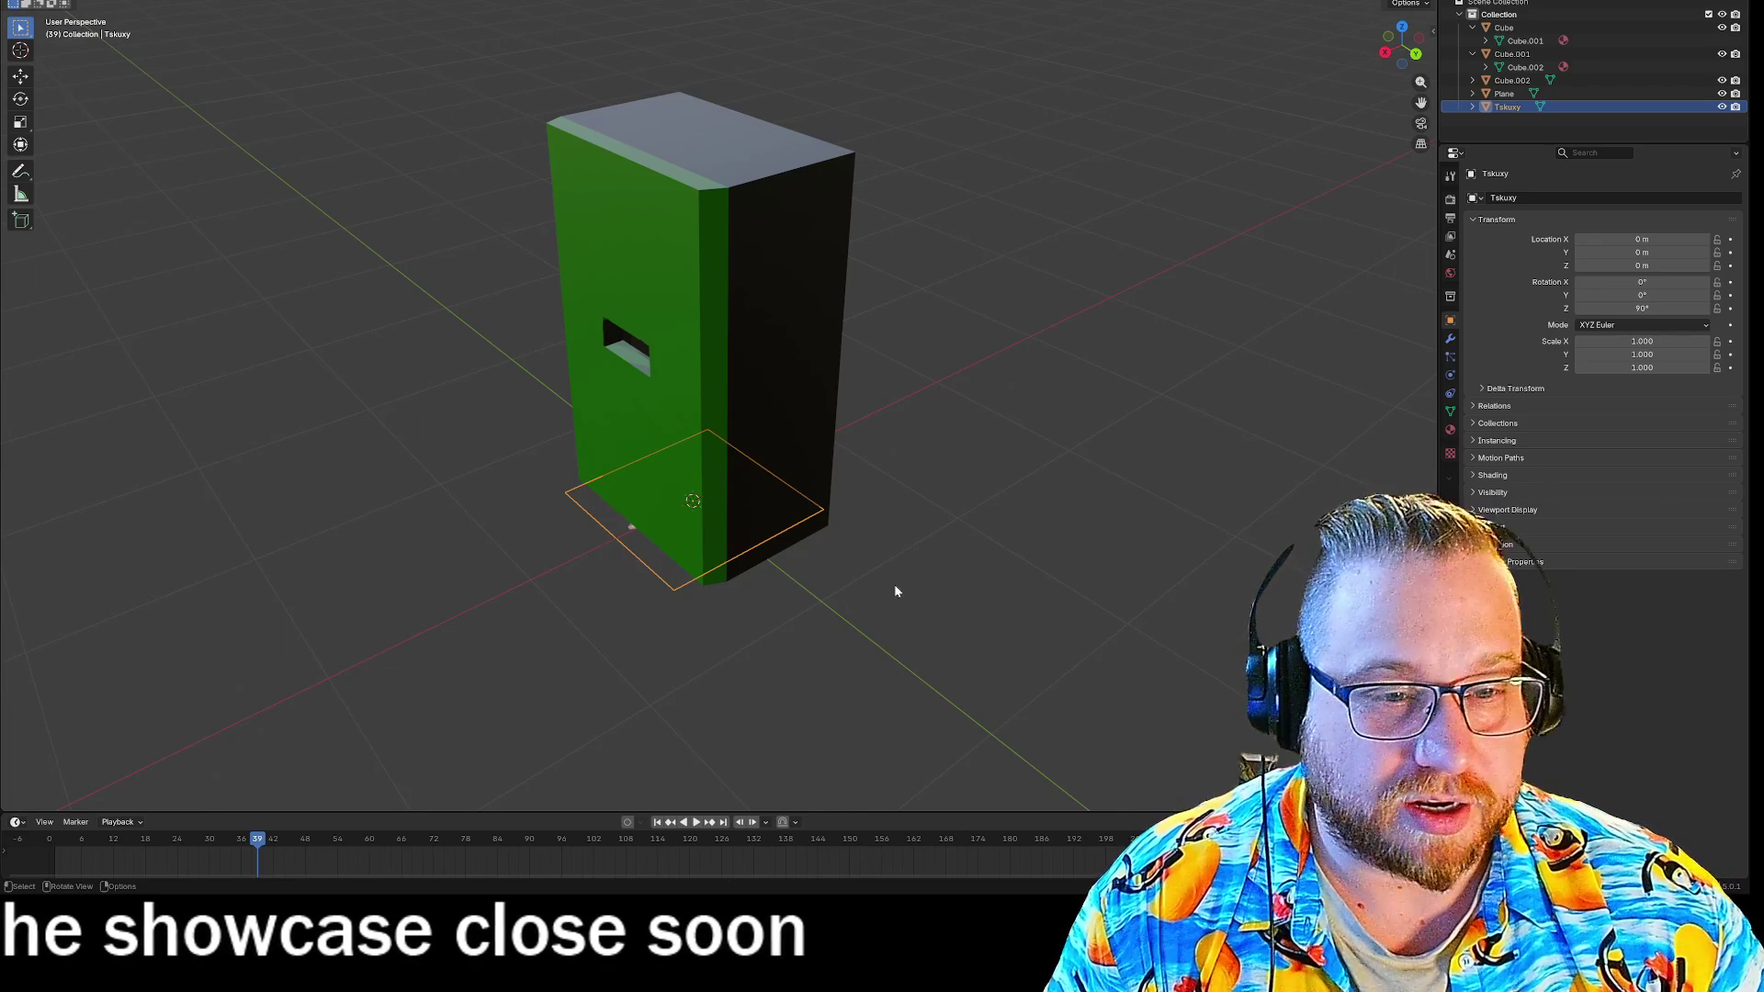
Raise the image plane to Z 1.245 m and tilt it 90° on X to stand upright.
key("g")
key("z")
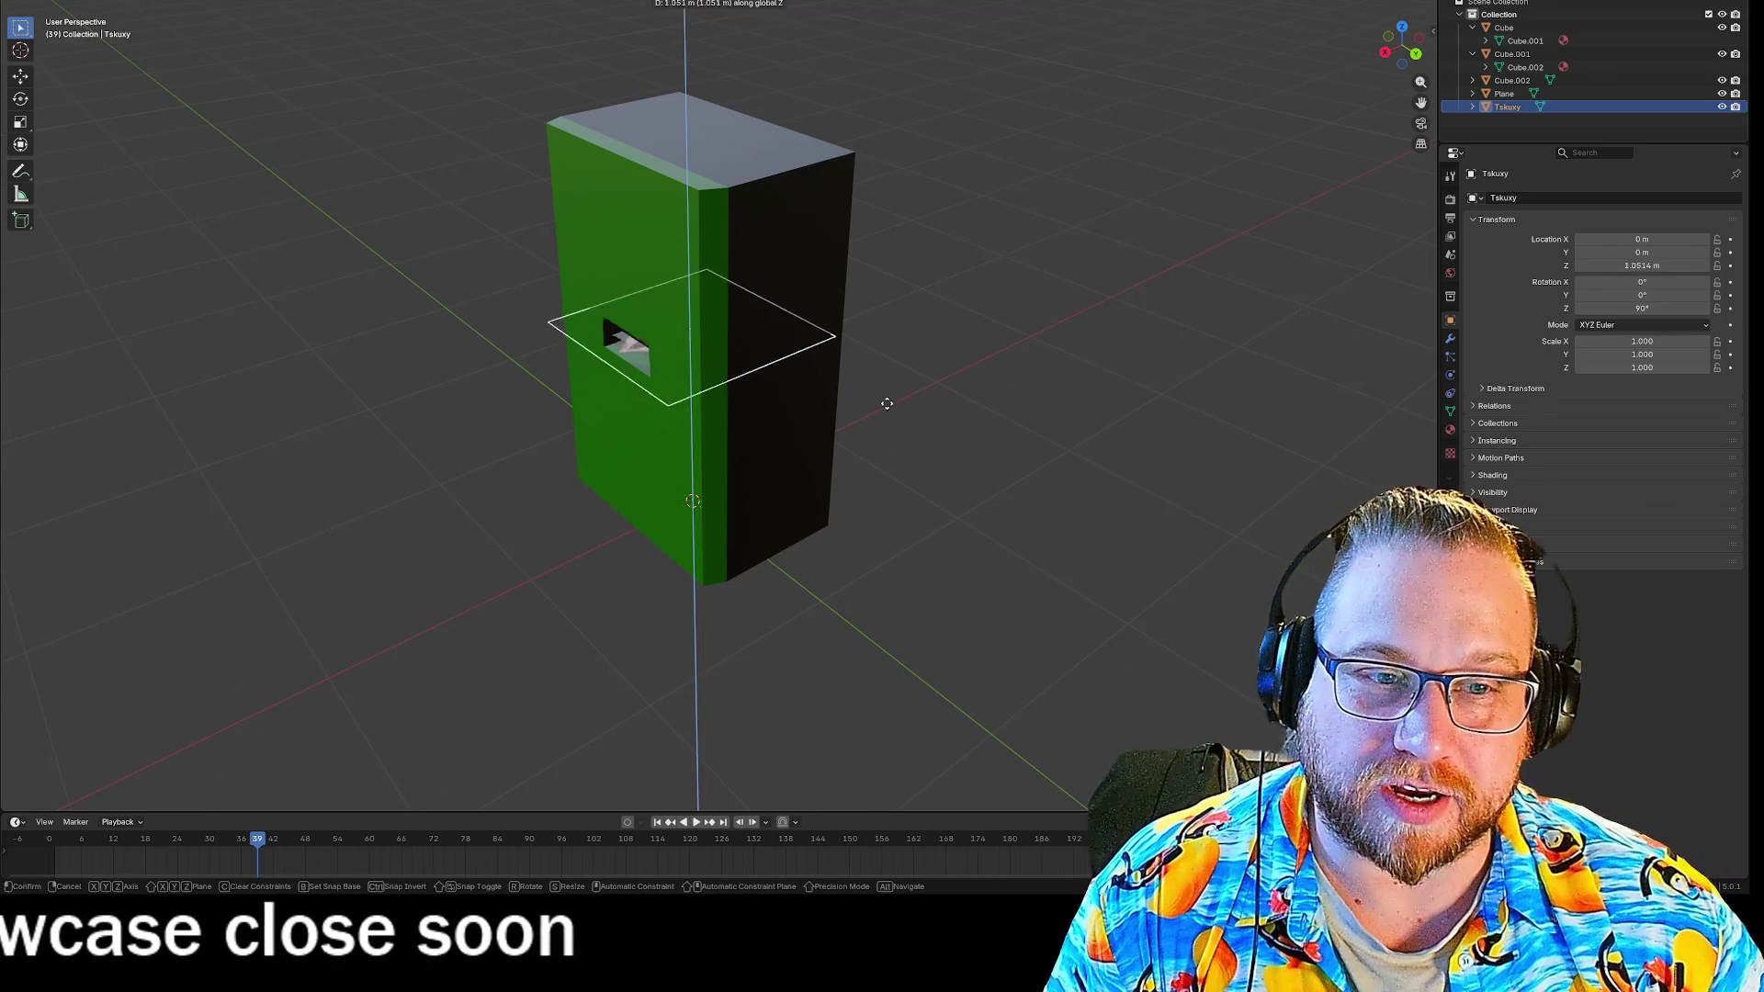
left_click(887, 377)
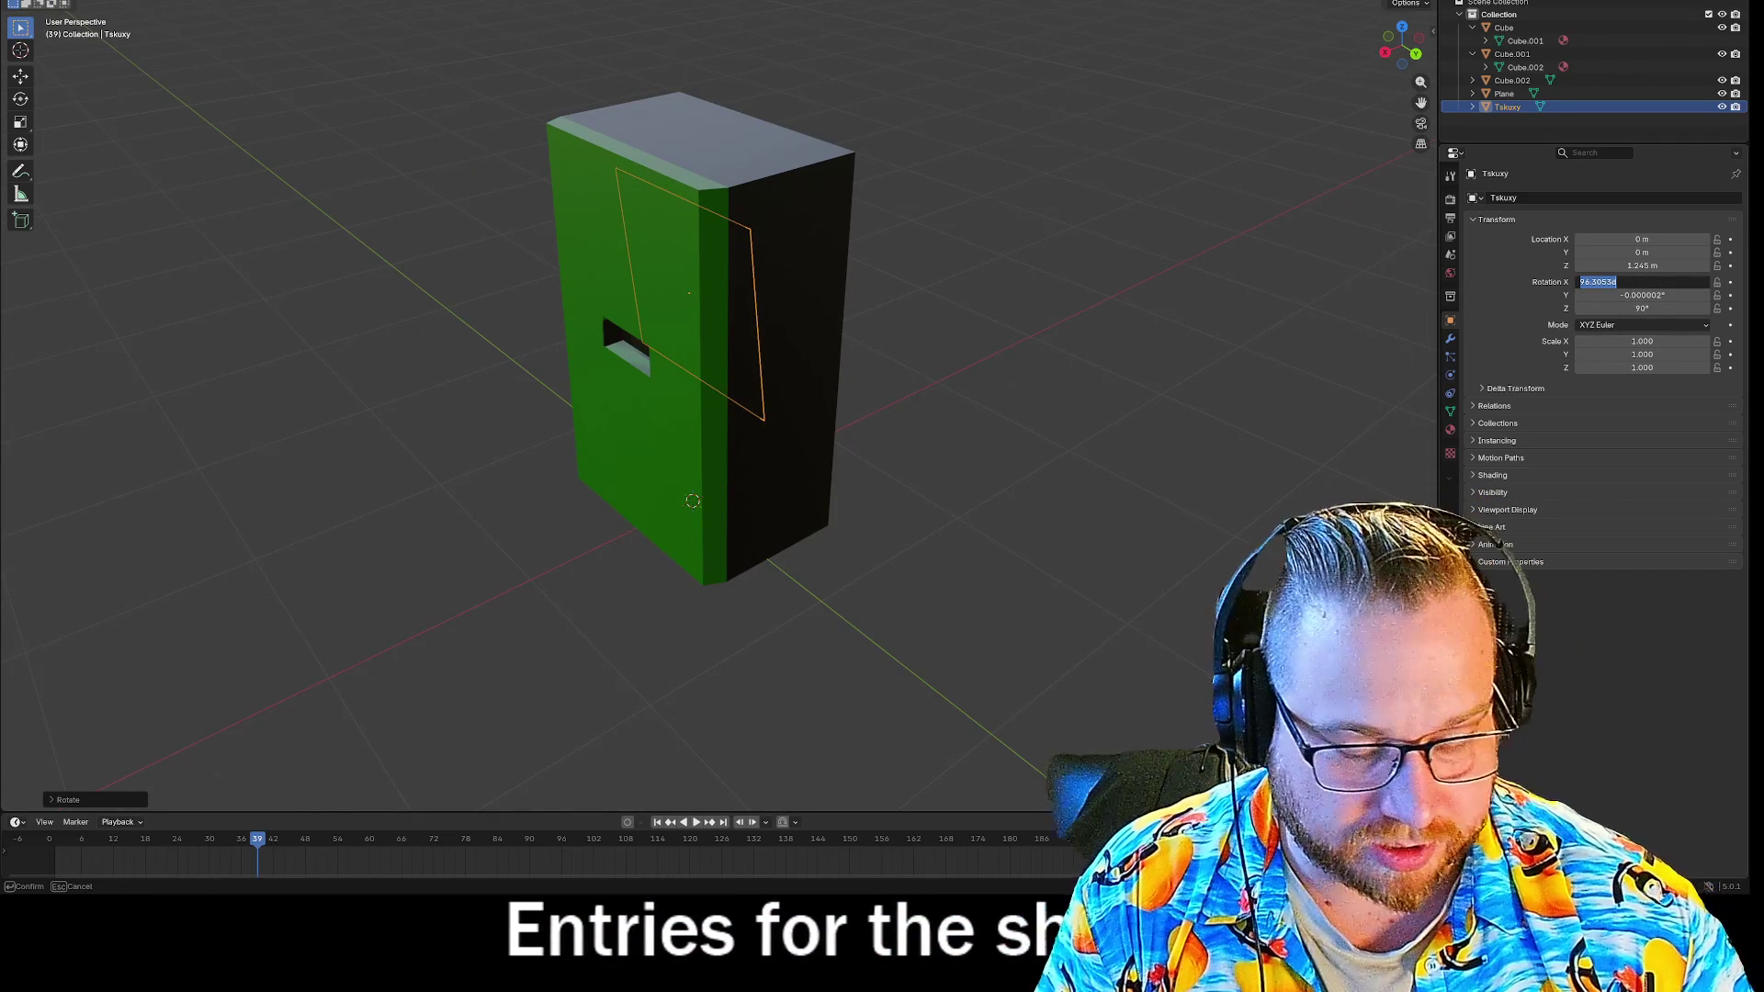
type("90")
key("Return")
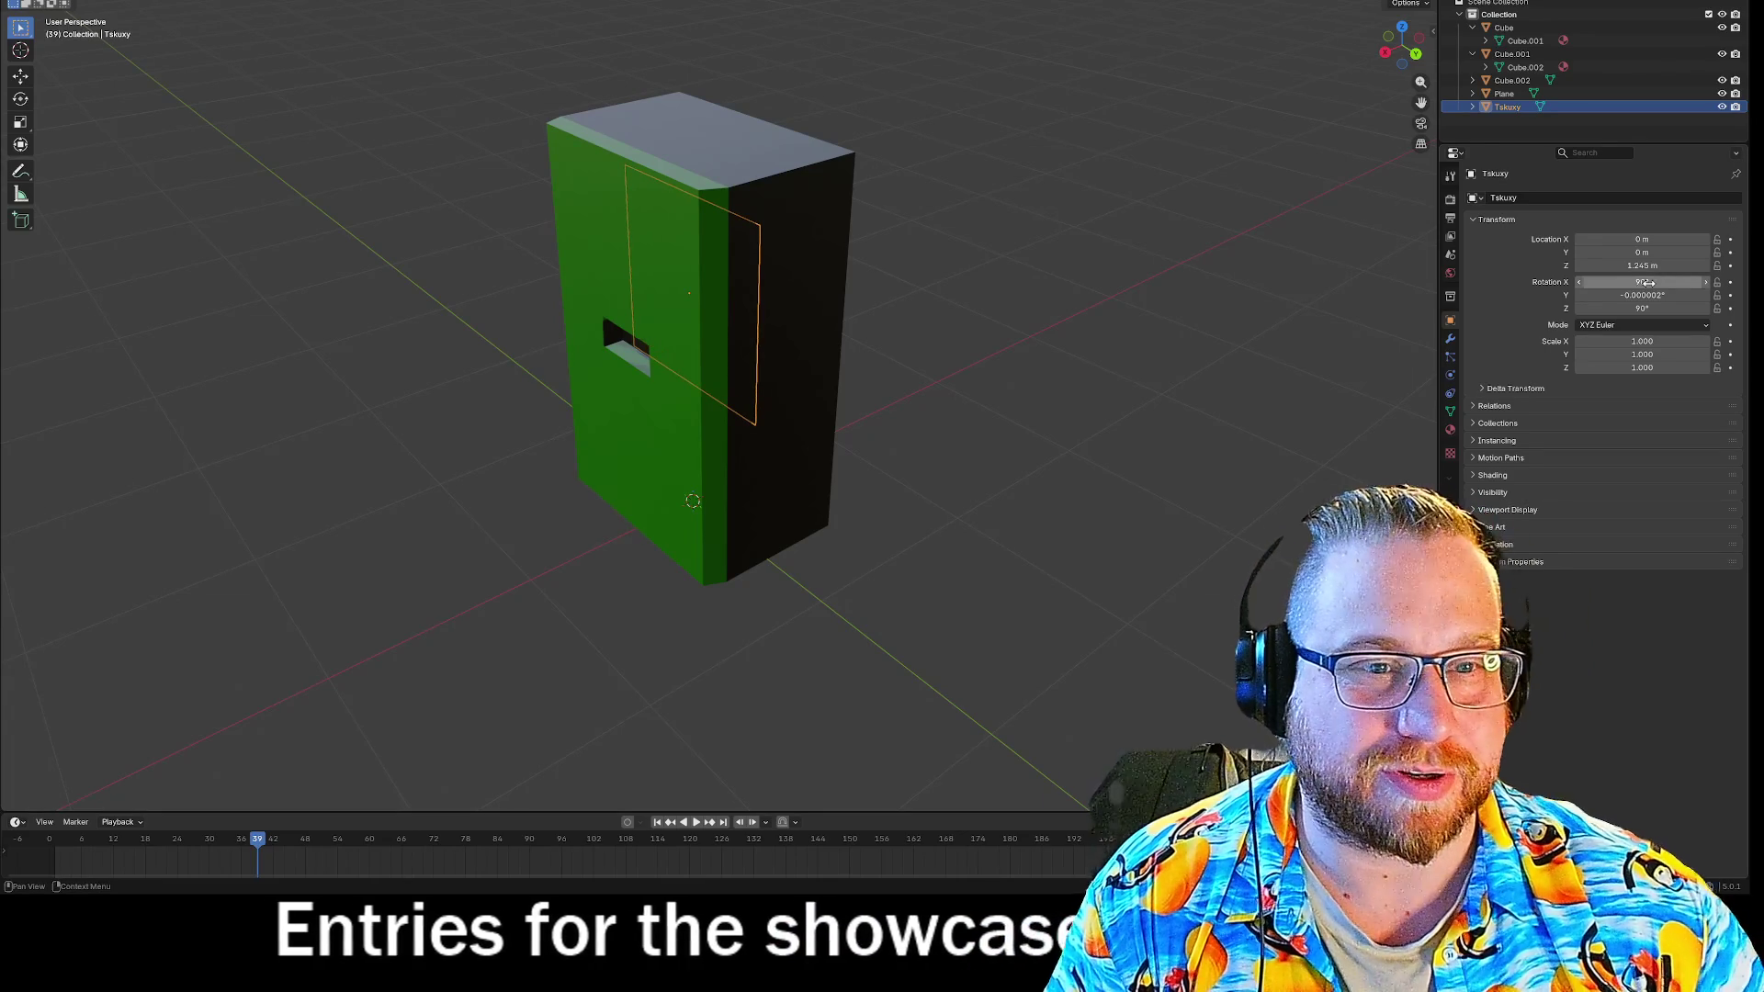
mouse_move(138, 478)
middle_mouse_down()
mouse_move(14, 422)
mouse_move(47, 452)
mouse_move(39, 433)
middle_mouse_up()
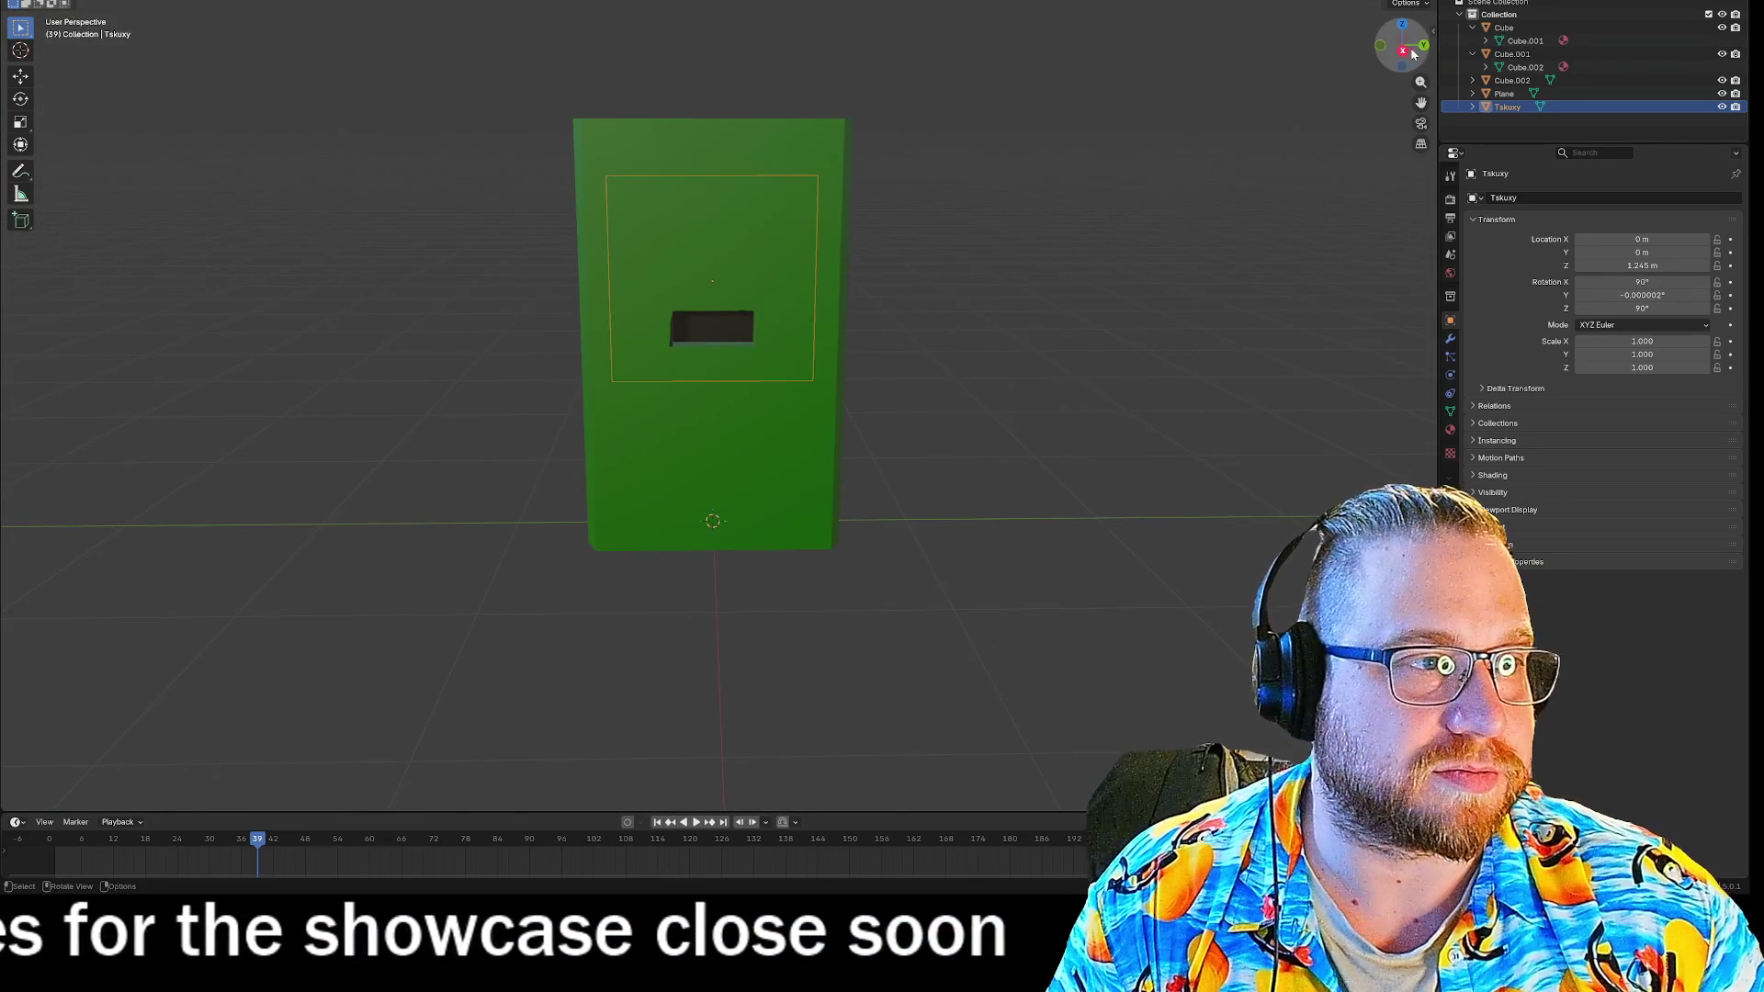
In Right Ortho view, move the character image up and forward to X 0.28357 m, Z 1.4915 m.
left_click(1403, 51)
key("g")
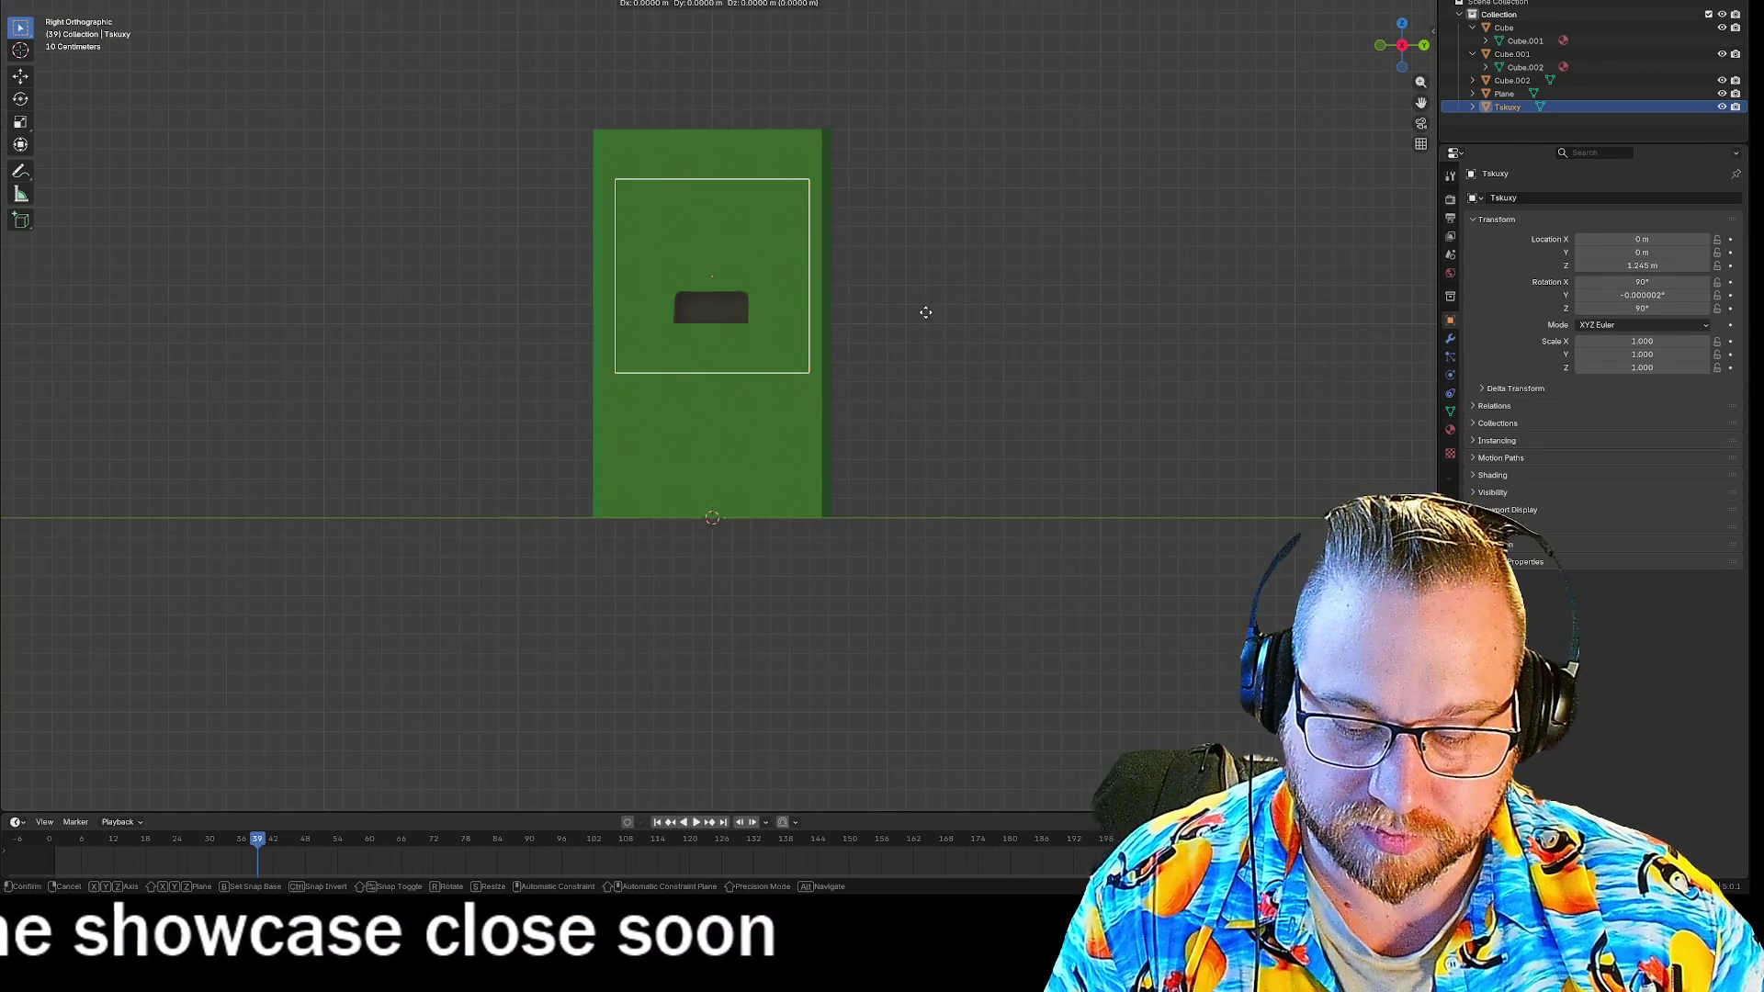
key("z")
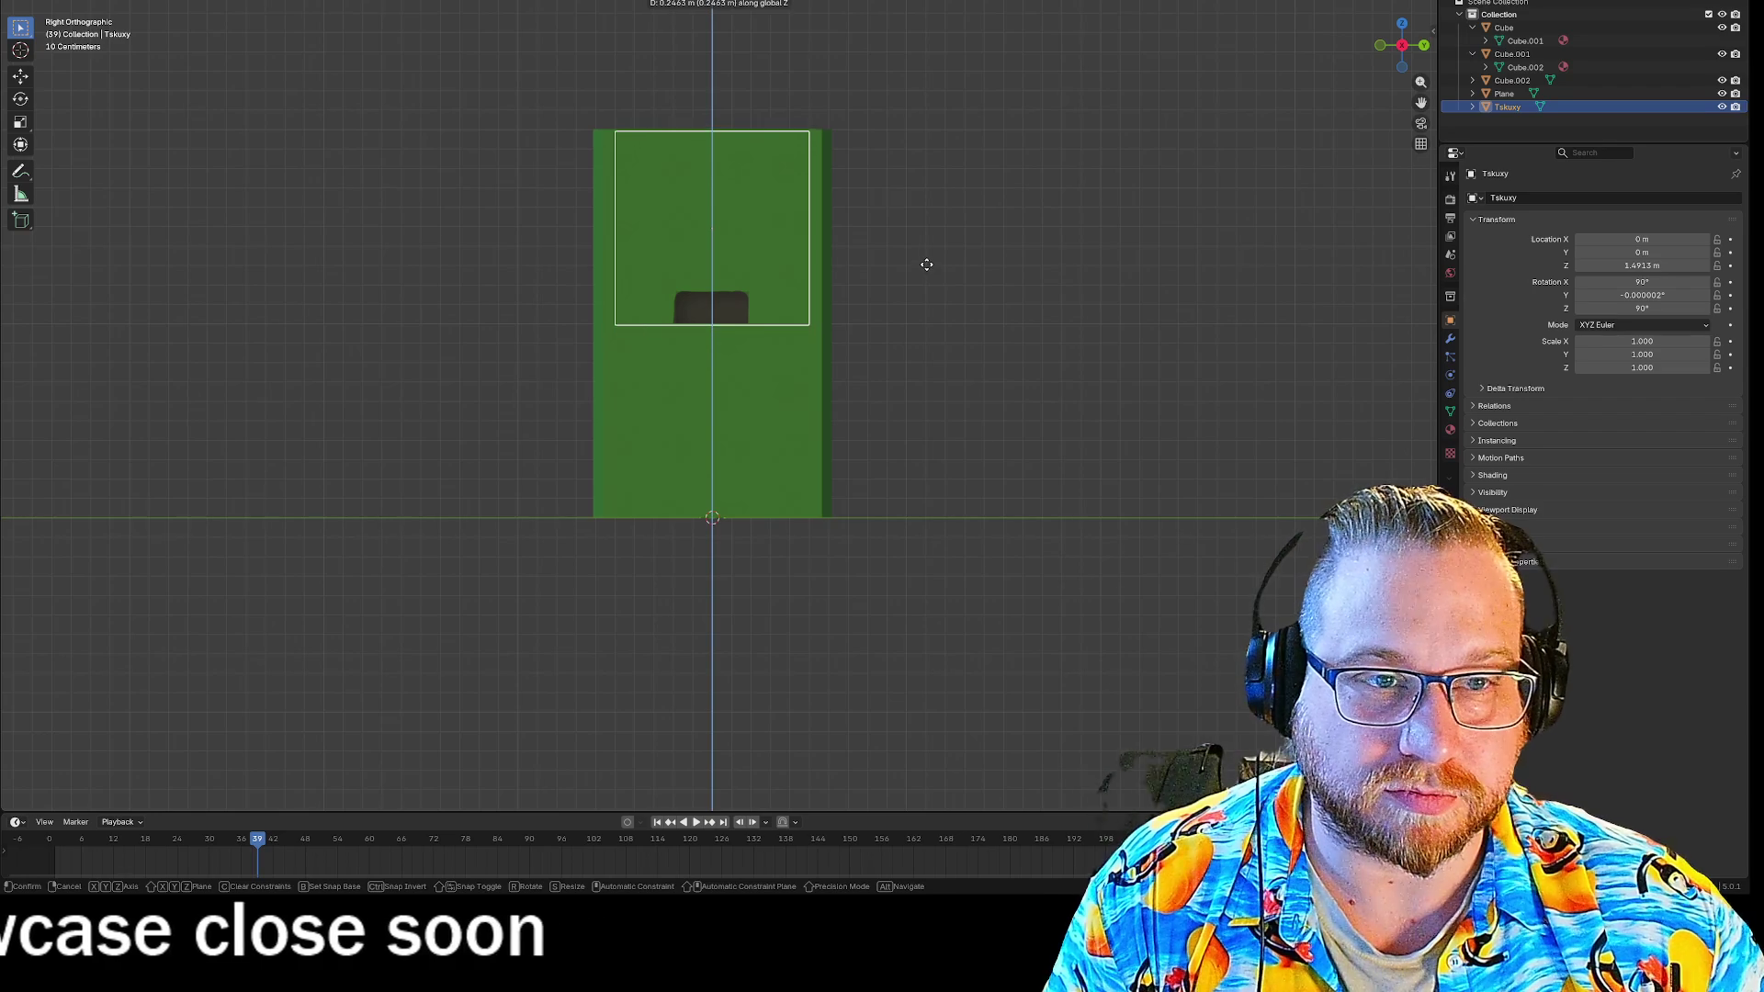
left_click(926, 264)
key("g")
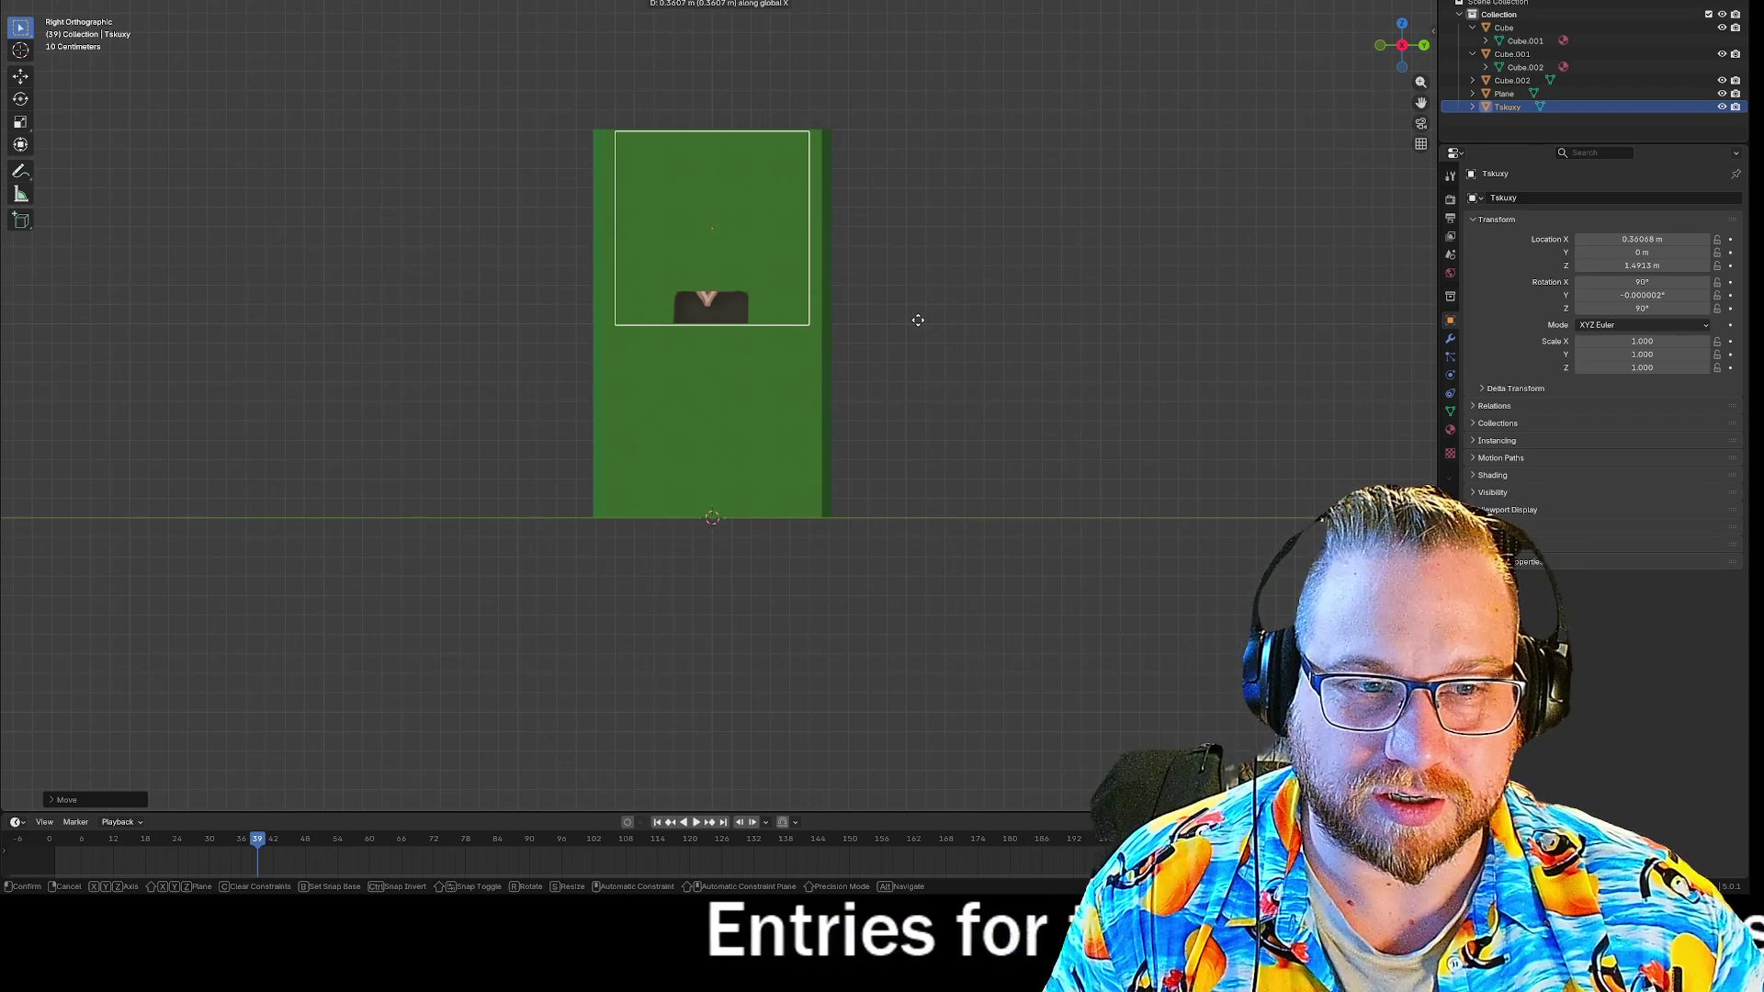
left_click(918, 321)
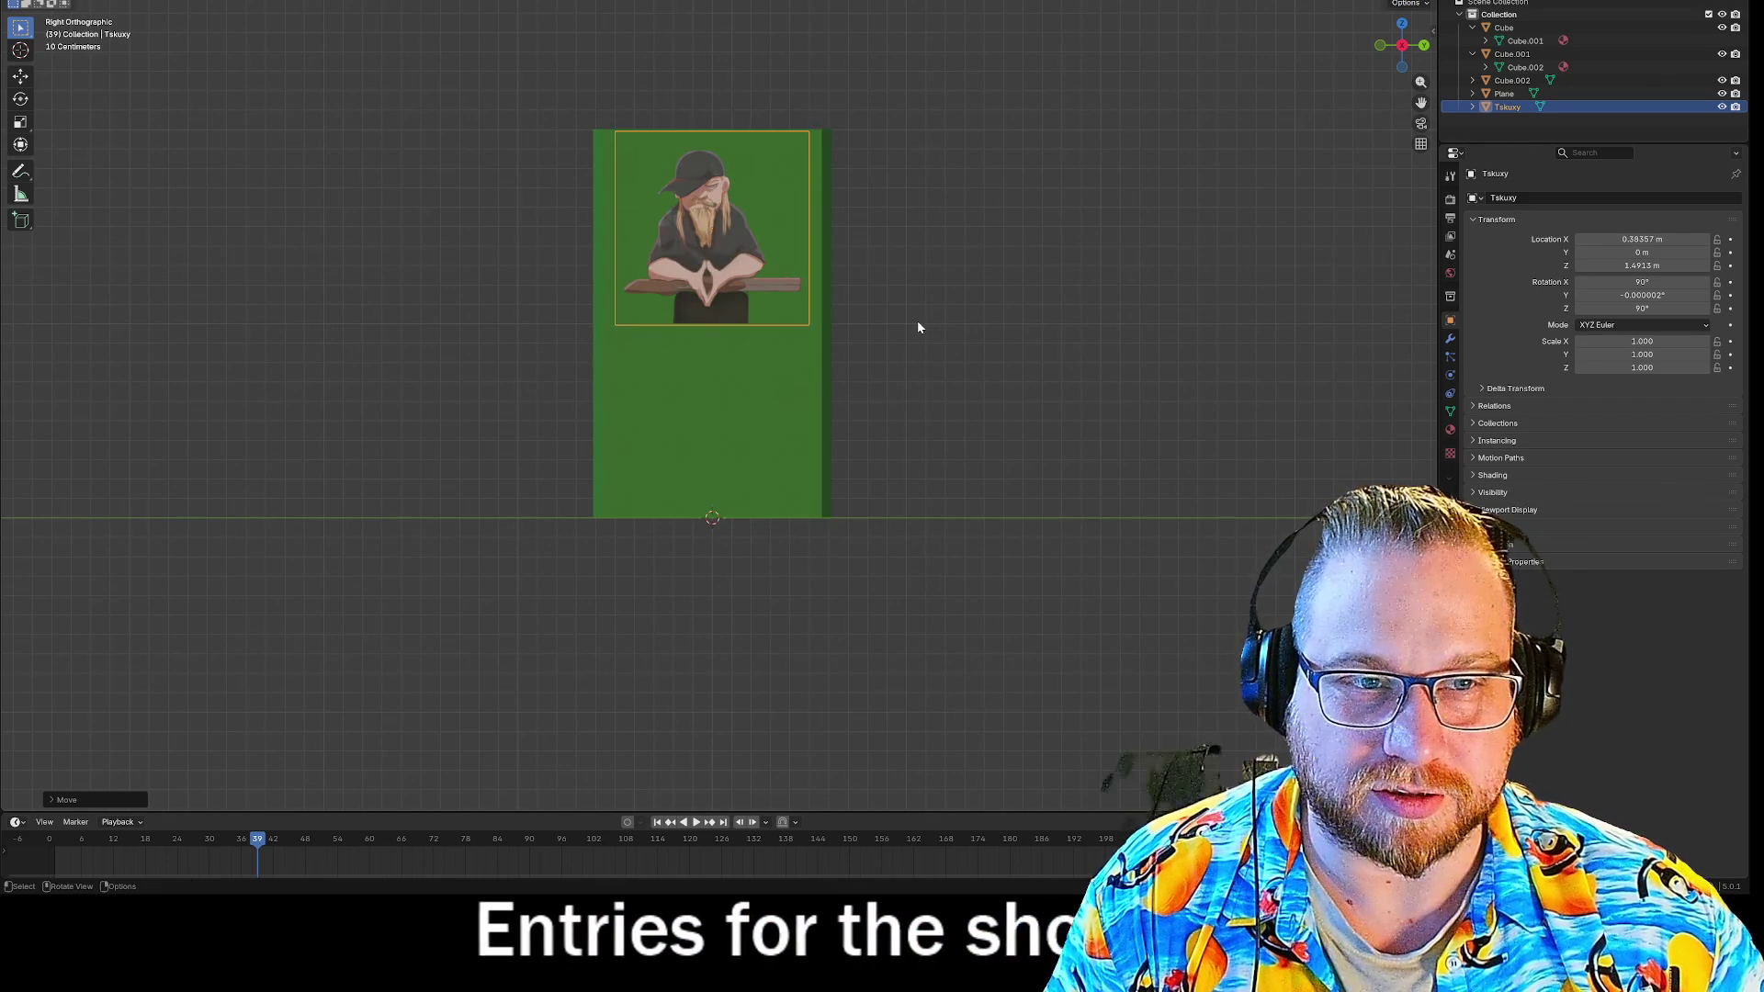
mouse_move(949, 239)
middle_mouse_down()
mouse_move(1001, 268)
mouse_move(1011, 323)
mouse_move(1107, 300)
mouse_move(1013, 314)
mouse_move(1035, 257)
mouse_move(1107, 275)
mouse_move(1055, 286)
mouse_move(1123, 270)
mouse_move(1139, 237)
mouse_move(1067, 278)
middle_mouse_up()
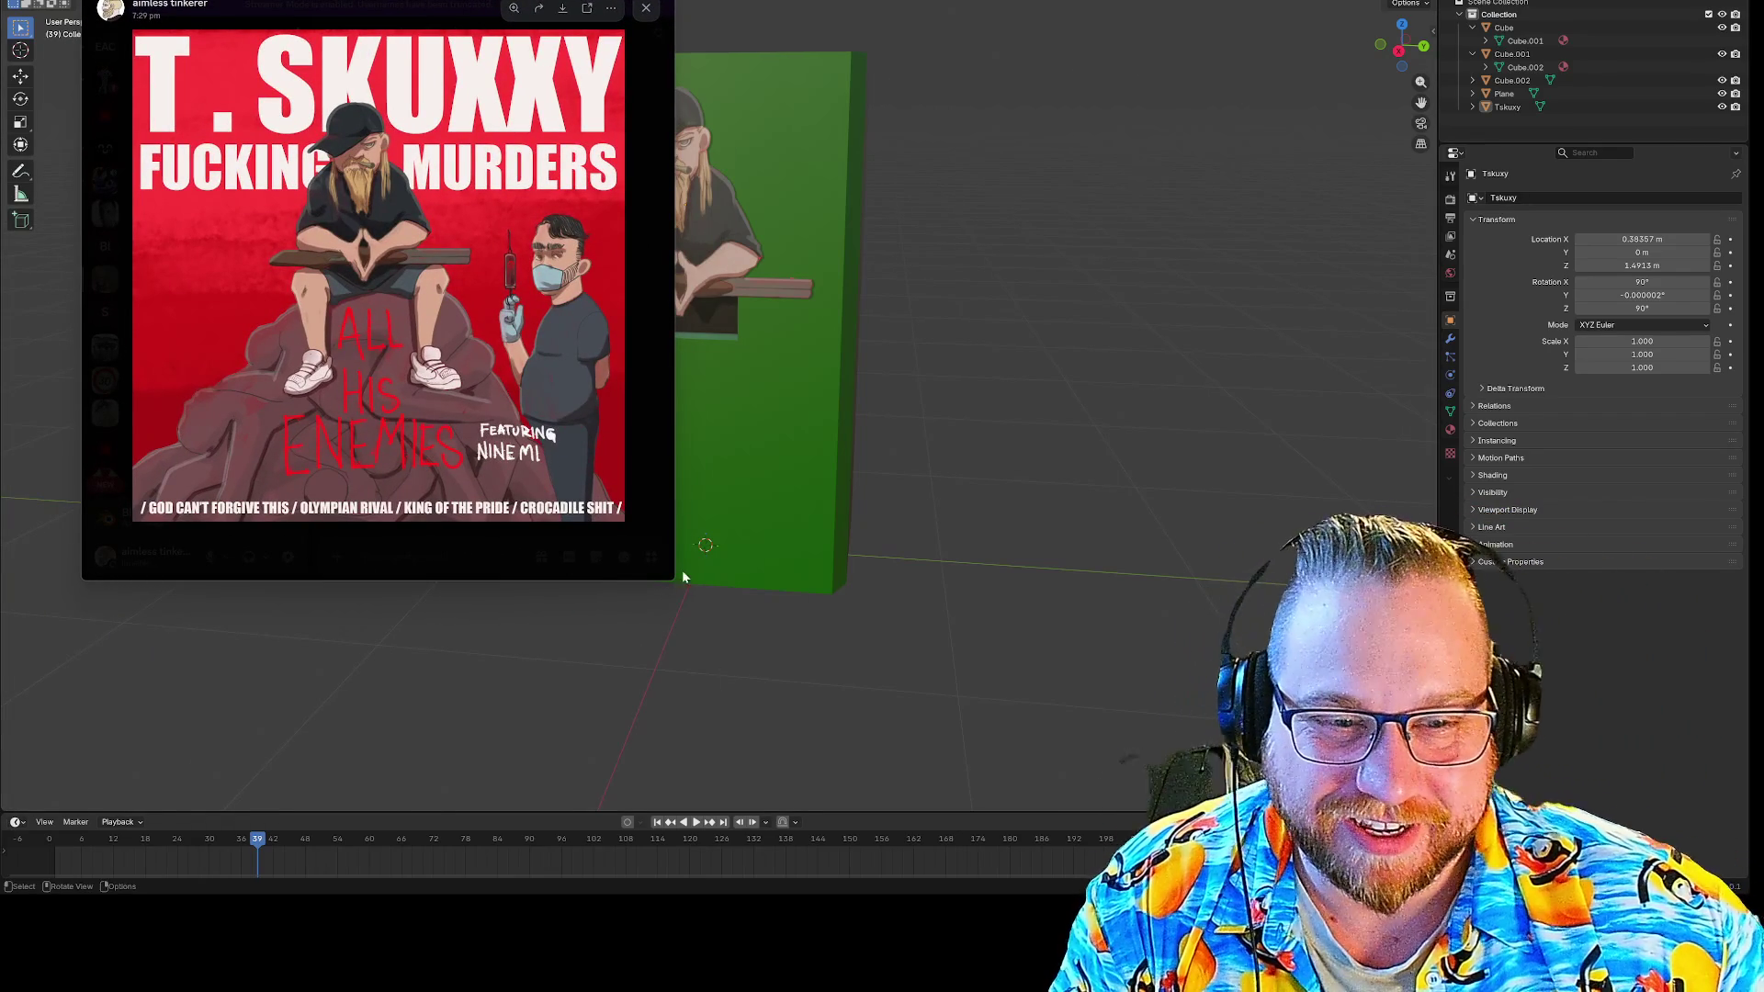
Enlarge Discord's image viewer to see the T. SKUXXY album cover bigger.
mouse_move(677, 579)
left_mouse_down()
mouse_move(996, 705)
mouse_move(1027, 806)
left_mouse_up()
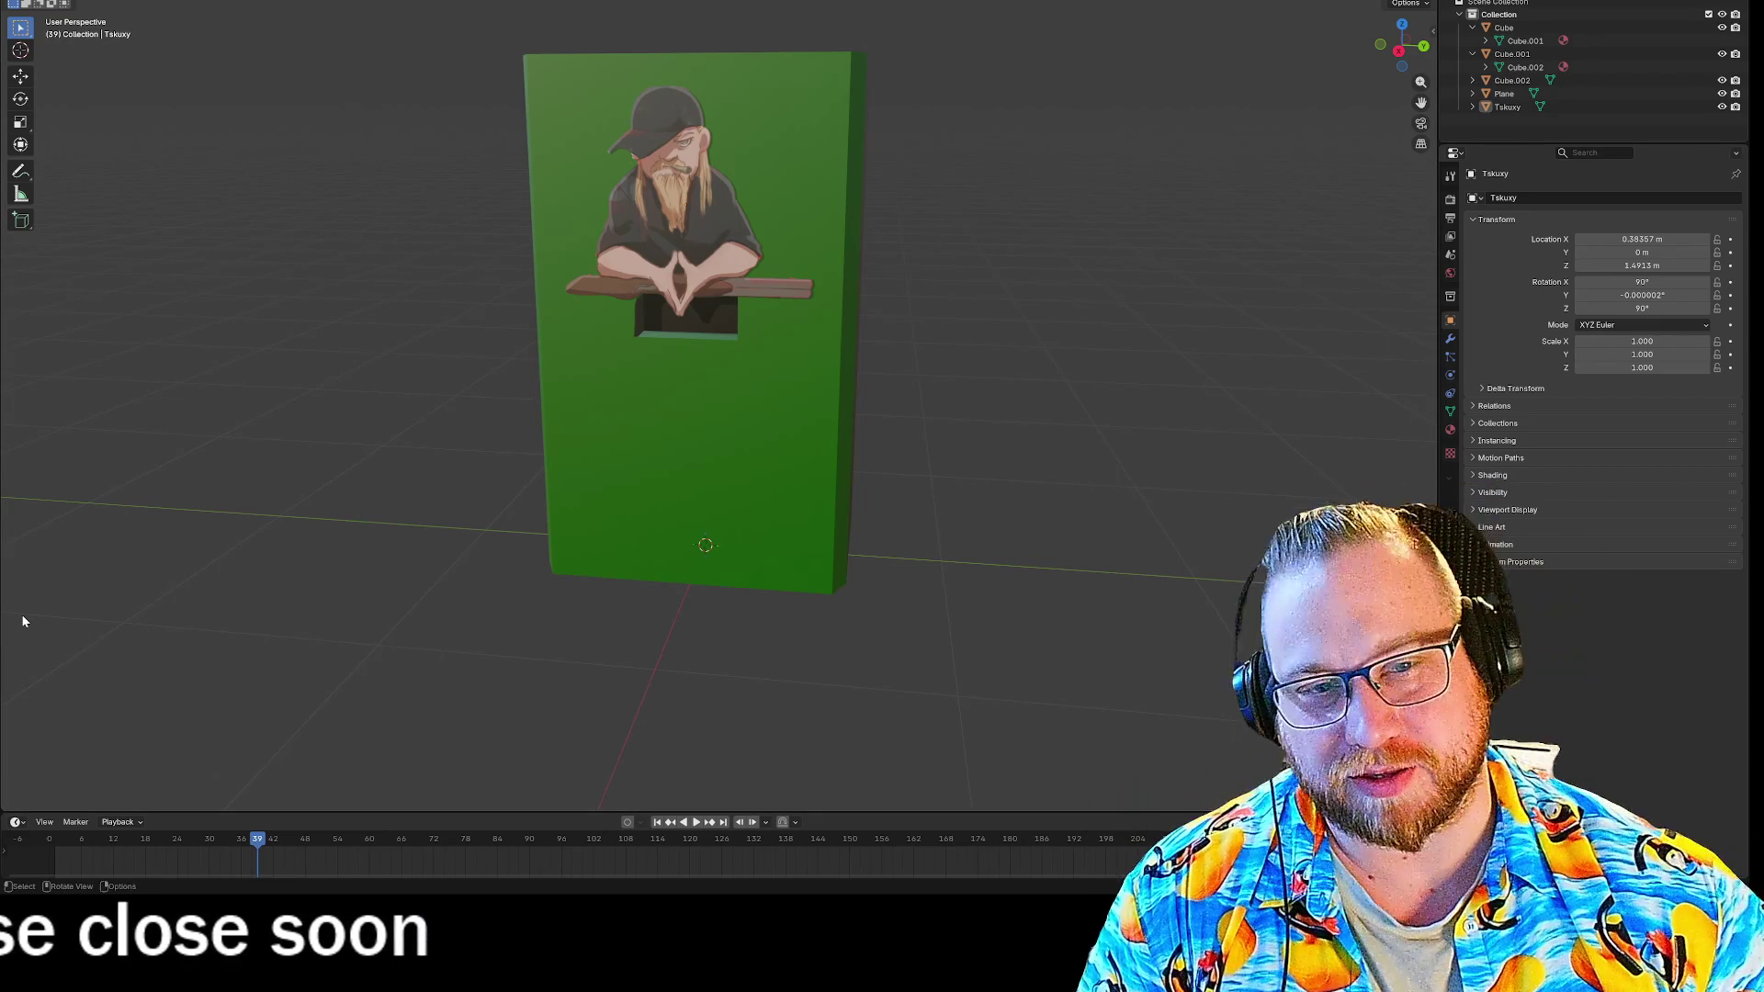
mouse_move(136, 543)
middle_mouse_down()
mouse_move(240, 500)
mouse_move(620, 436)
middle_mouse_up()
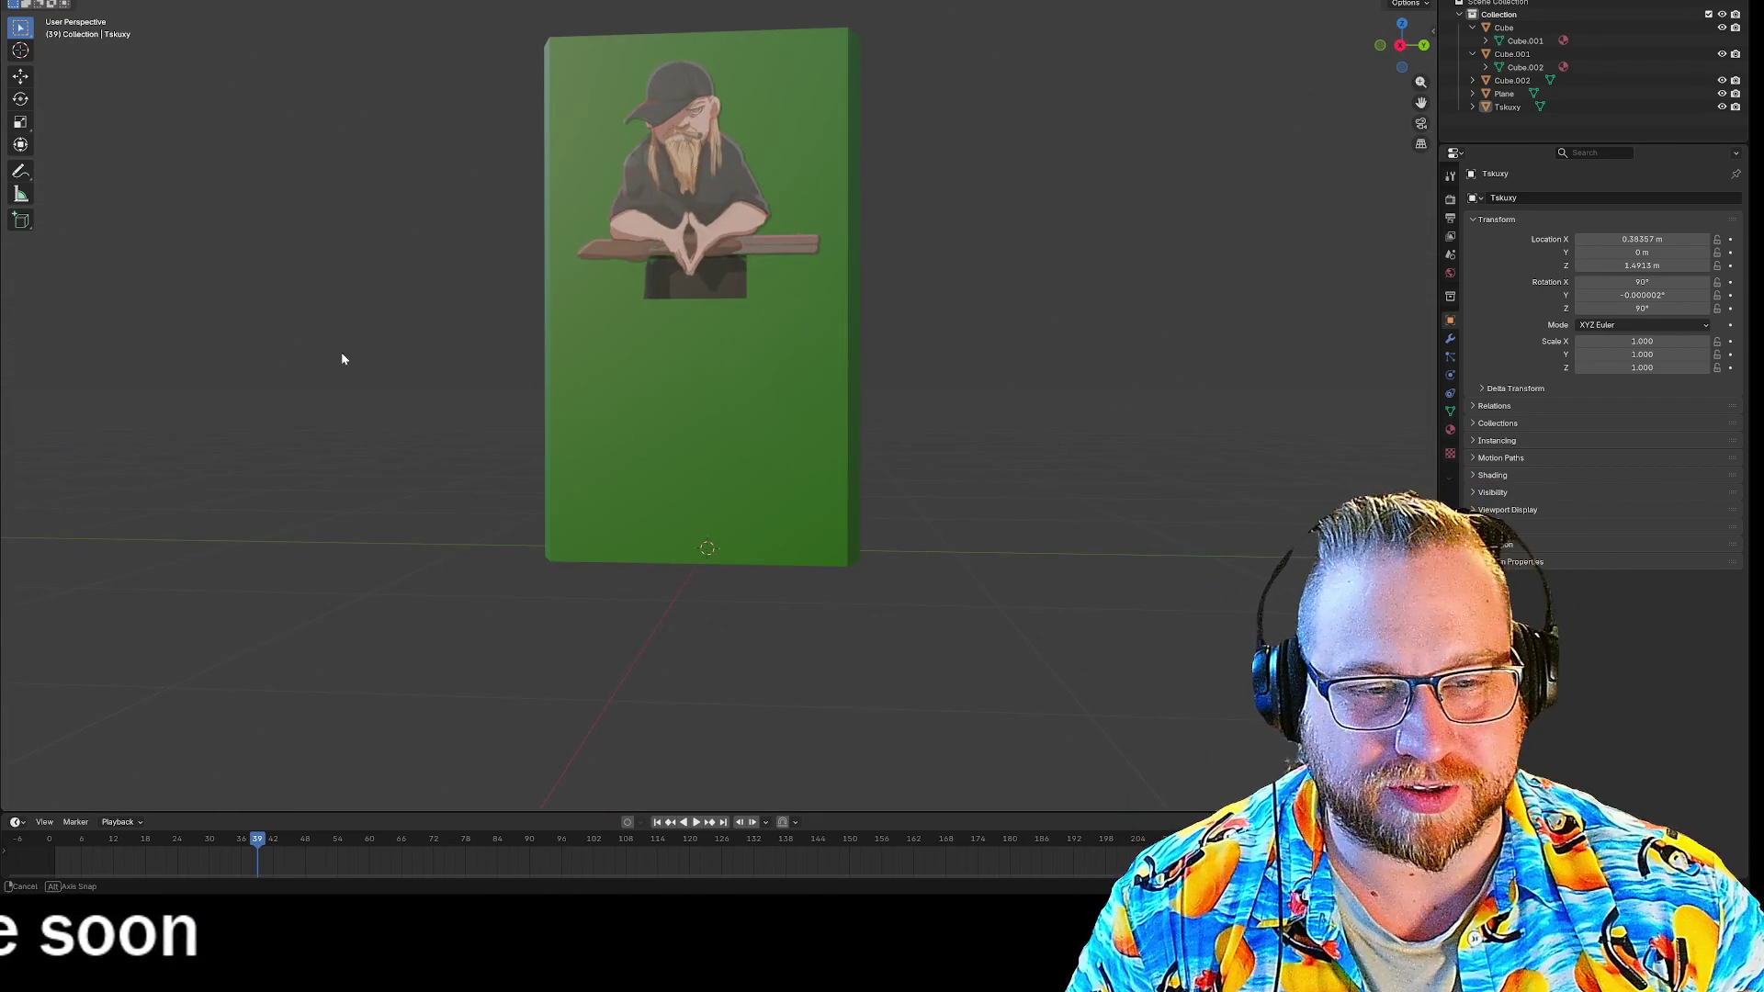
middle_click_drag(342, 350, 504, 428)
mouse_move(5, 470)
middle_mouse_down()
mouse_move(299, 436)
mouse_move(104, 434)
mouse_move(194, 433)
middle_mouse_up()
scroll(428, 449, "down", 2)
middle_click_drag(428, 448, 450, 469)
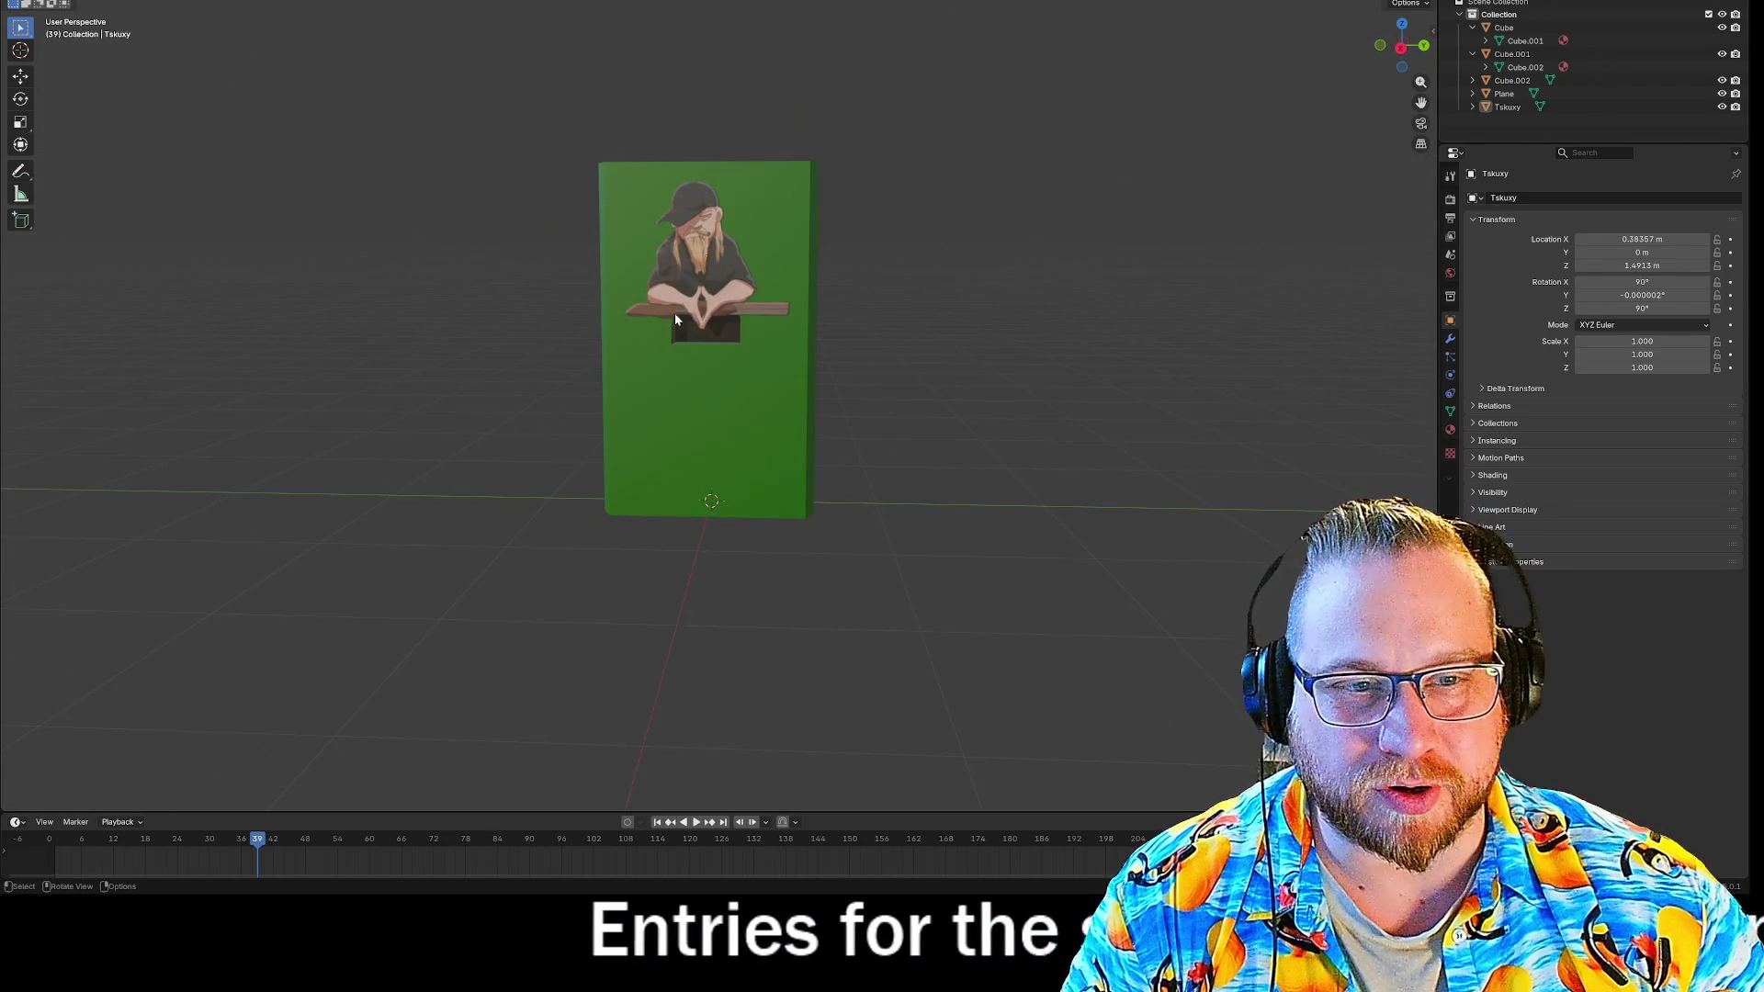
mouse_move(964, 404)
middle_mouse_down()
mouse_move(882, 406)
mouse_move(977, 421)
mouse_move(984, 449)
middle_mouse_up()
scroll(954, 413, "up", 2)
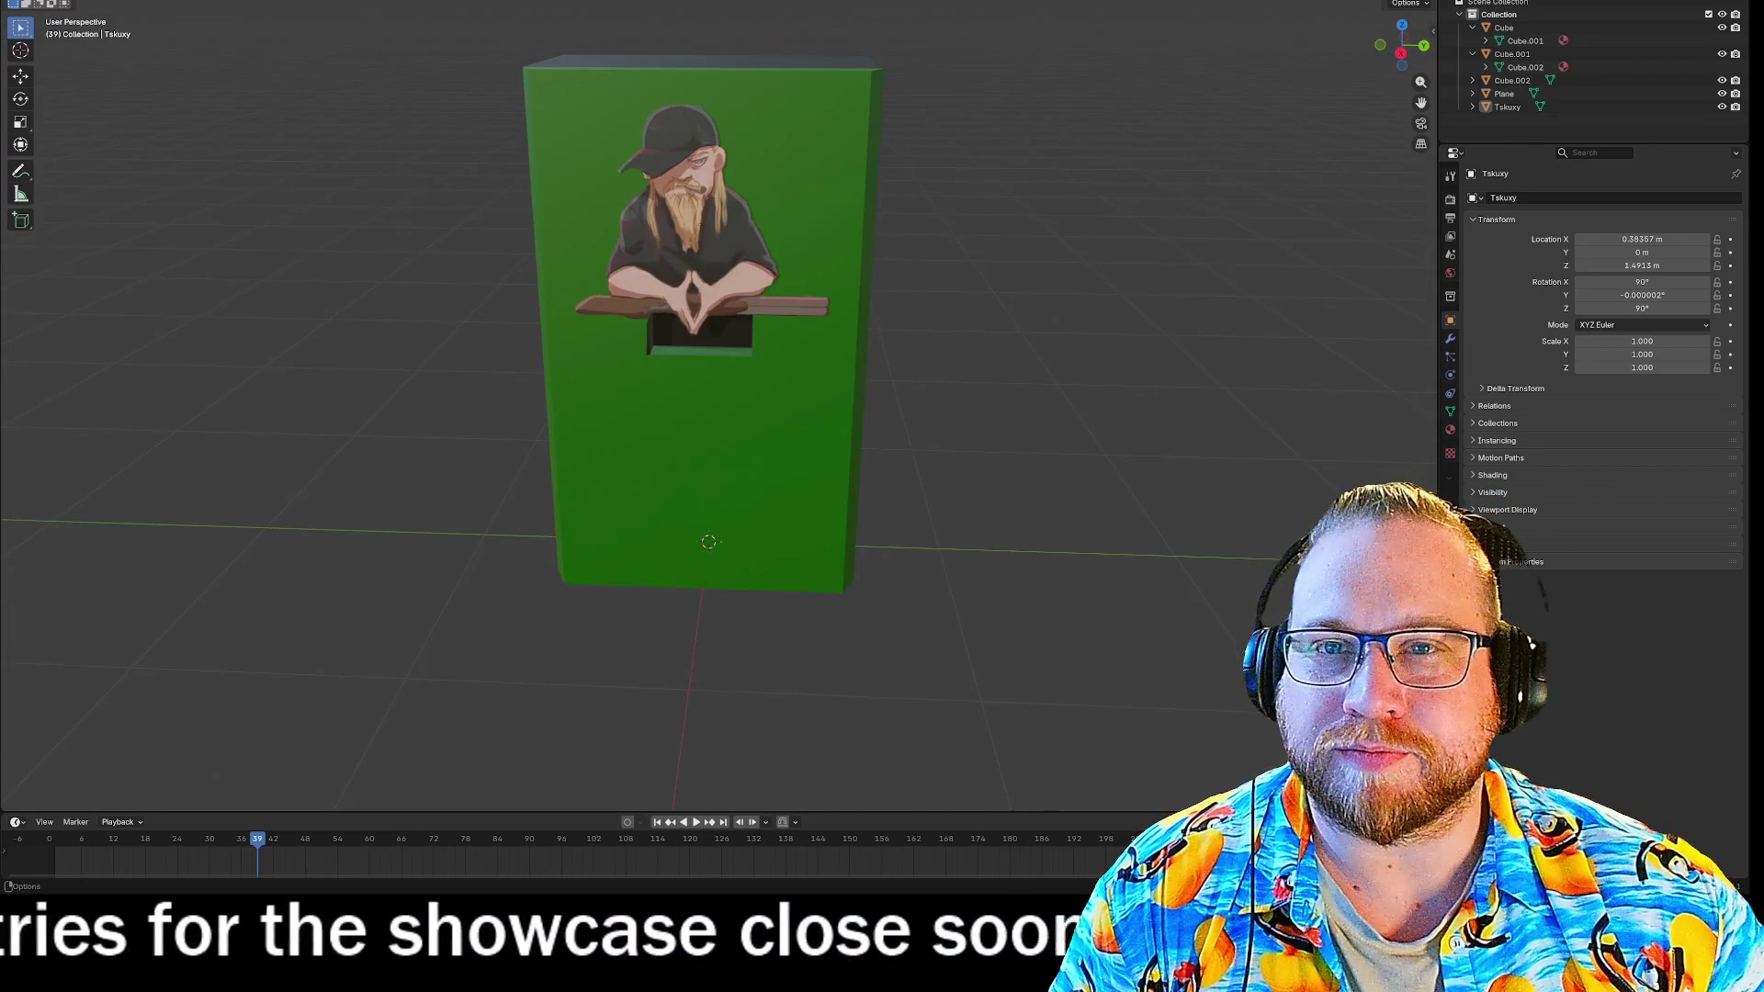
mouse_move(367, 299)
middle_mouse_down()
mouse_move(316, 299)
mouse_move(444, 287)
mouse_move(359, 277)
mouse_move(377, 281)
middle_mouse_up()
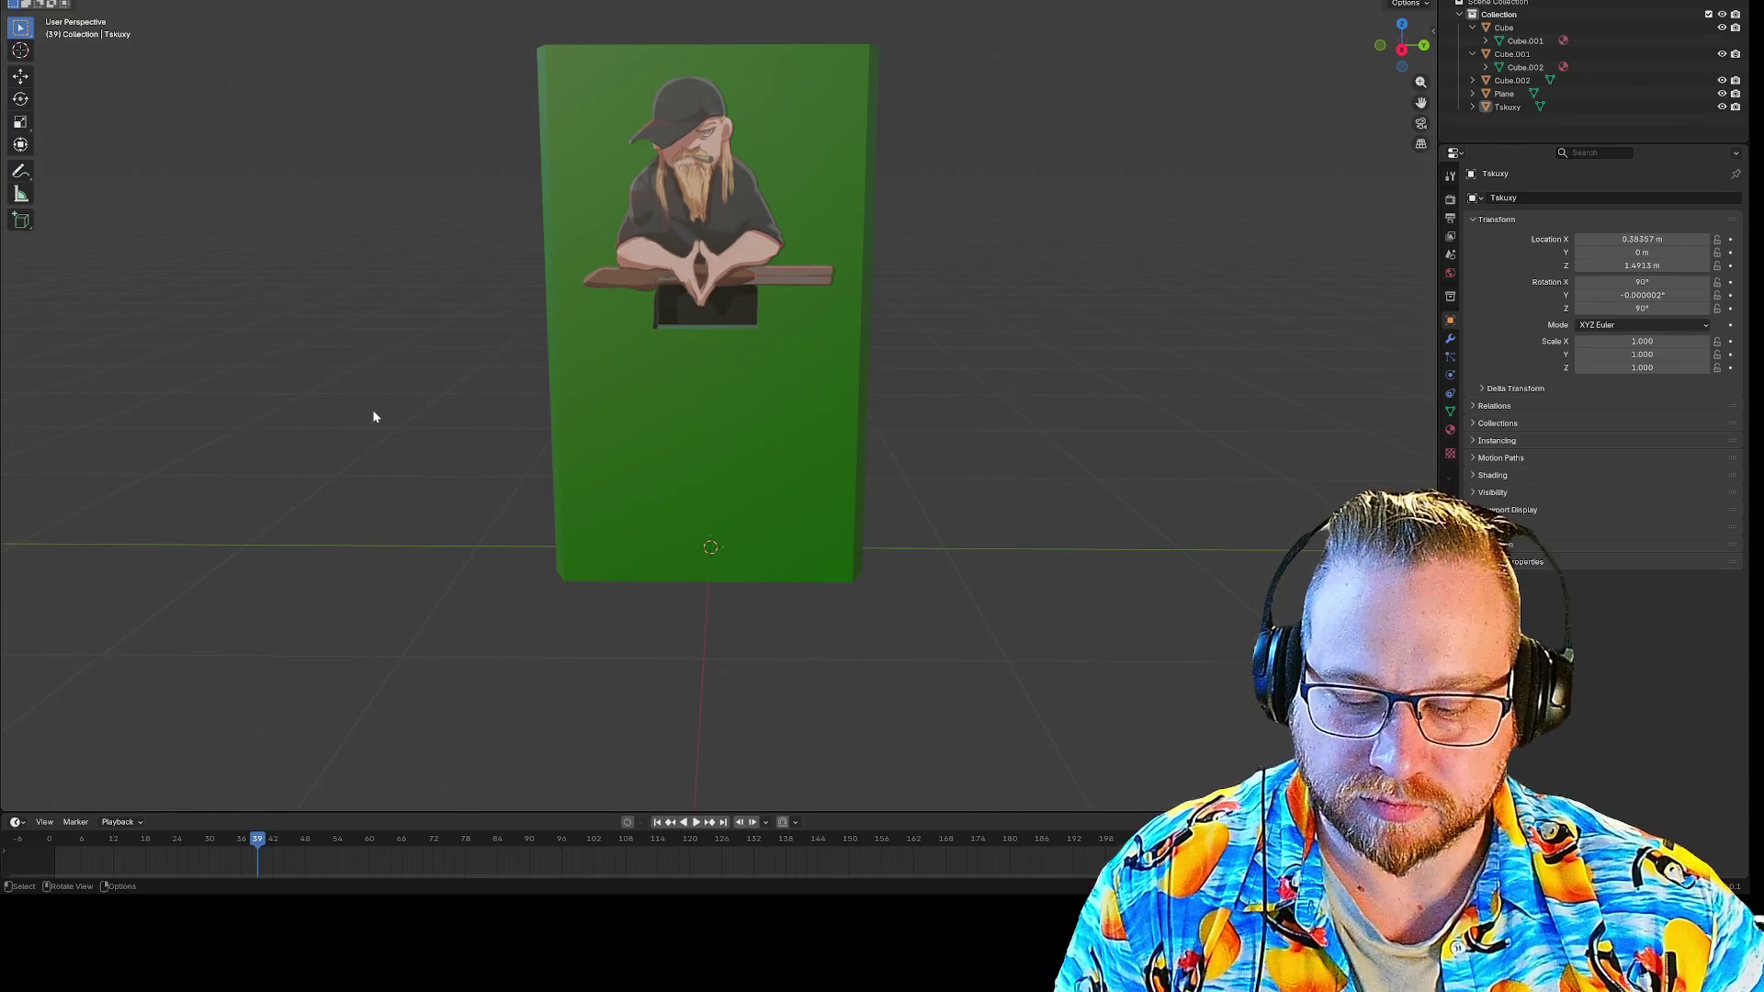
key("shift+a")
mouse_move(348, 412)
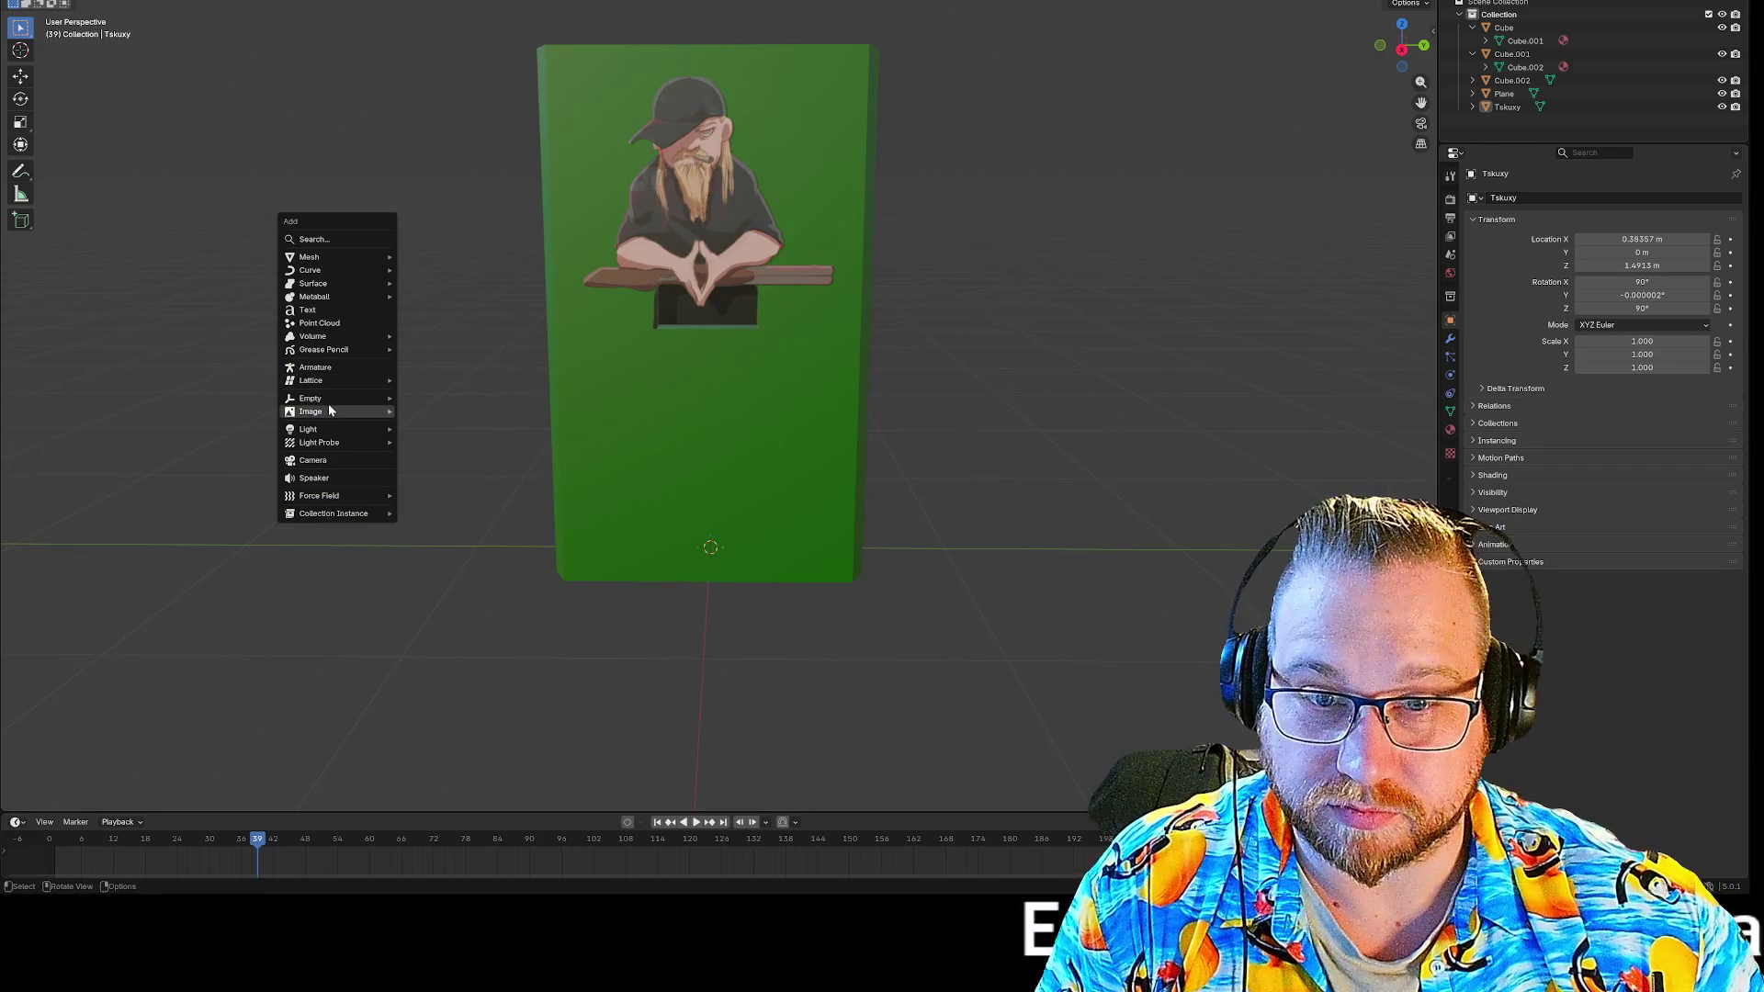
left_click(340, 312)
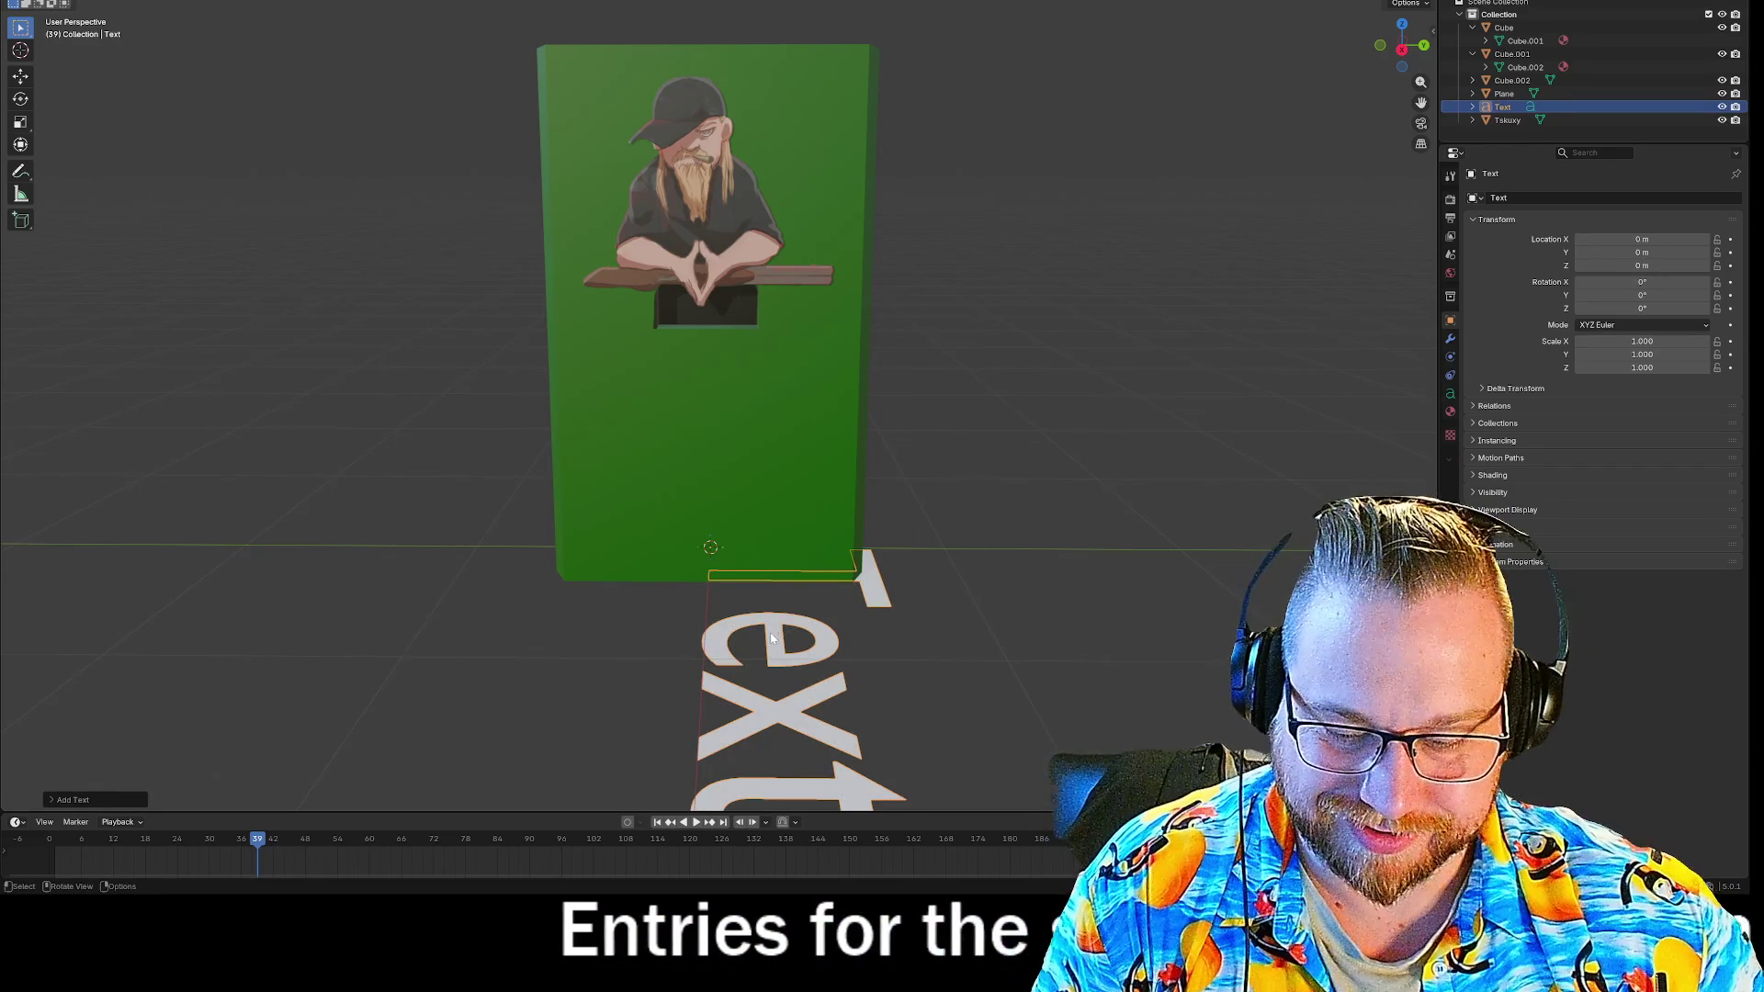
key("r")
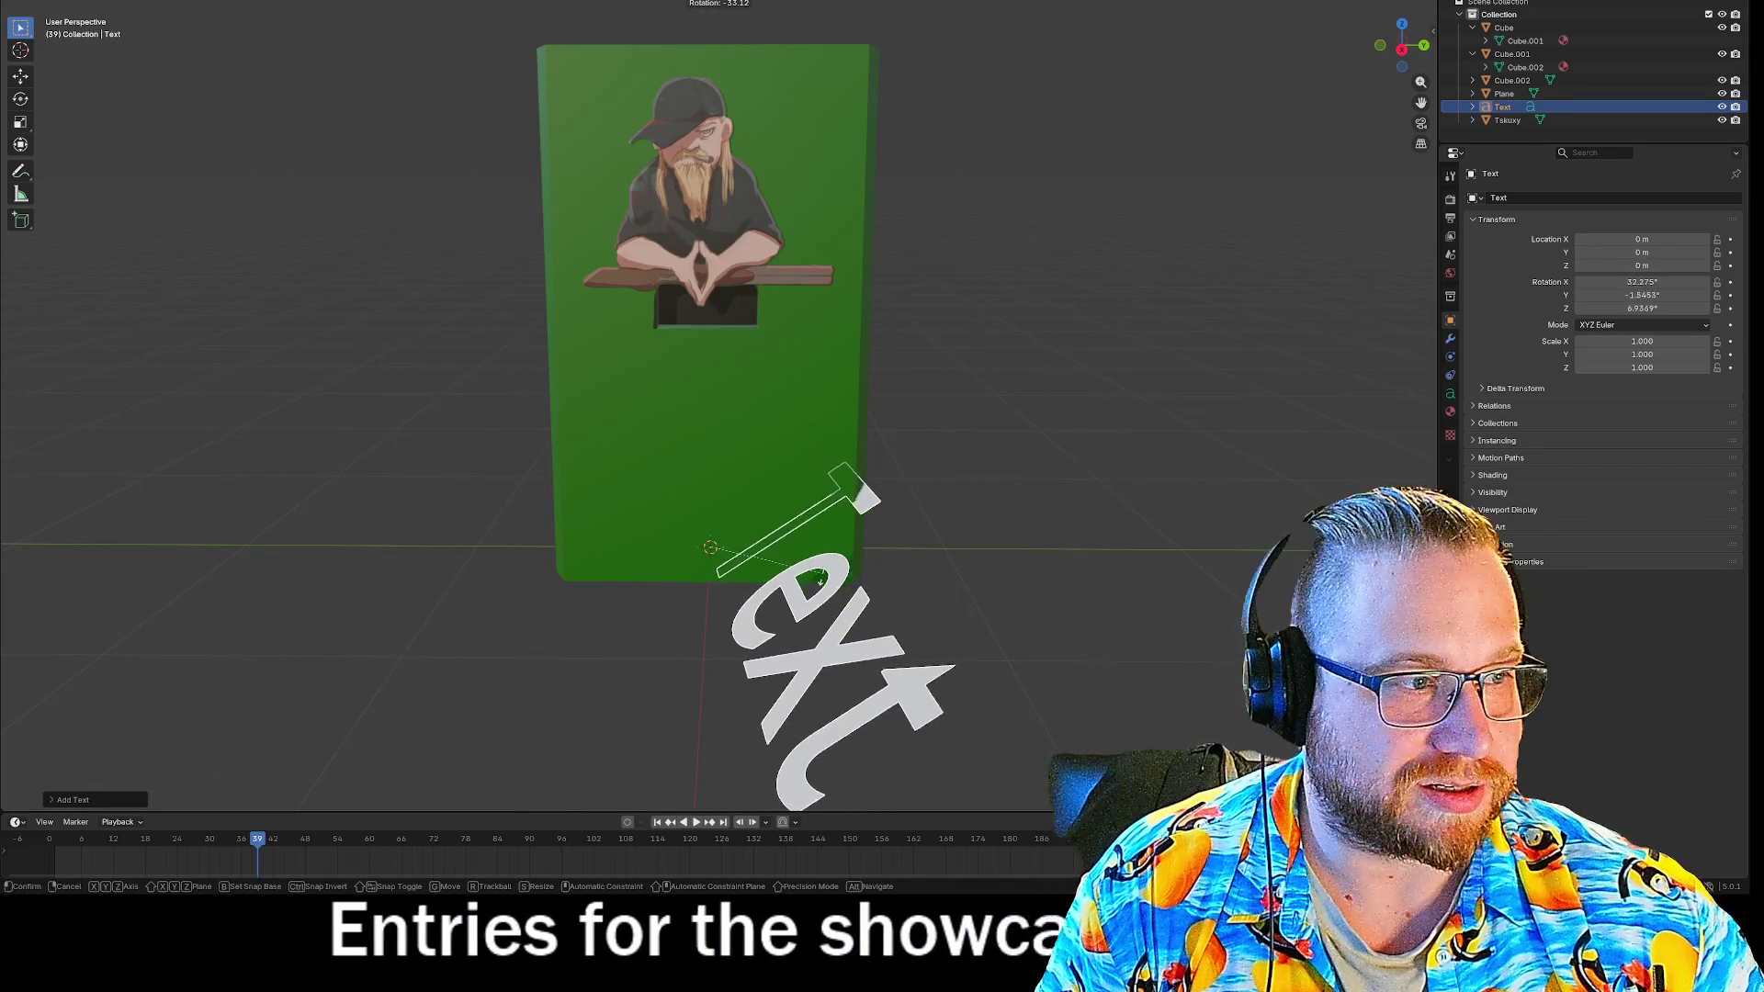
left_click(1746, 252)
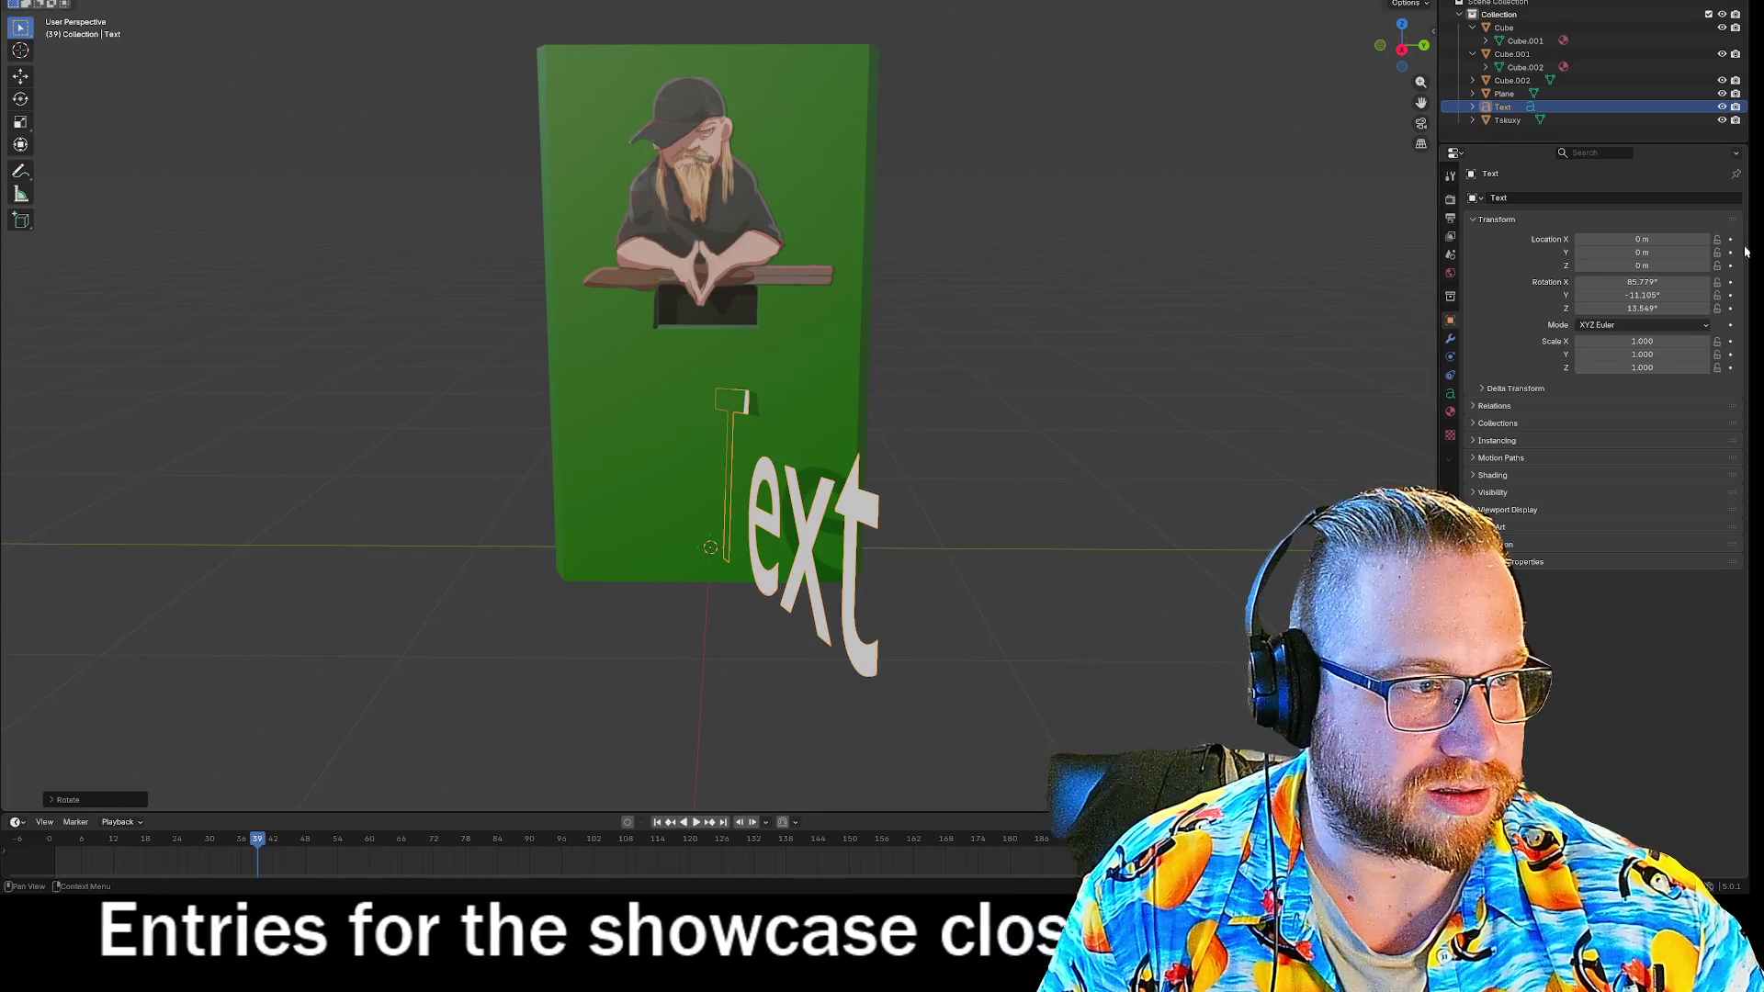
double_click(1642, 282)
type("90")
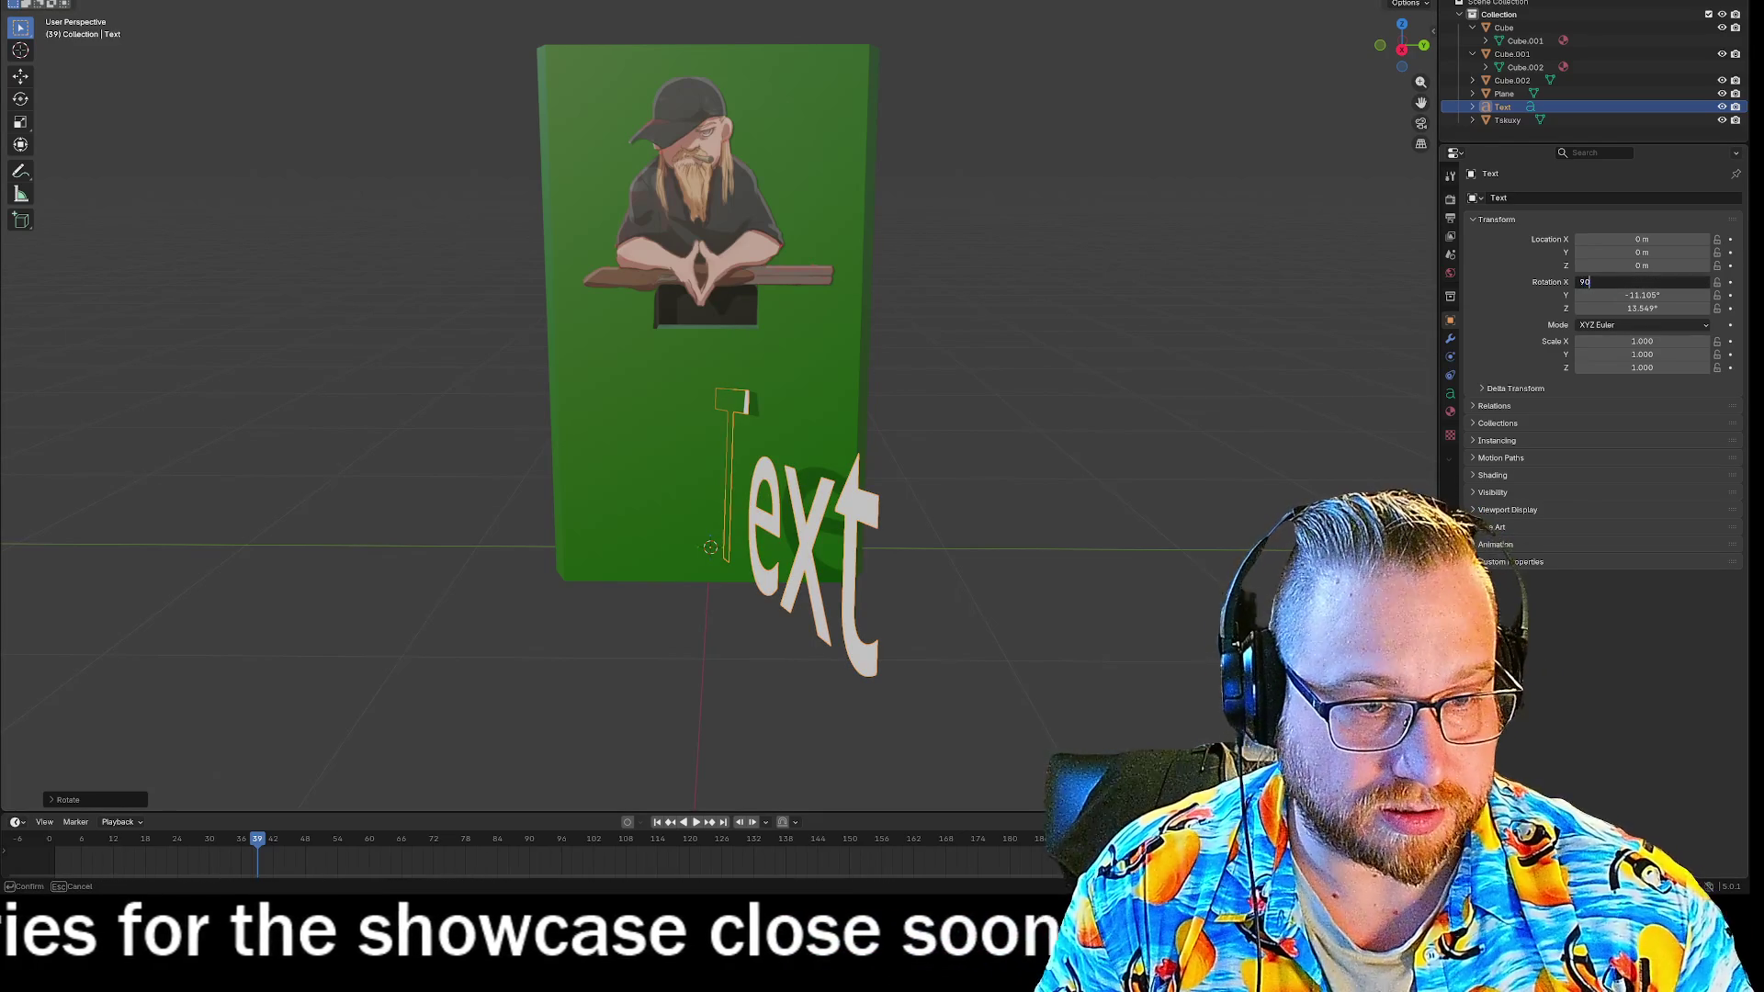
key("Tab")
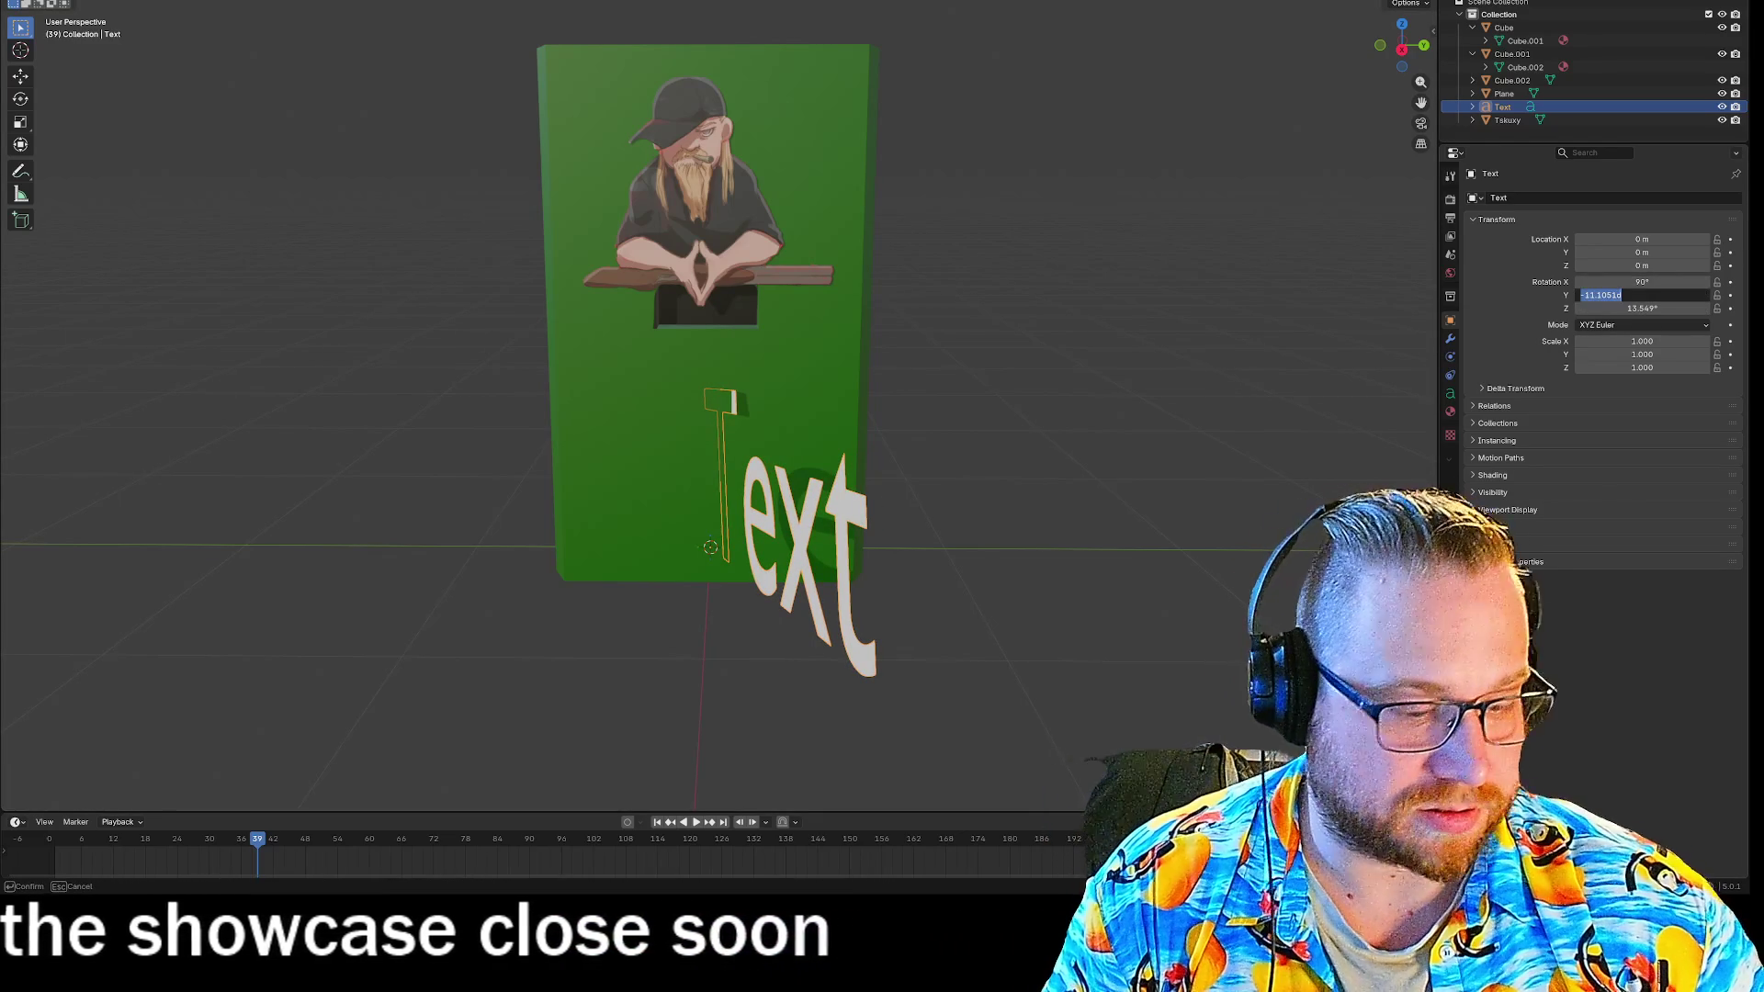
type("0")
key("Return")
double_click(1631, 308)
type("0")
key("Return")
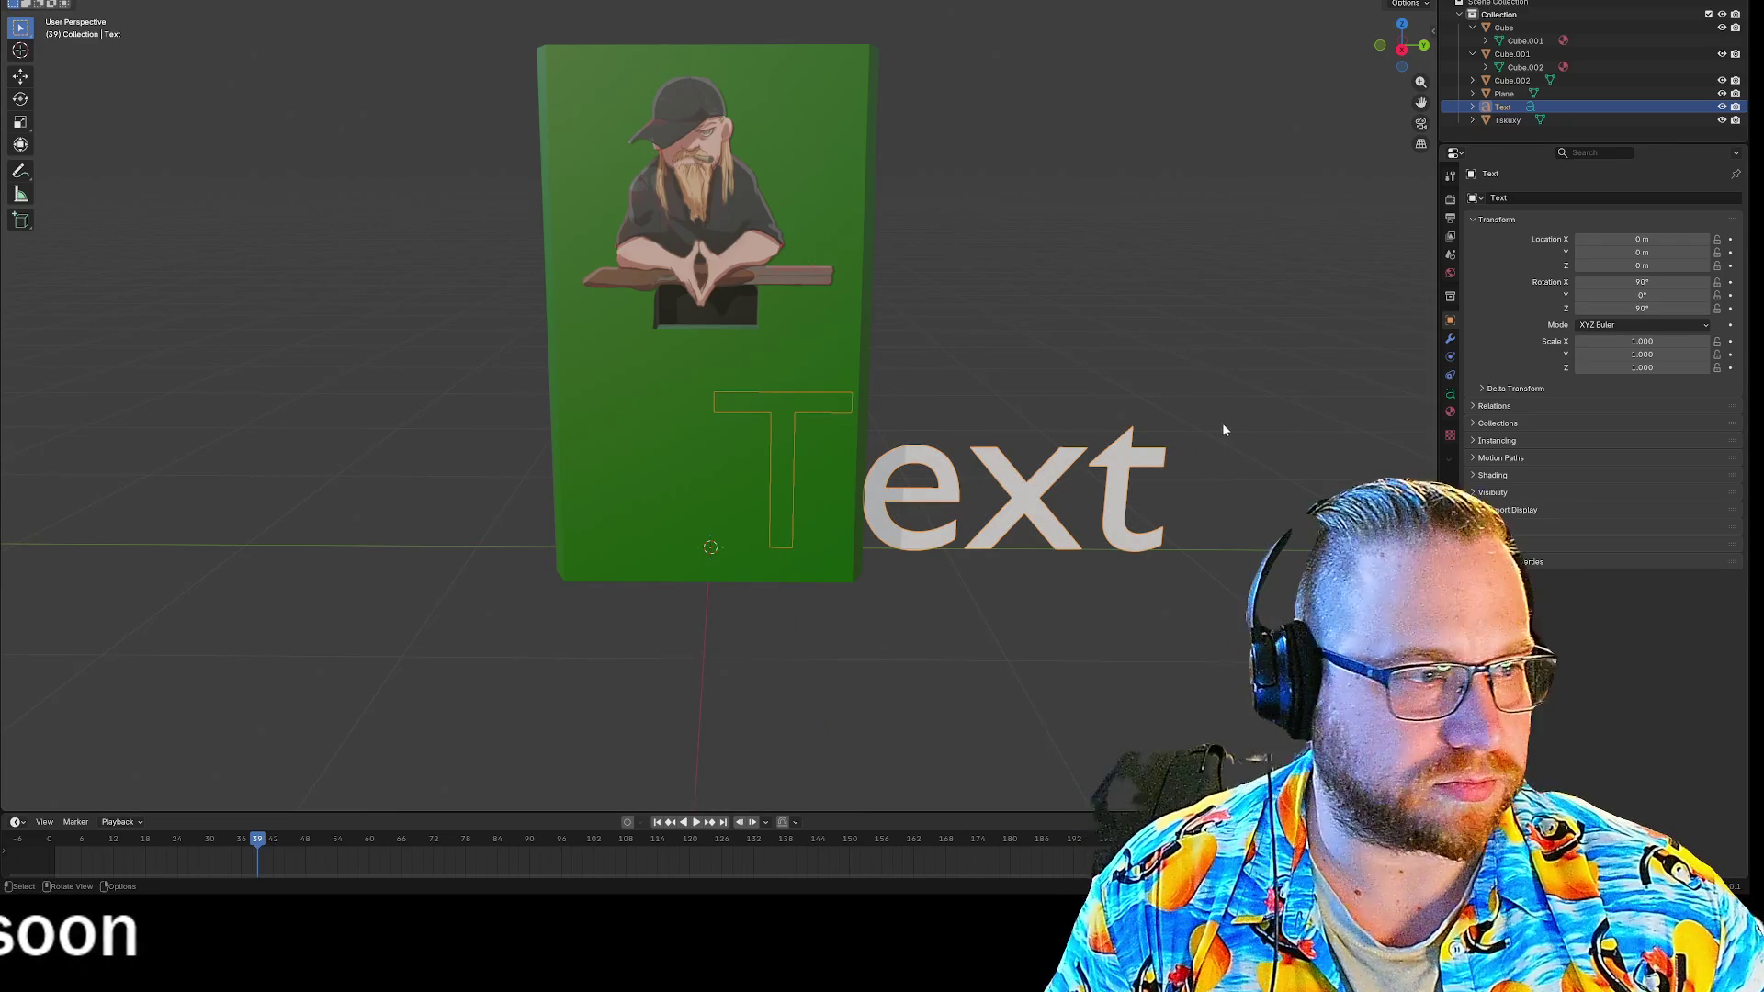
key("g")
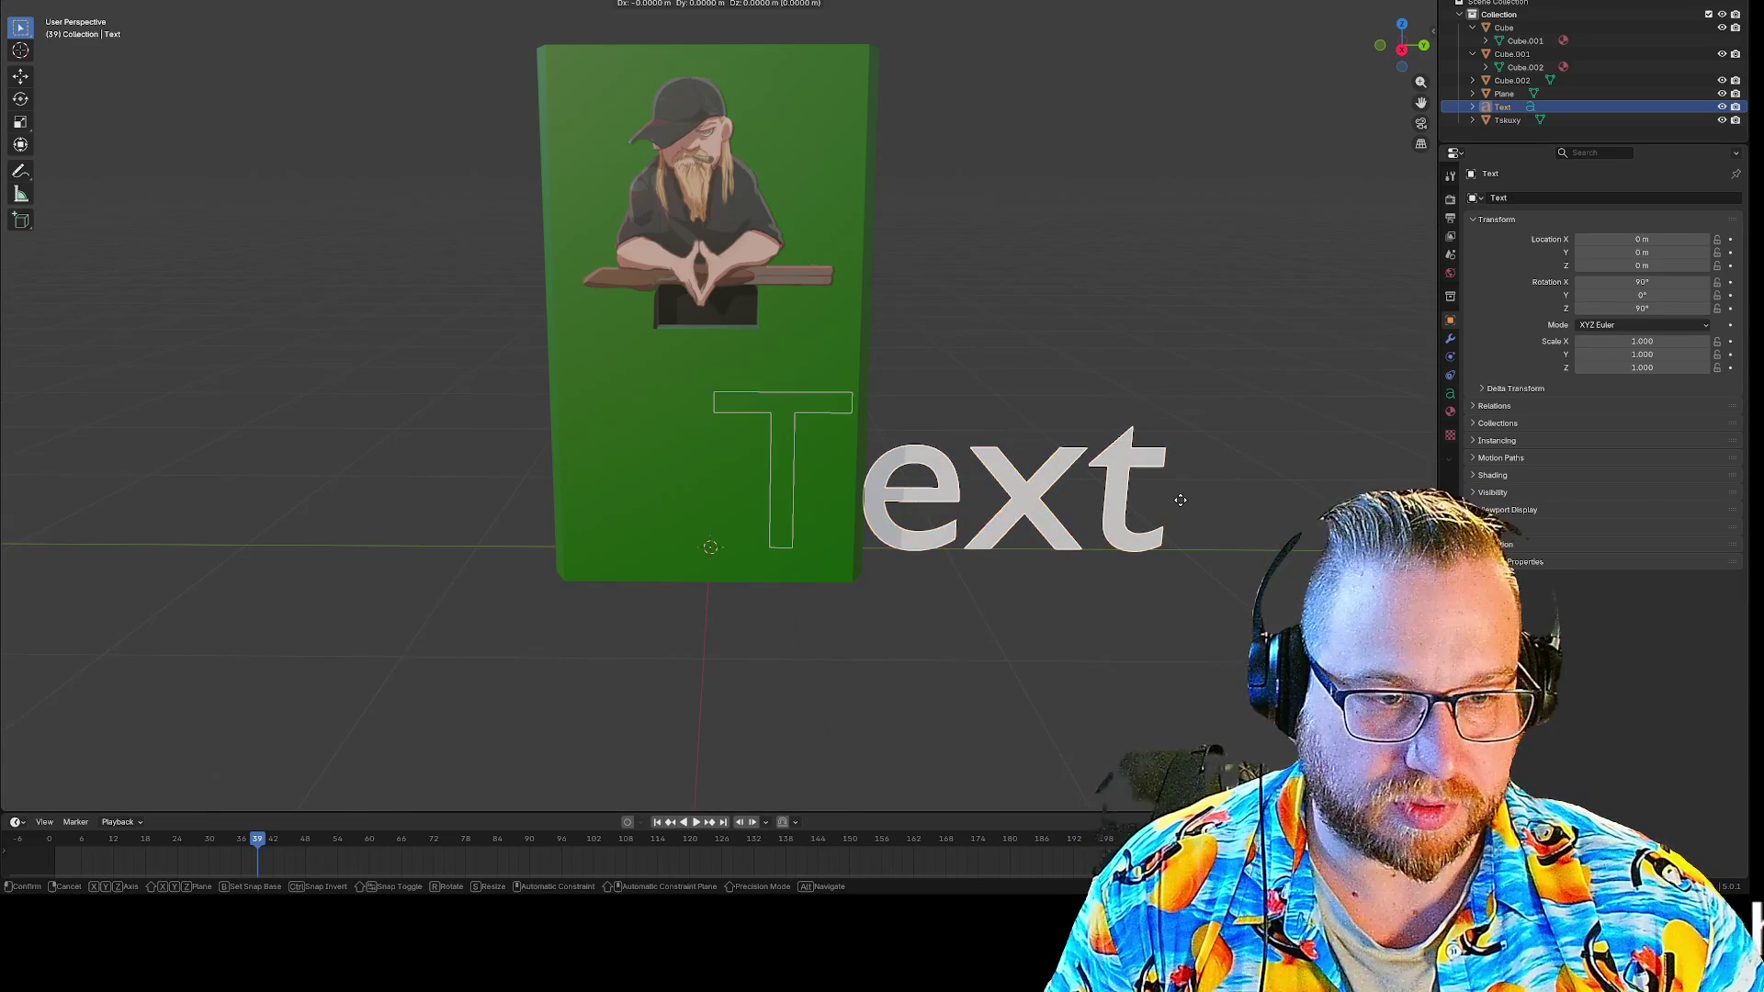
key("y")
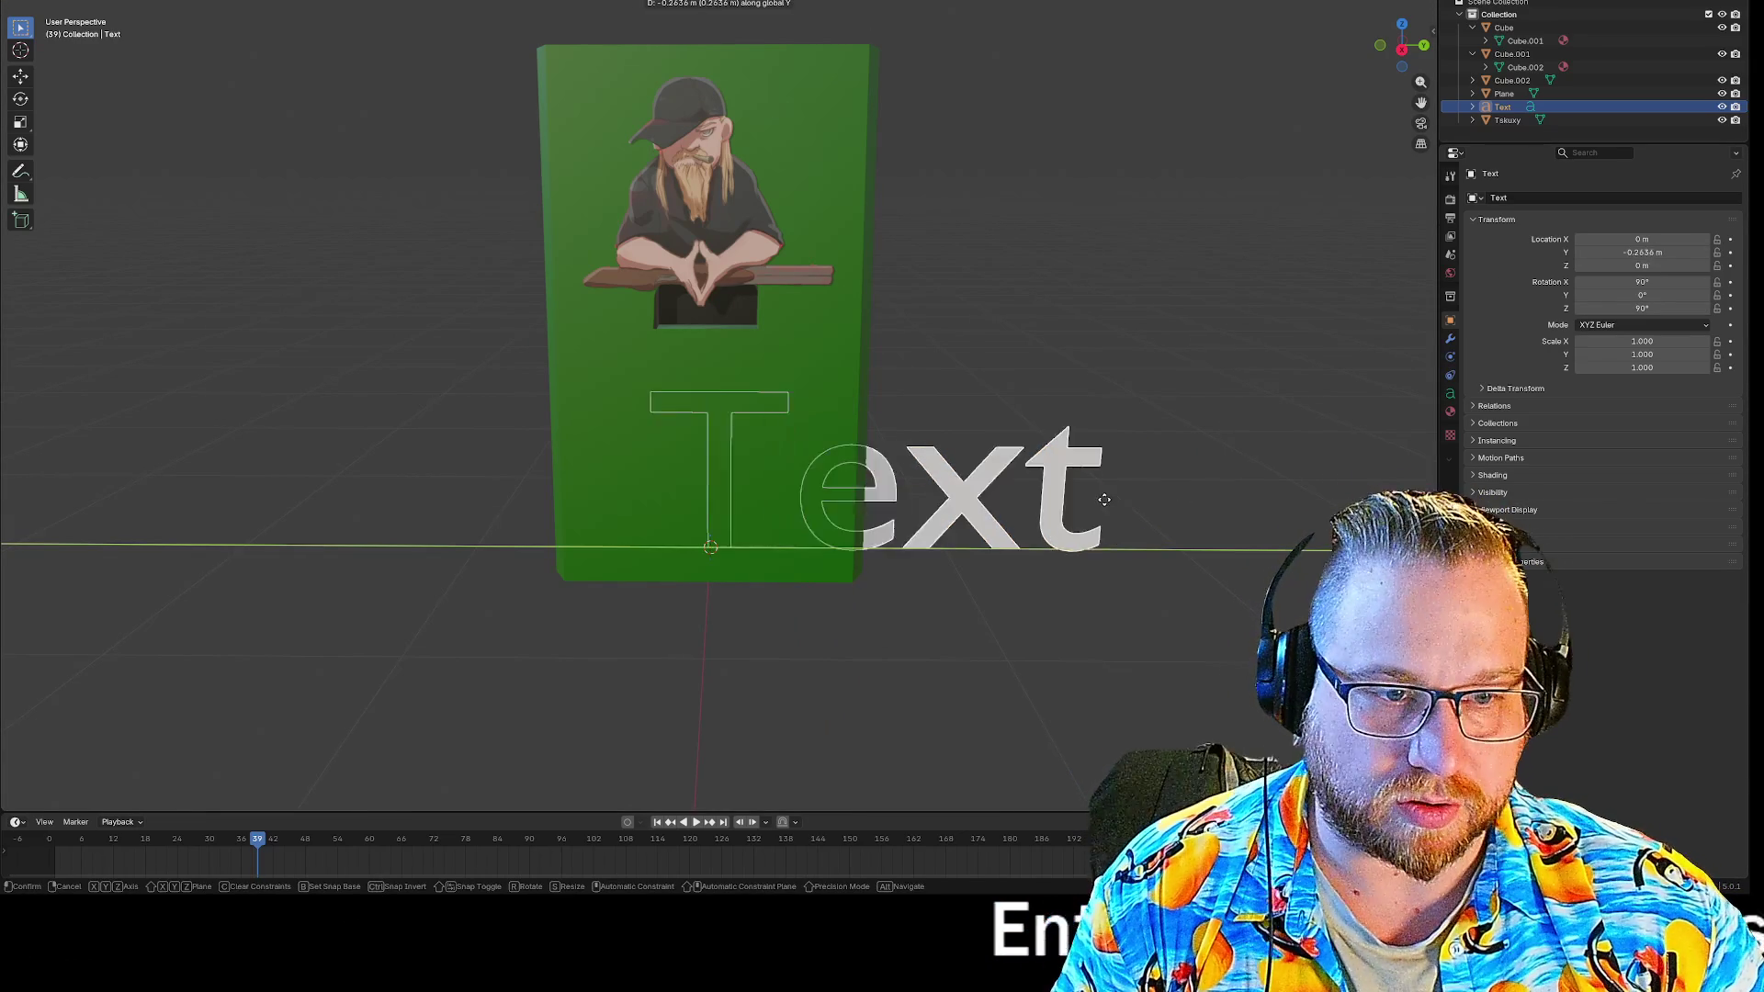
left_click(931, 504)
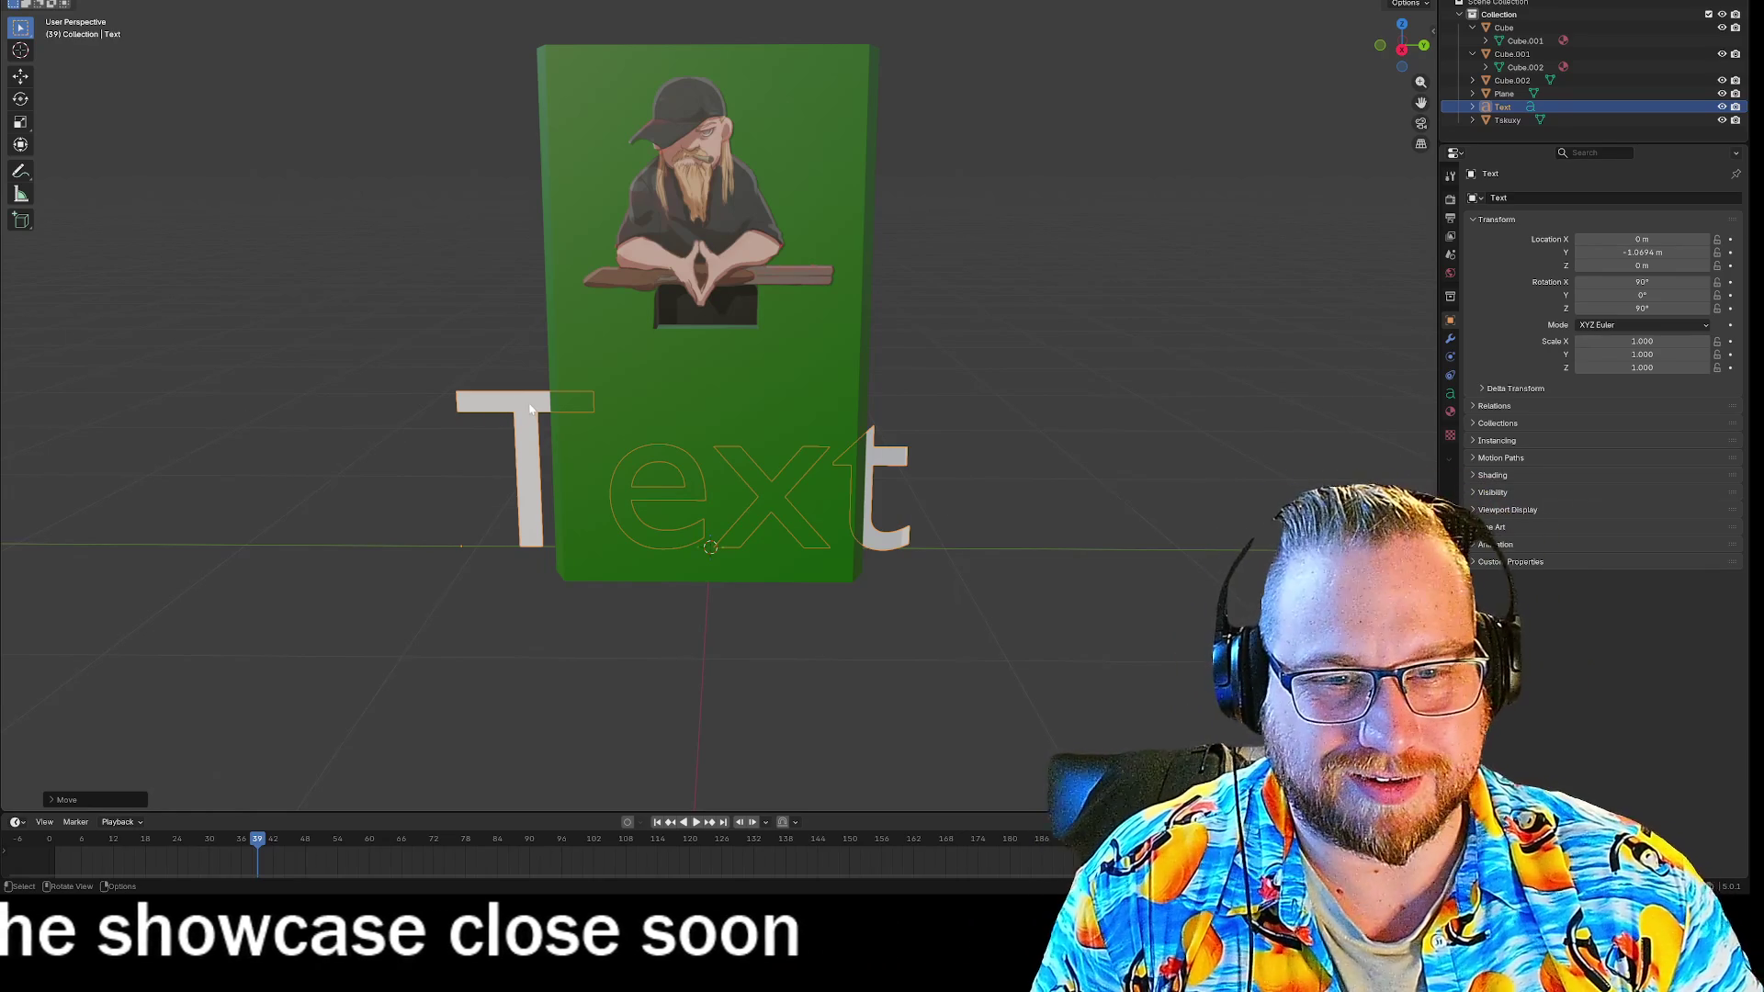
left_click(531, 402)
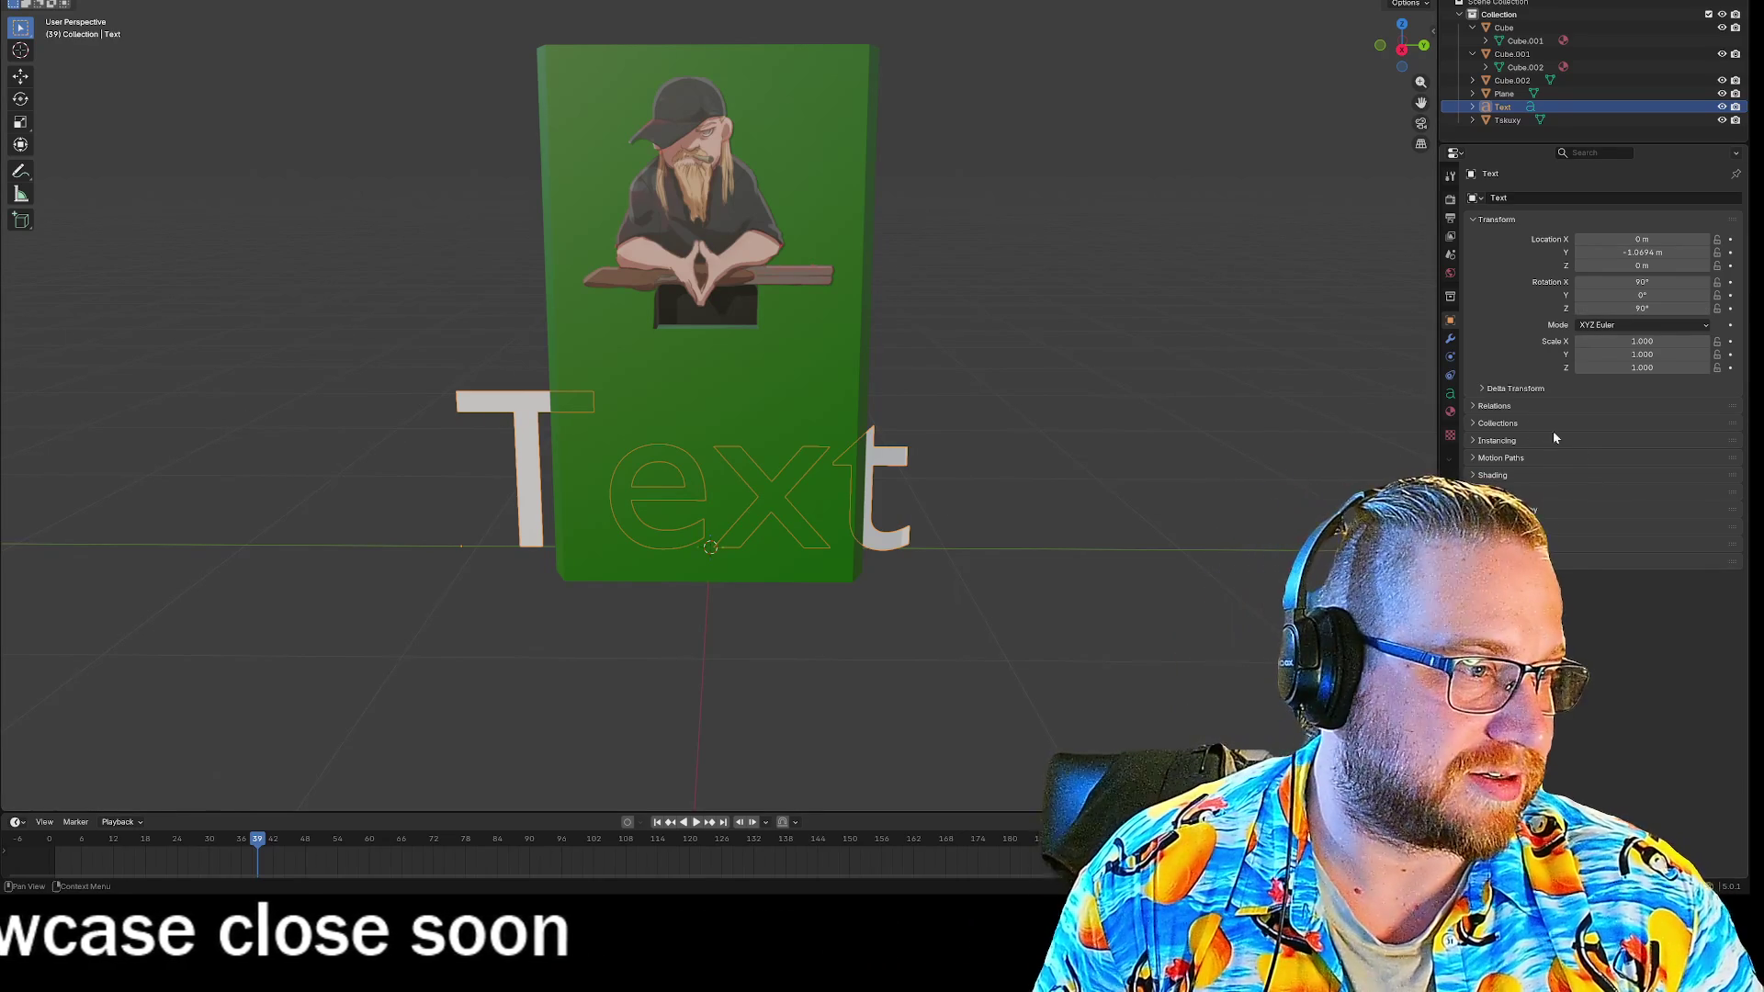
left_click(1451, 338)
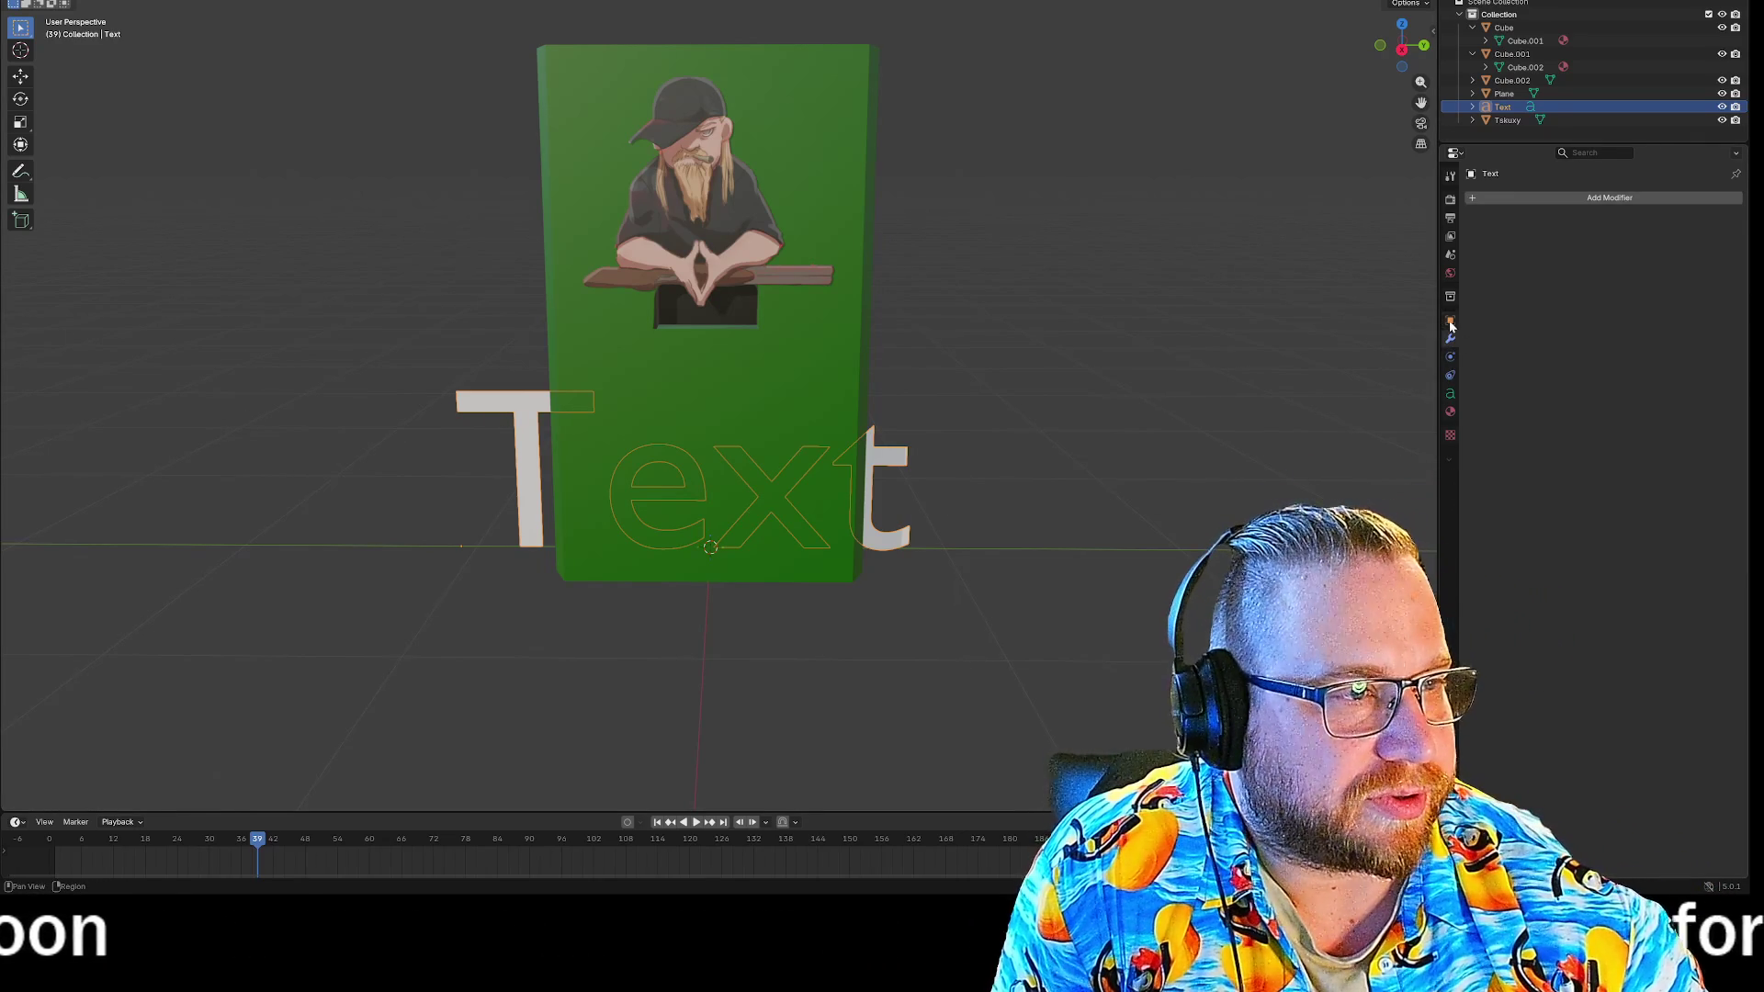
left_click(1508, 199)
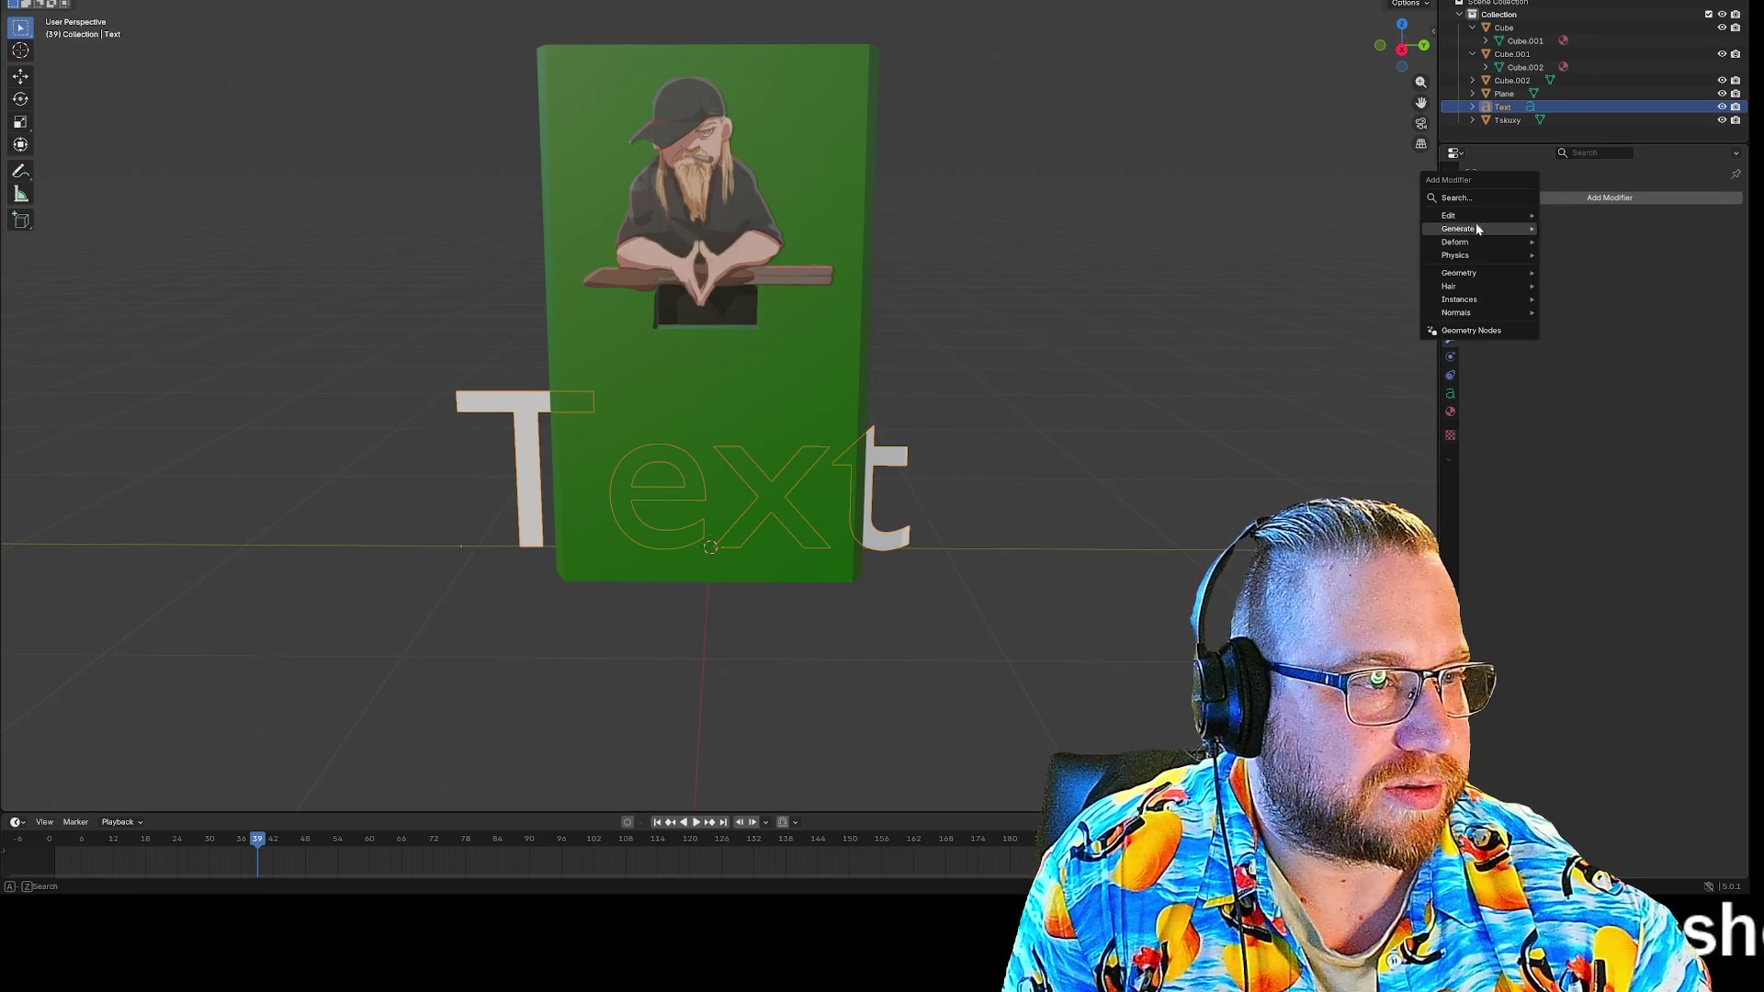
mouse_move(1480, 236)
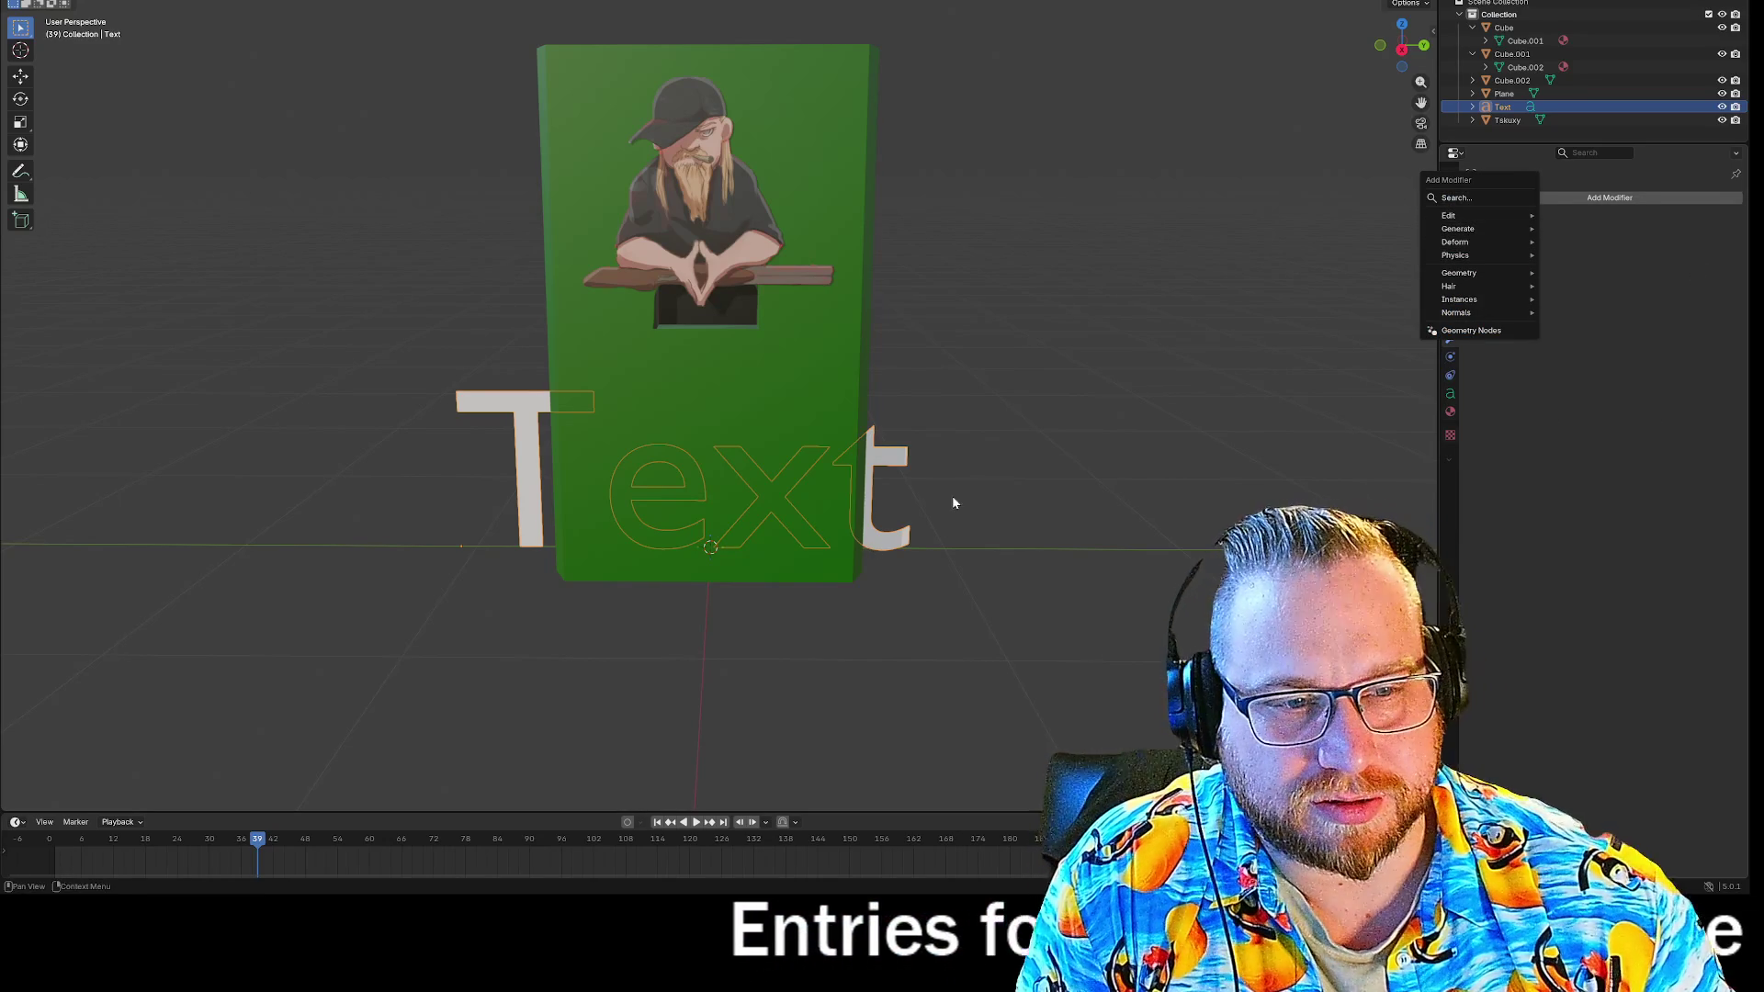
key("Delete")
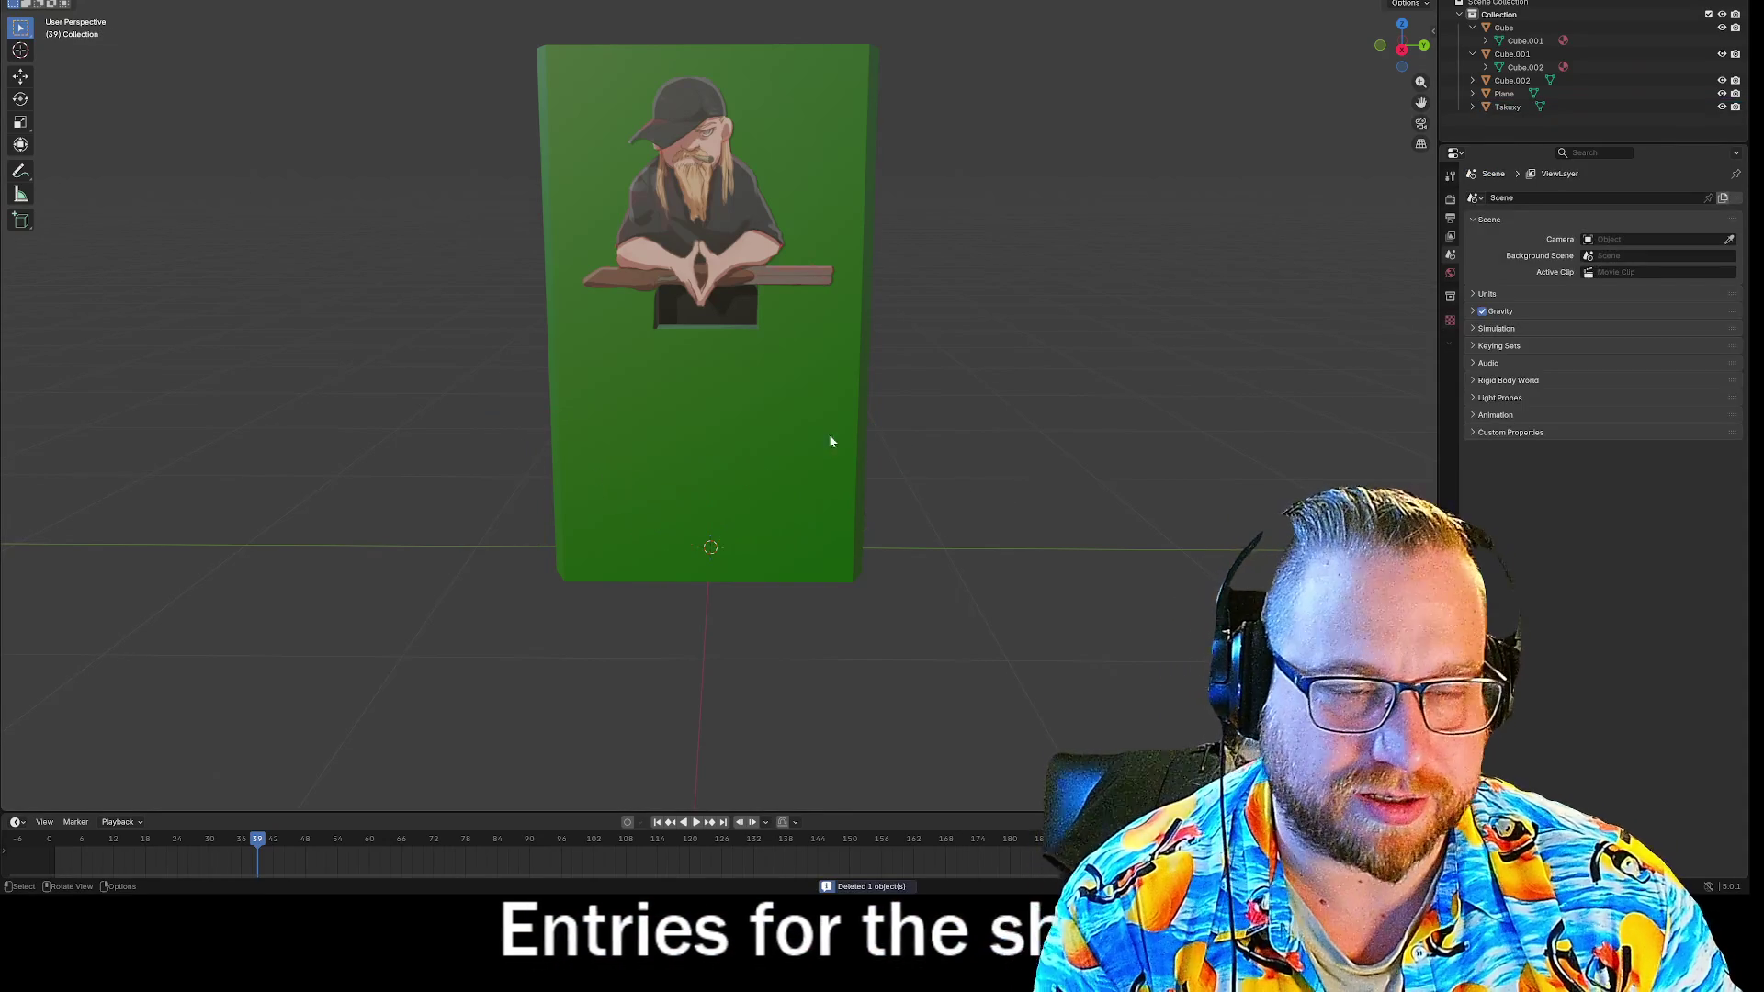
Choose an export format from the File menu, then quit Blender, saving changes to tSKUX.blend.
key("F4")
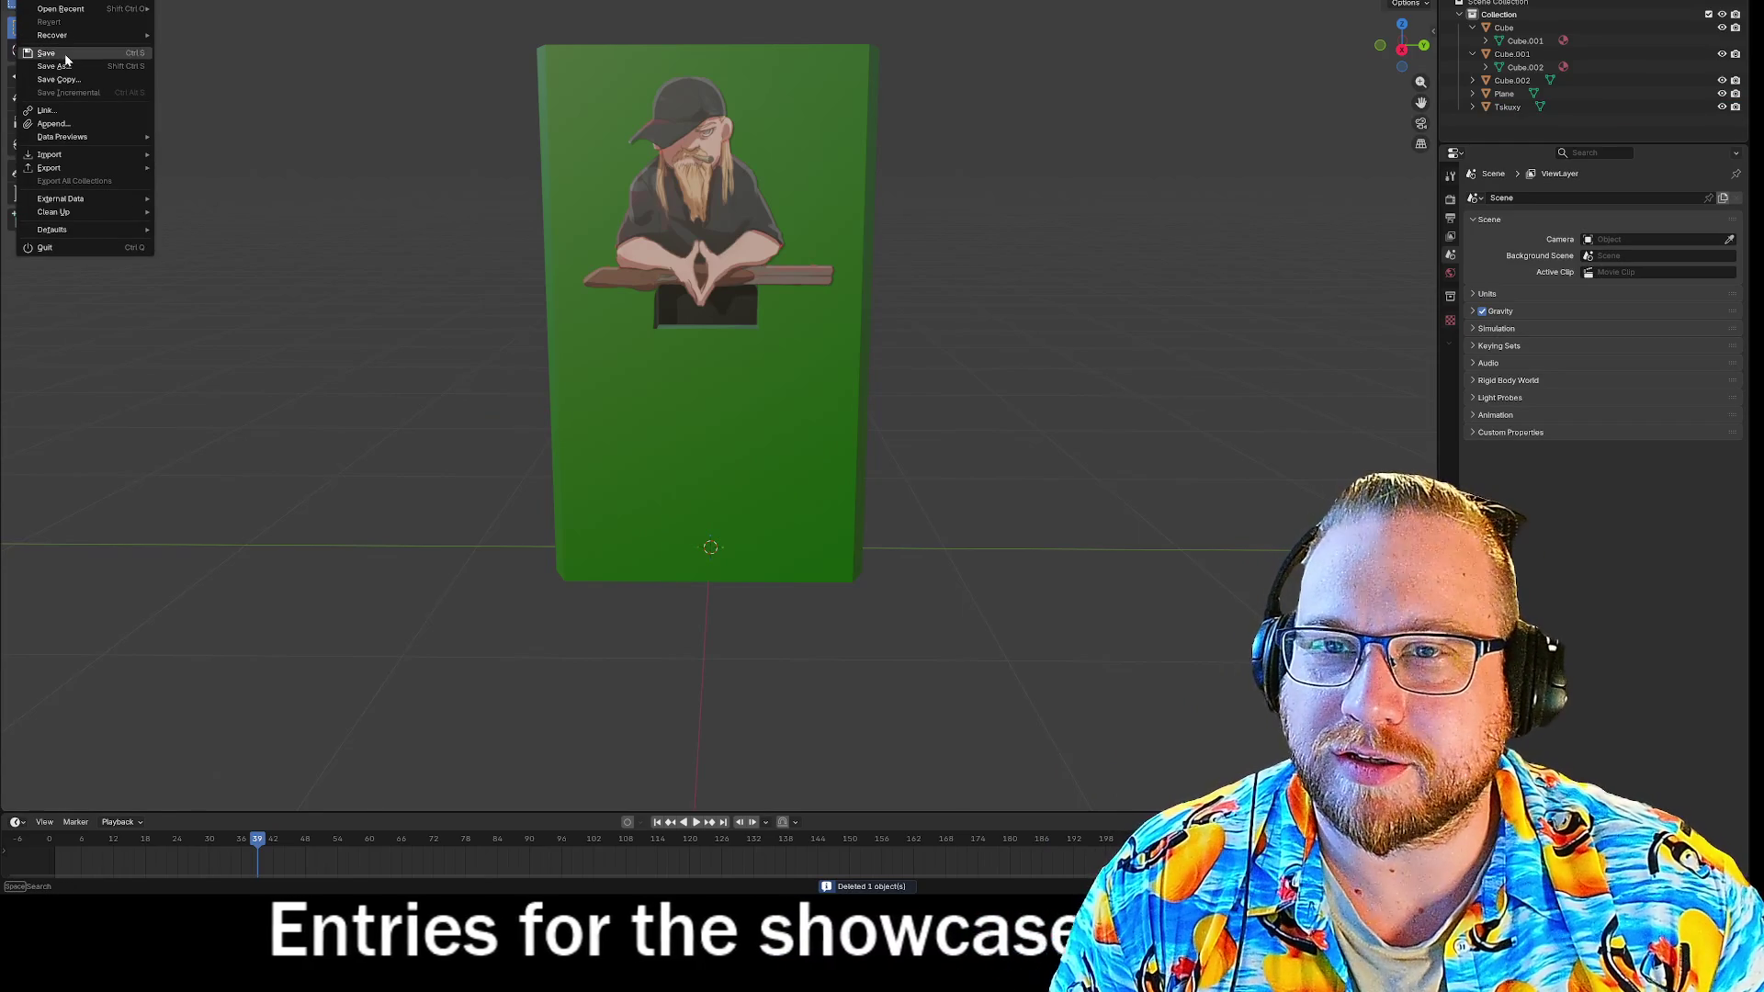
key("Escape")
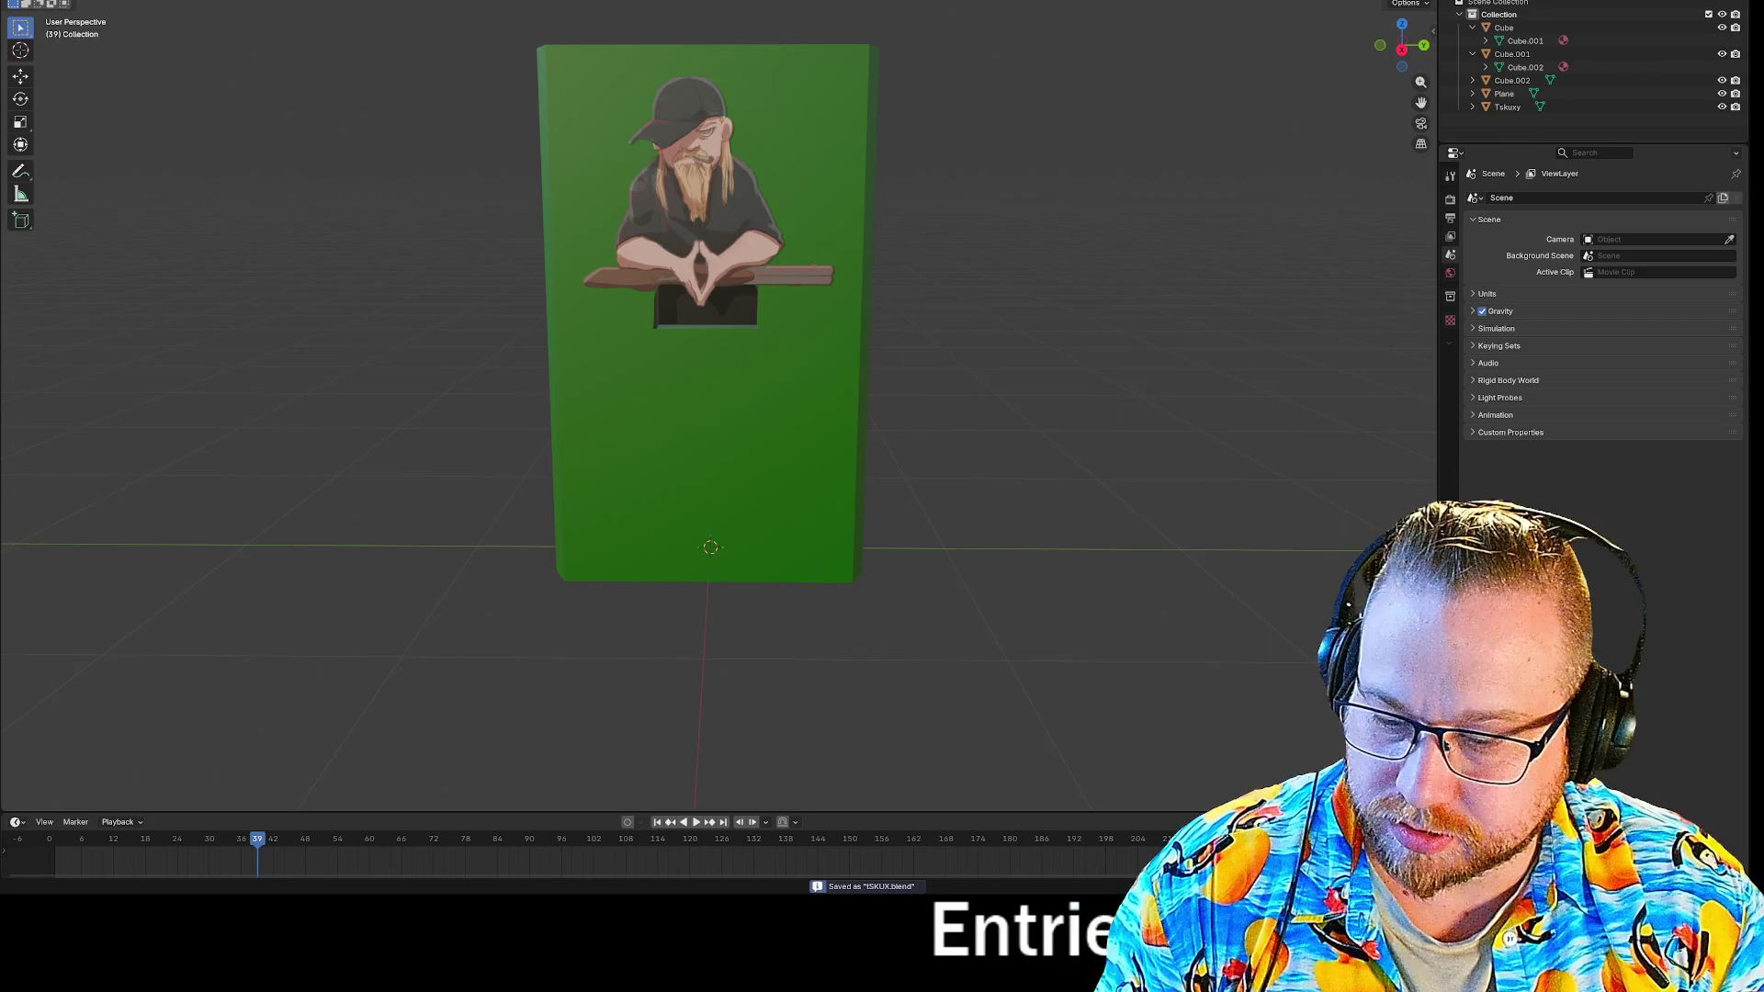
key("F4")
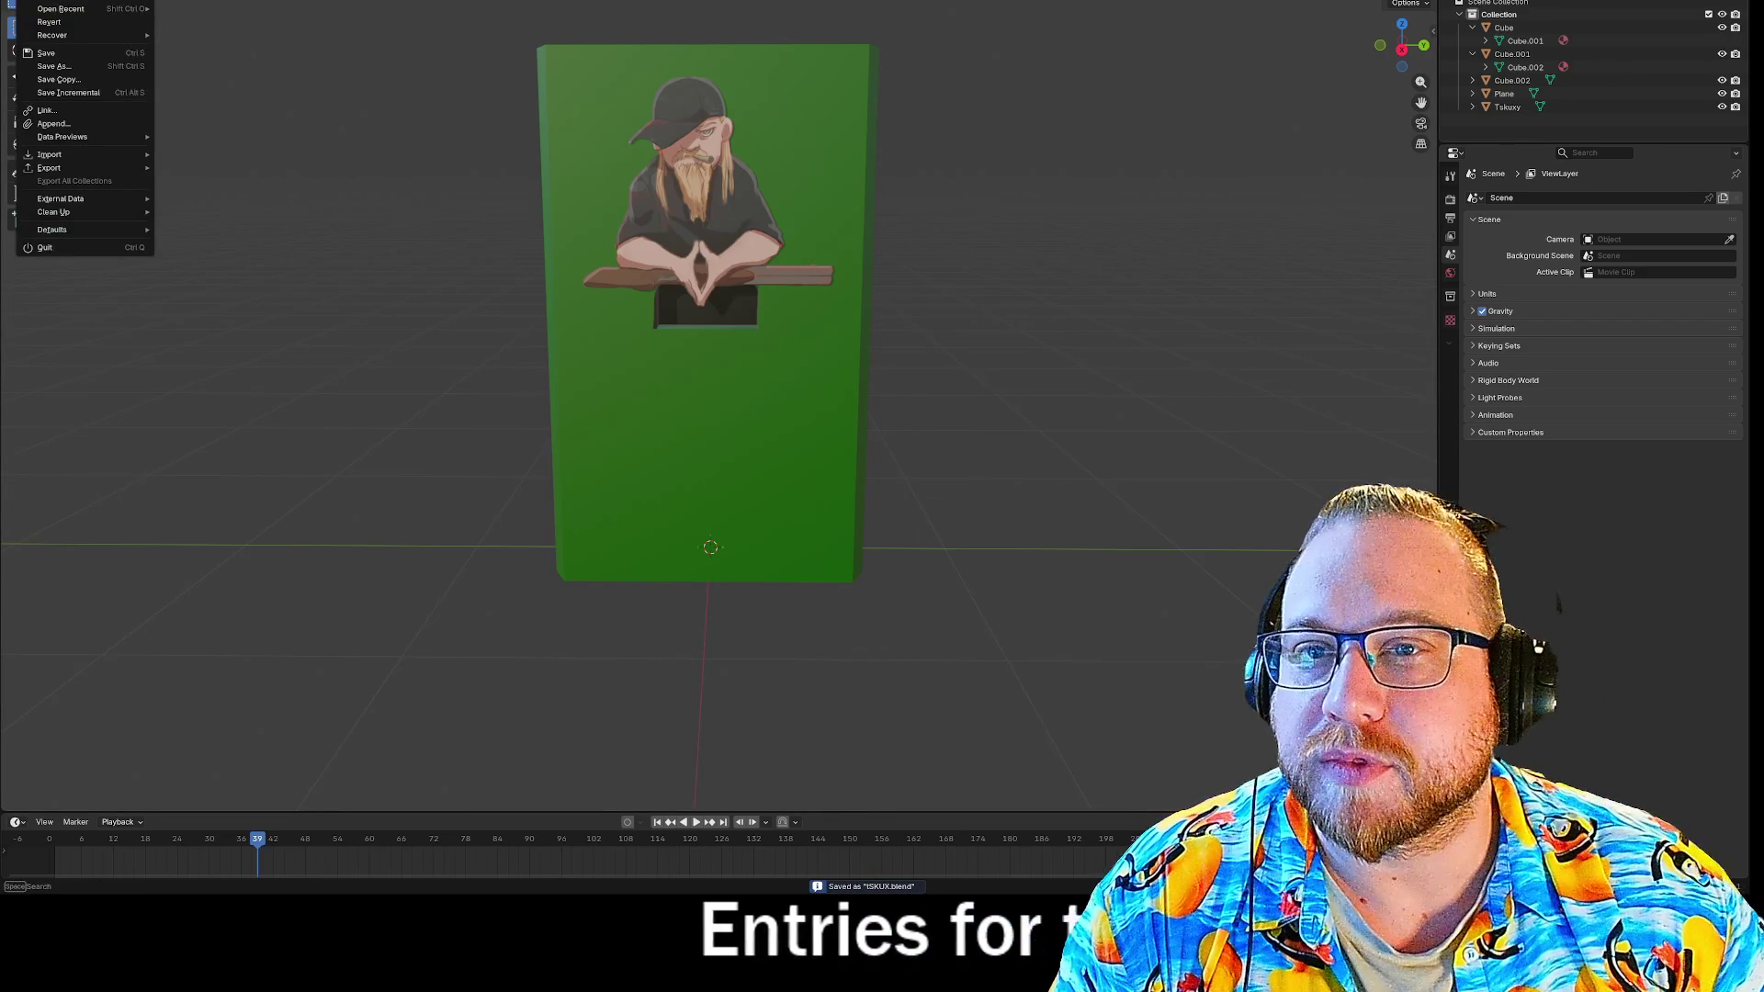
mouse_move(60, 156)
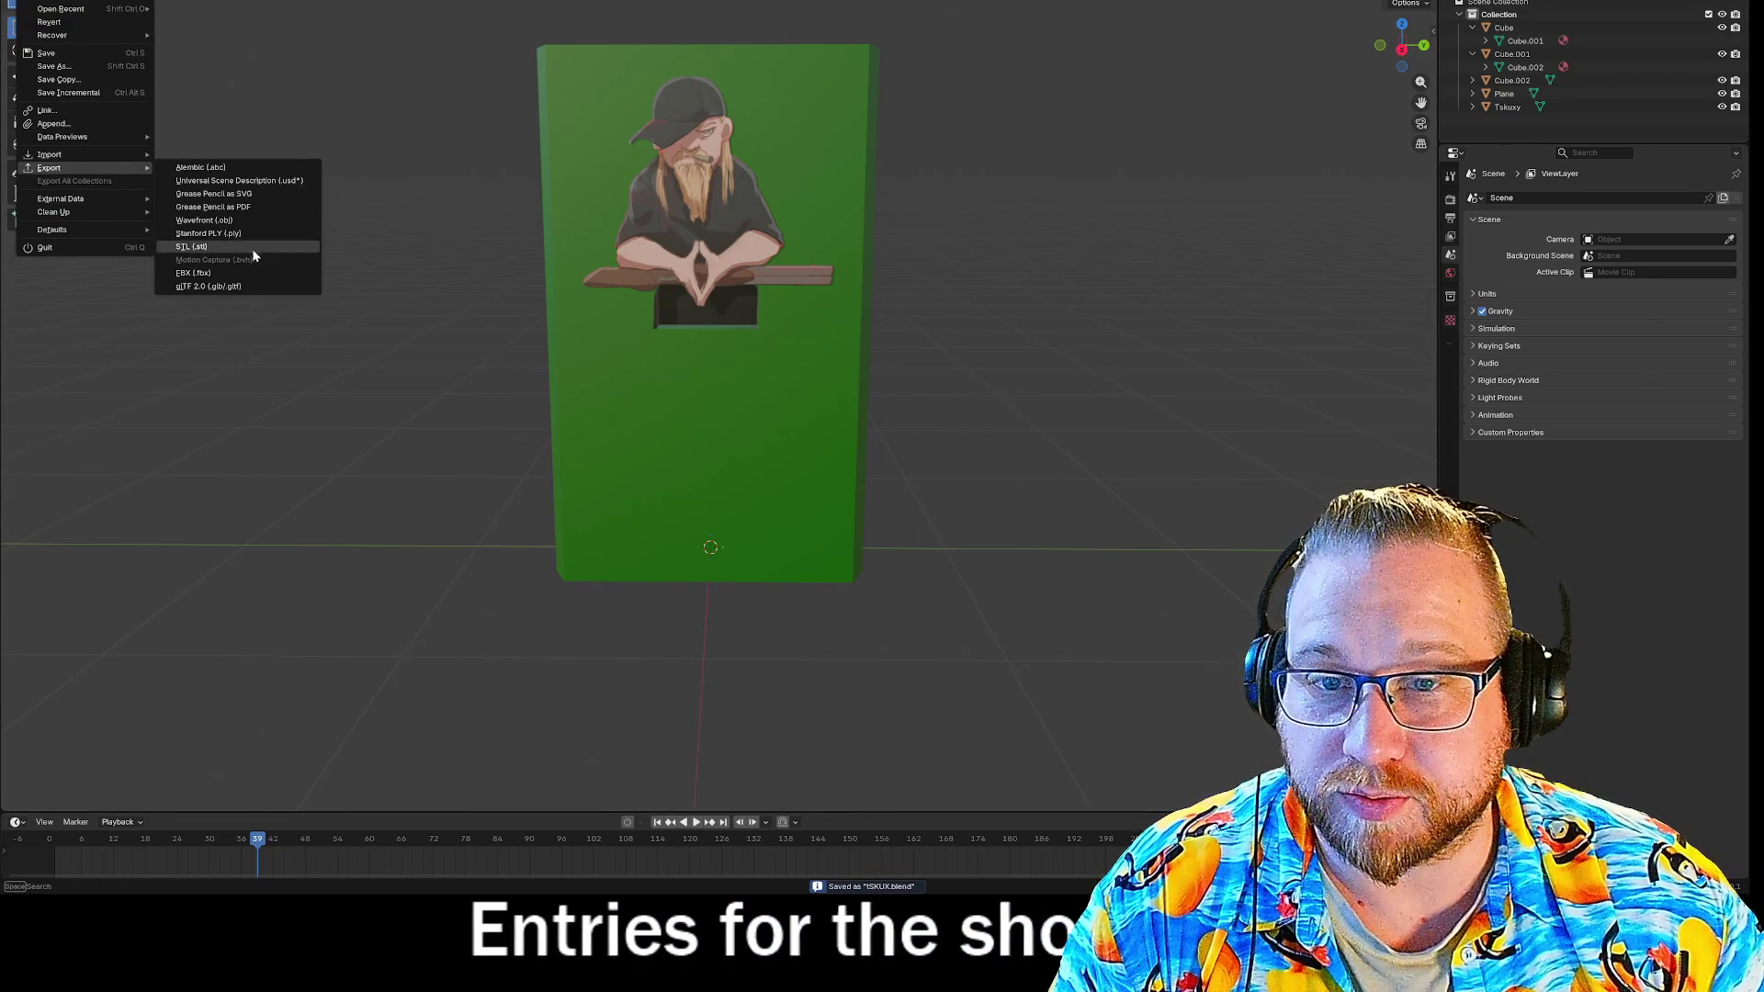
left_click(220, 279)
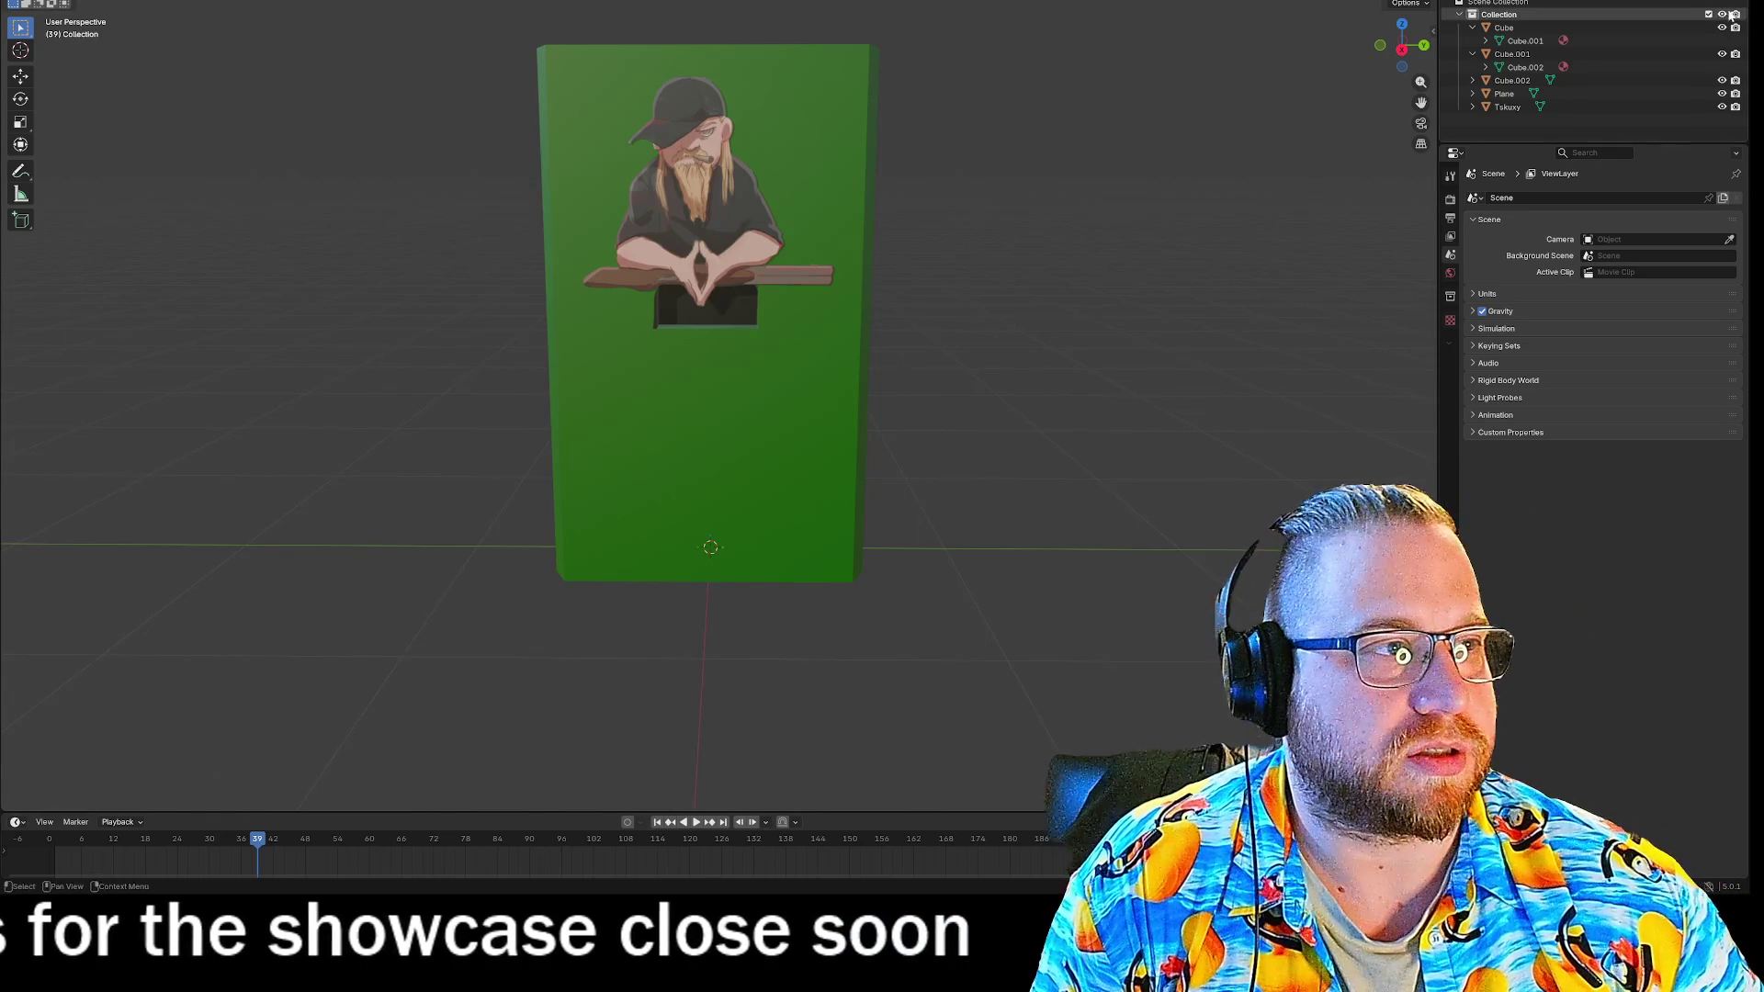
key("ctrl+q")
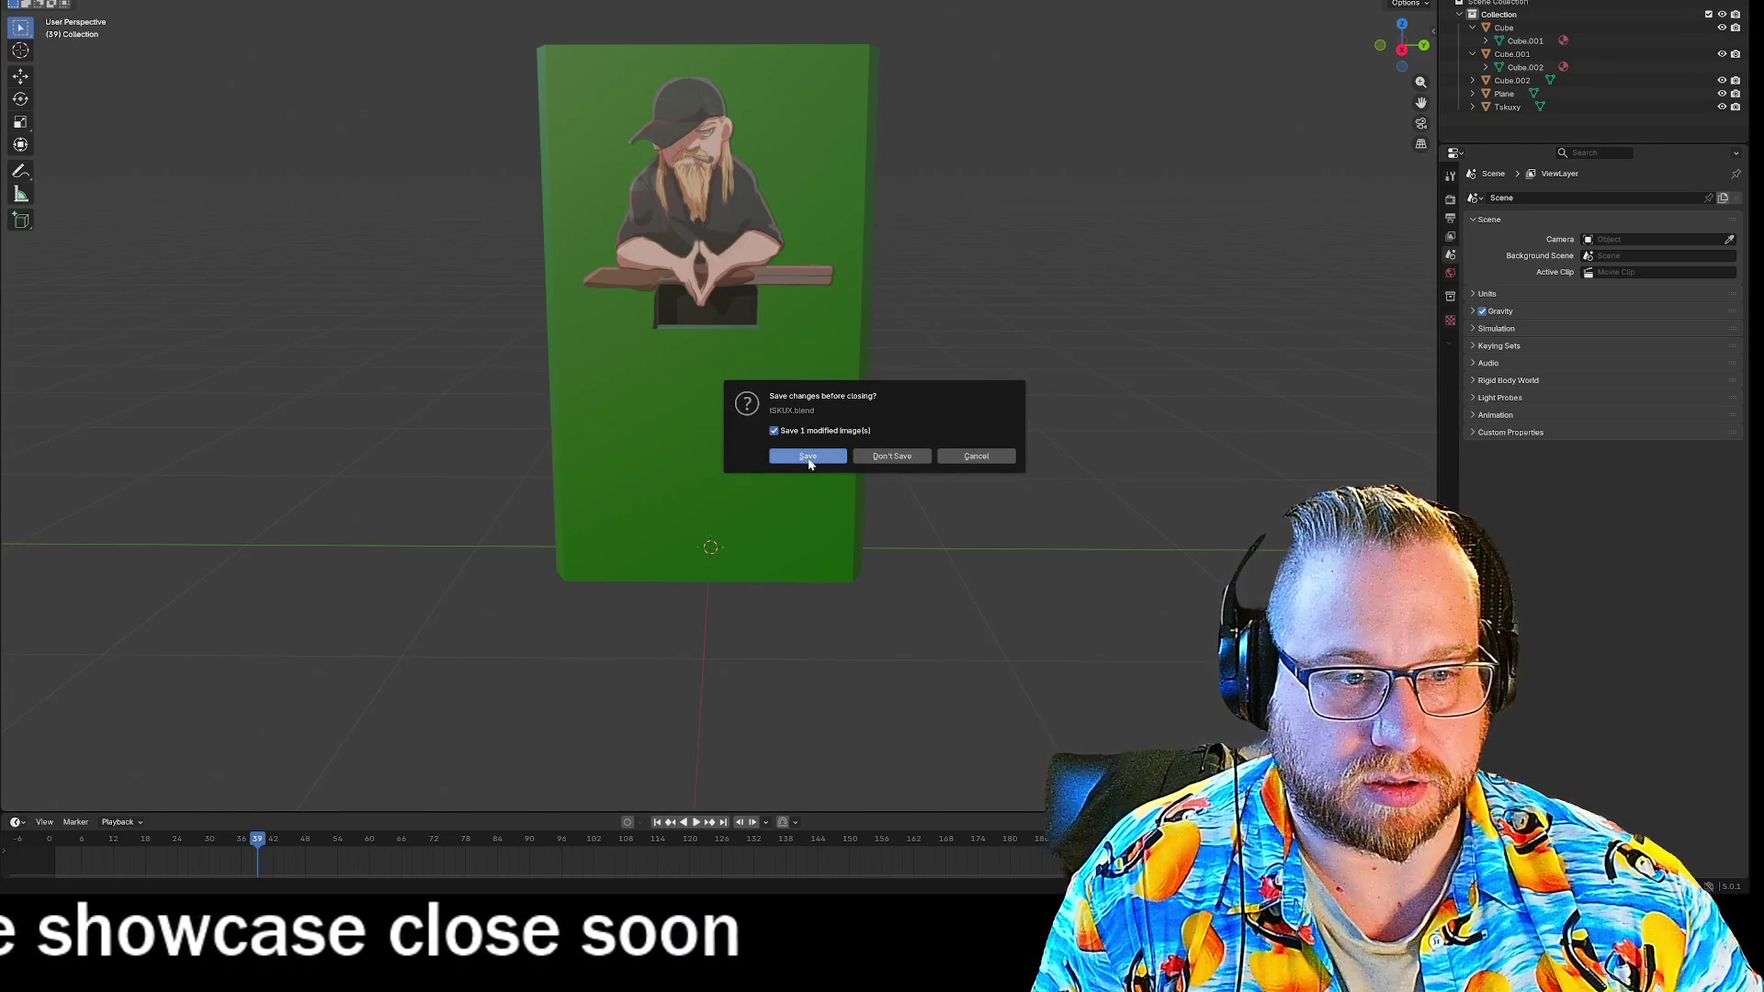
left_click(808, 457)
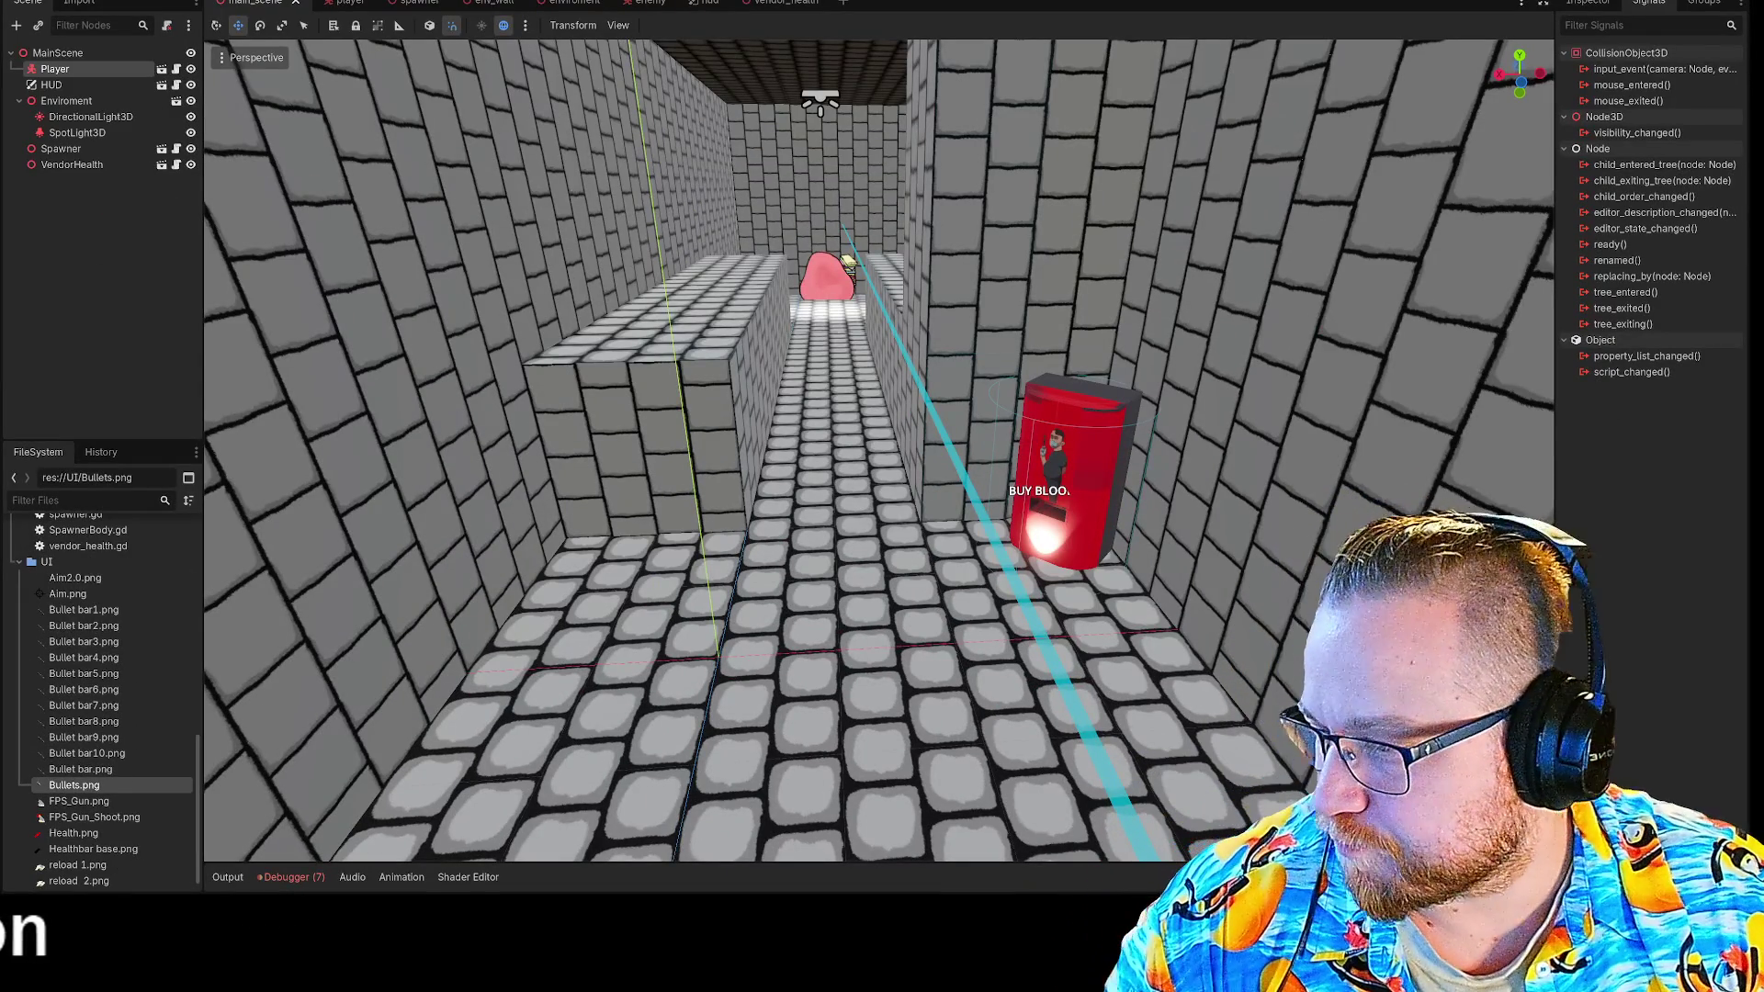
Bring tSKUX.glb from Pictures > FPS into Godot's FileSystem and close the Explorer window.
key("super+e")
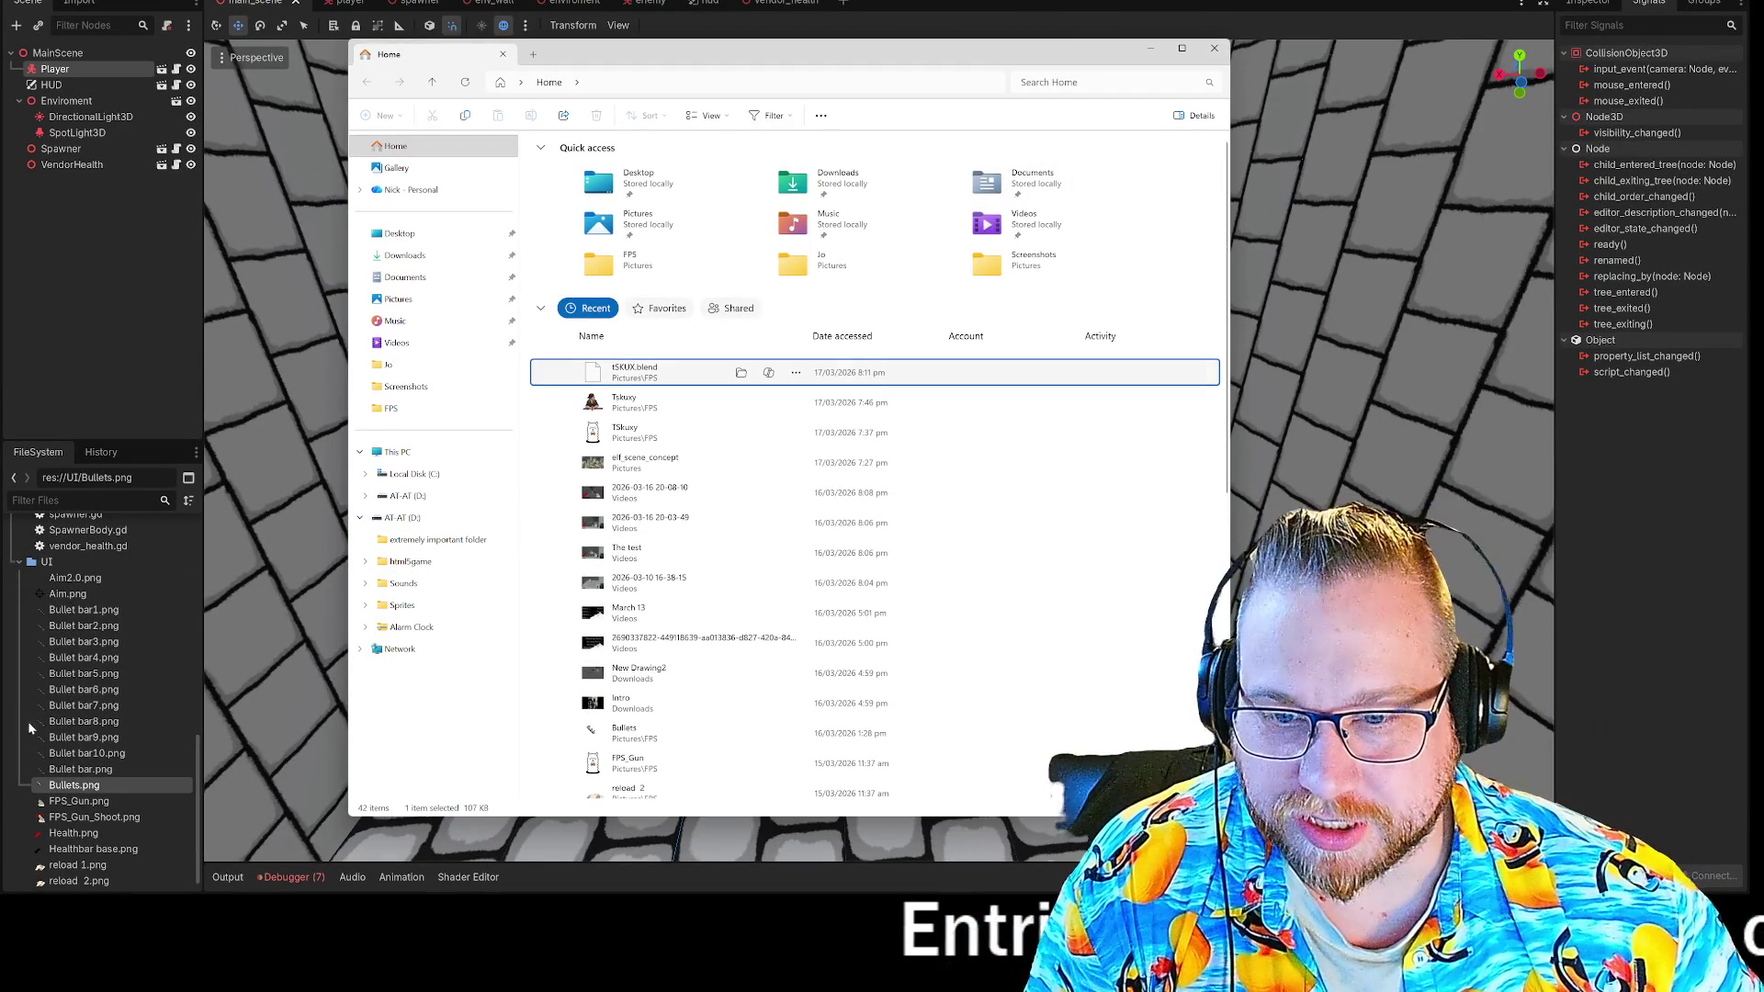
mouse_move(89, 809)
left_mouse_down()
mouse_move(117, 599)
mouse_move(154, 599)
mouse_move(111, 677)
left_mouse_up()
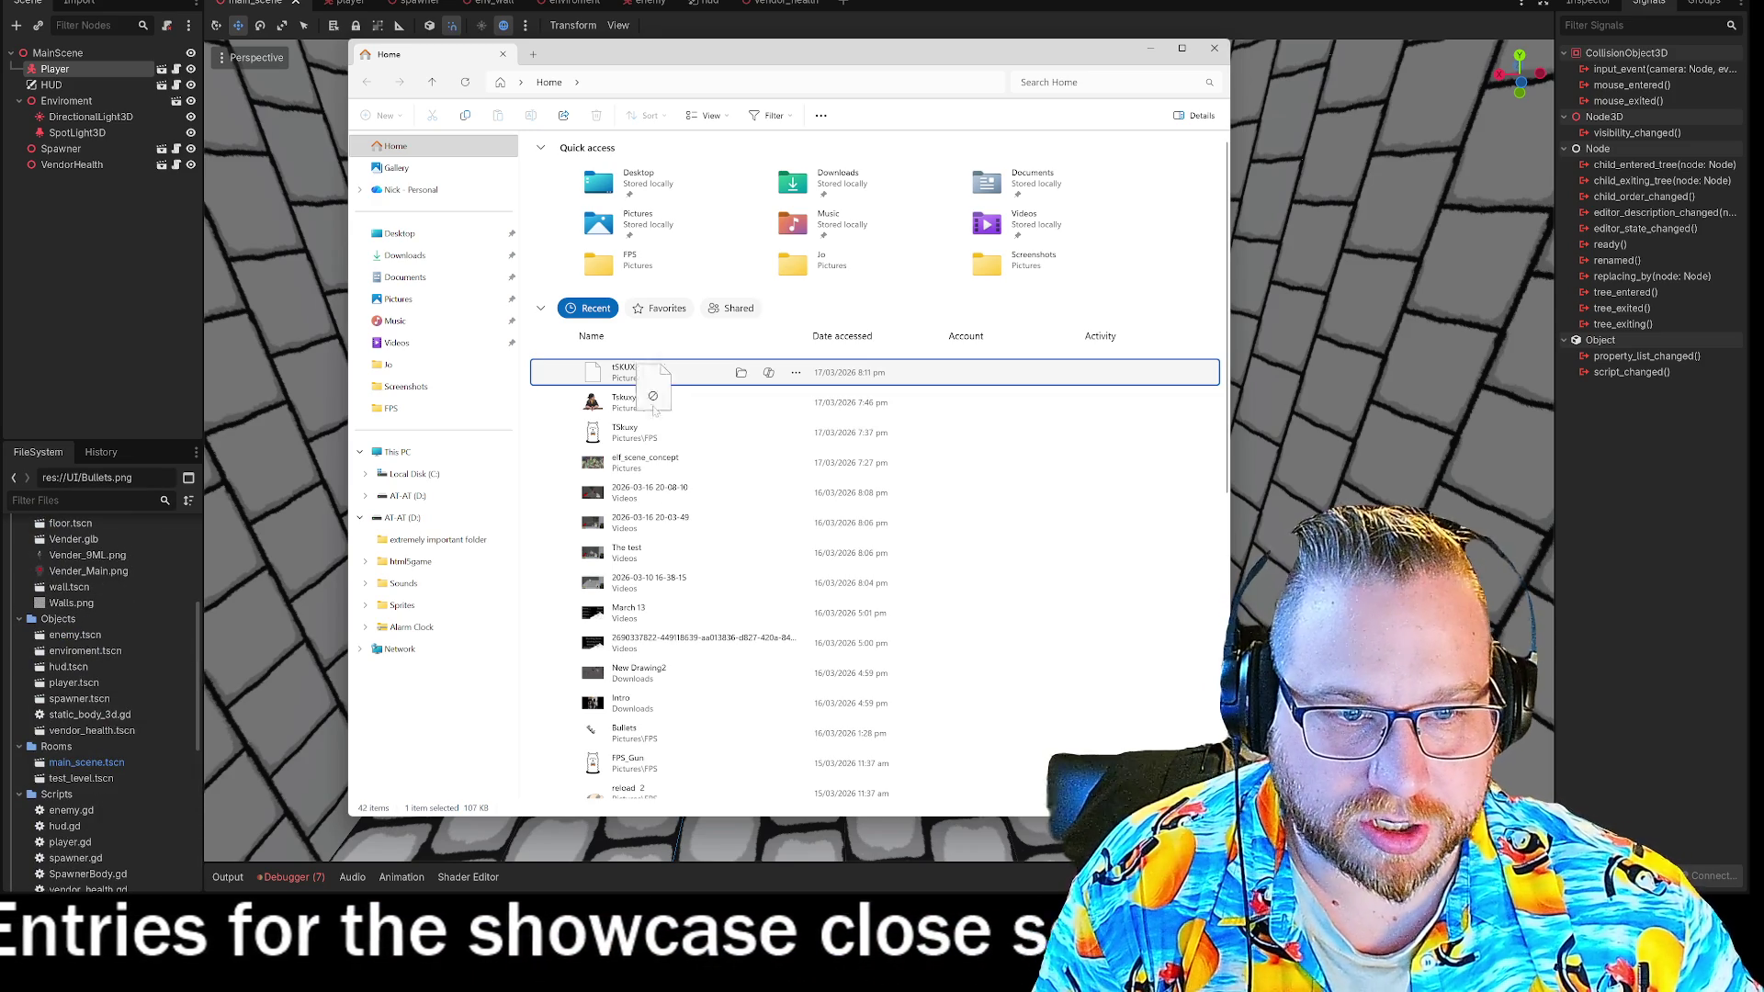
double_click(618, 267)
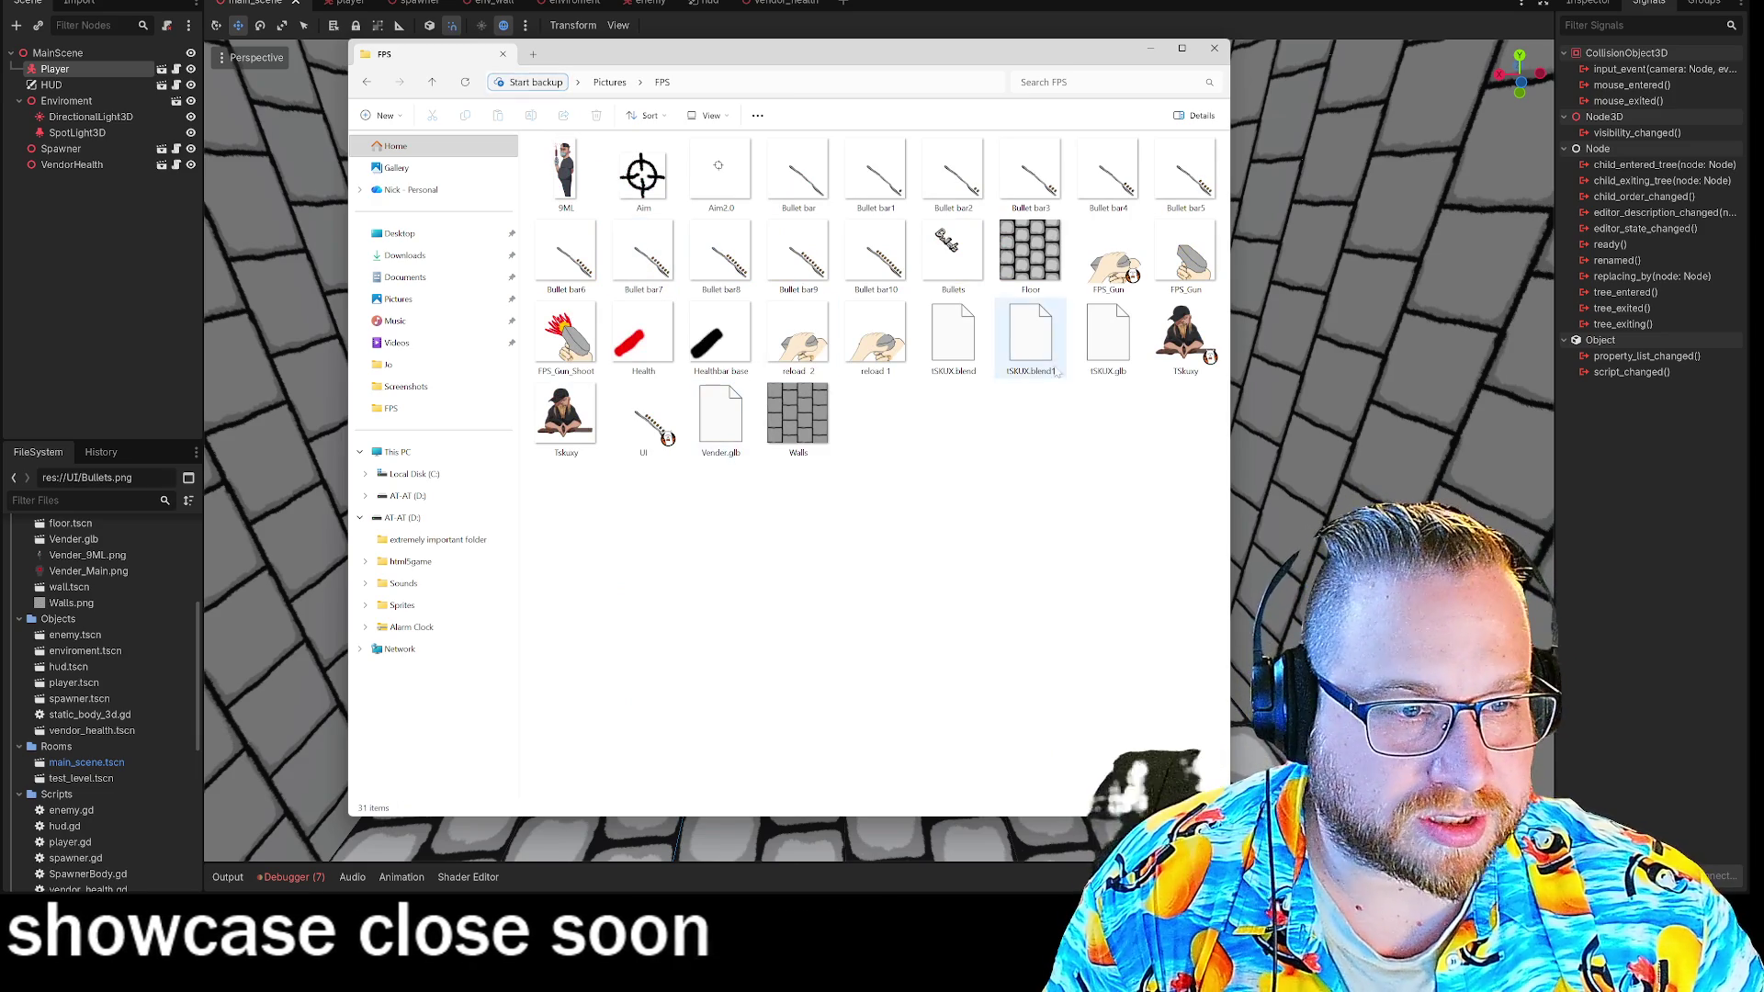
left_click(1109, 341)
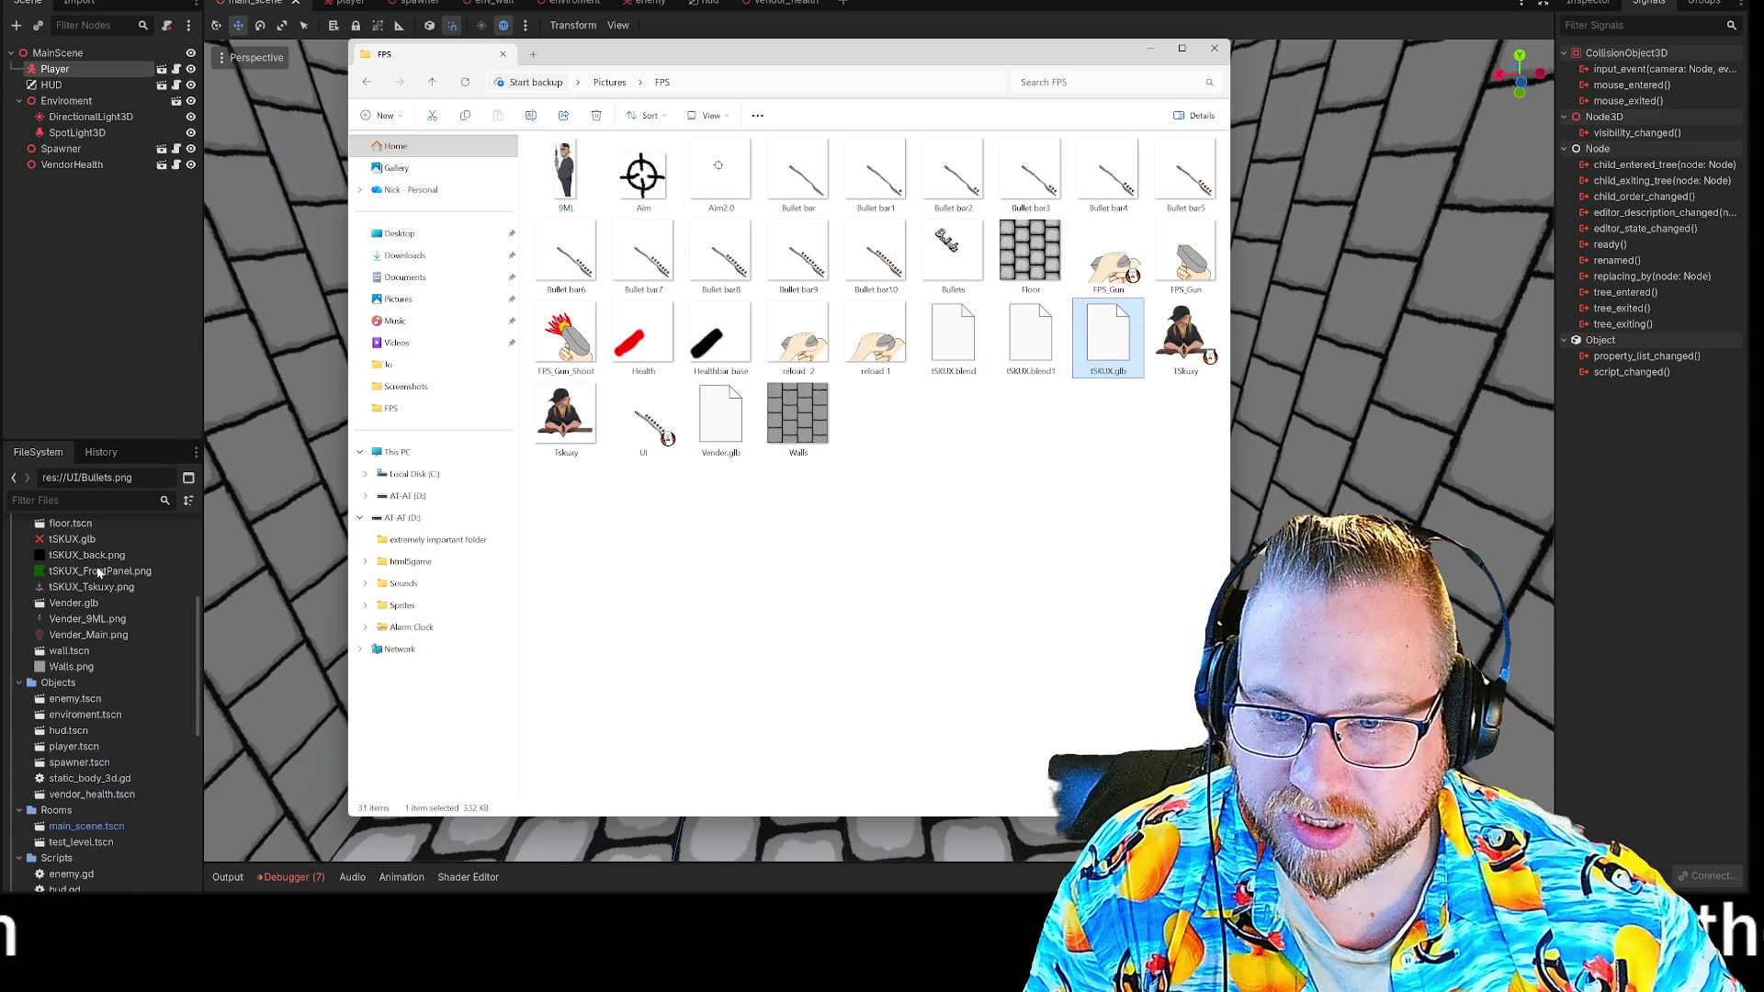
left_click(1217, 48)
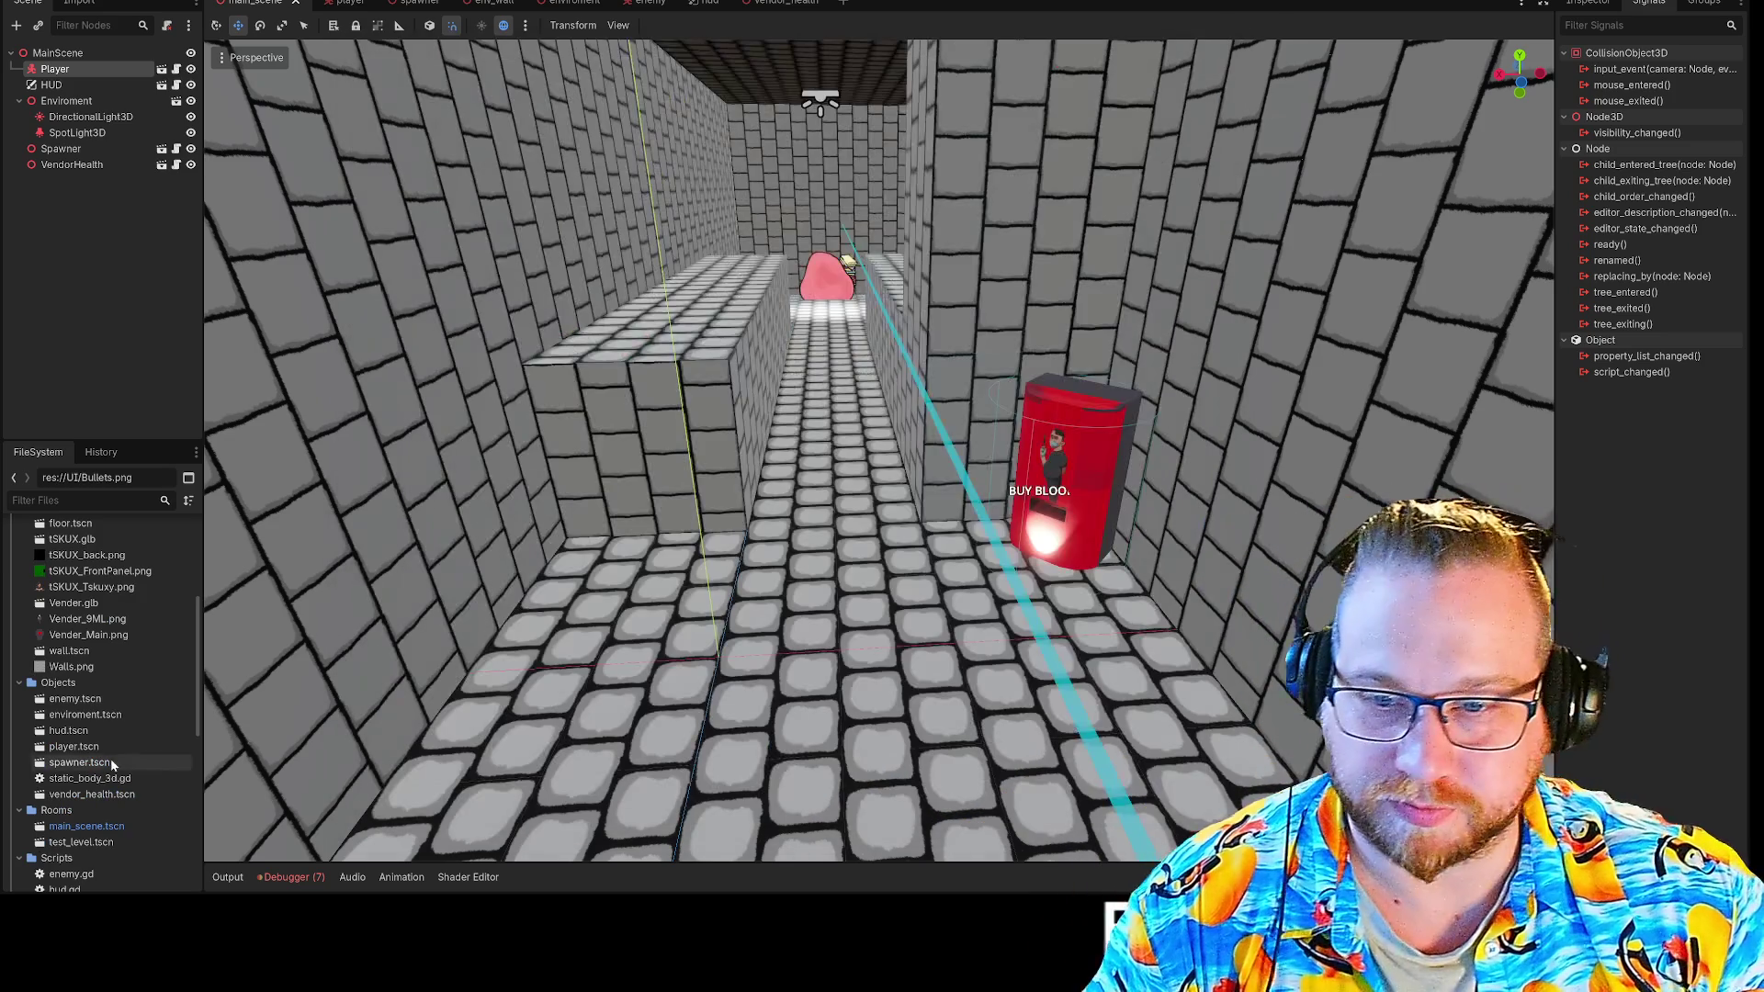
Drag tSKUX.glb into the corridor and rotate it 135° so the green front faces forward.
scroll(88, 599, "up", 2)
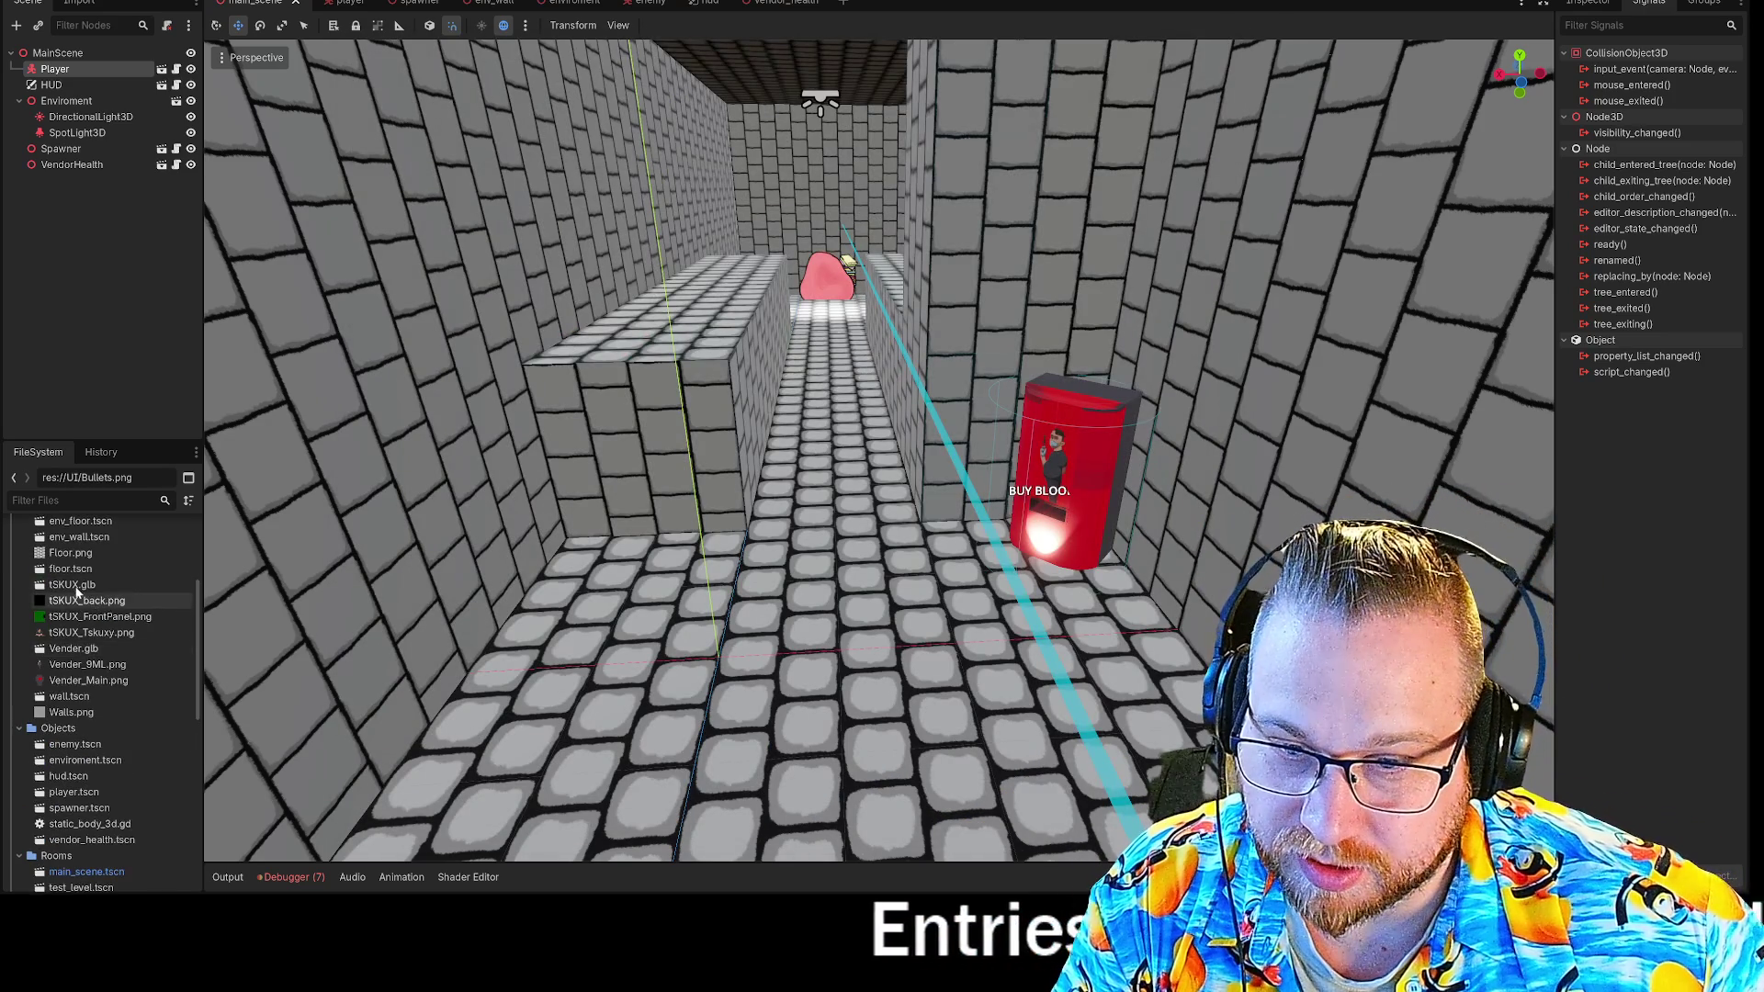
mouse_move(71, 589)
left_mouse_down()
mouse_move(634, 577)
mouse_move(617, 561)
left_mouse_up()
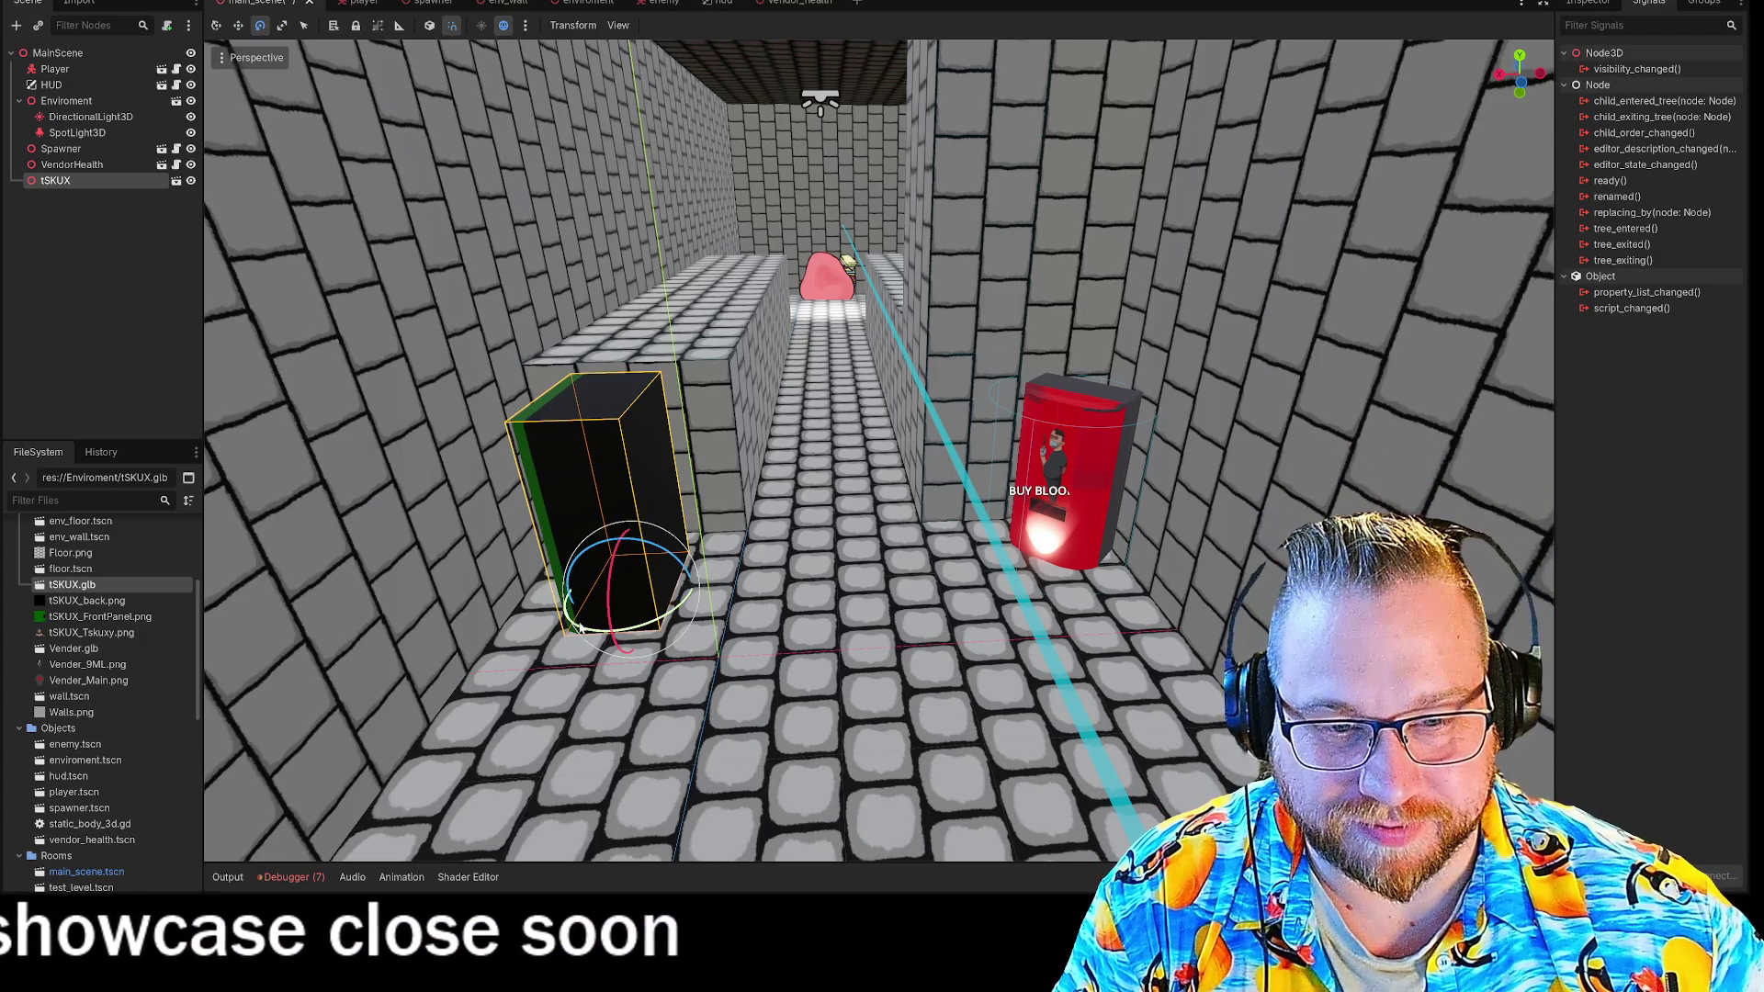
mouse_move(580, 628)
left_mouse_down()
mouse_move(680, 598)
mouse_move(726, 608)
left_mouse_up()
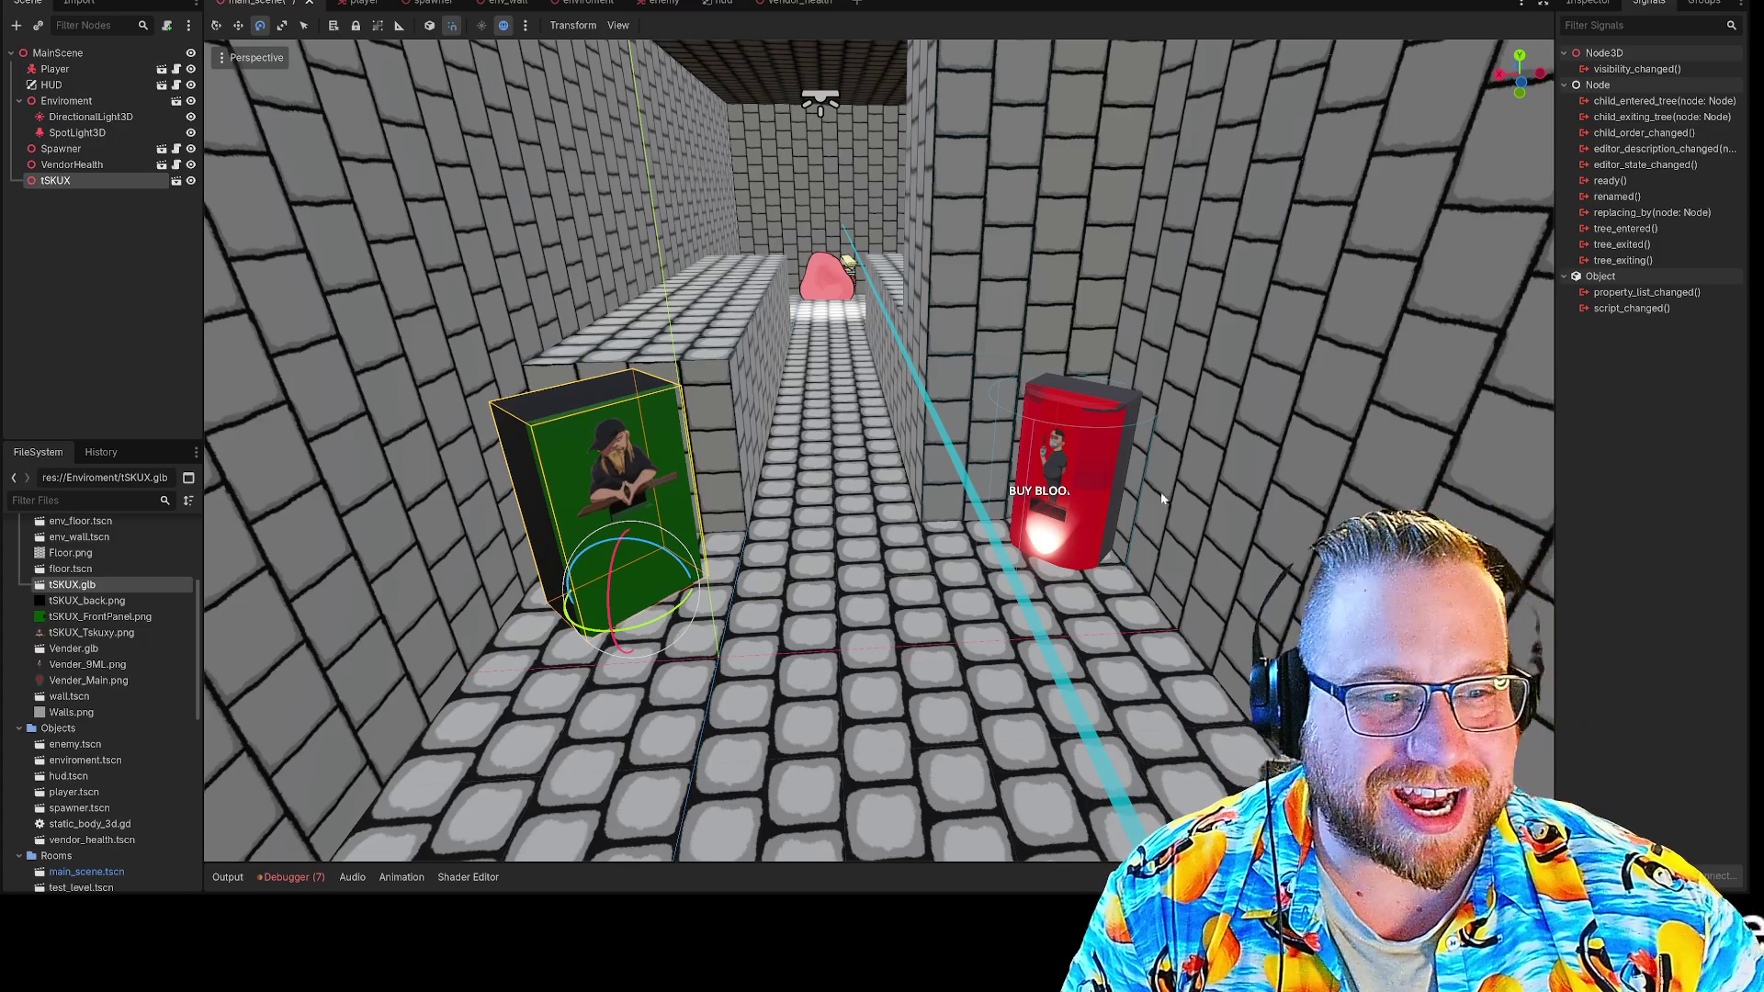
Switch to the Move tool, nudge the cabinet along the floor, and orbit to inspect it.
key("r")
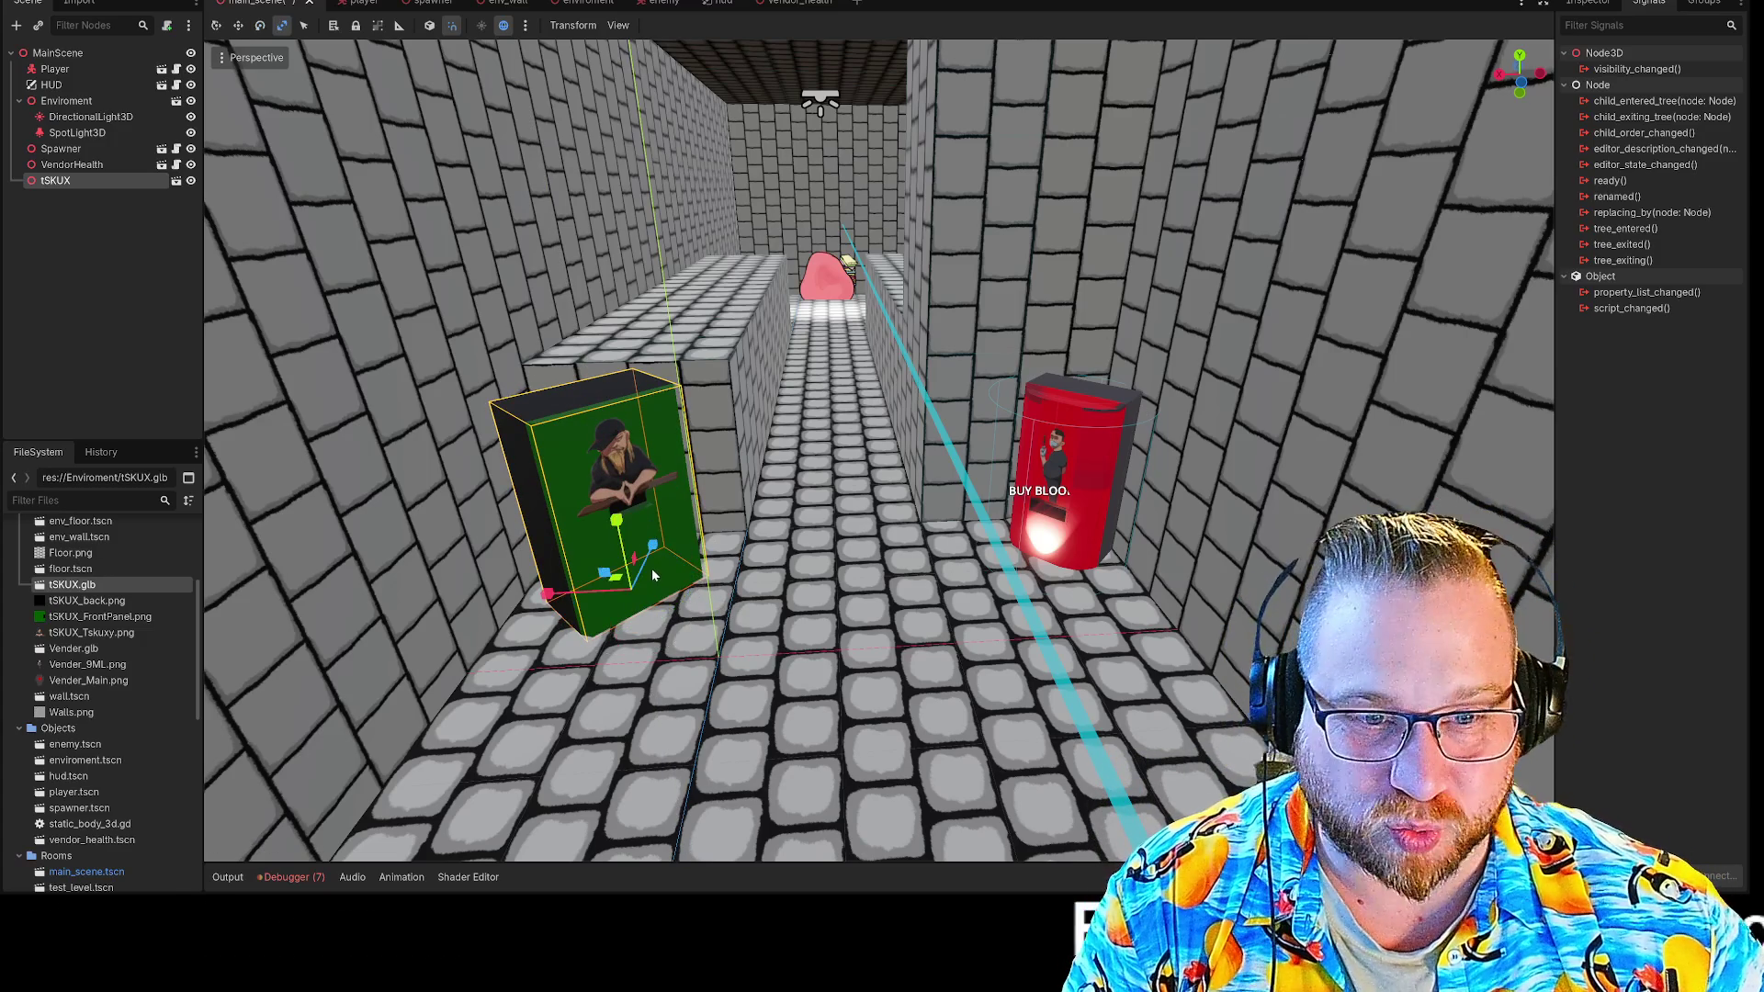
key("e")
key("w")
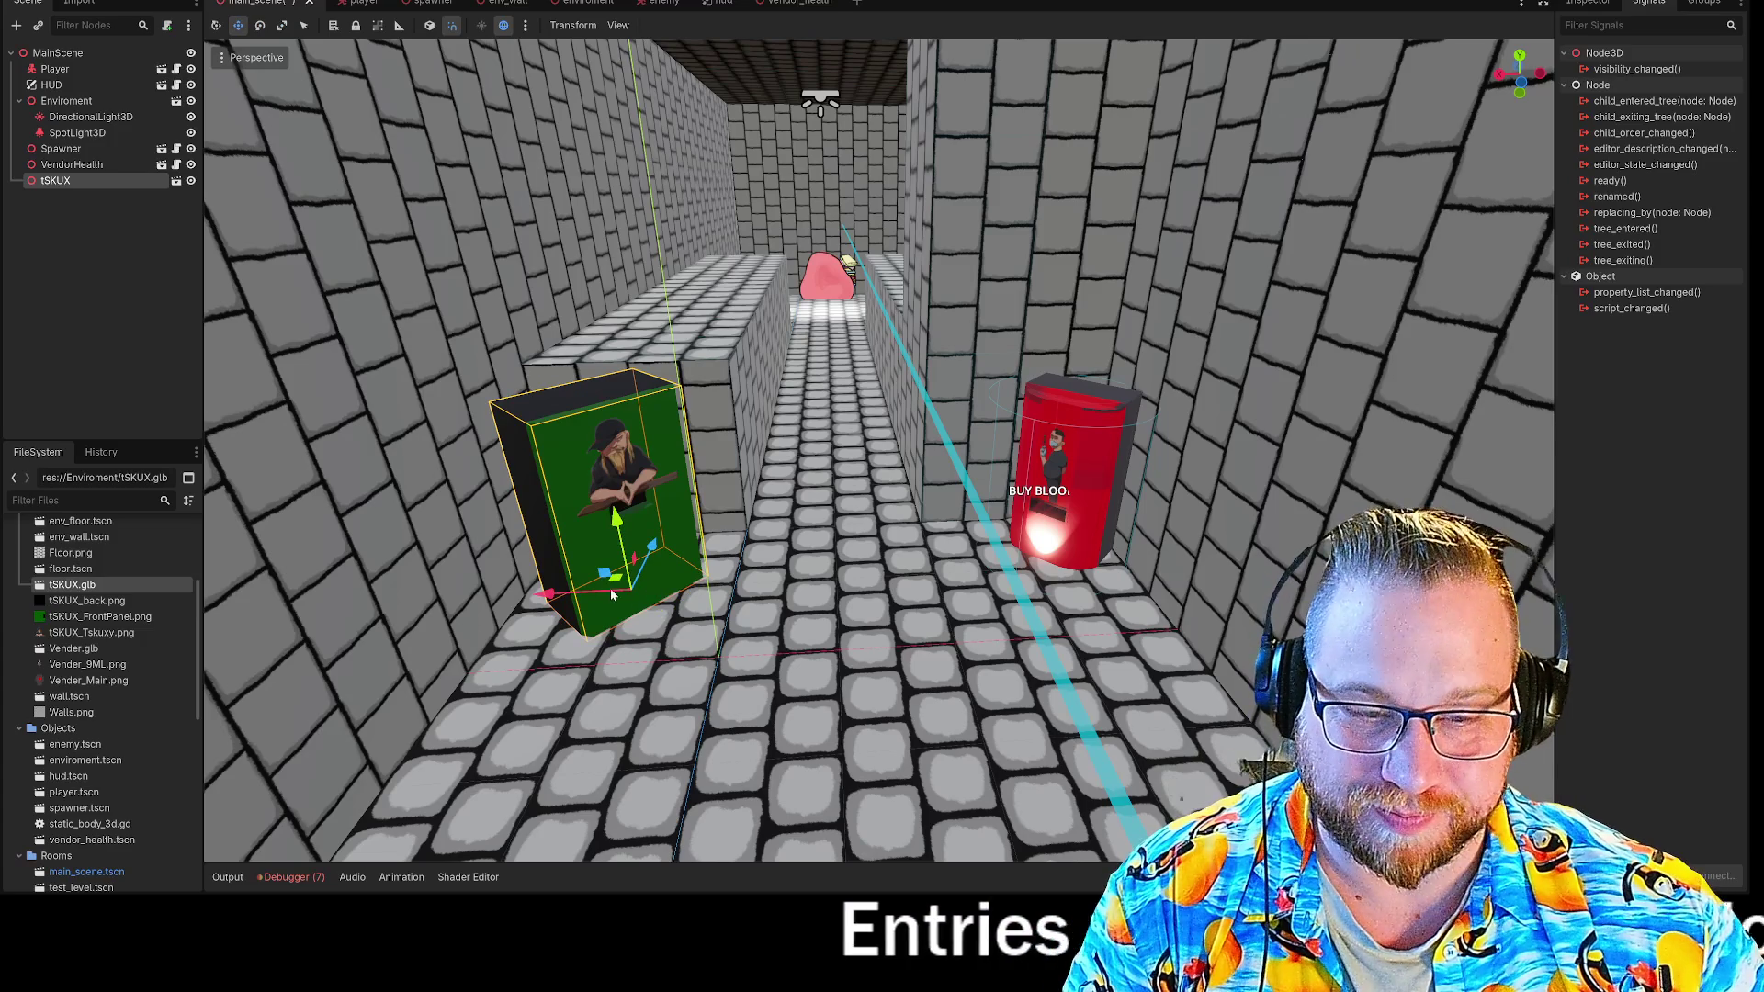
mouse_move(613, 577)
left_mouse_down()
mouse_move(634, 533)
mouse_move(610, 575)
mouse_move(648, 551)
mouse_move(616, 562)
left_mouse_up()
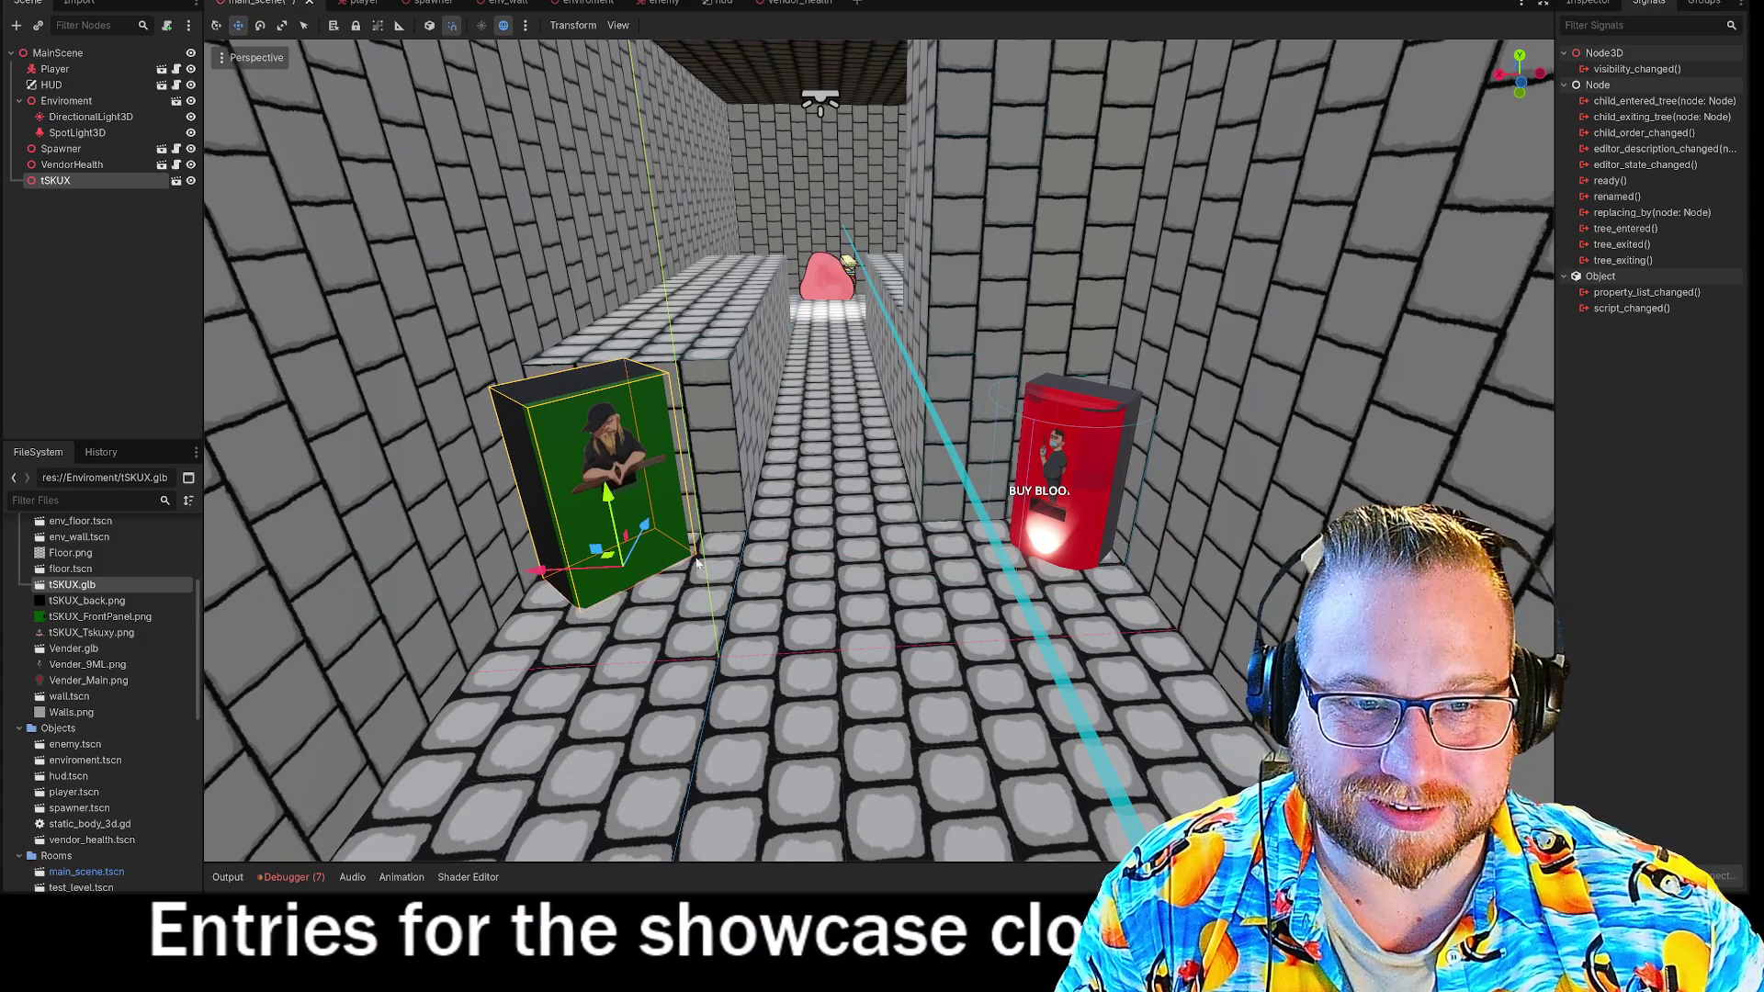
scroll(796, 489, "down", 10)
scroll(815, 487, "up", 10)
mouse_move(830, 476)
middle_mouse_down()
mouse_move(841, 454)
mouse_move(804, 423)
mouse_move(798, 446)
mouse_move(801, 418)
mouse_move(798, 450)
mouse_move(796, 395)
mouse_move(796, 431)
mouse_move(792, 411)
middle_mouse_up()
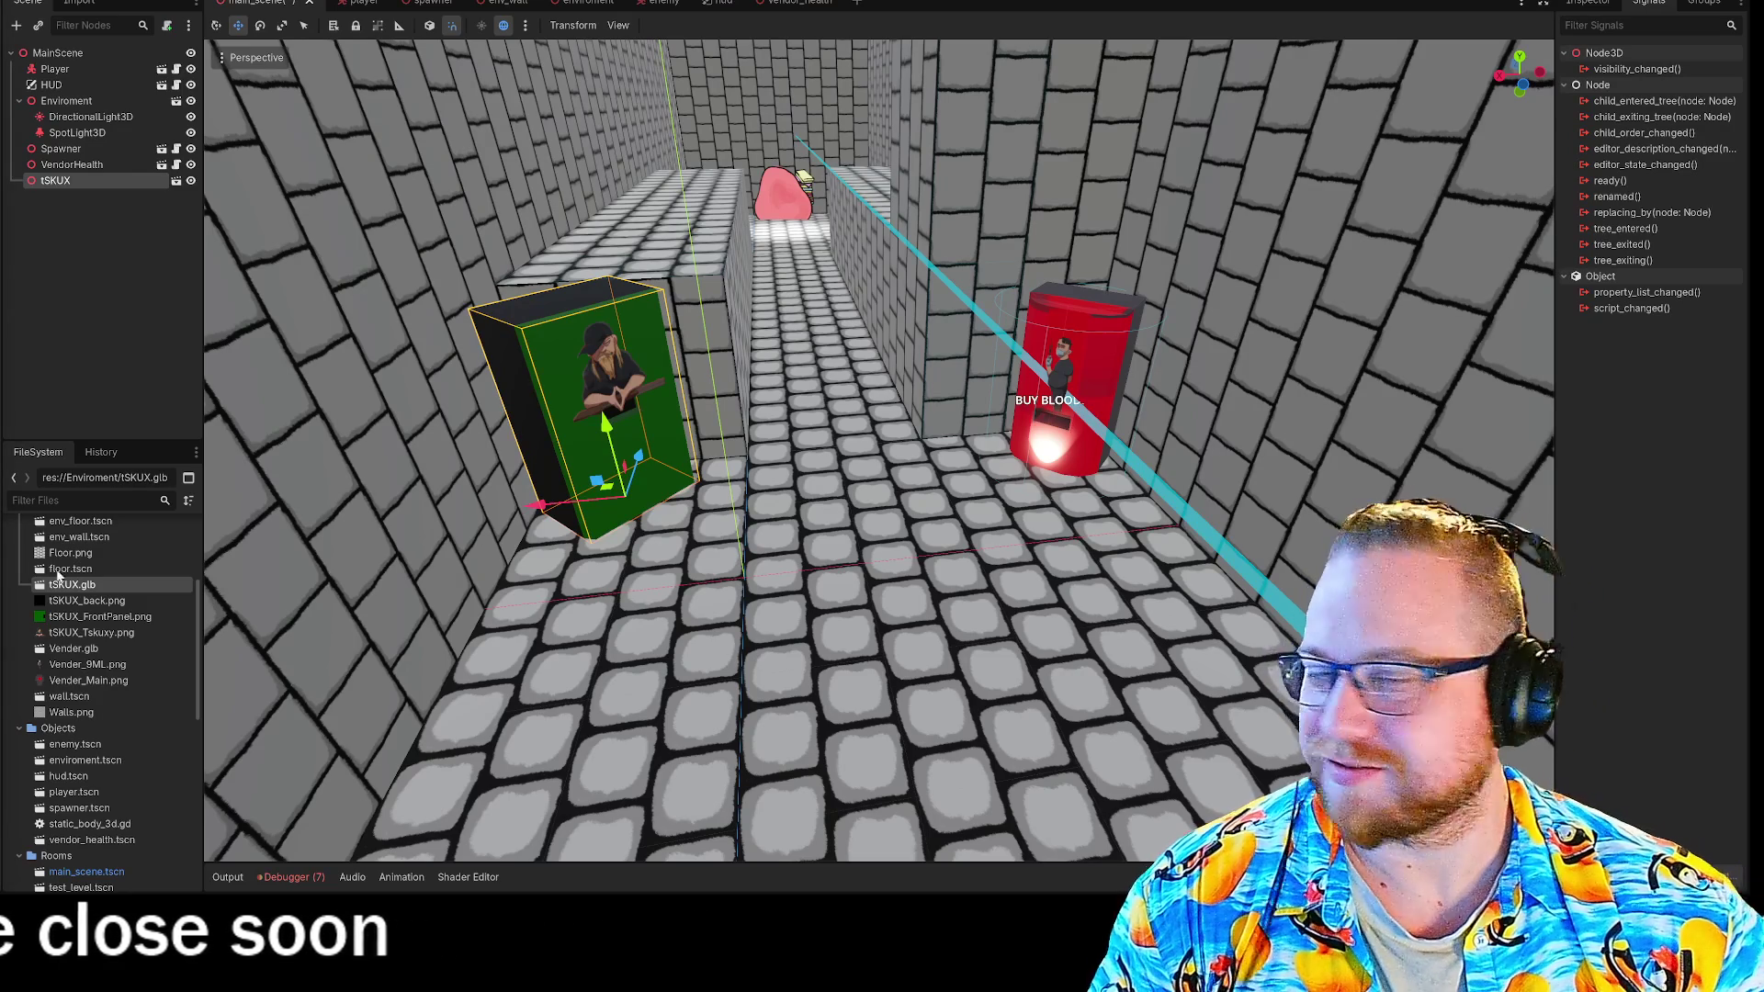
left_click(746, 570)
right_click_drag(747, 569, 689, 548)
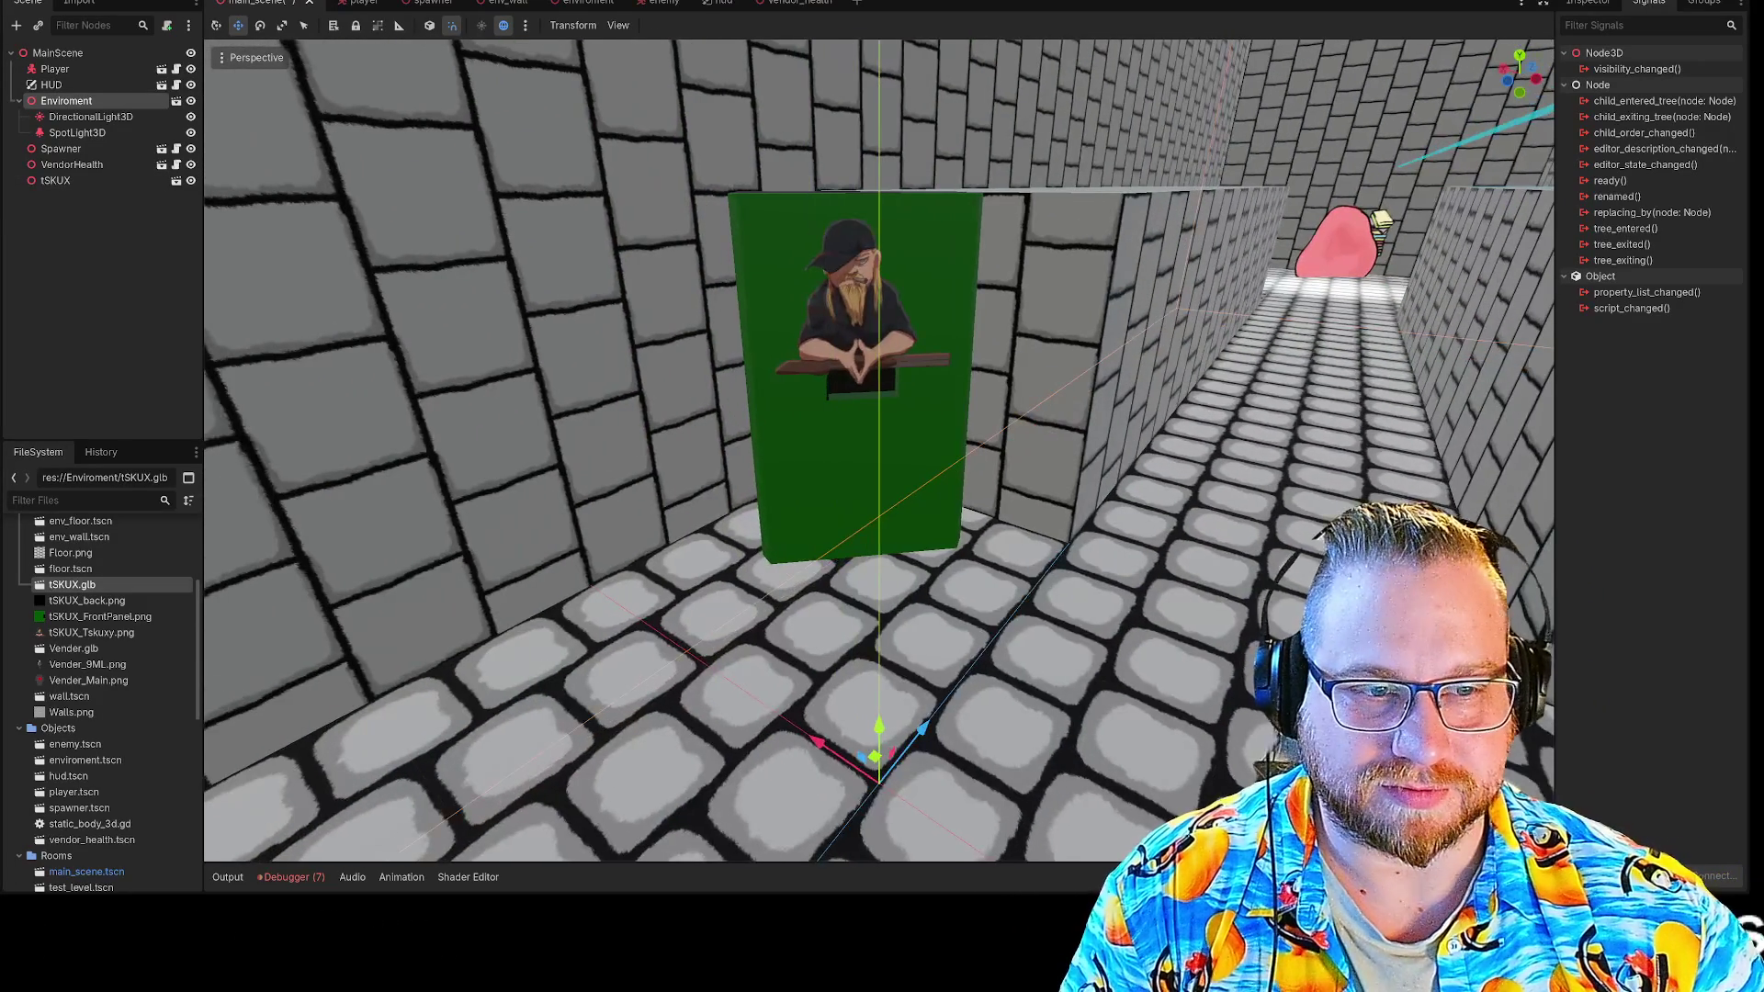
left_click(779, 427)
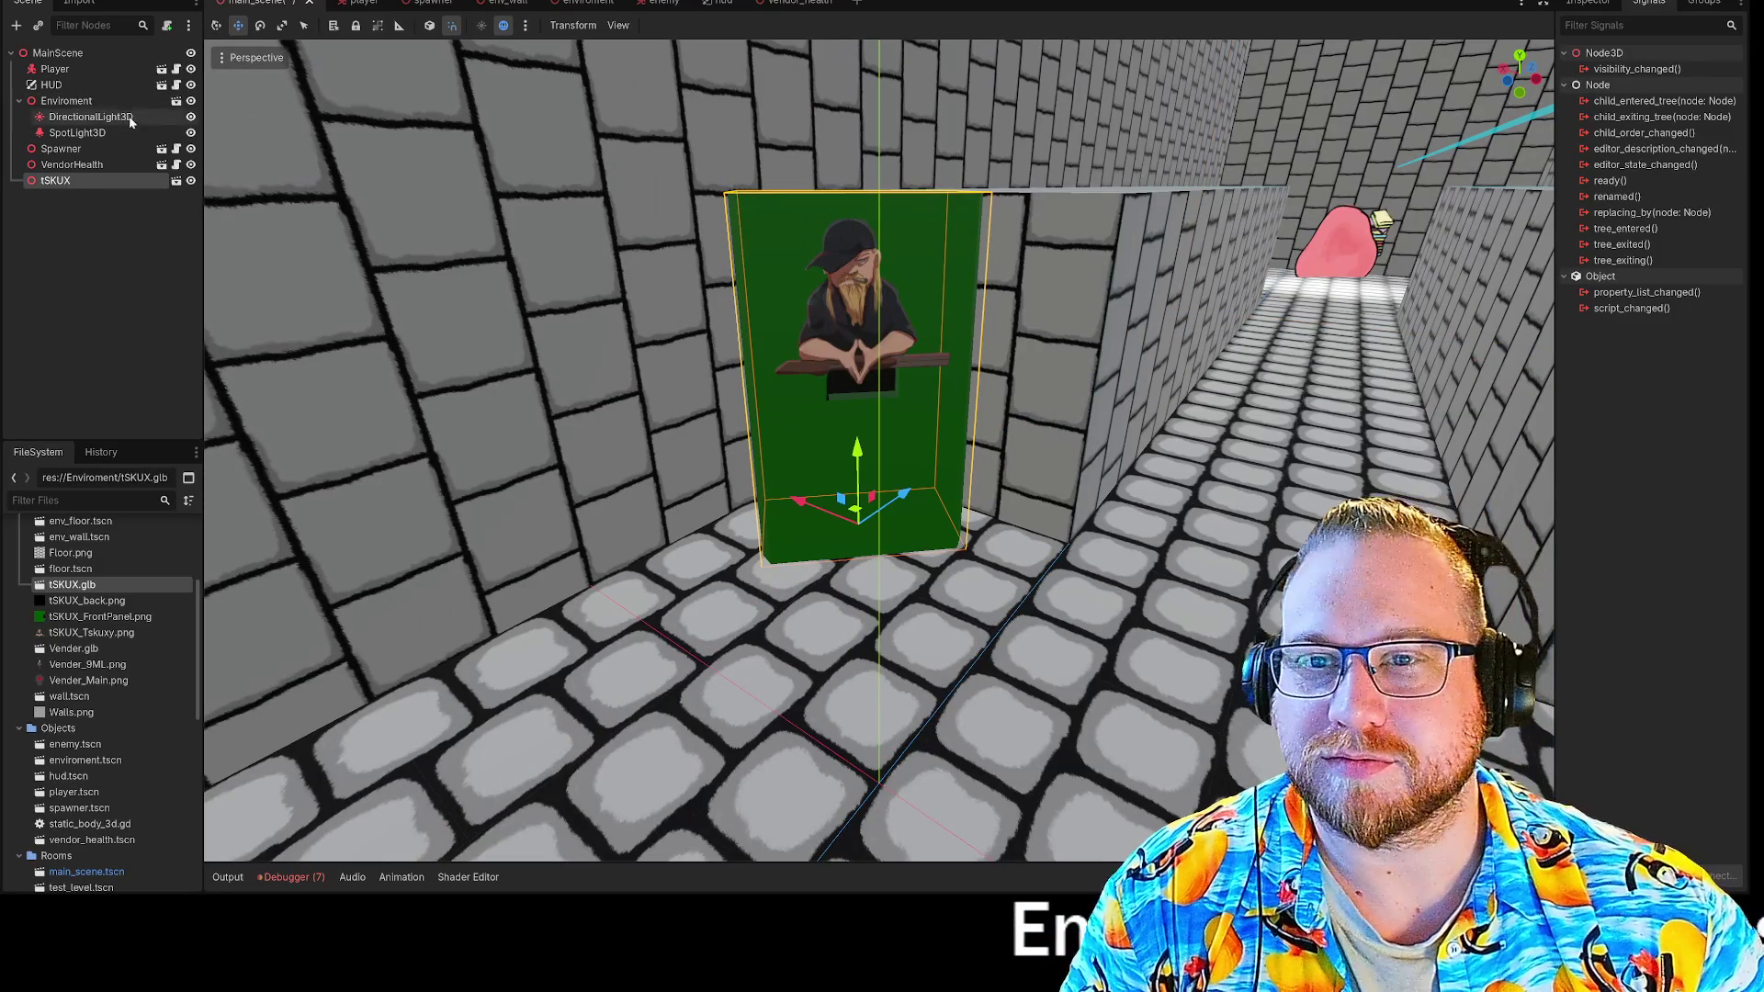
double_click(57, 184)
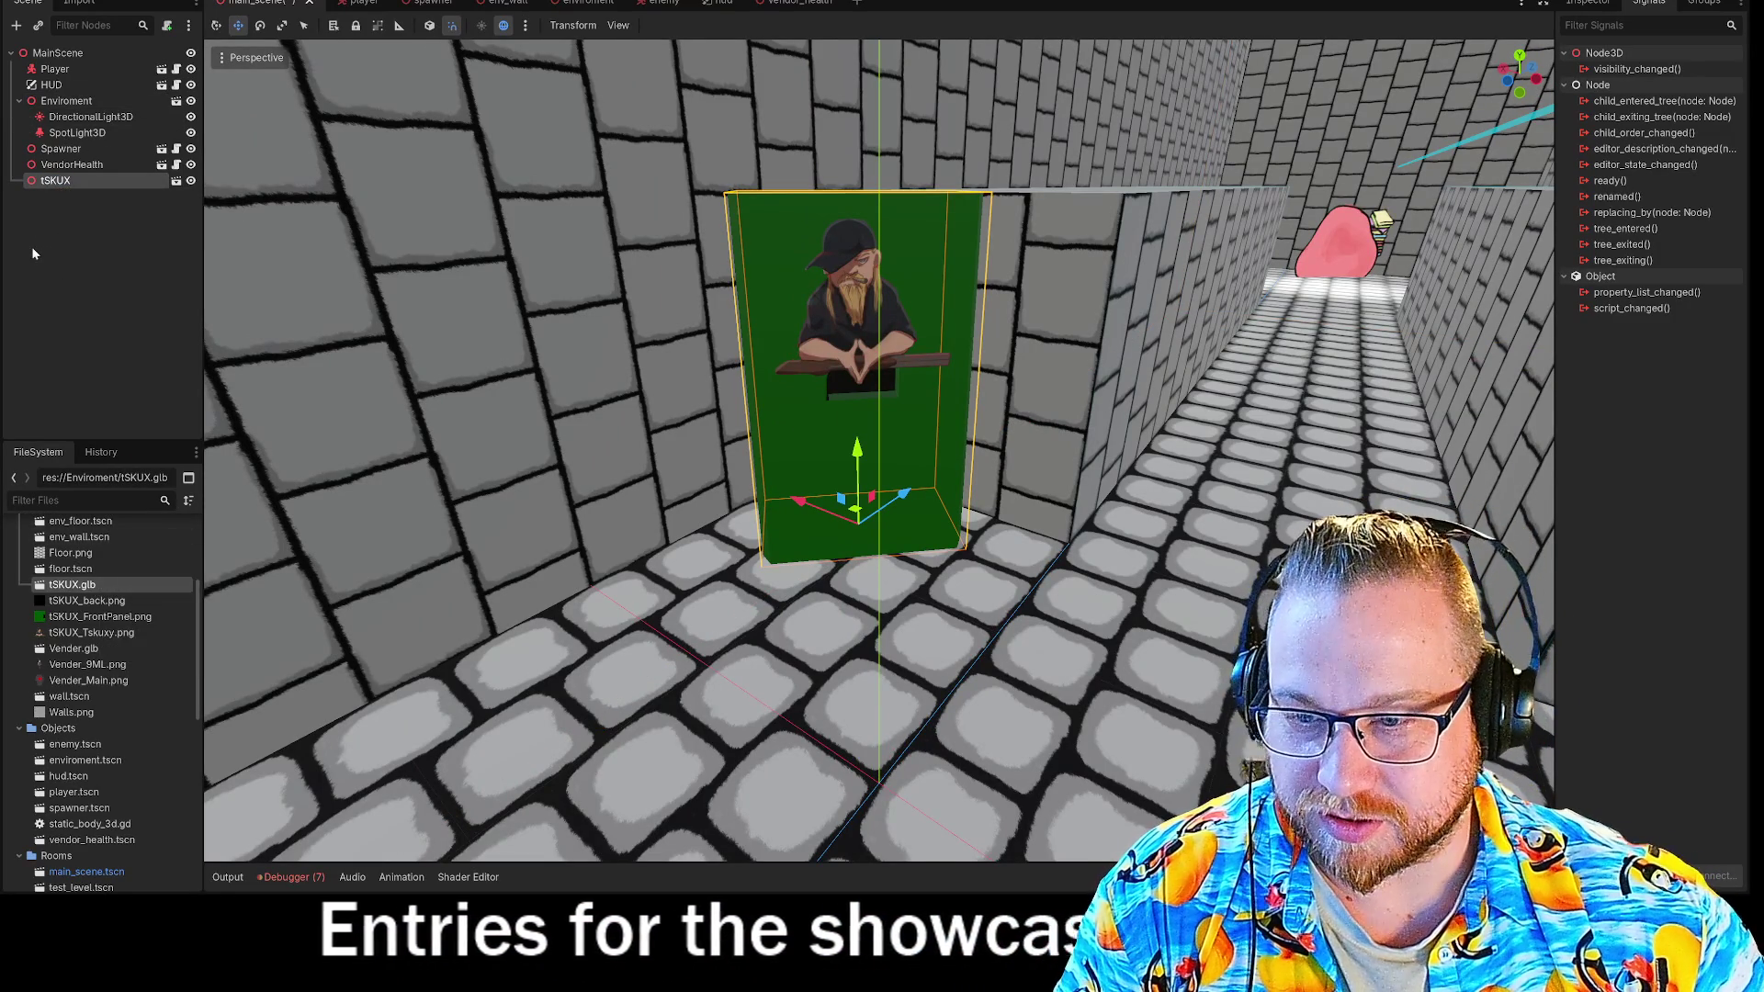
right_click(49, 184)
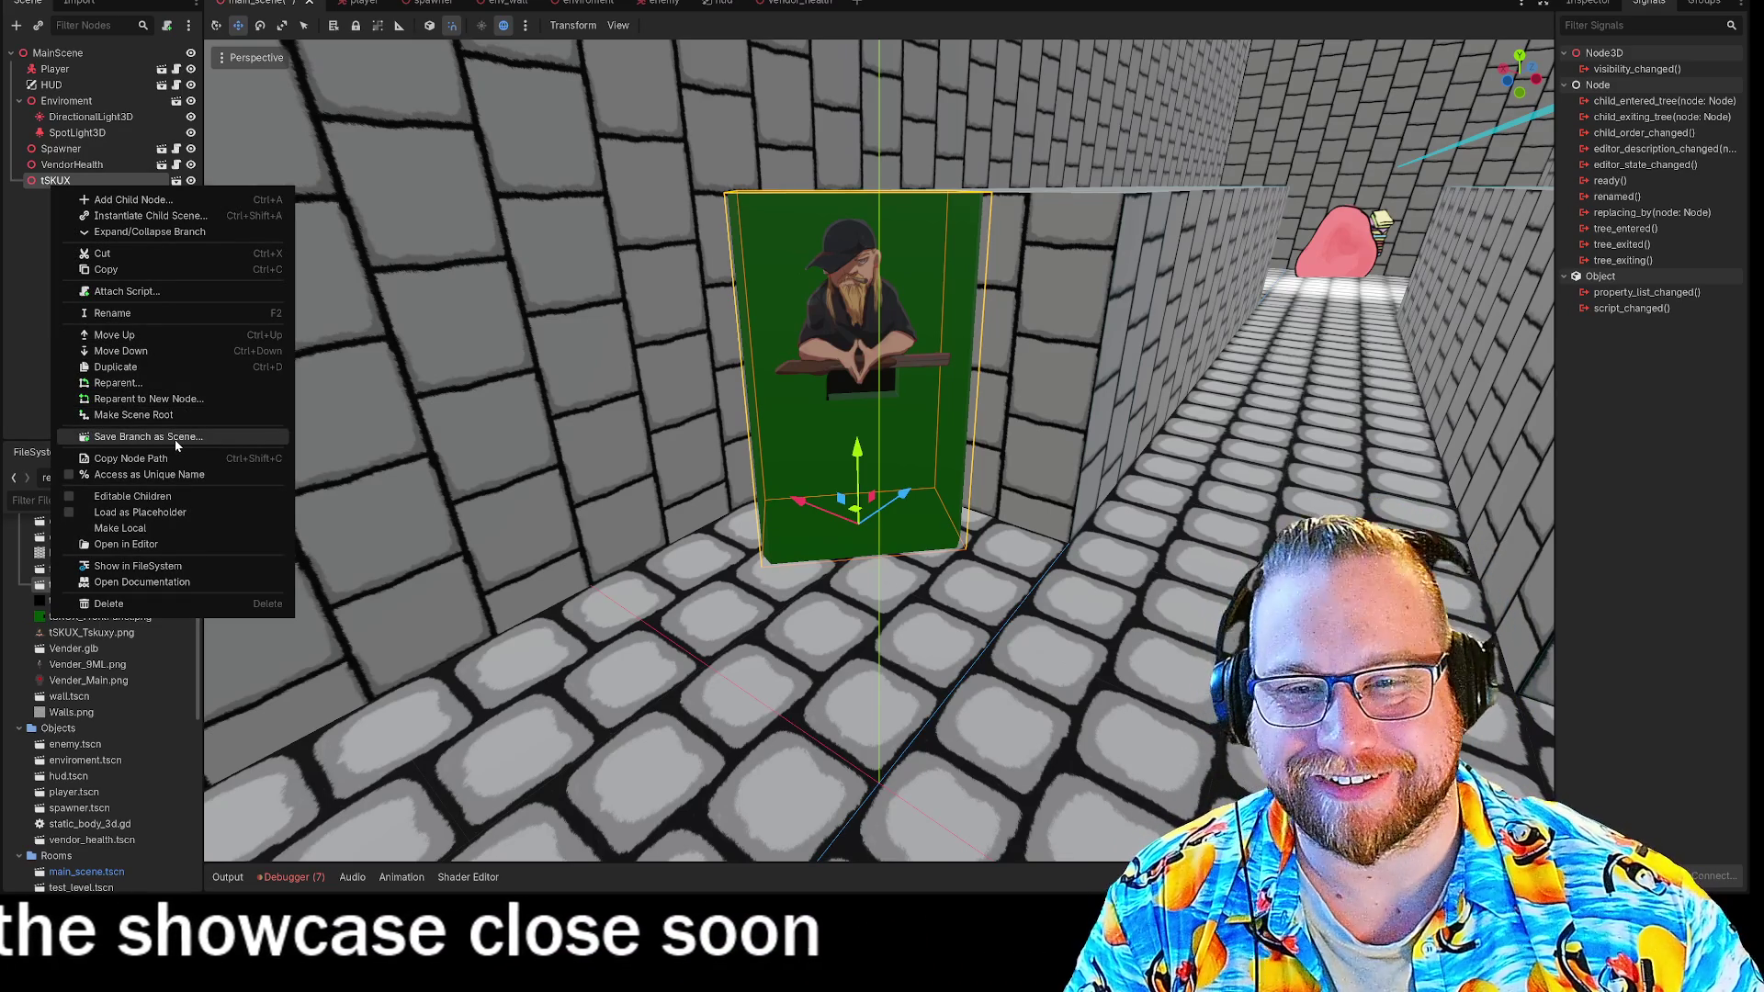
left_click(174, 440)
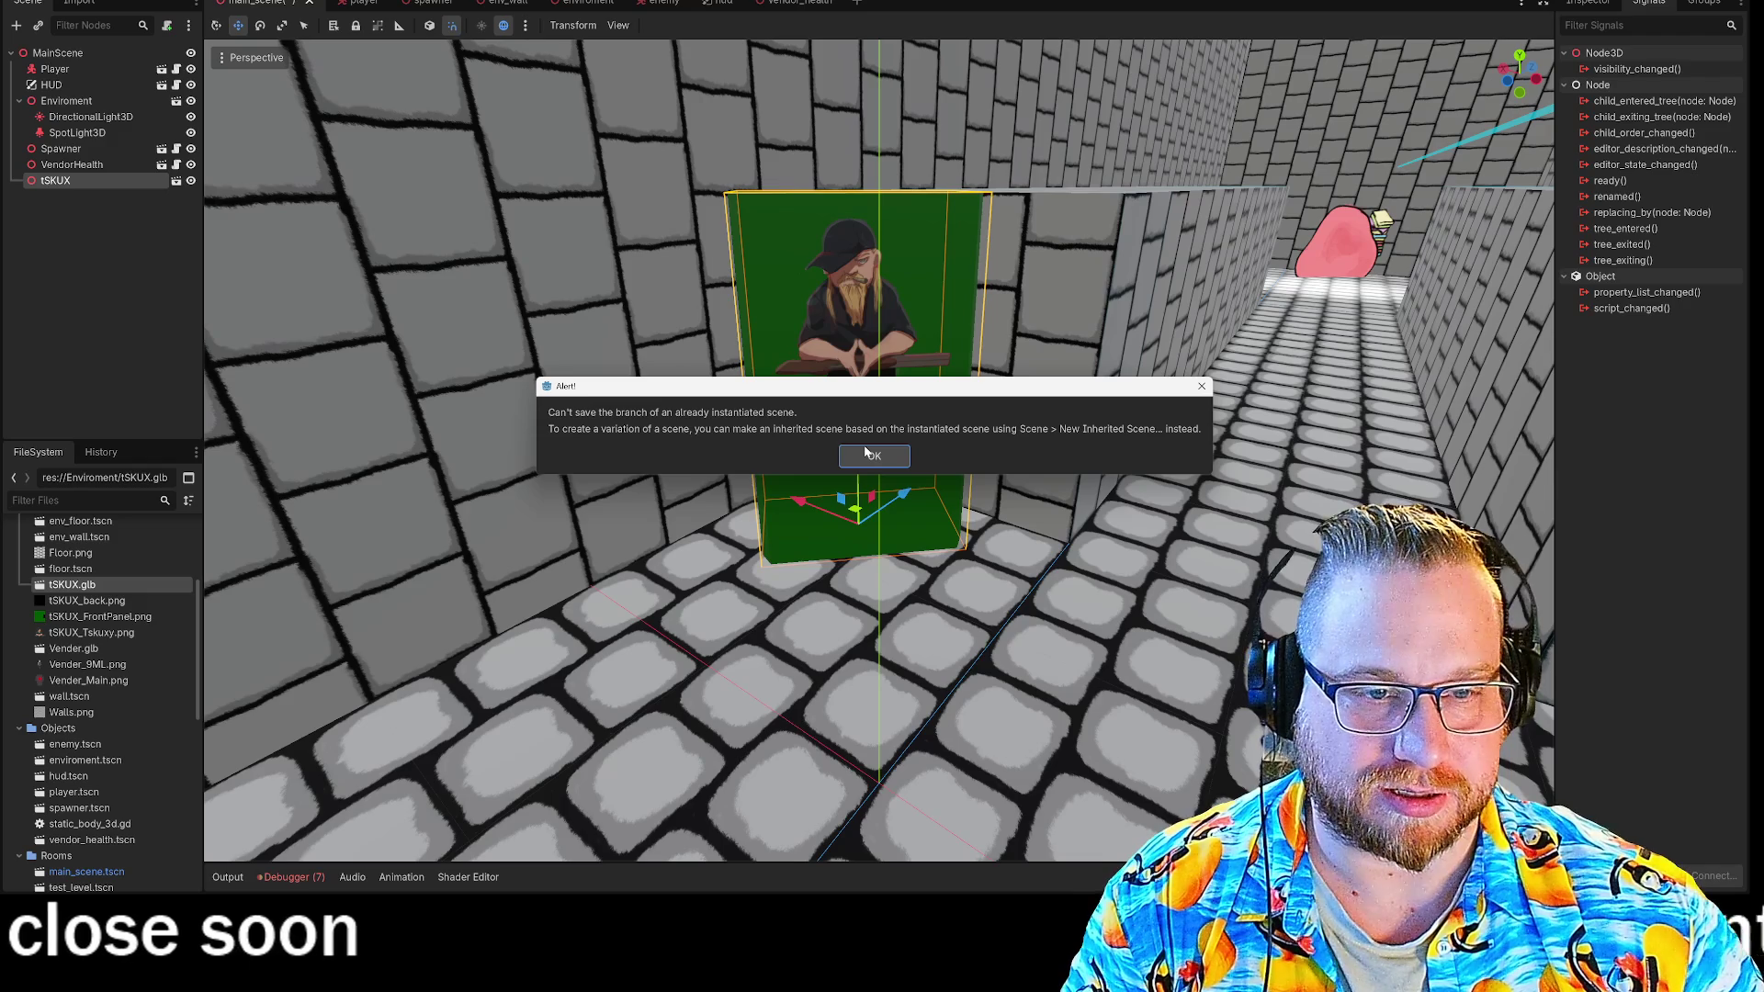
left_click(874, 457)
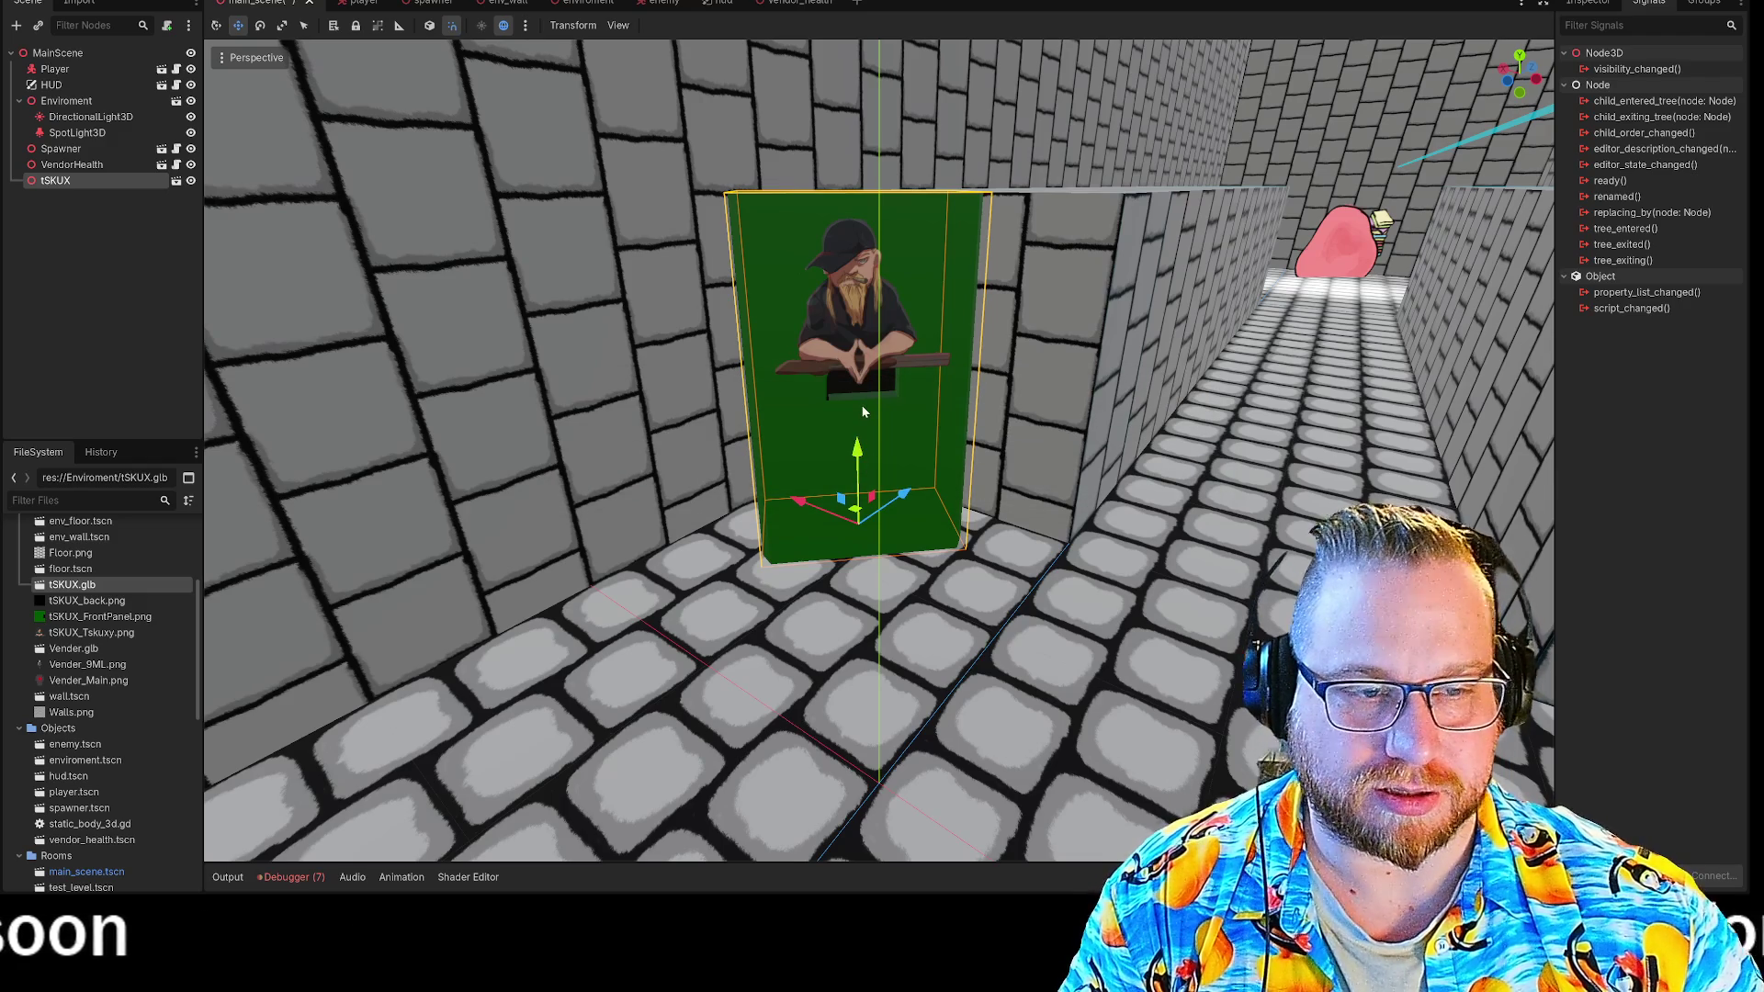
key("Delete")
left_click(859, 449)
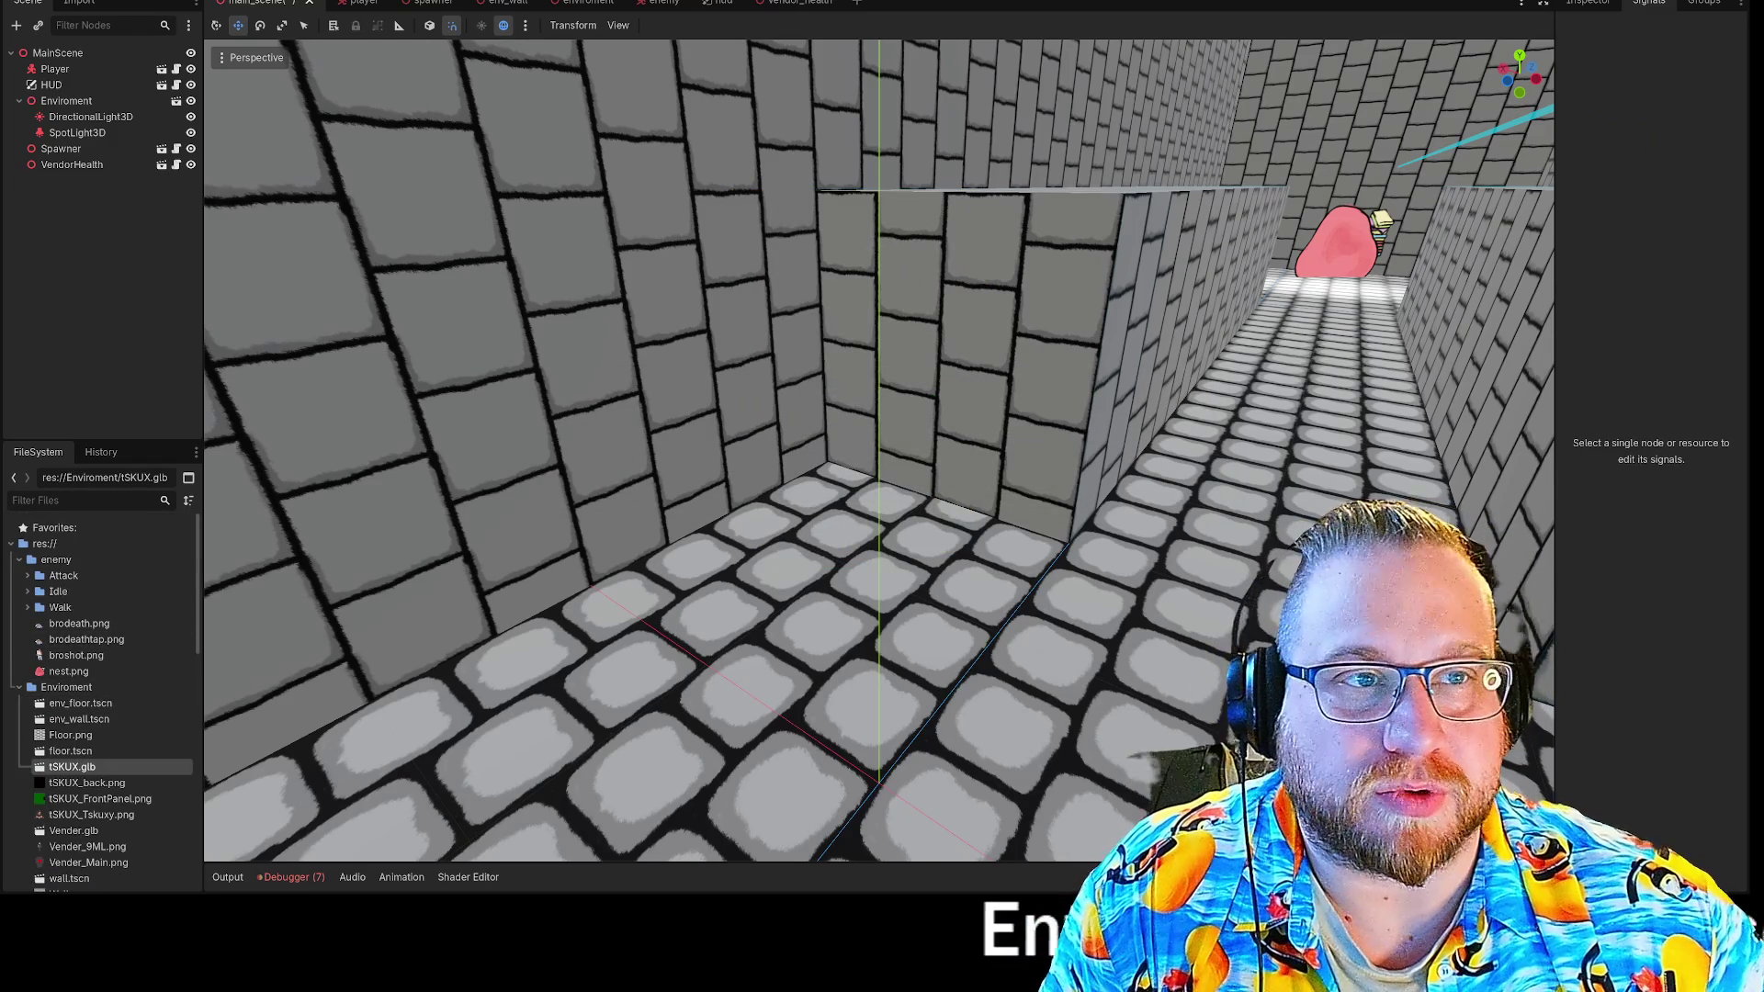
Create a new 3D scene and rename its root node to TskuxyVend.
left_click(854, 3)
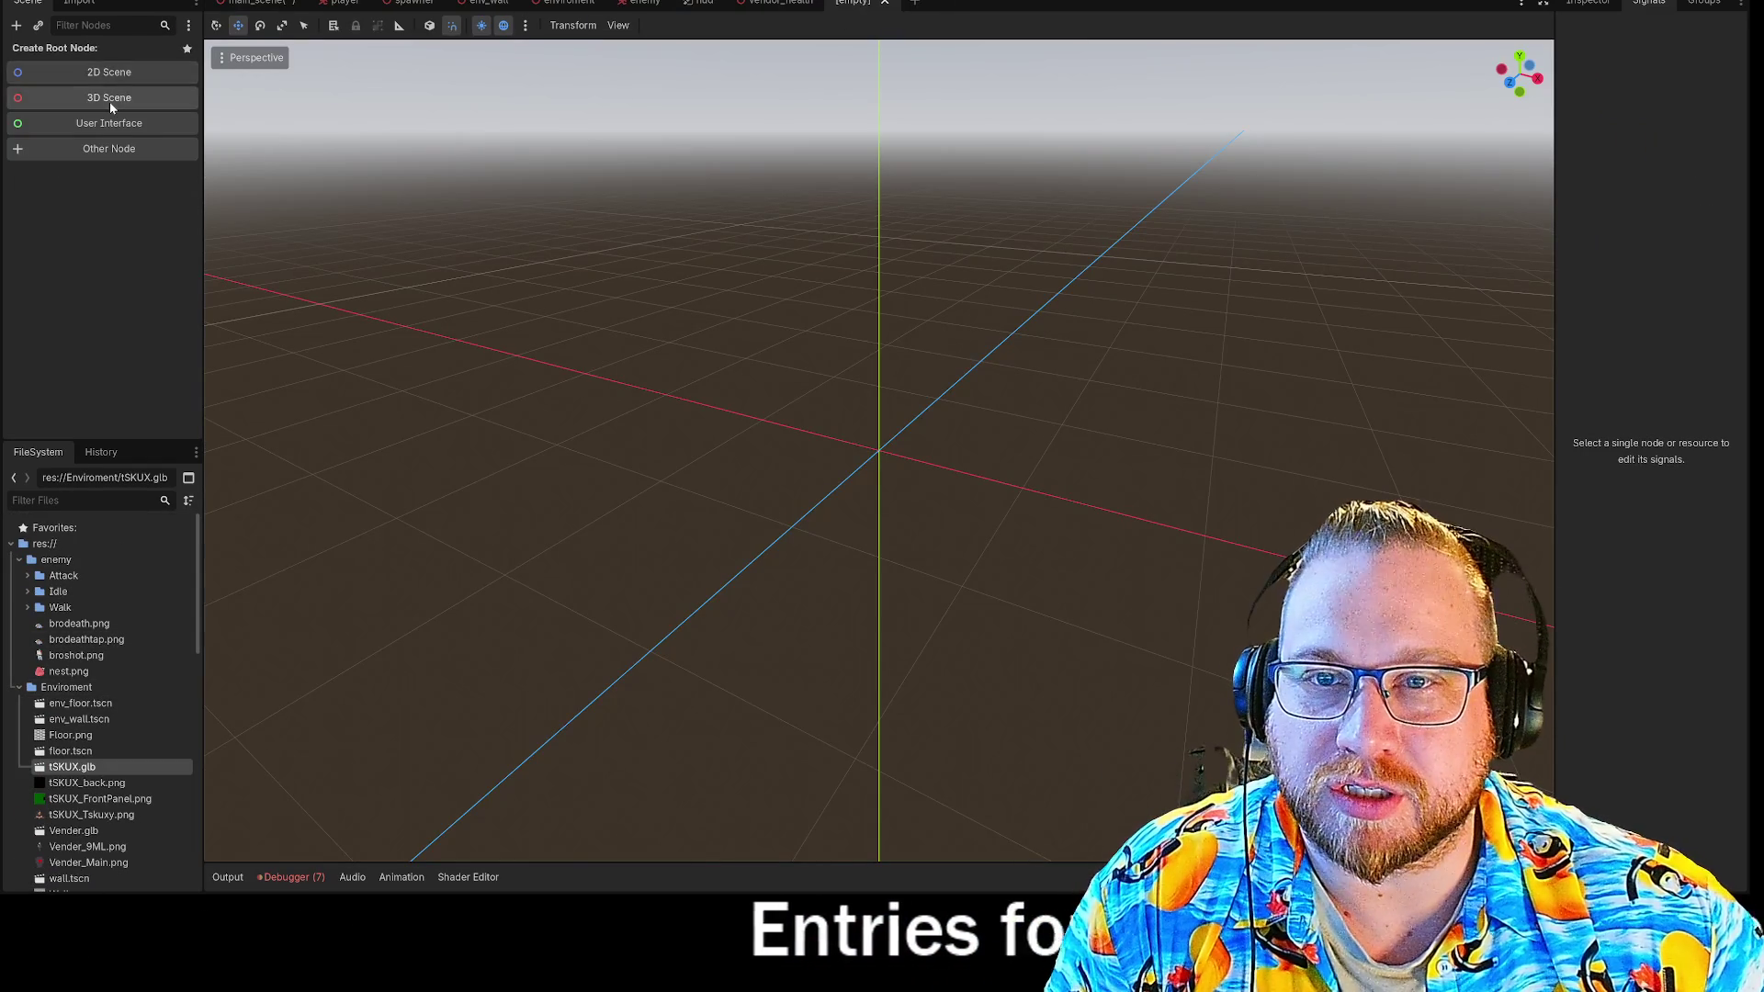
left_click(110, 100)
right_click(76, 58)
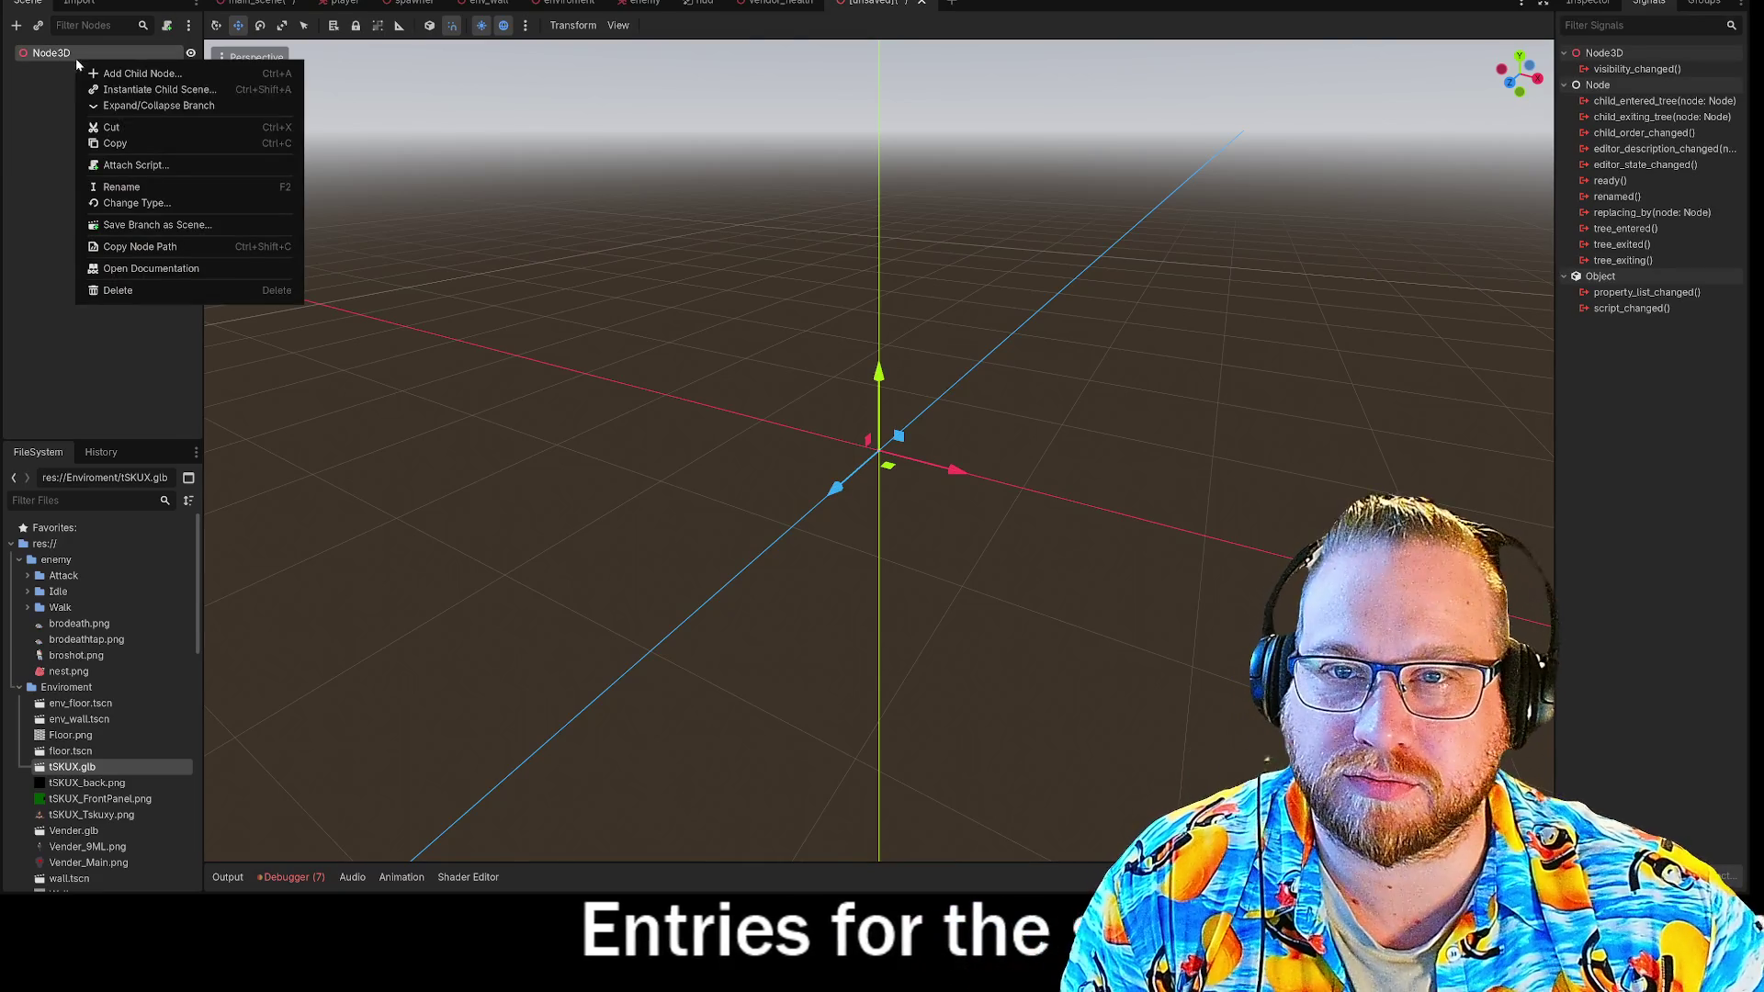
left_click(128, 190)
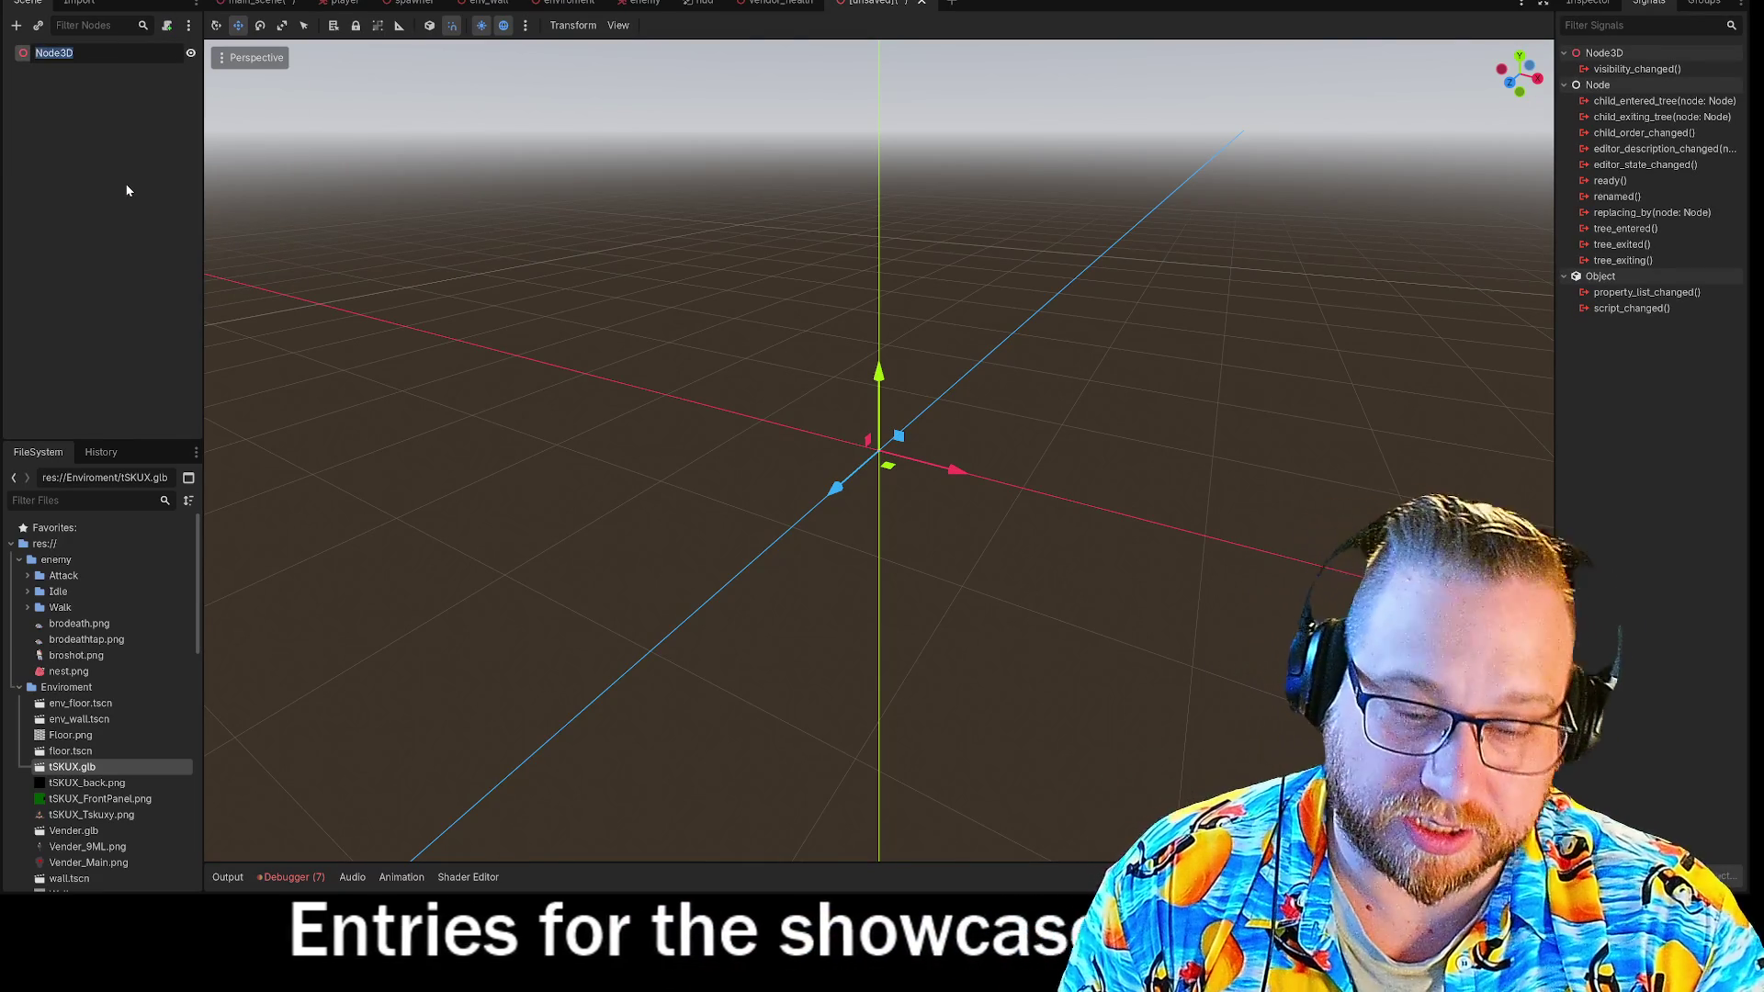
type("t")
key("BackSpace")
type("Tskuxy")
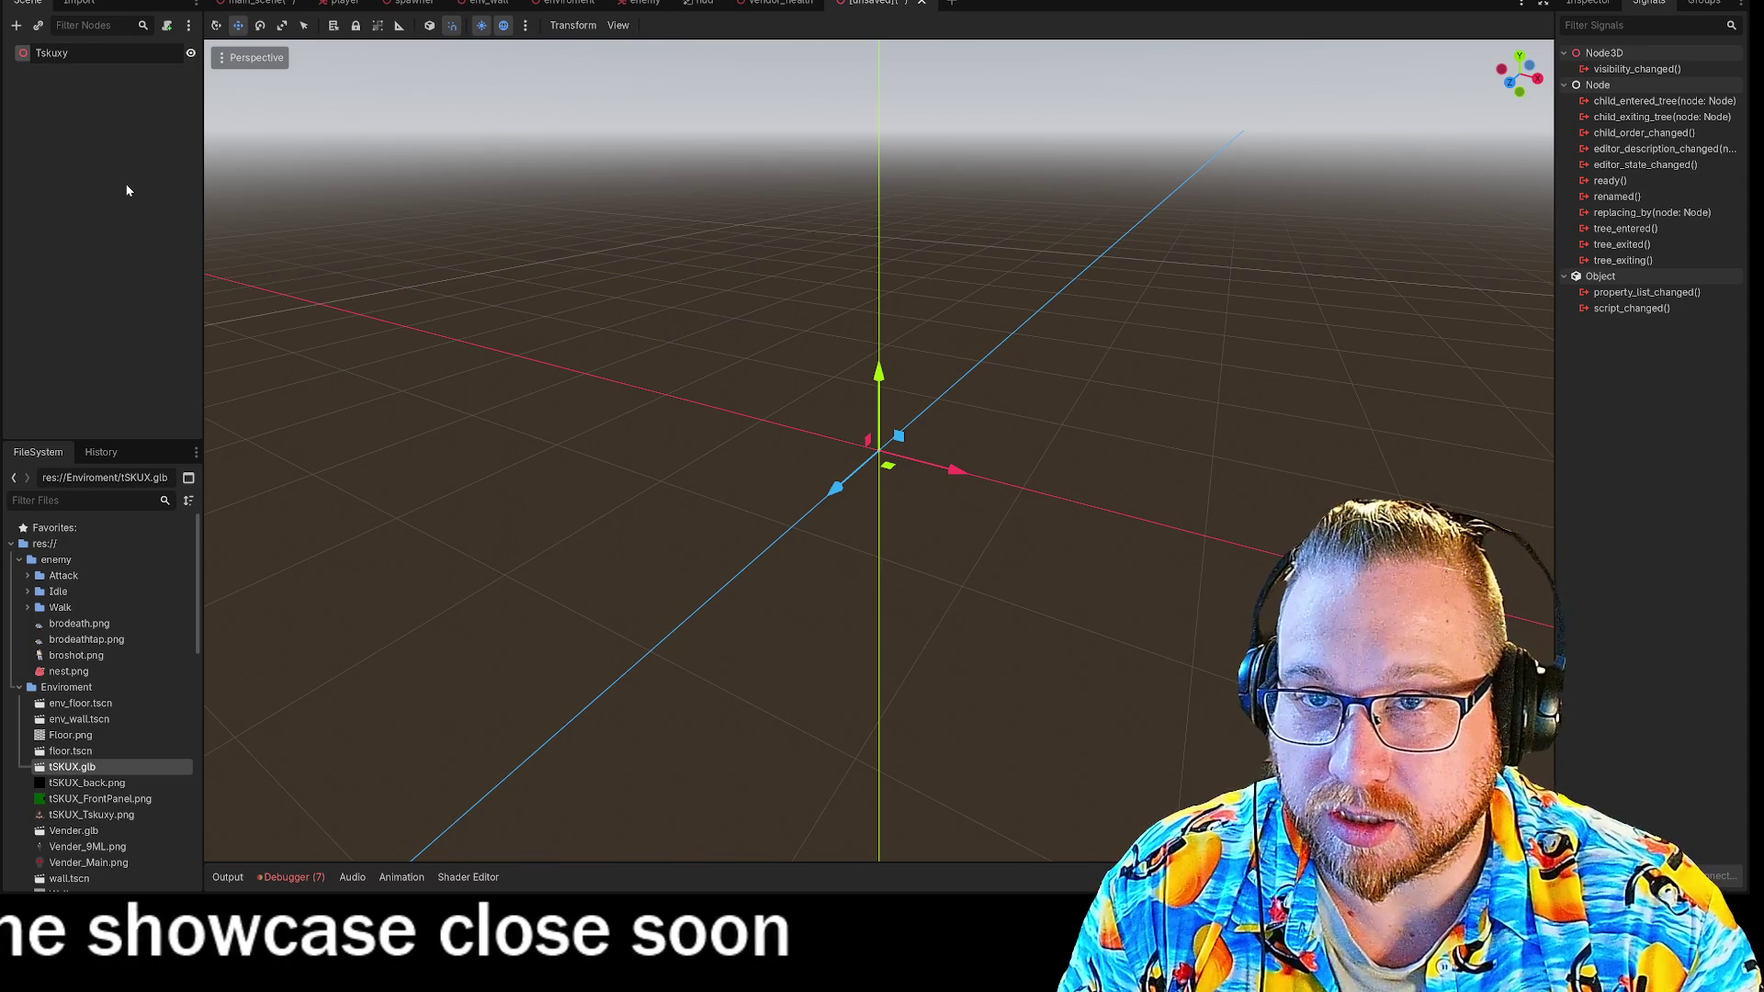
type("Vend")
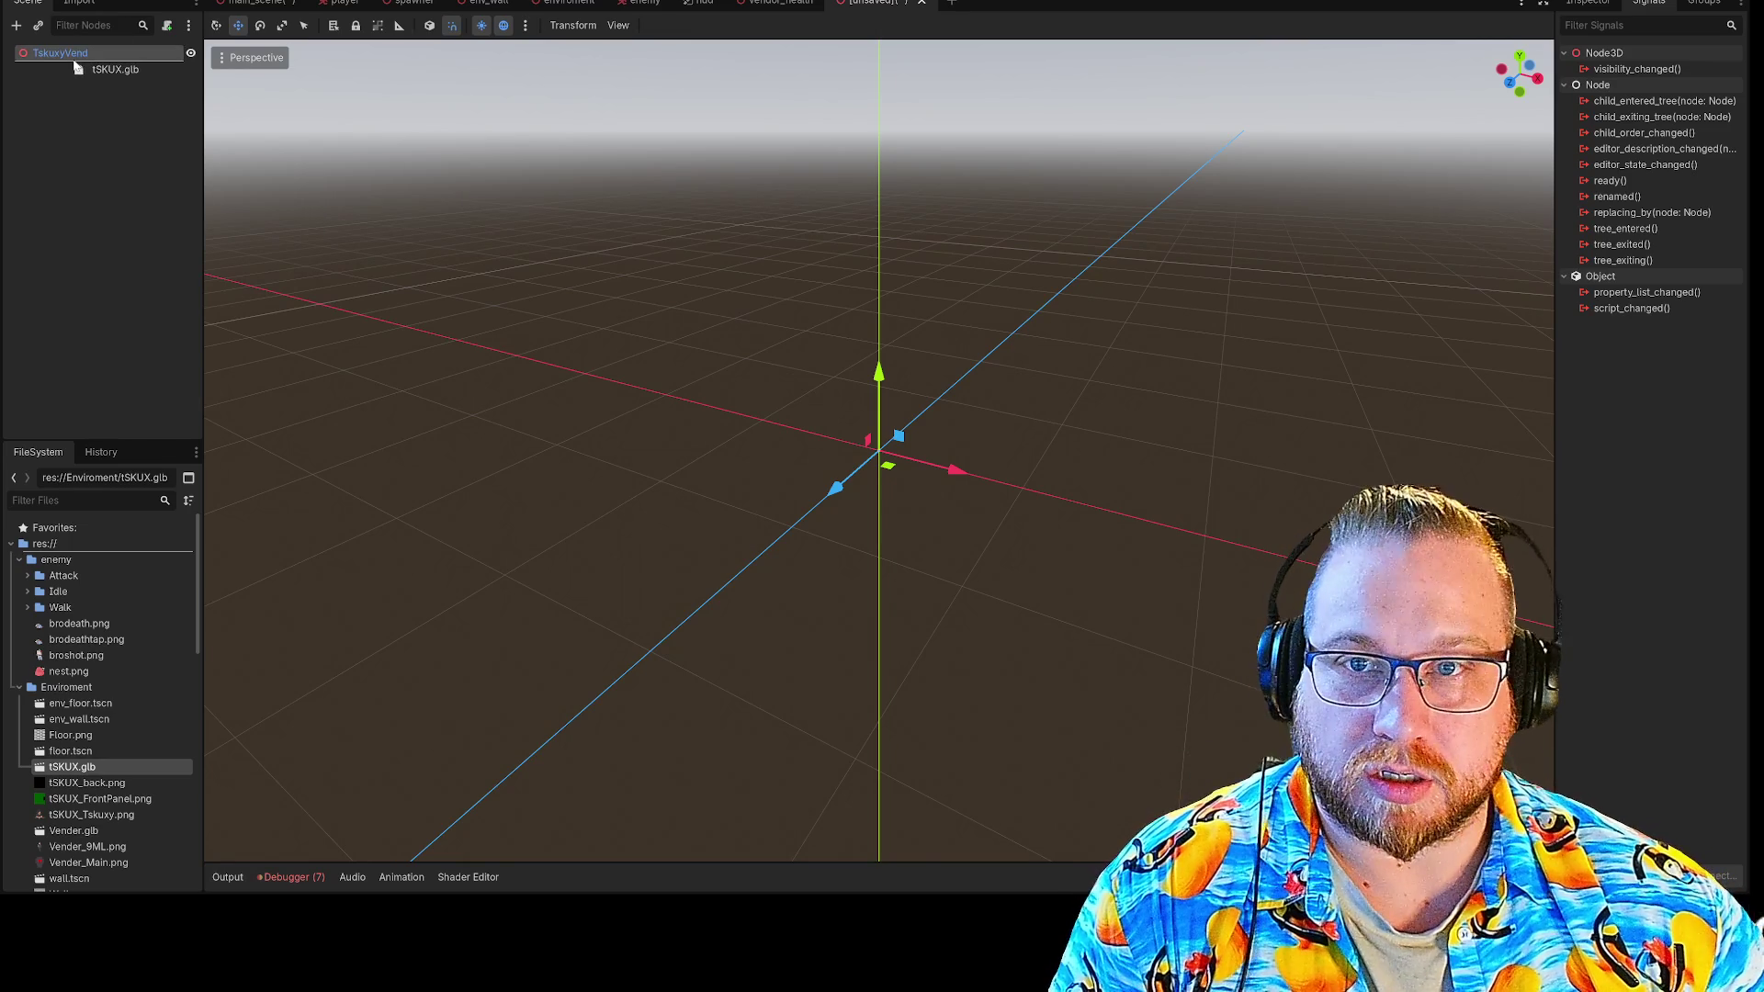
Add the tSKUX model under TskuxyVend and give it a RichTextLabel child via a 'labe' search.
left_click_drag(75, 67, 76, 64)
middle_click_drag(1257, 527, 1137, 528)
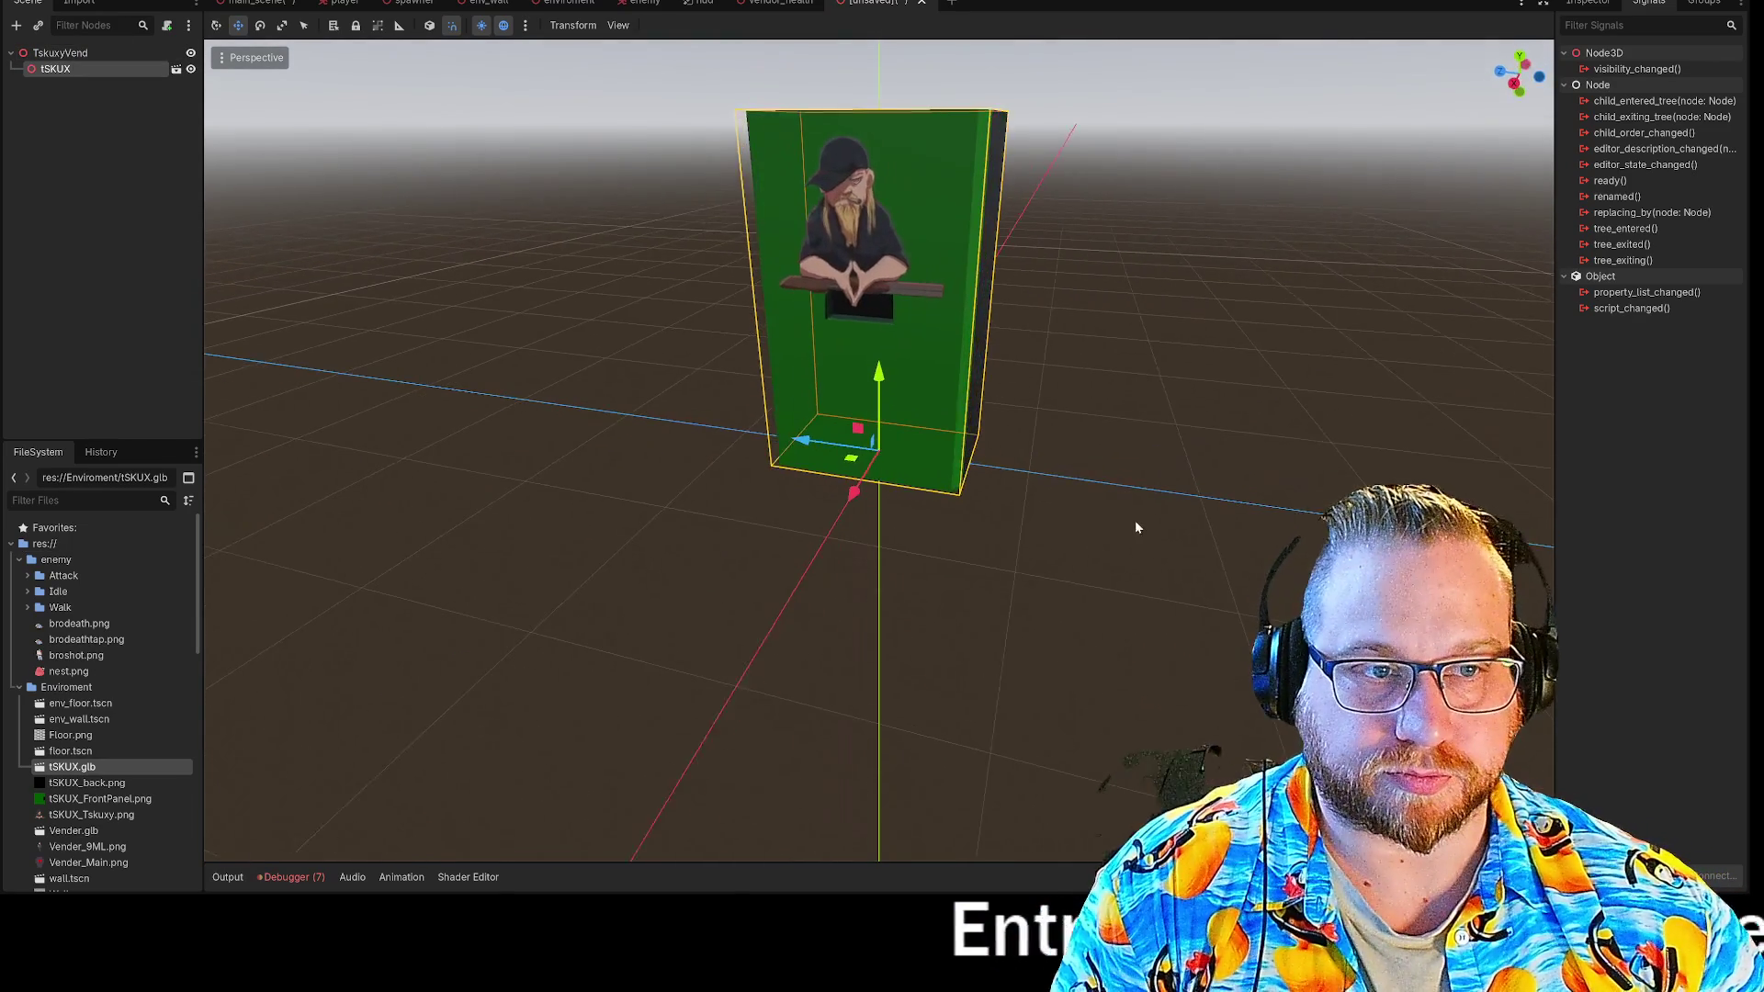
right_click(81, 76)
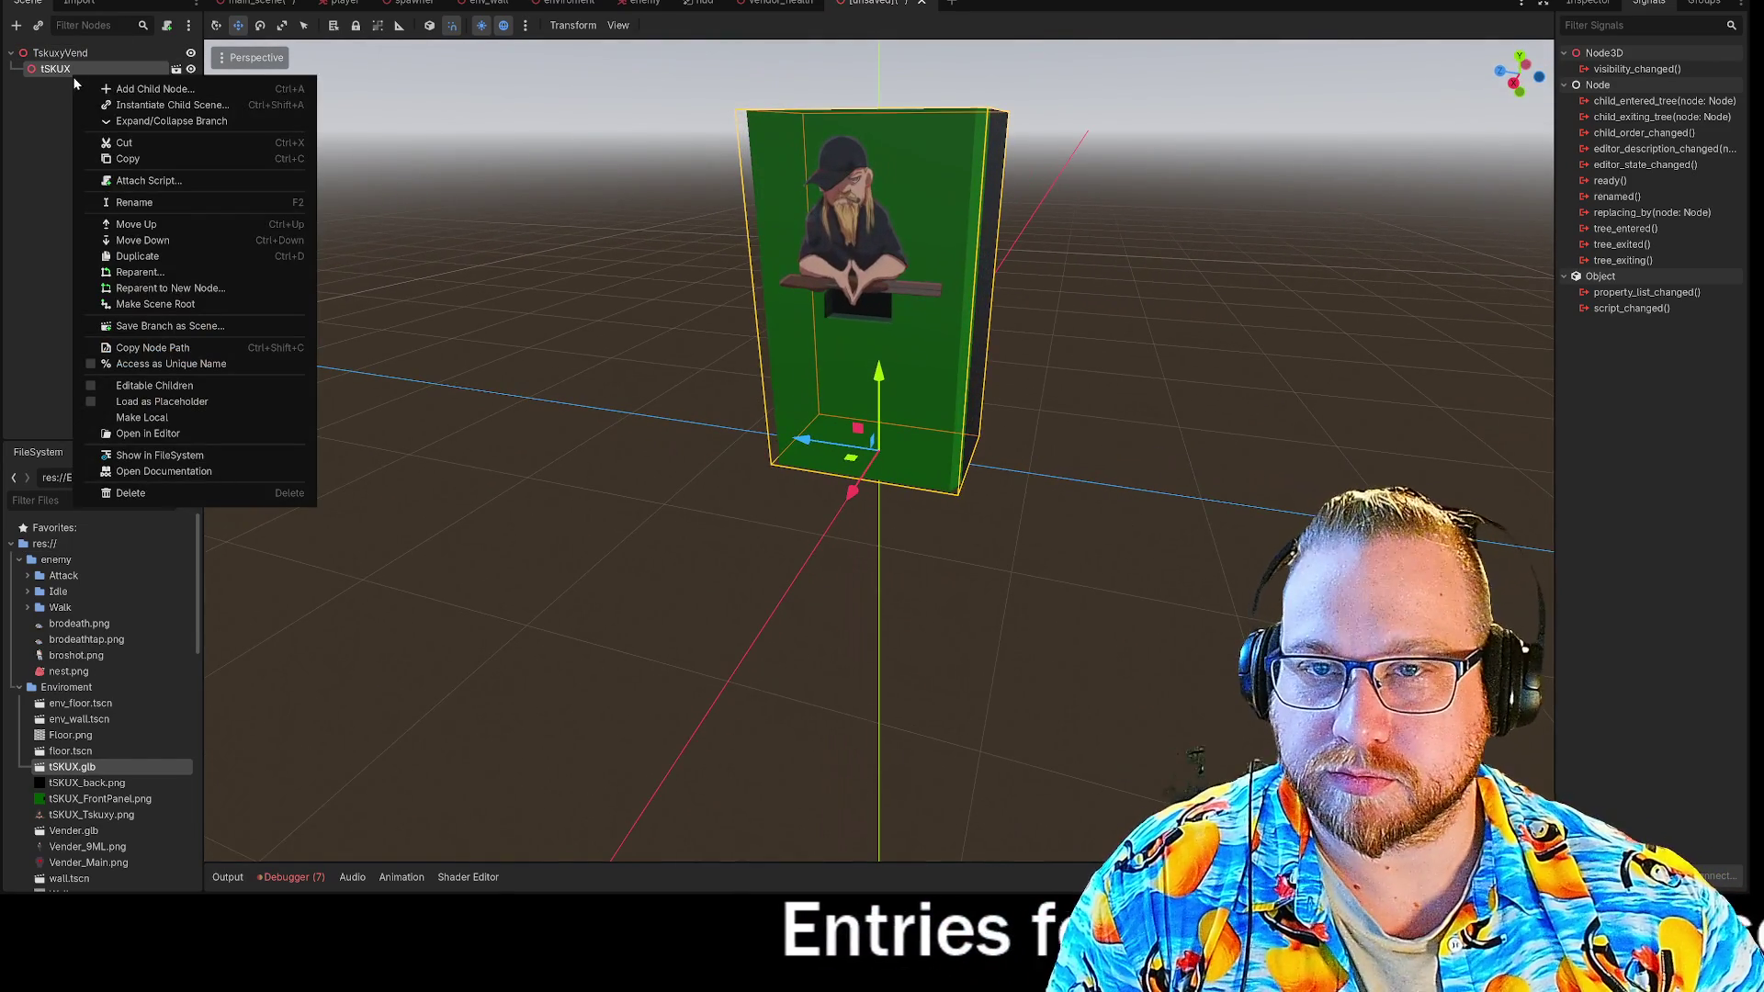
left_click(151, 89)
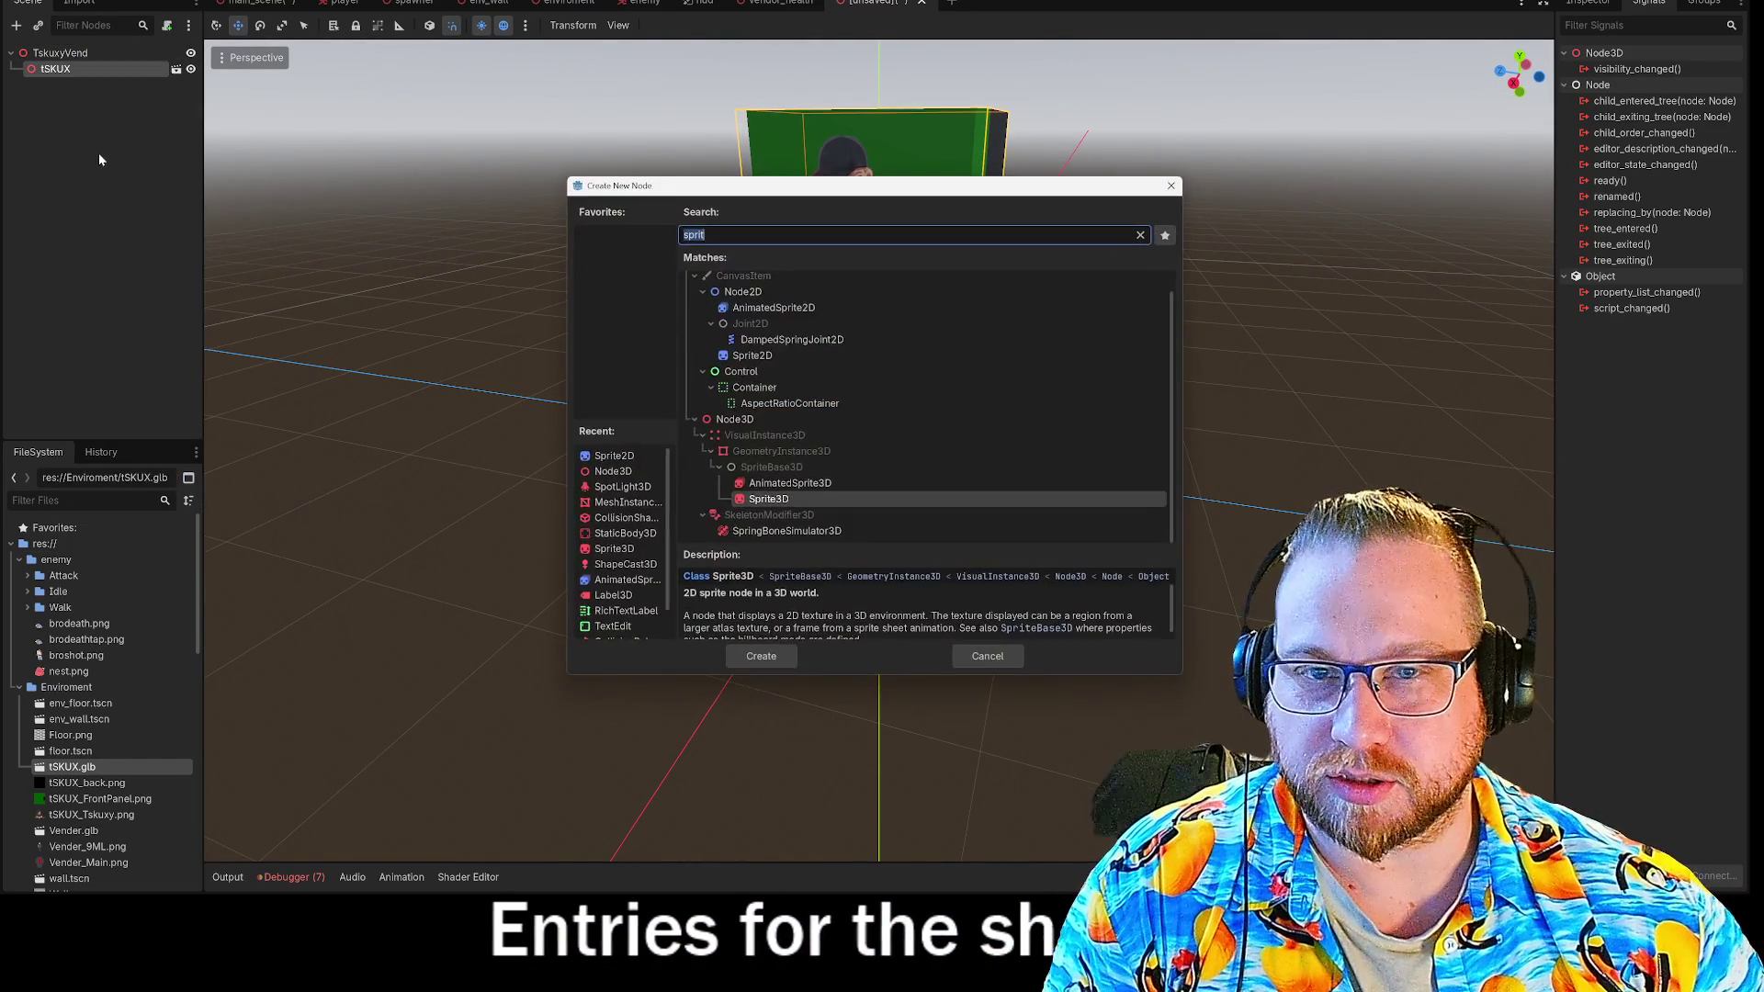
type("labe")
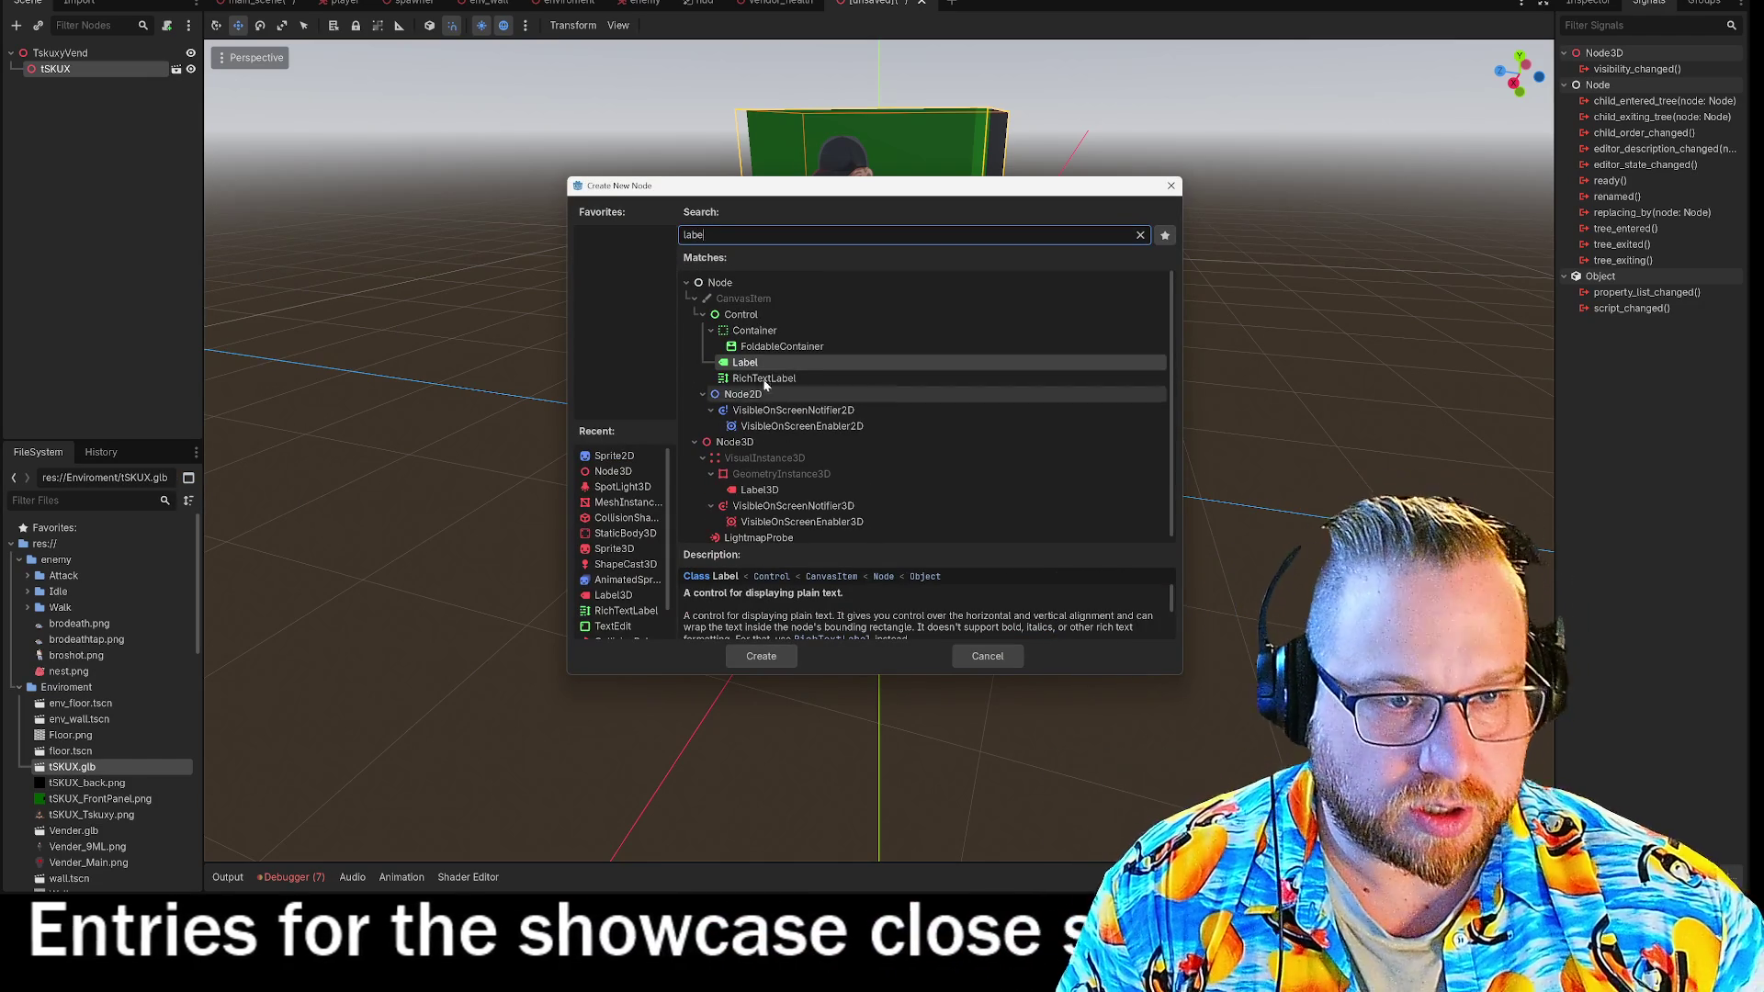
left_click(767, 378)
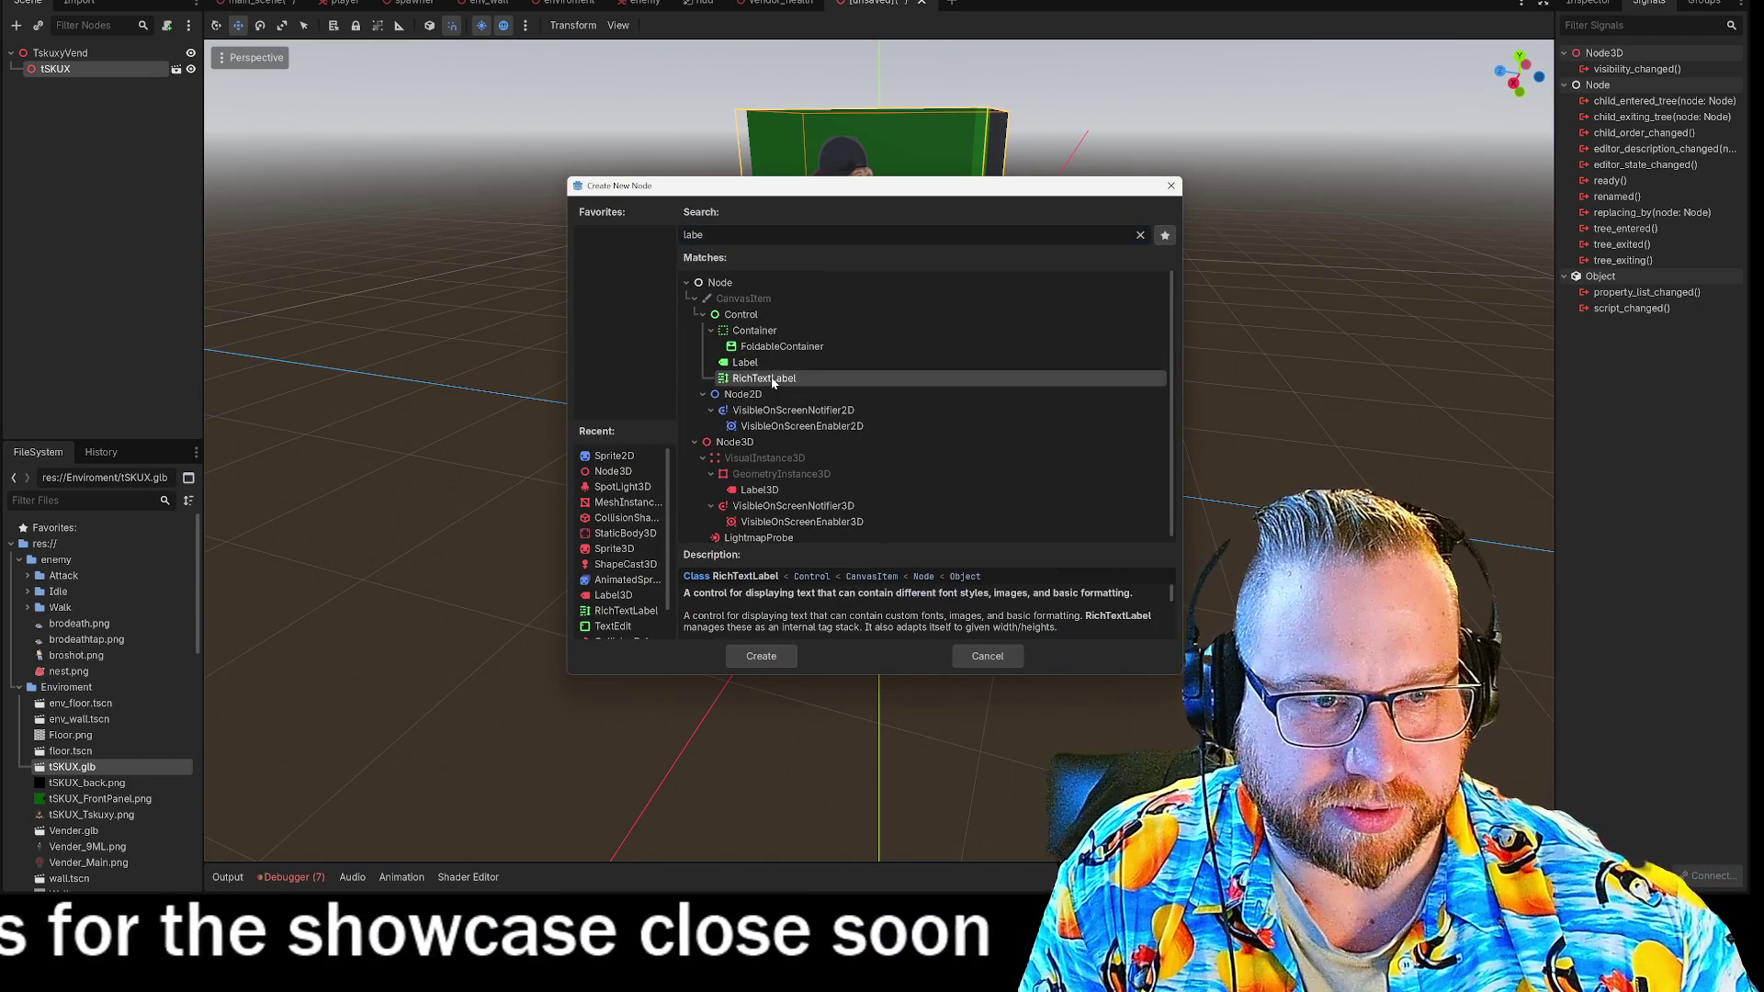
left_click(762, 656)
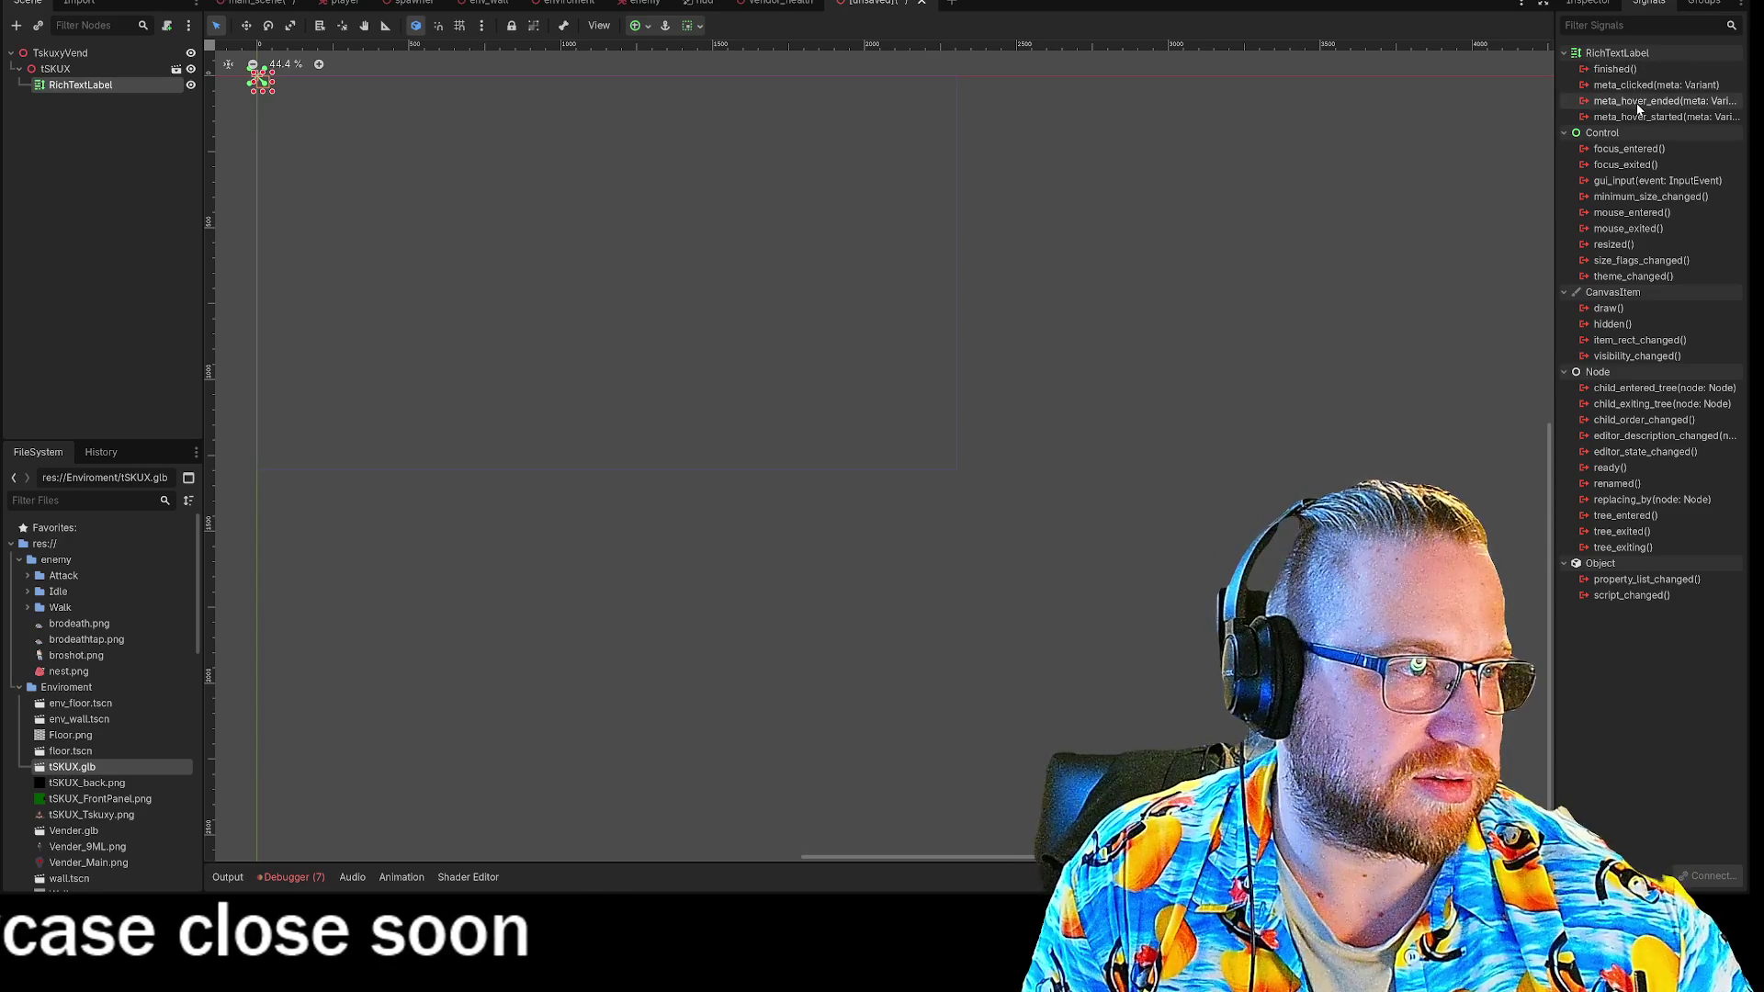
Delete the RichTextLabel node, confirming the removal.
right_click(71, 93)
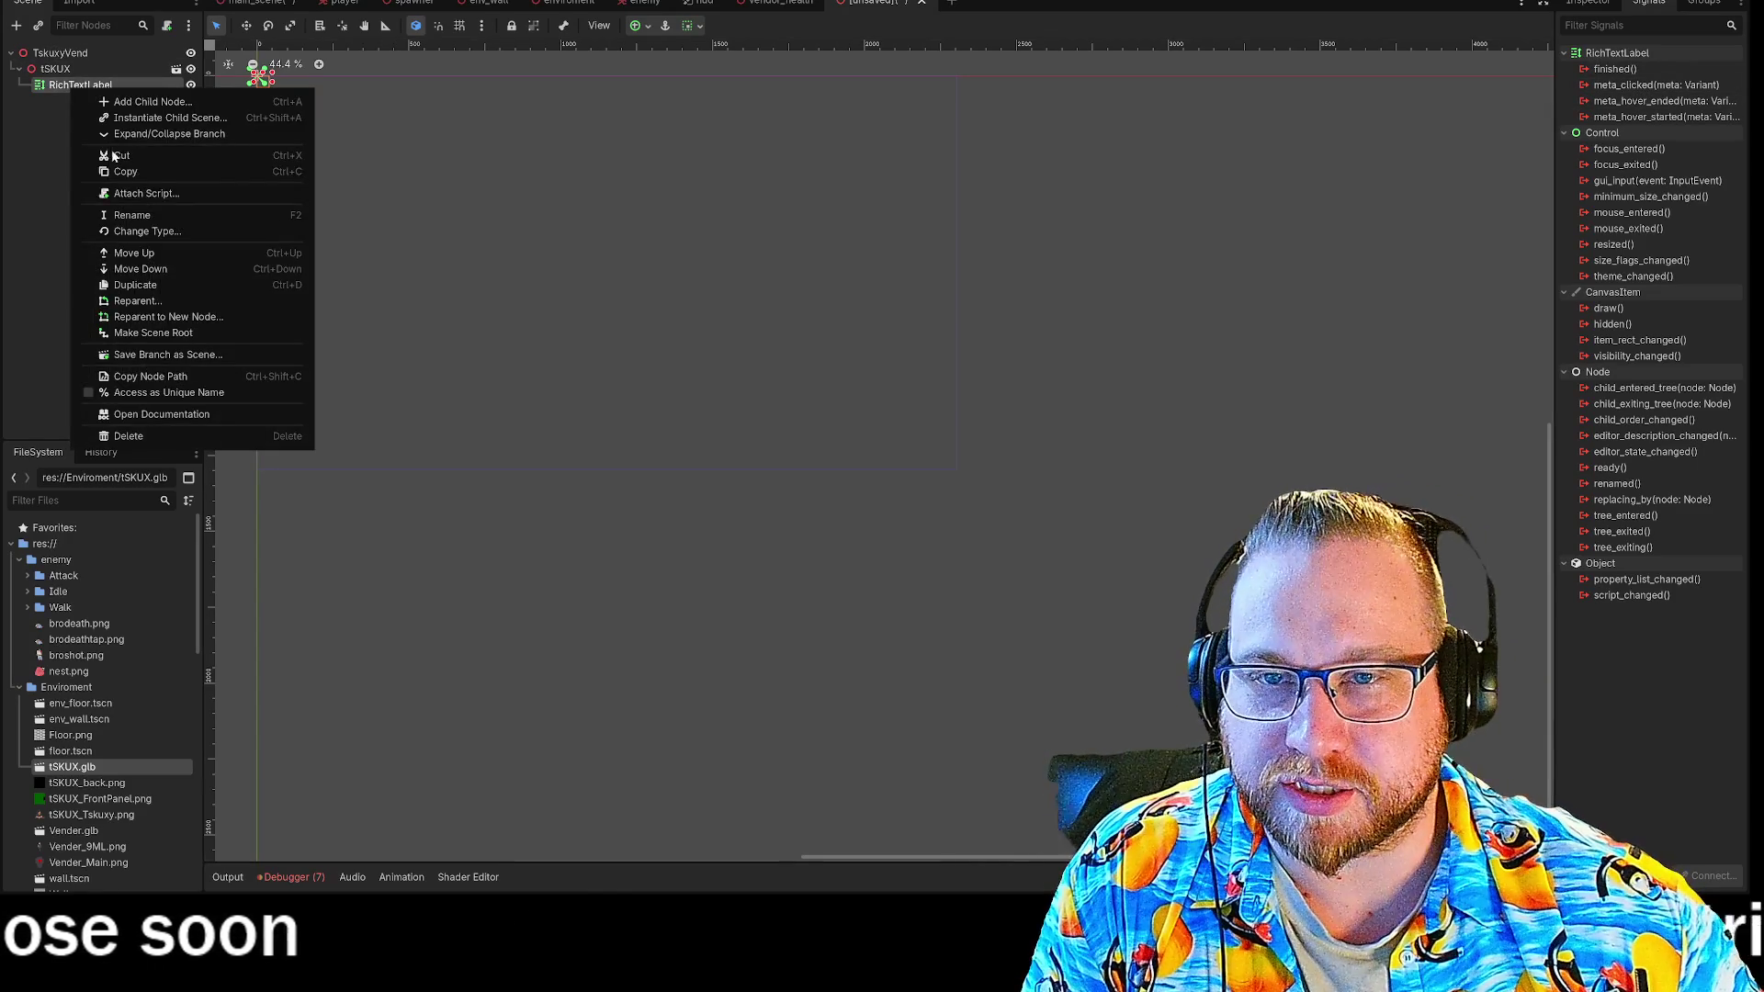
left_click(134, 440)
left_click(808, 453)
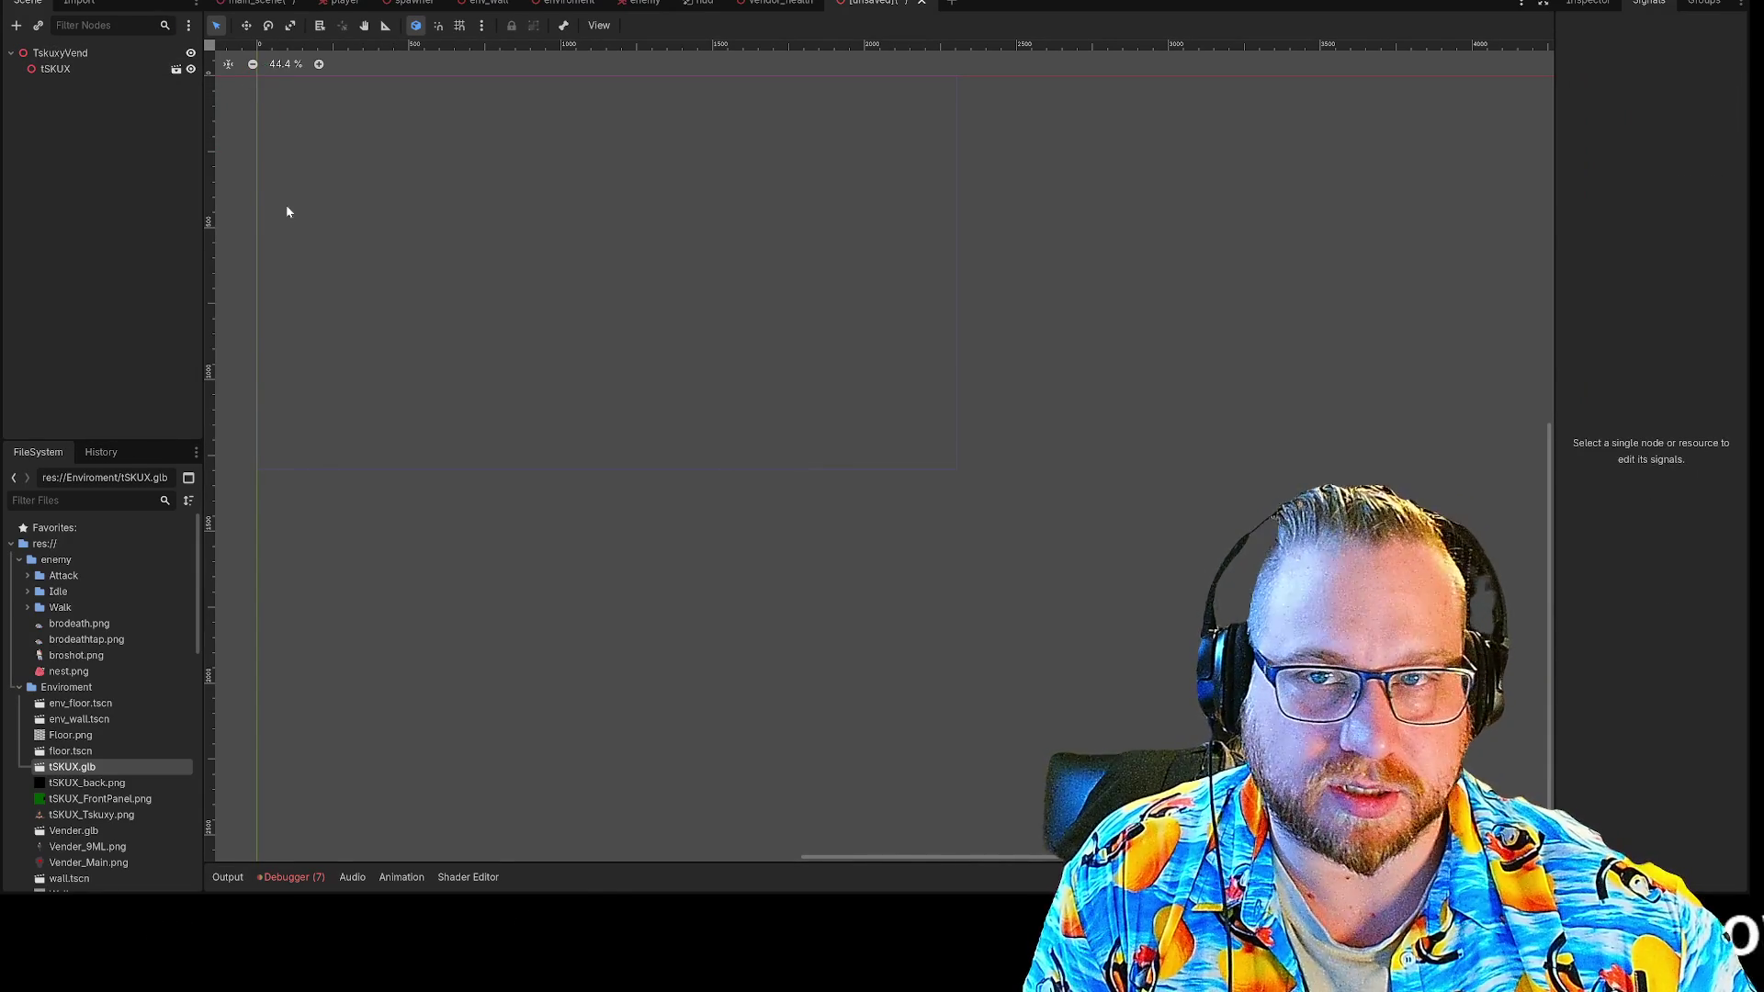
Add a Label3D child node to tSKUX and show its properties.
left_click(44, 72)
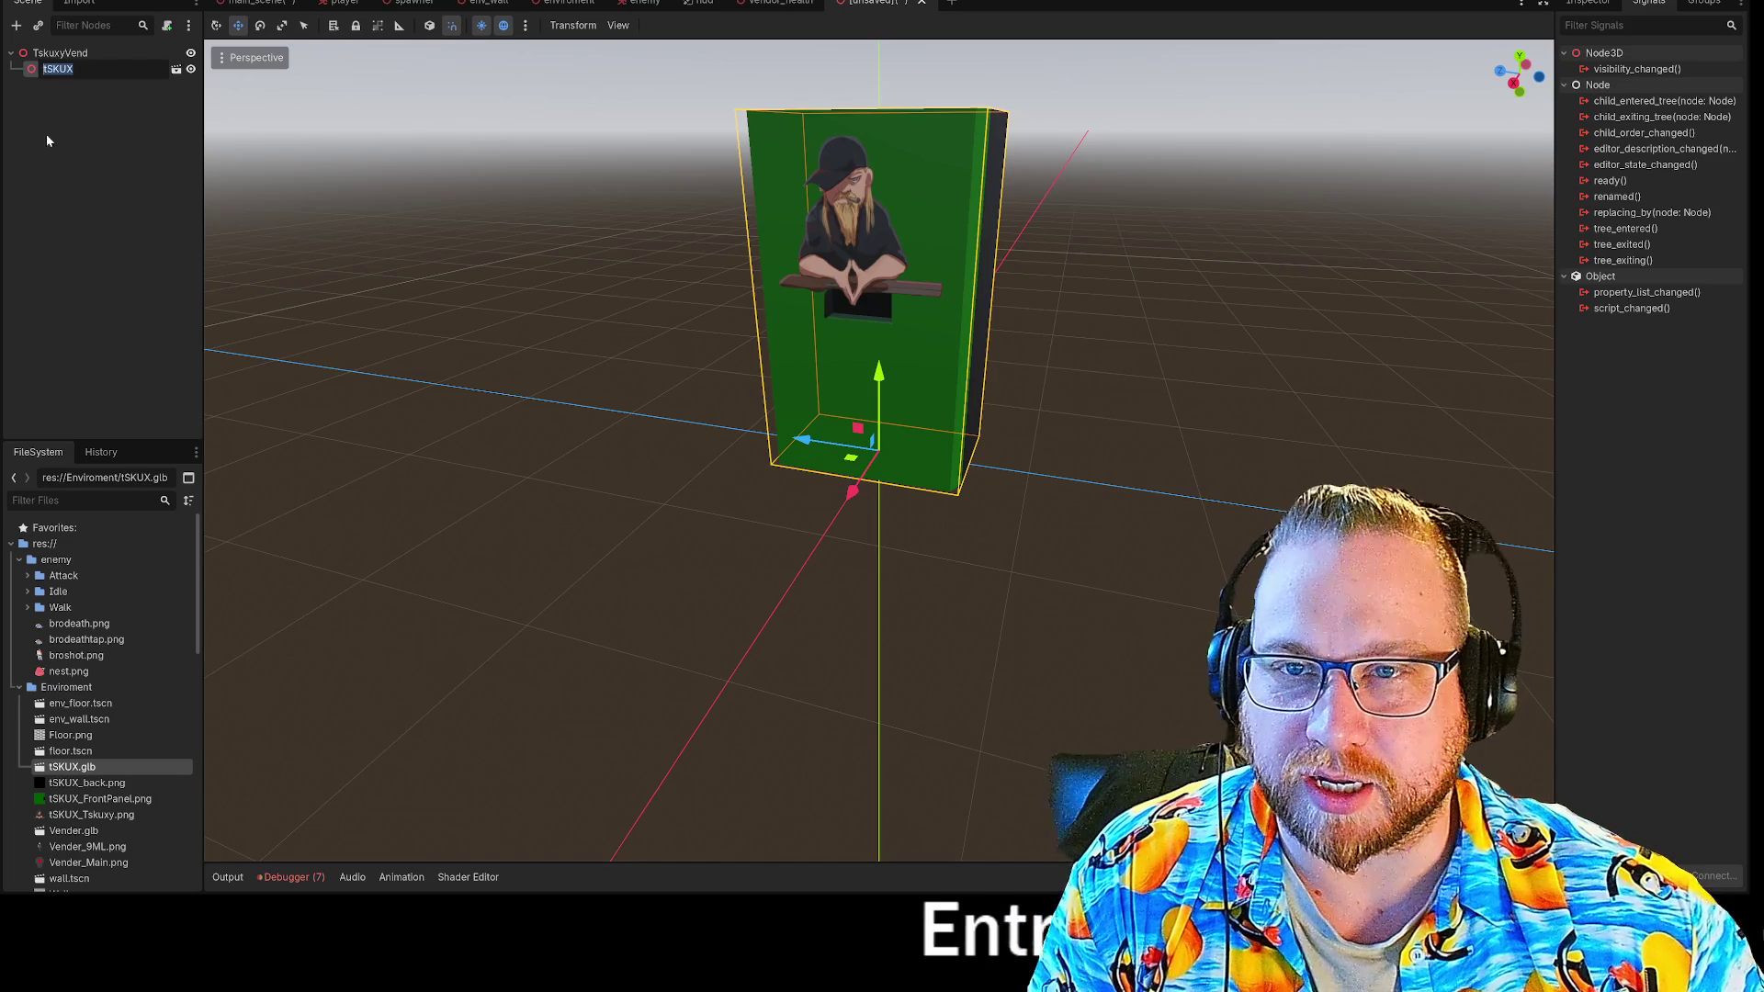
right_click(49, 74)
left_click(116, 85)
type("labe")
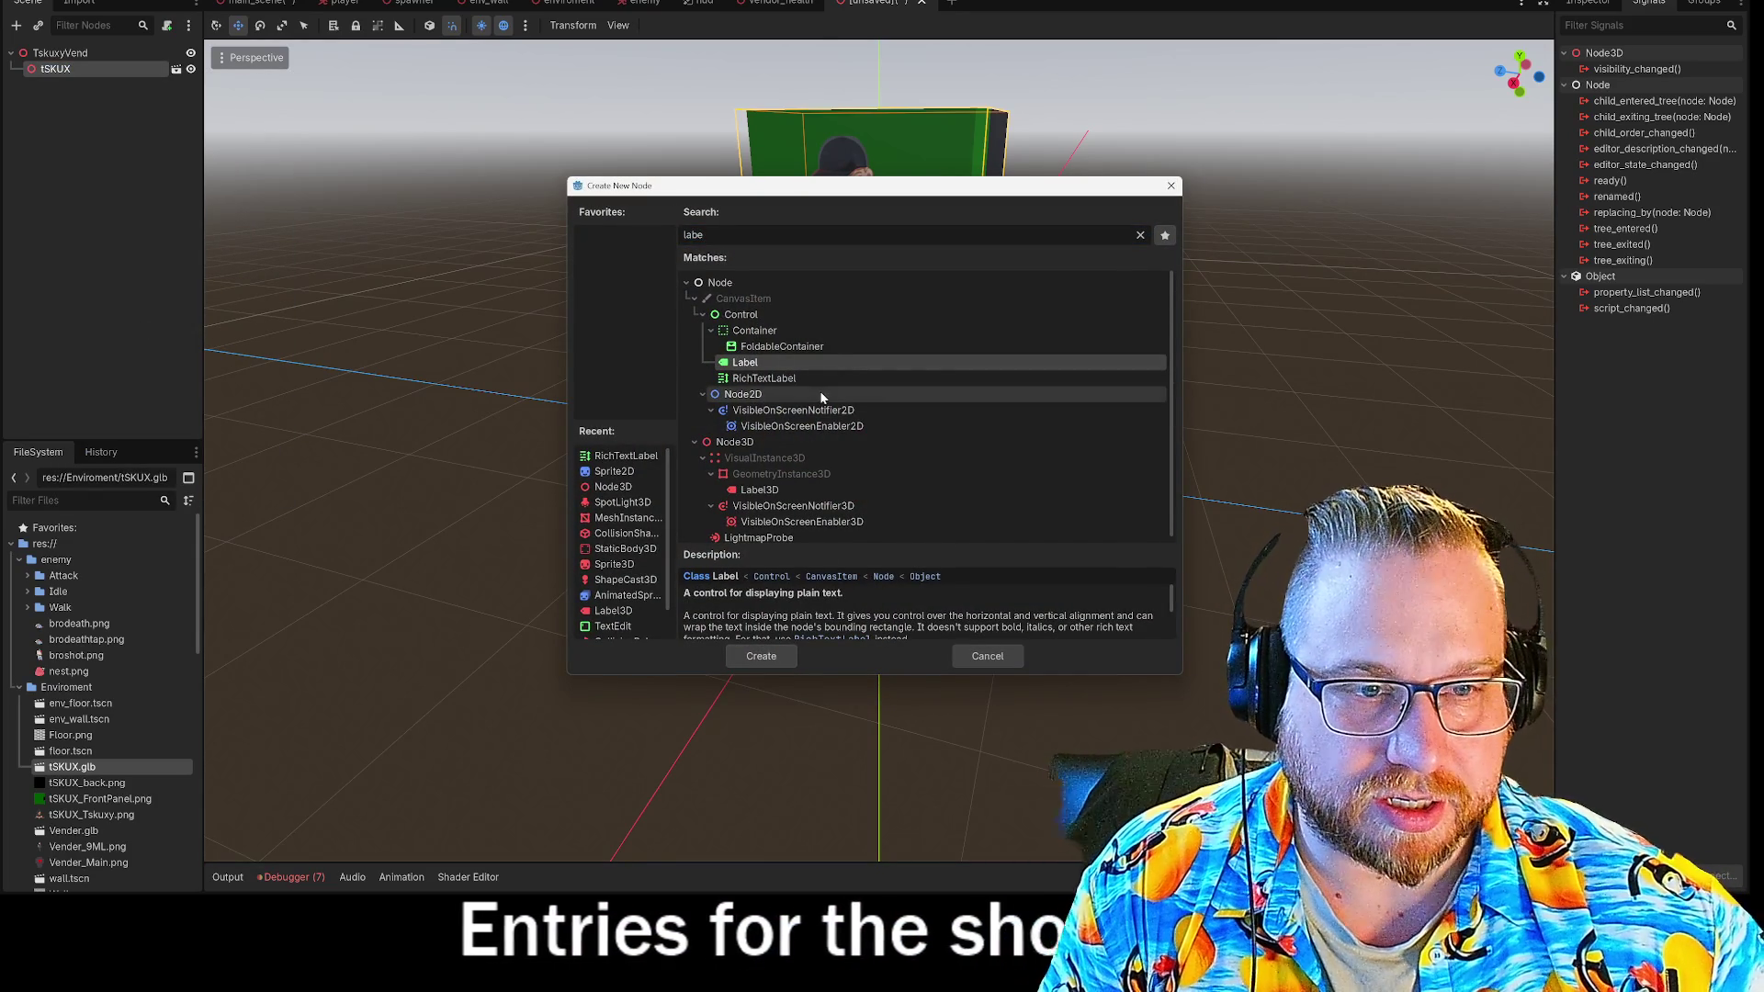
left_click(761, 490)
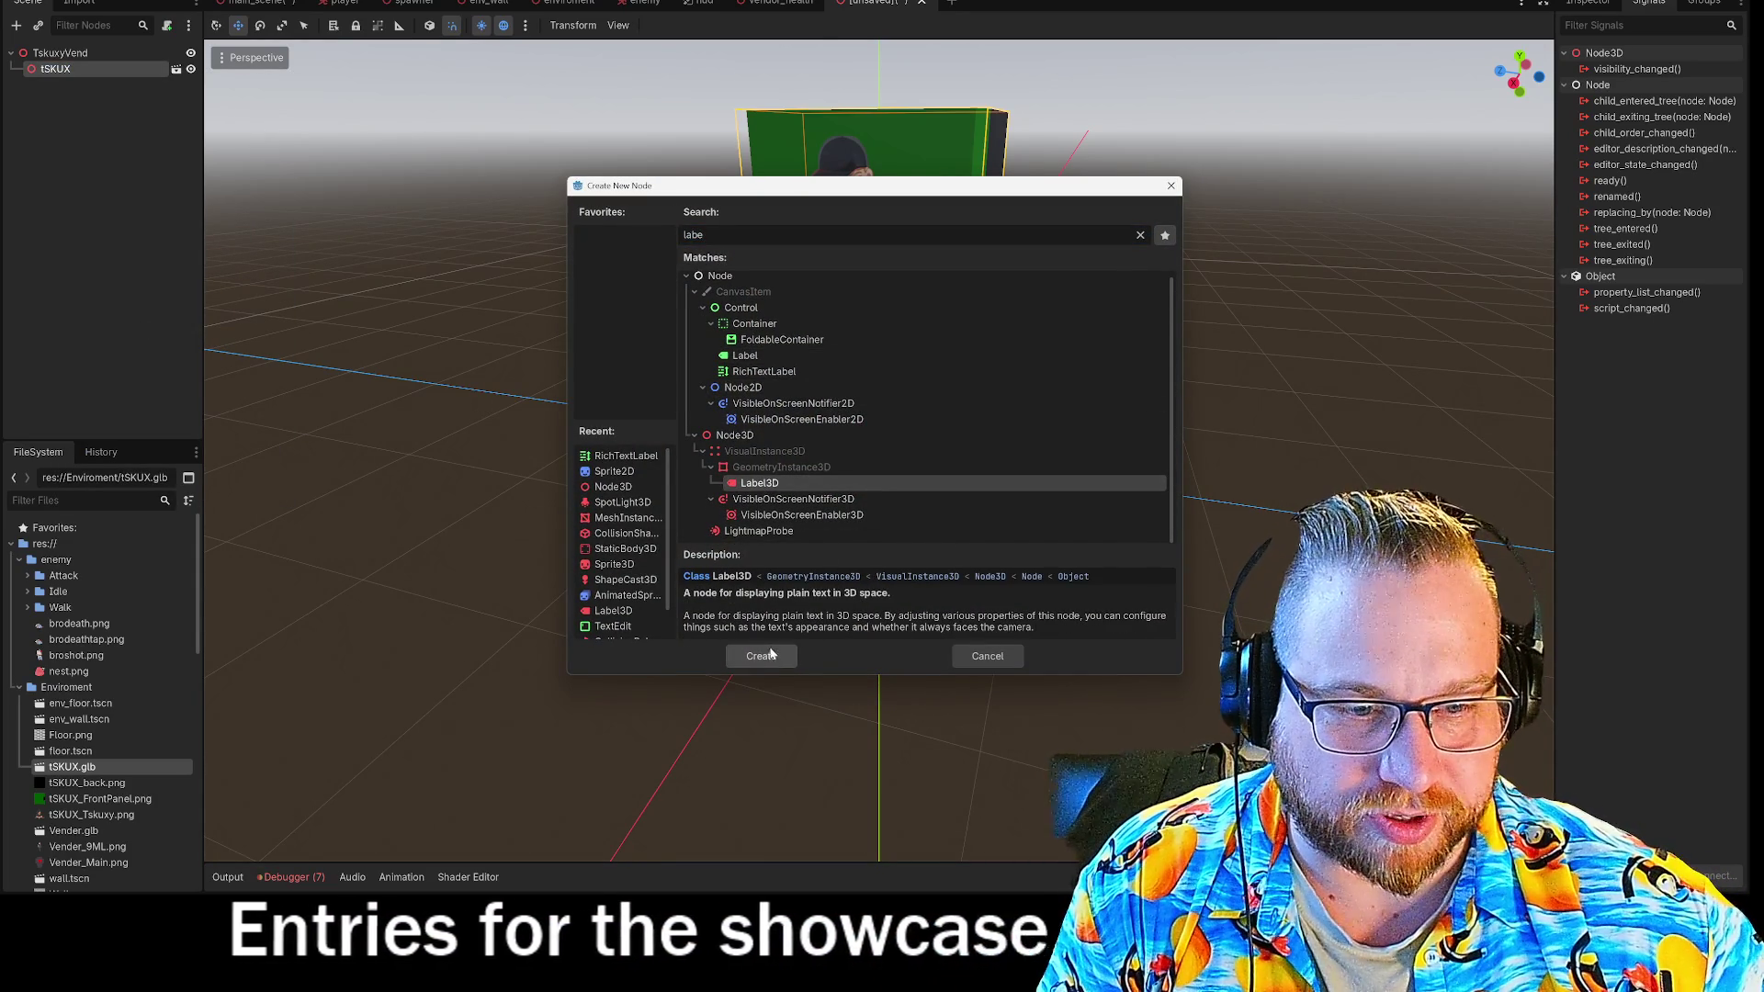
left_click(763, 656)
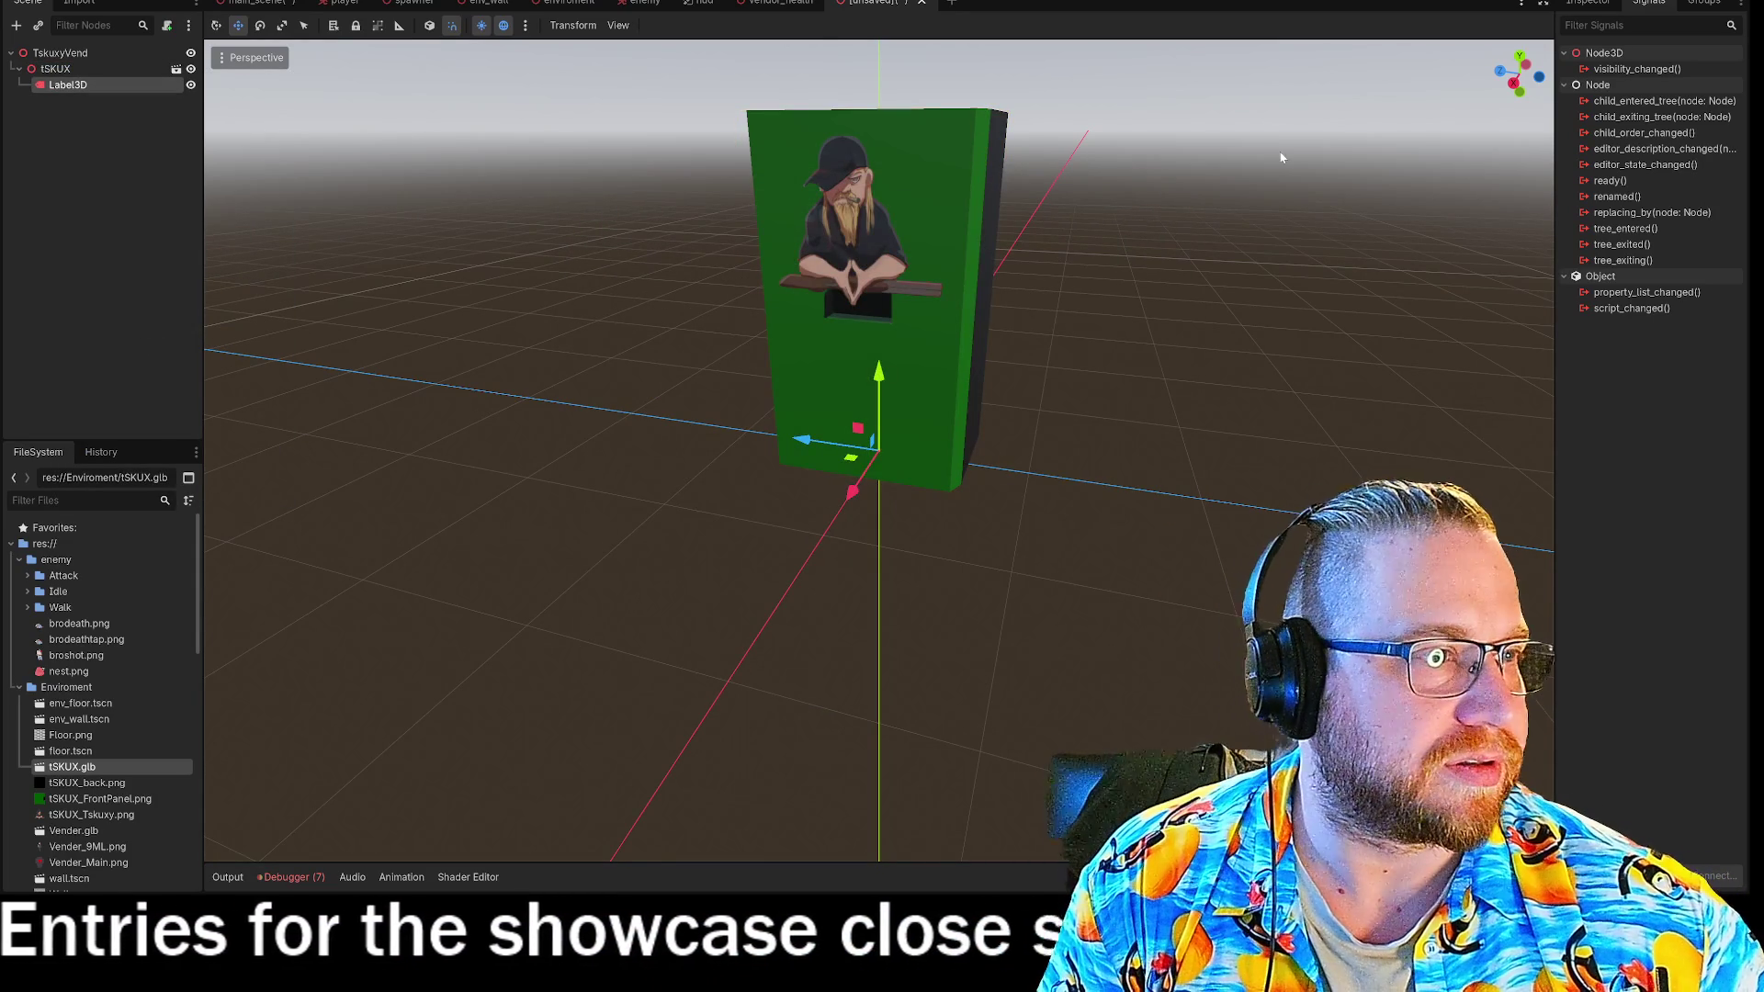
left_click(1607, 8)
Enter the Label3D text as 'T-Skuxy' and 'Munitions' on two separate lines.
scroll(979, 379, "up", 3)
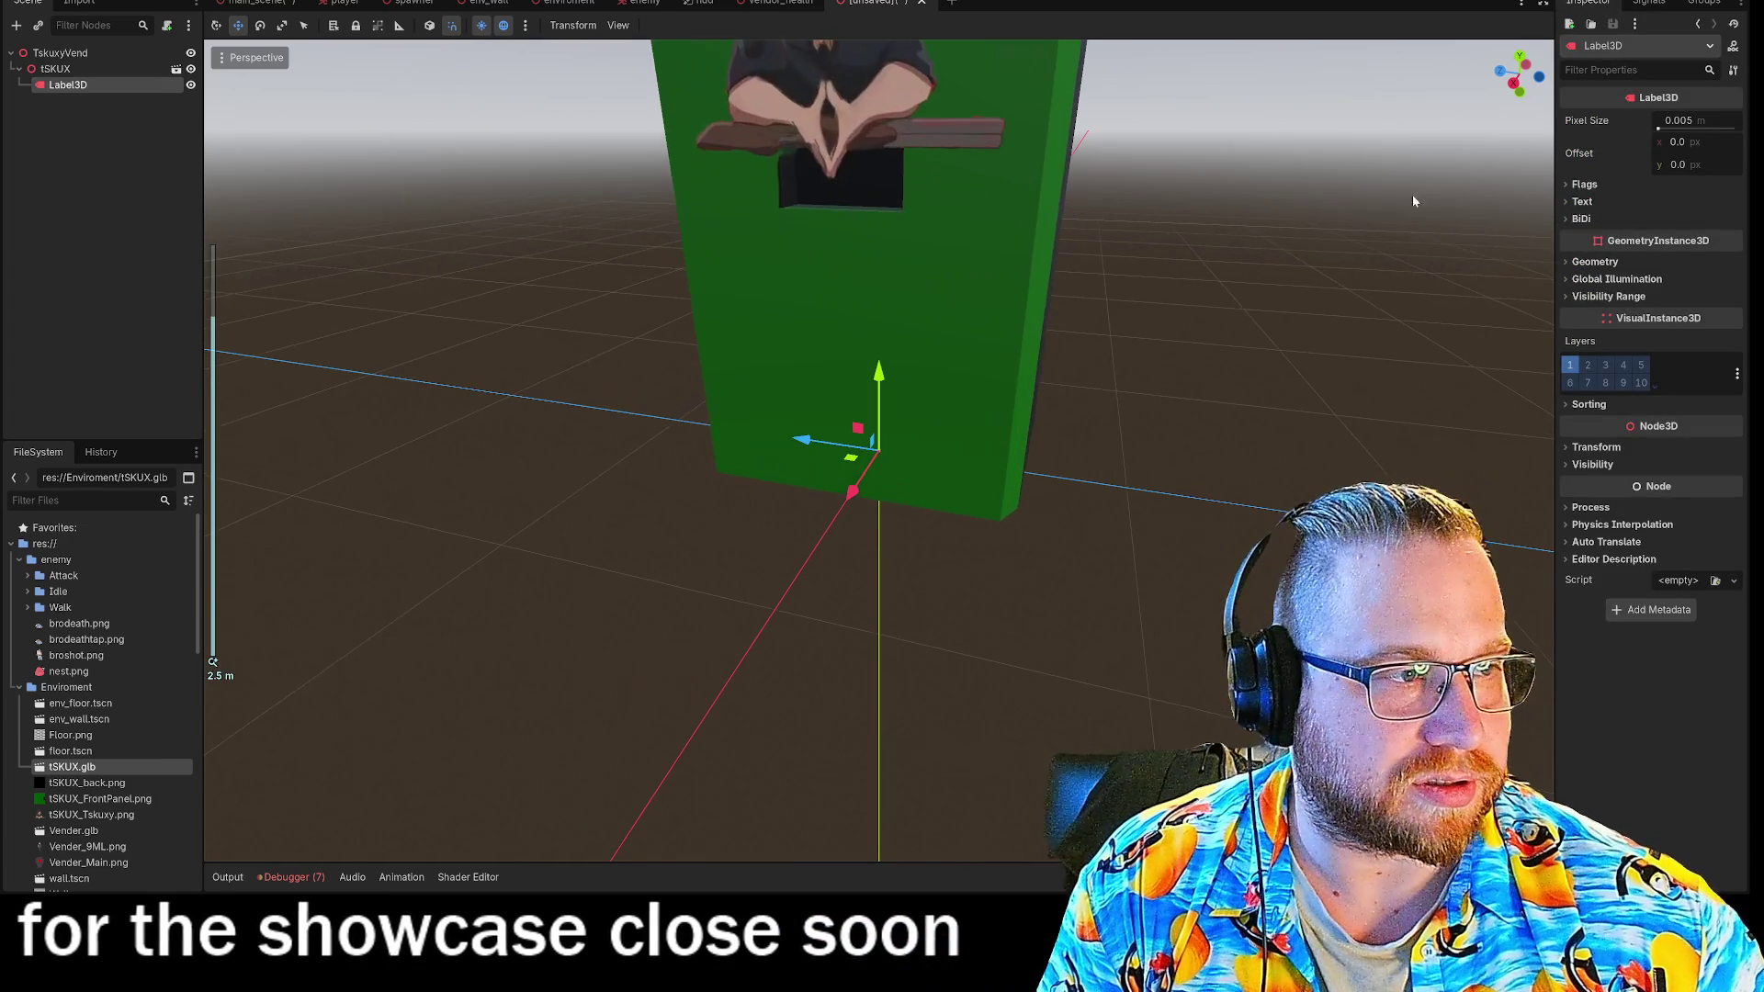
left_click(1582, 201)
scroll(1349, 241, "down", 3)
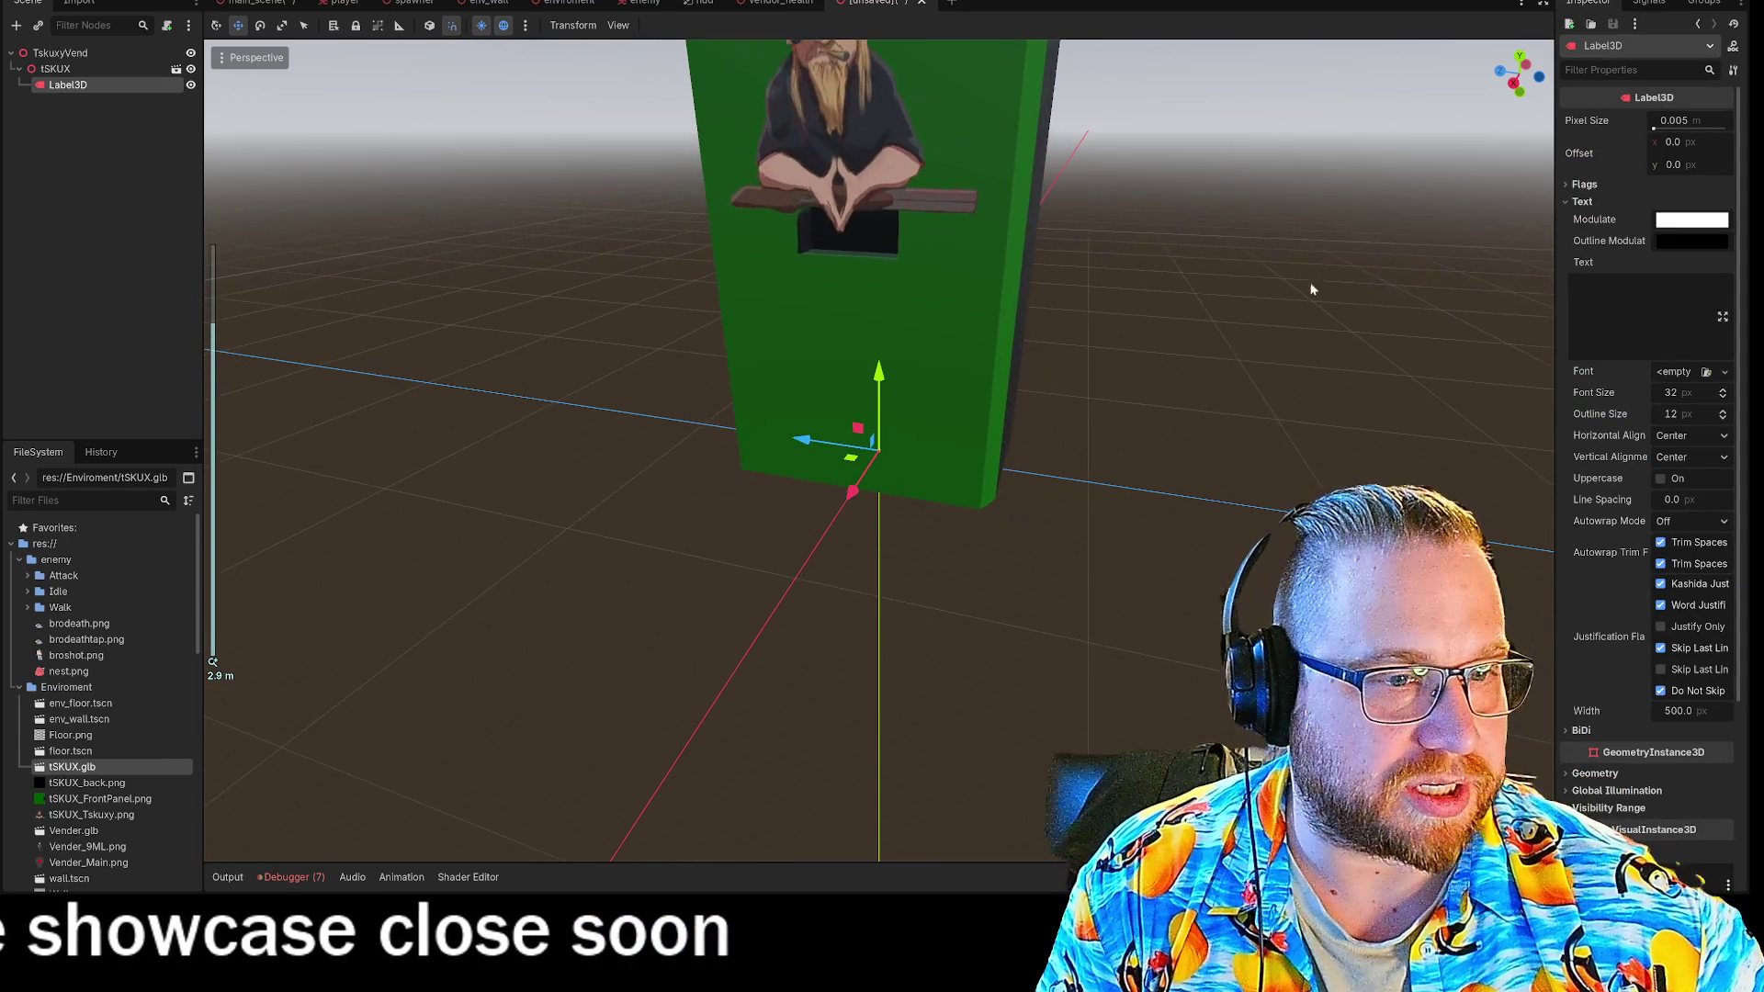
mouse_move(1239, 370)
middle_mouse_down()
mouse_move(1264, 345)
mouse_move(1479, 311)
middle_mouse_up()
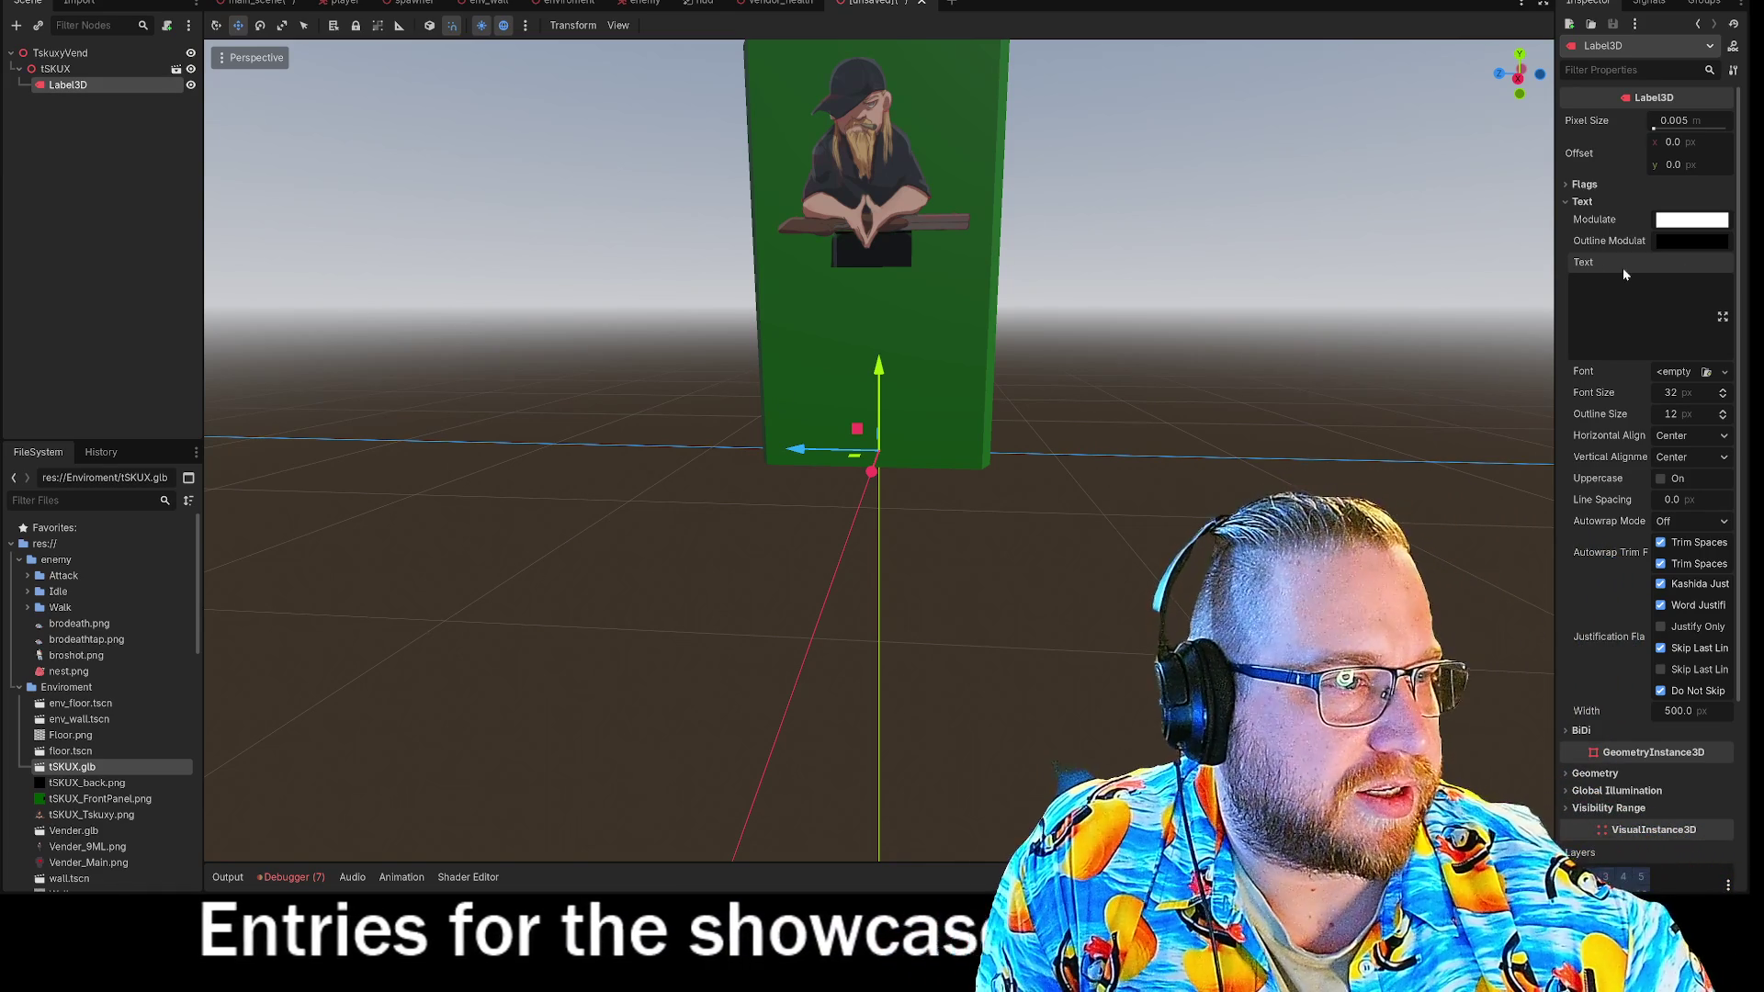
left_click(1597, 285)
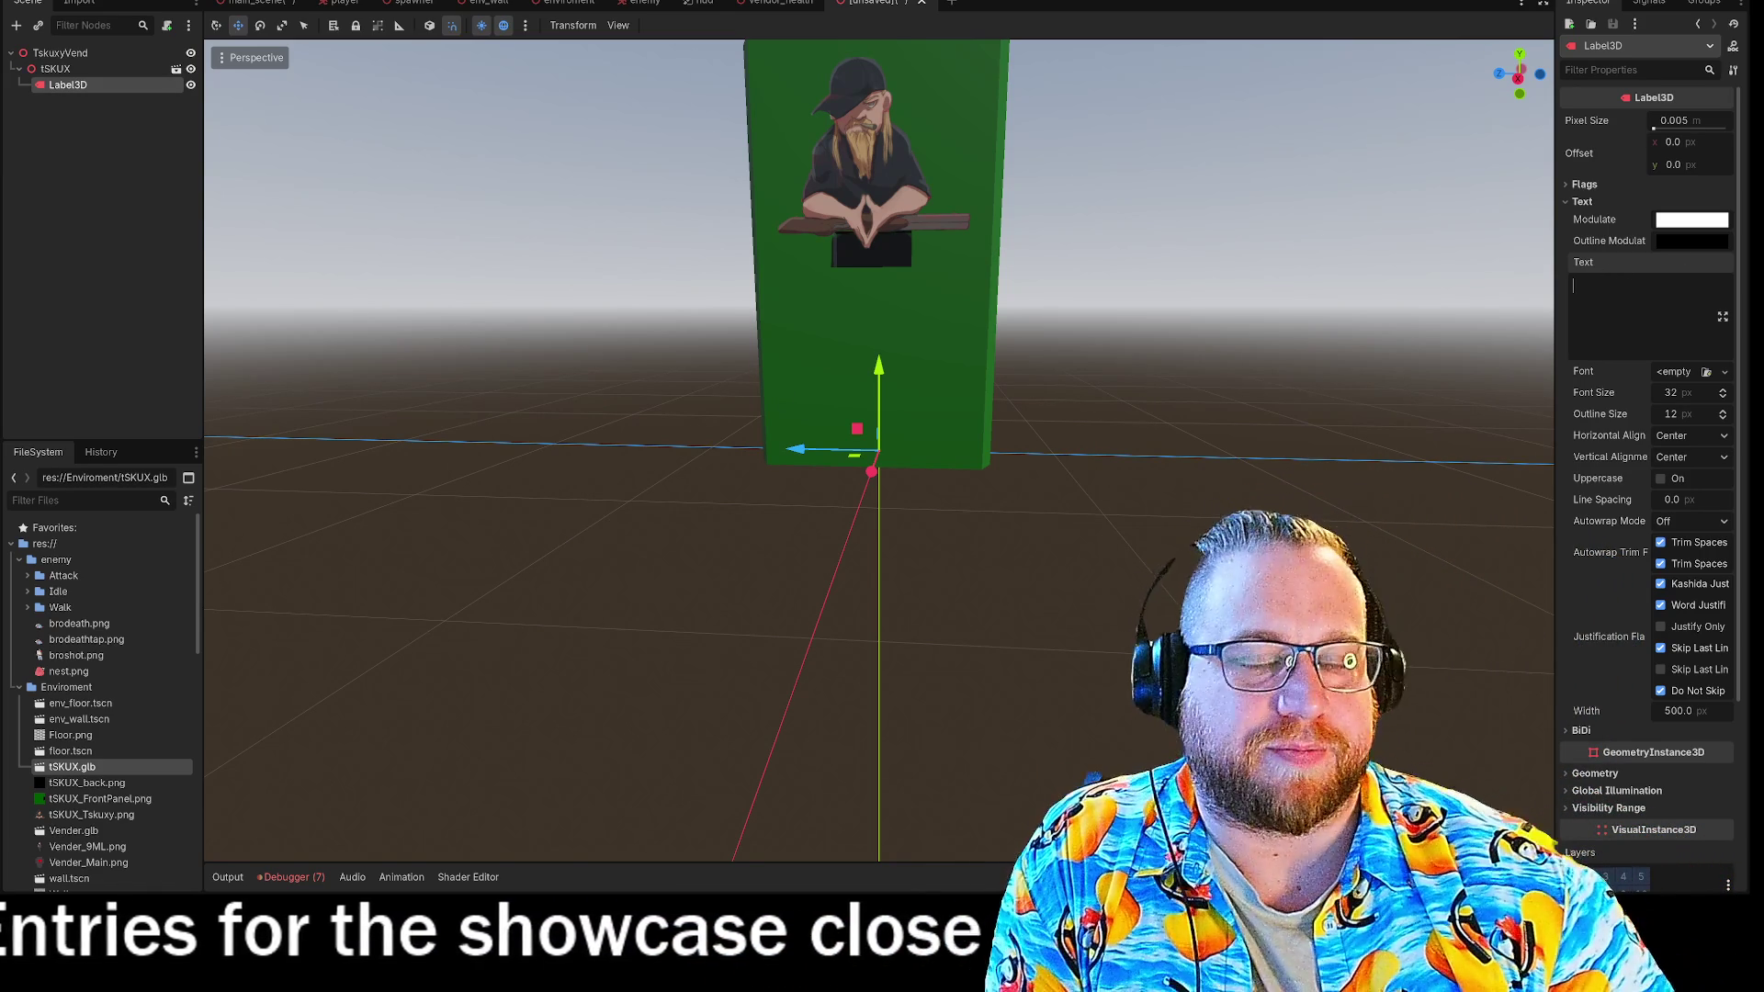
type("T-Sku")
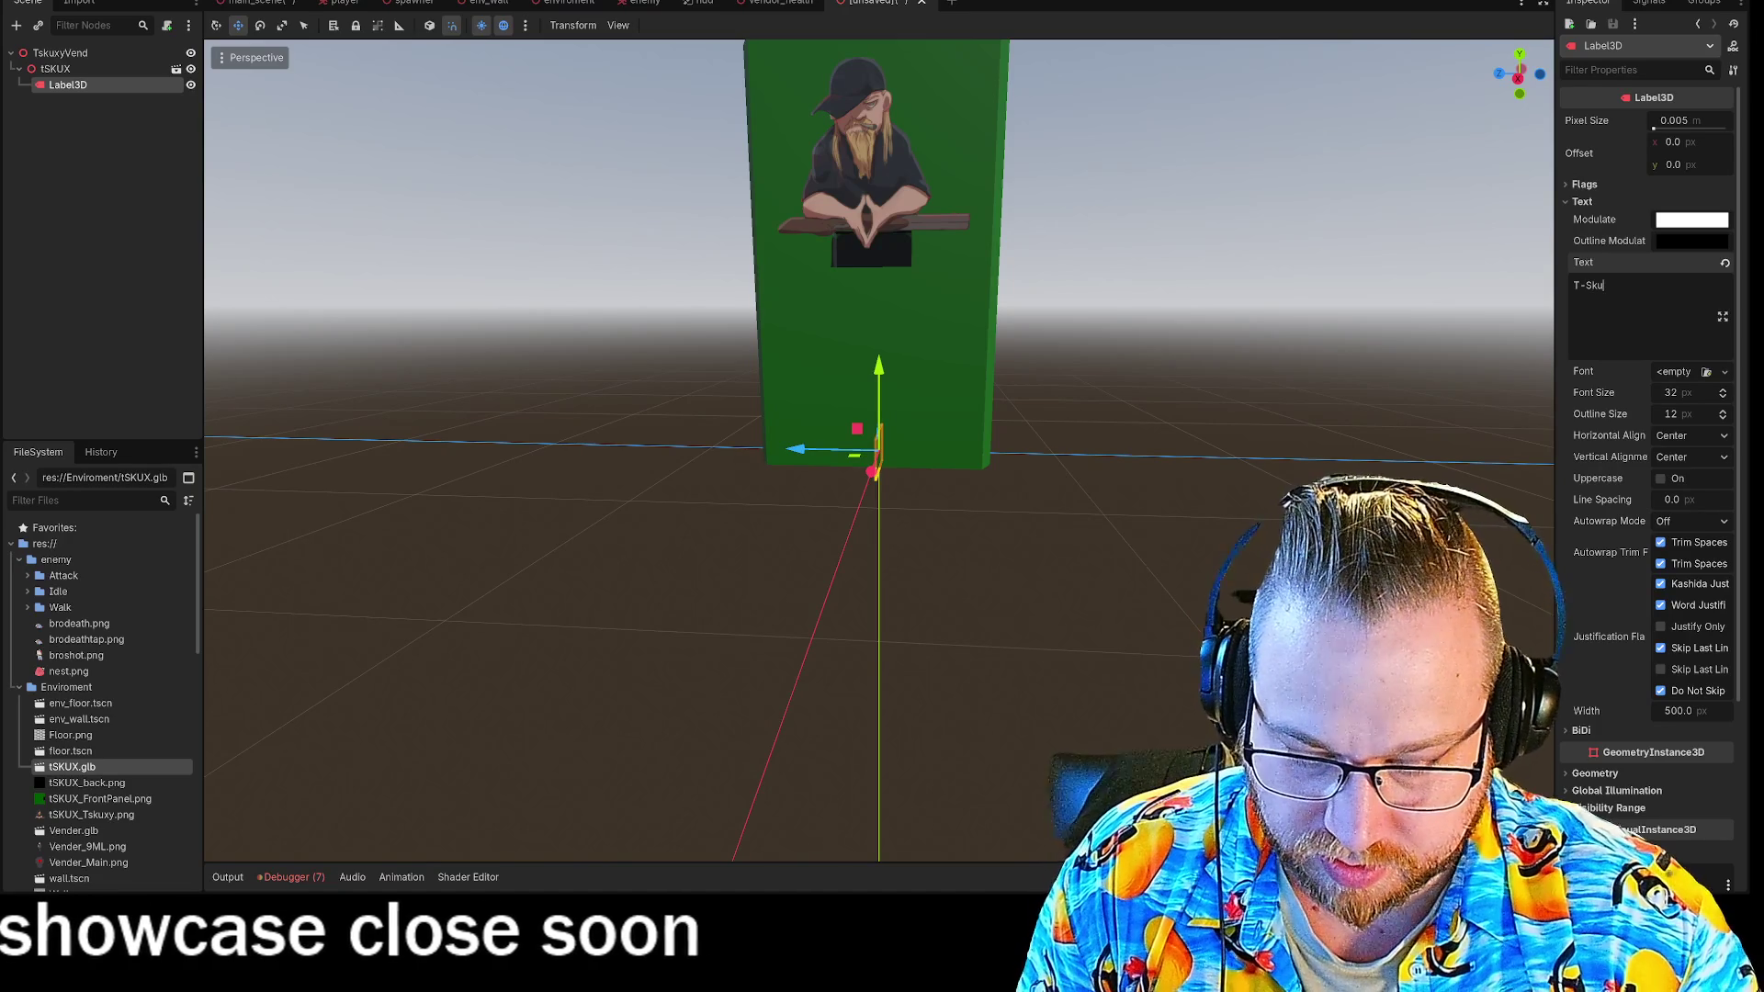
type("xy")
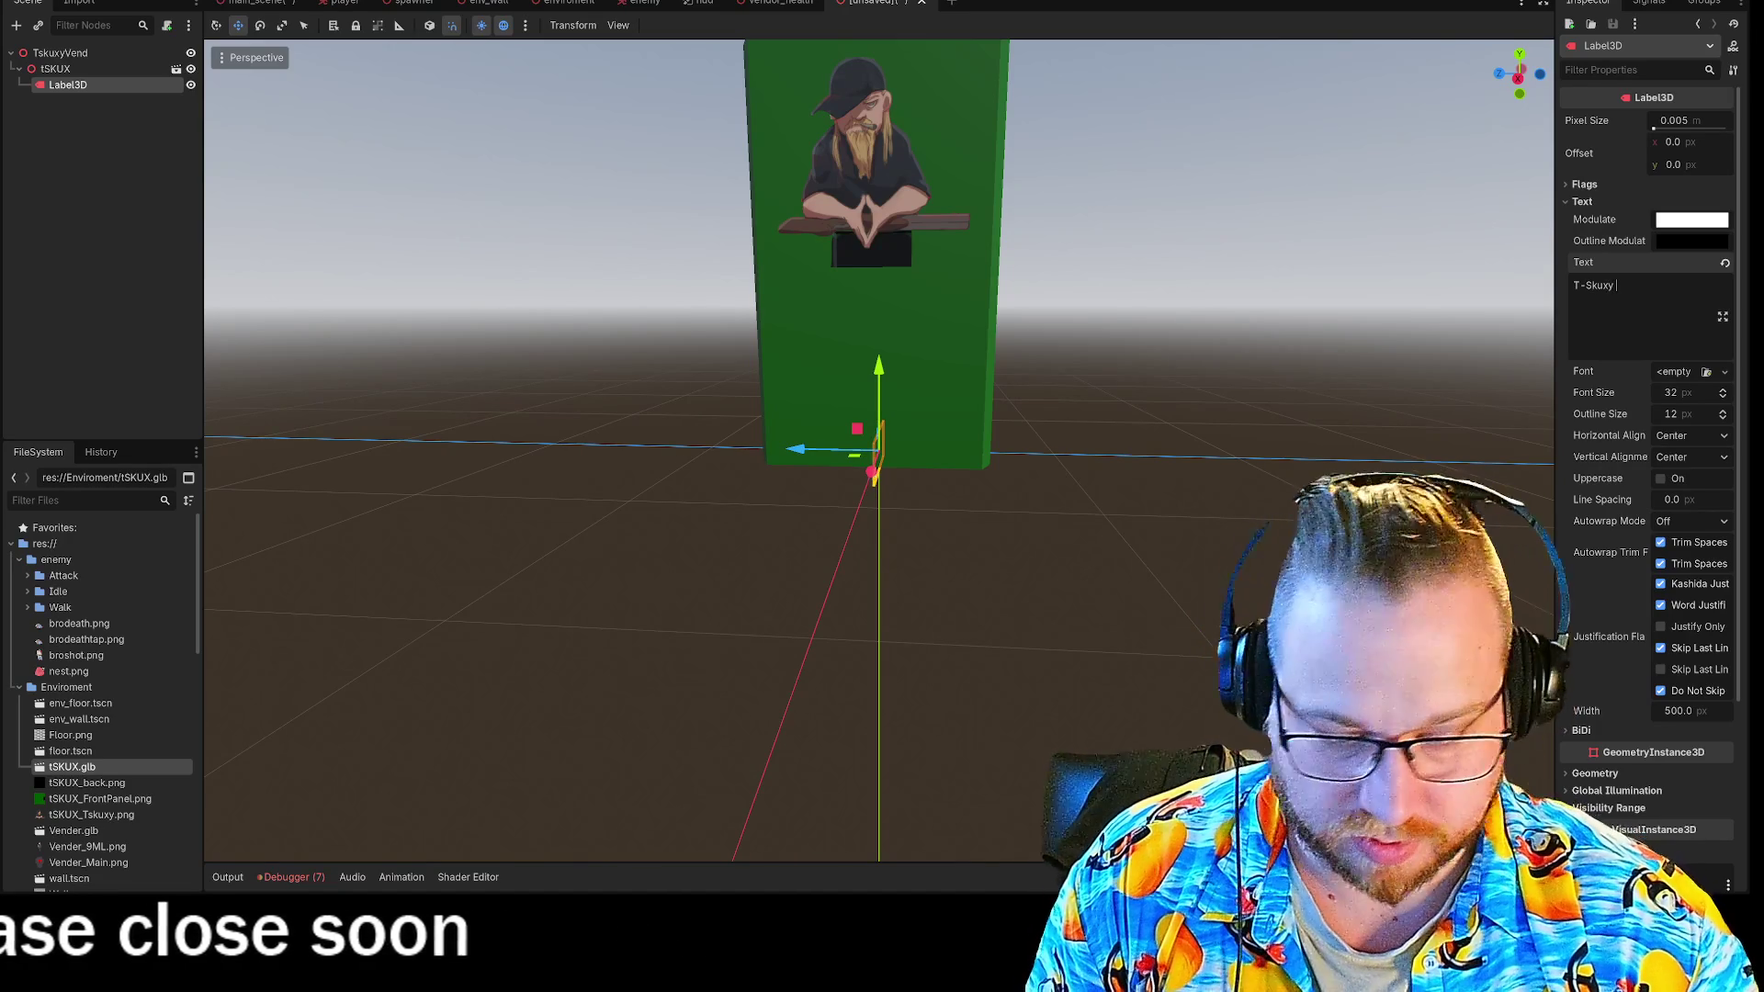
key("Return")
type("M")
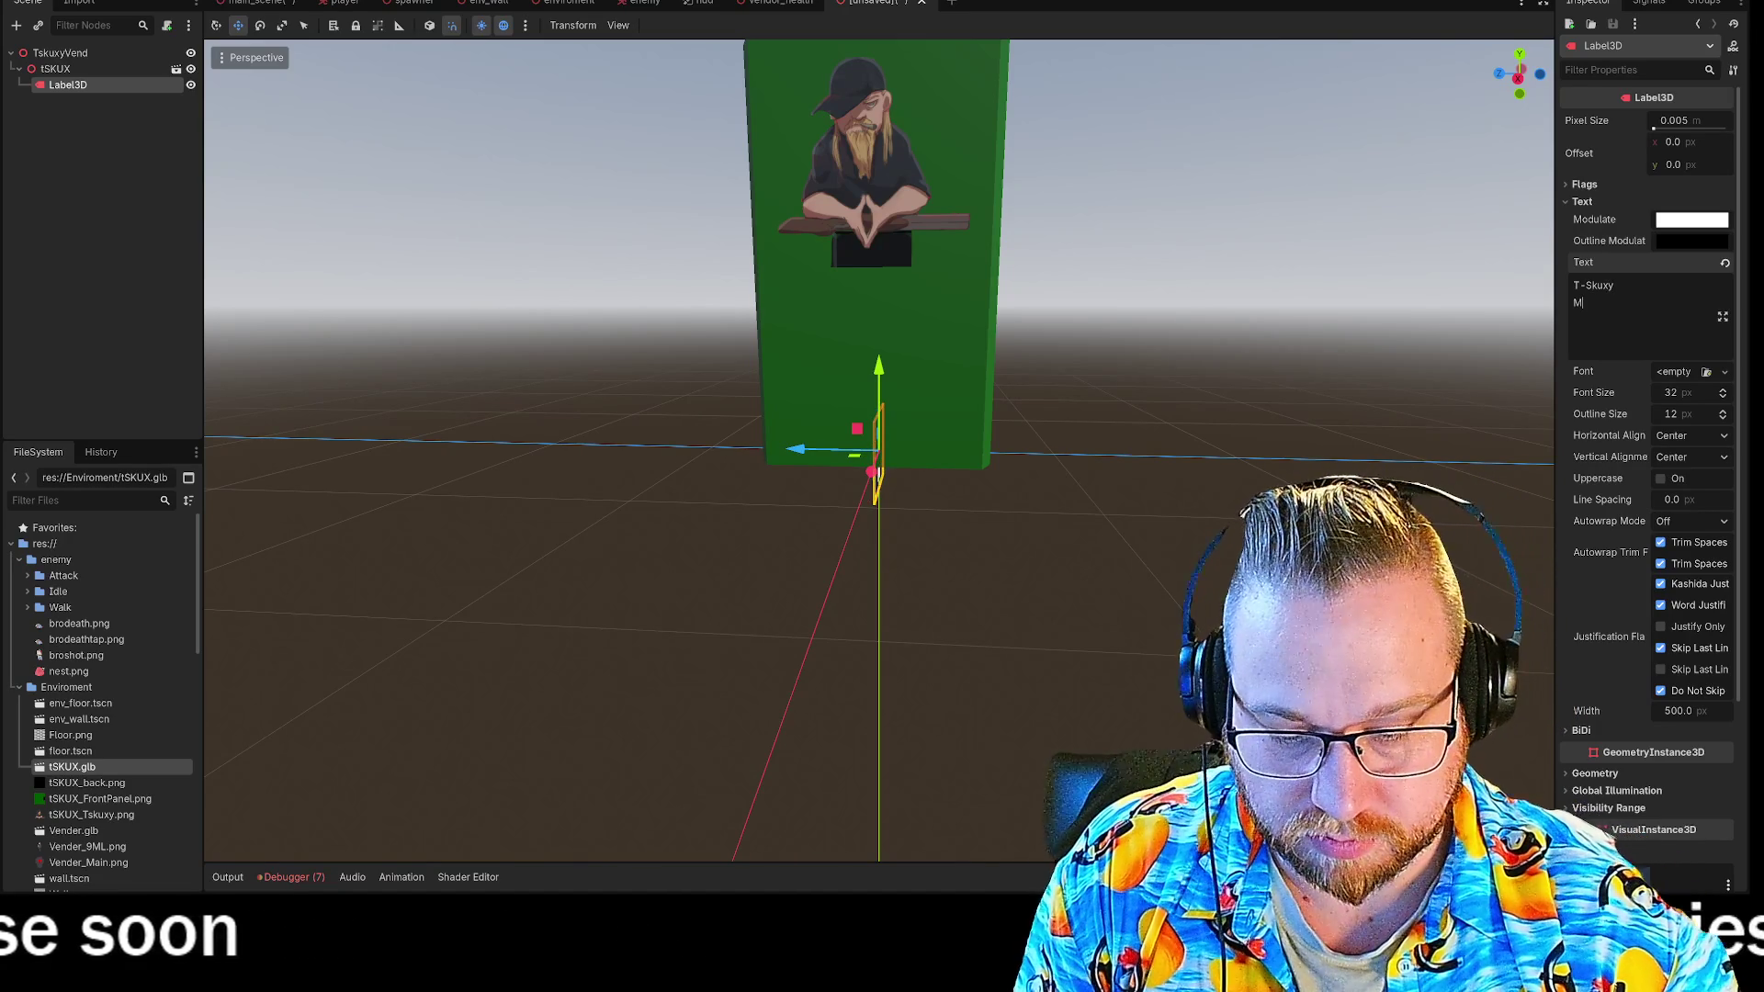
type("unitio")
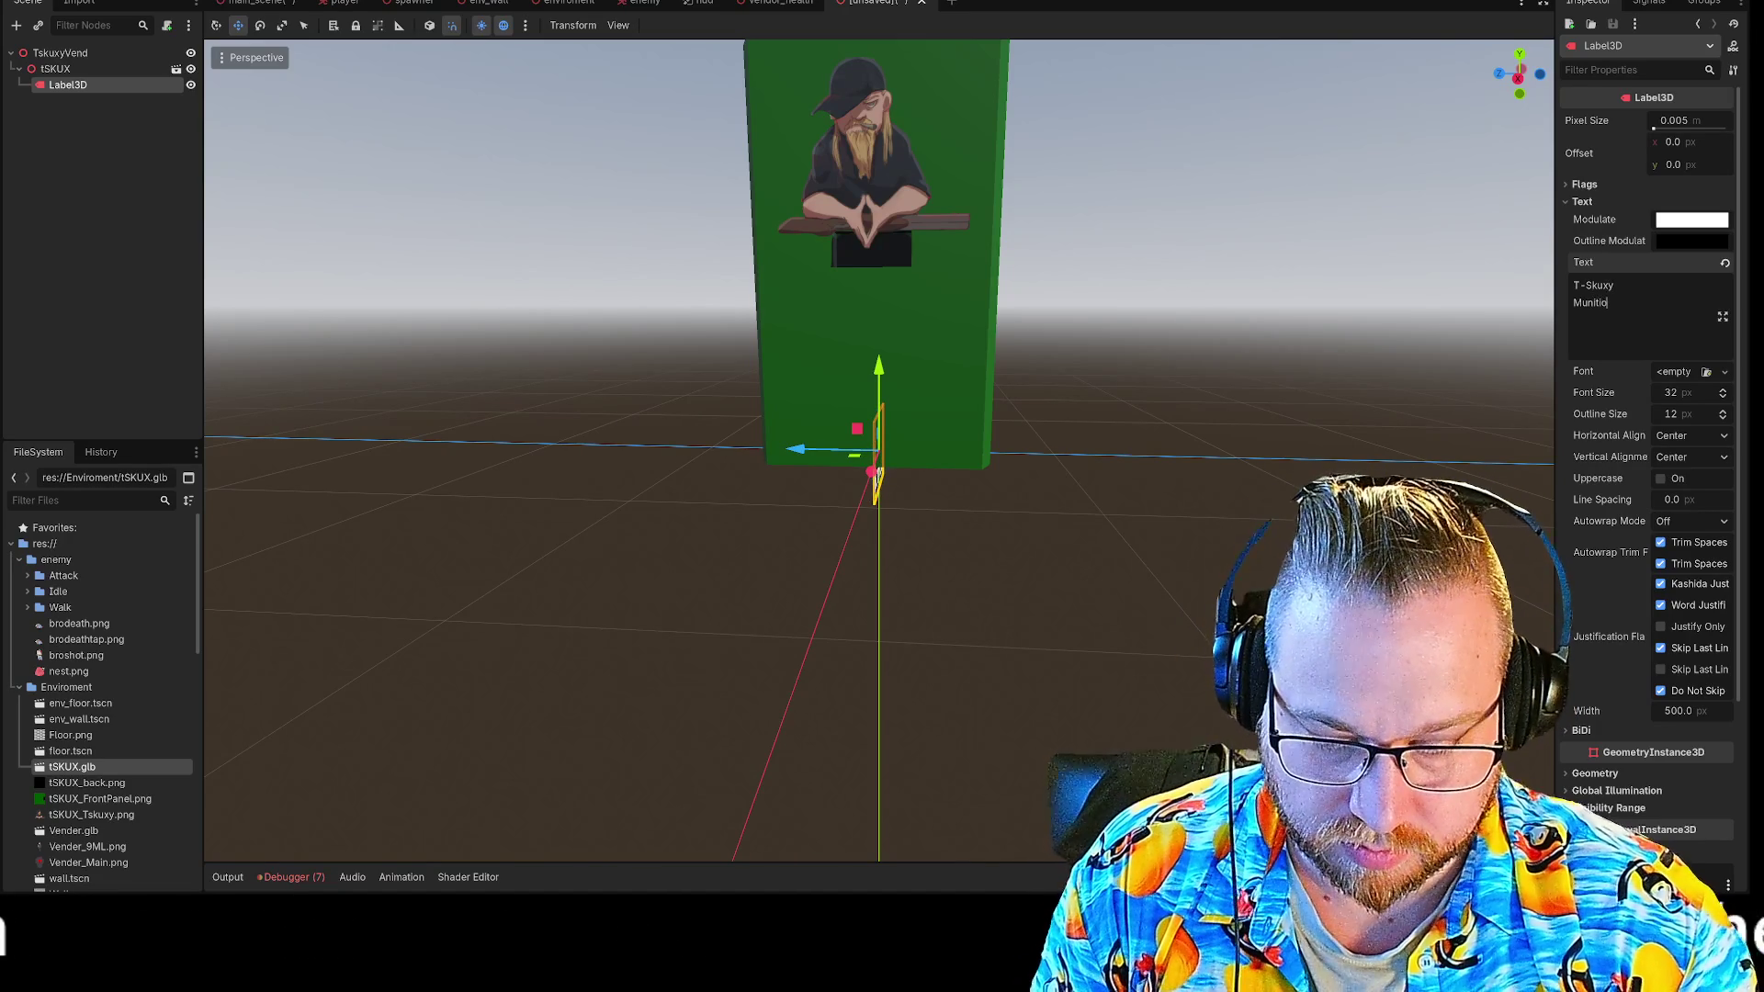
type("ns")
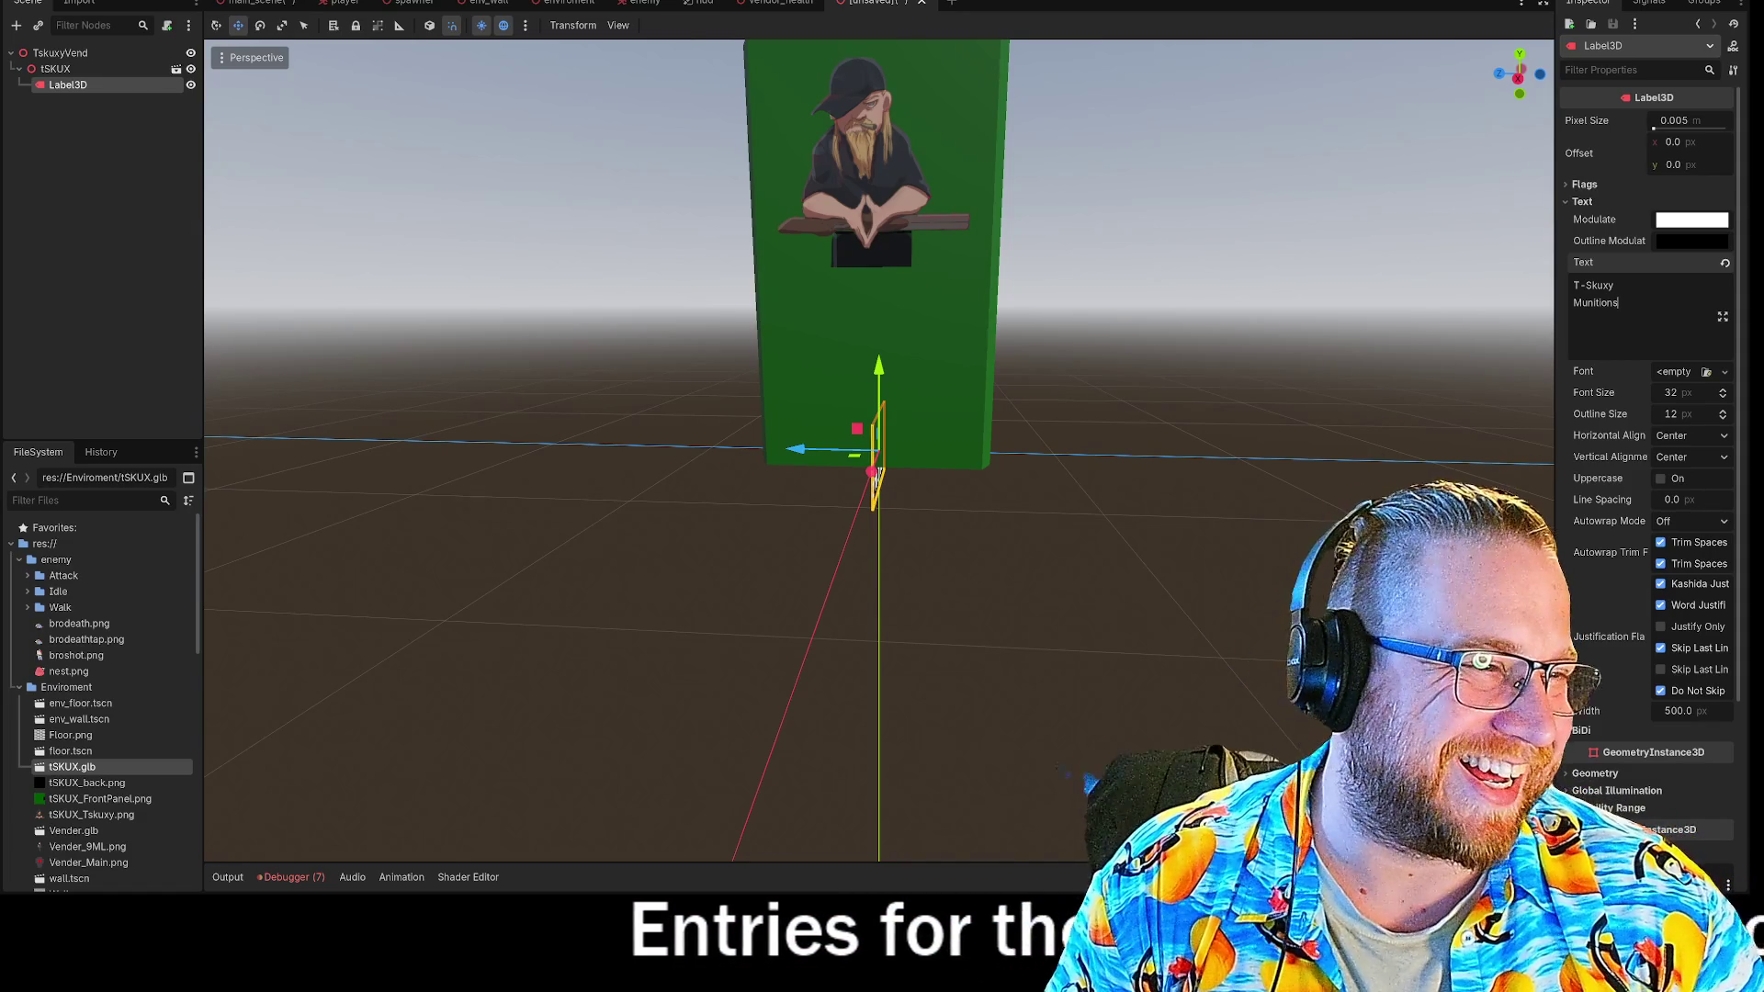
Rotate the Label3D 75° so it faces the front of the green cabinet.
mouse_move(1056, 489)
middle_mouse_down()
mouse_move(1101, 514)
mouse_move(1198, 517)
mouse_move(996, 500)
mouse_move(1071, 528)
middle_mouse_up()
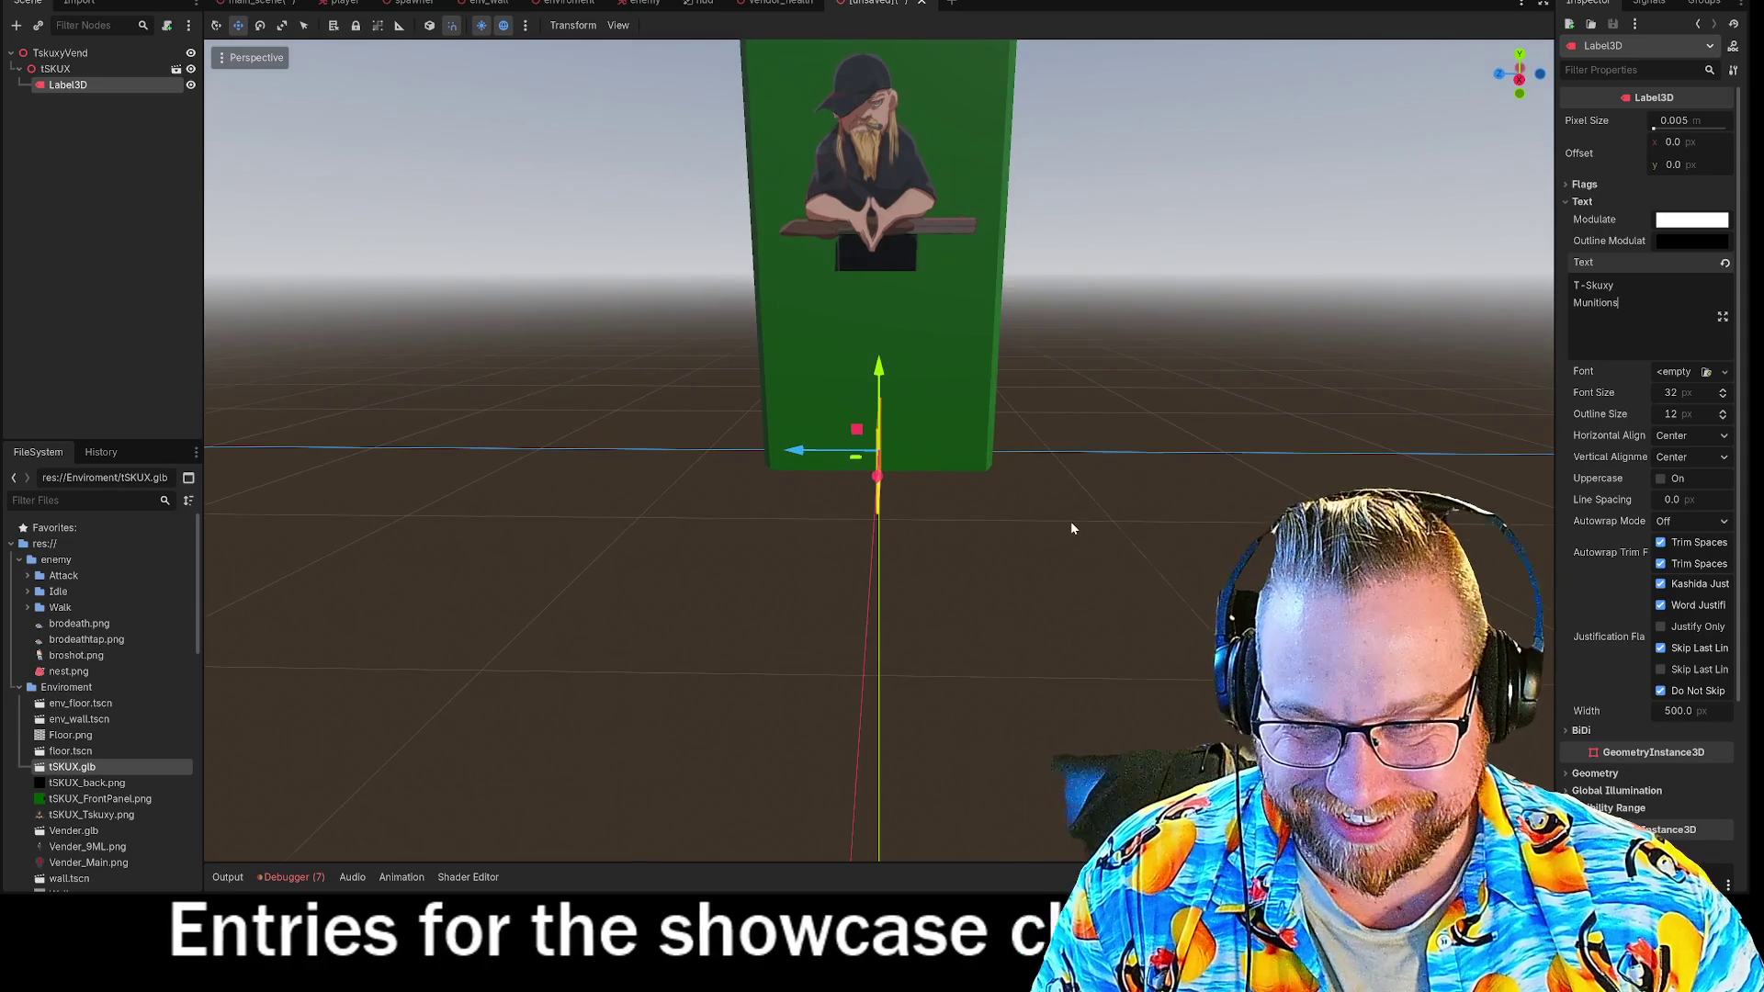
key("g")
key("Escape")
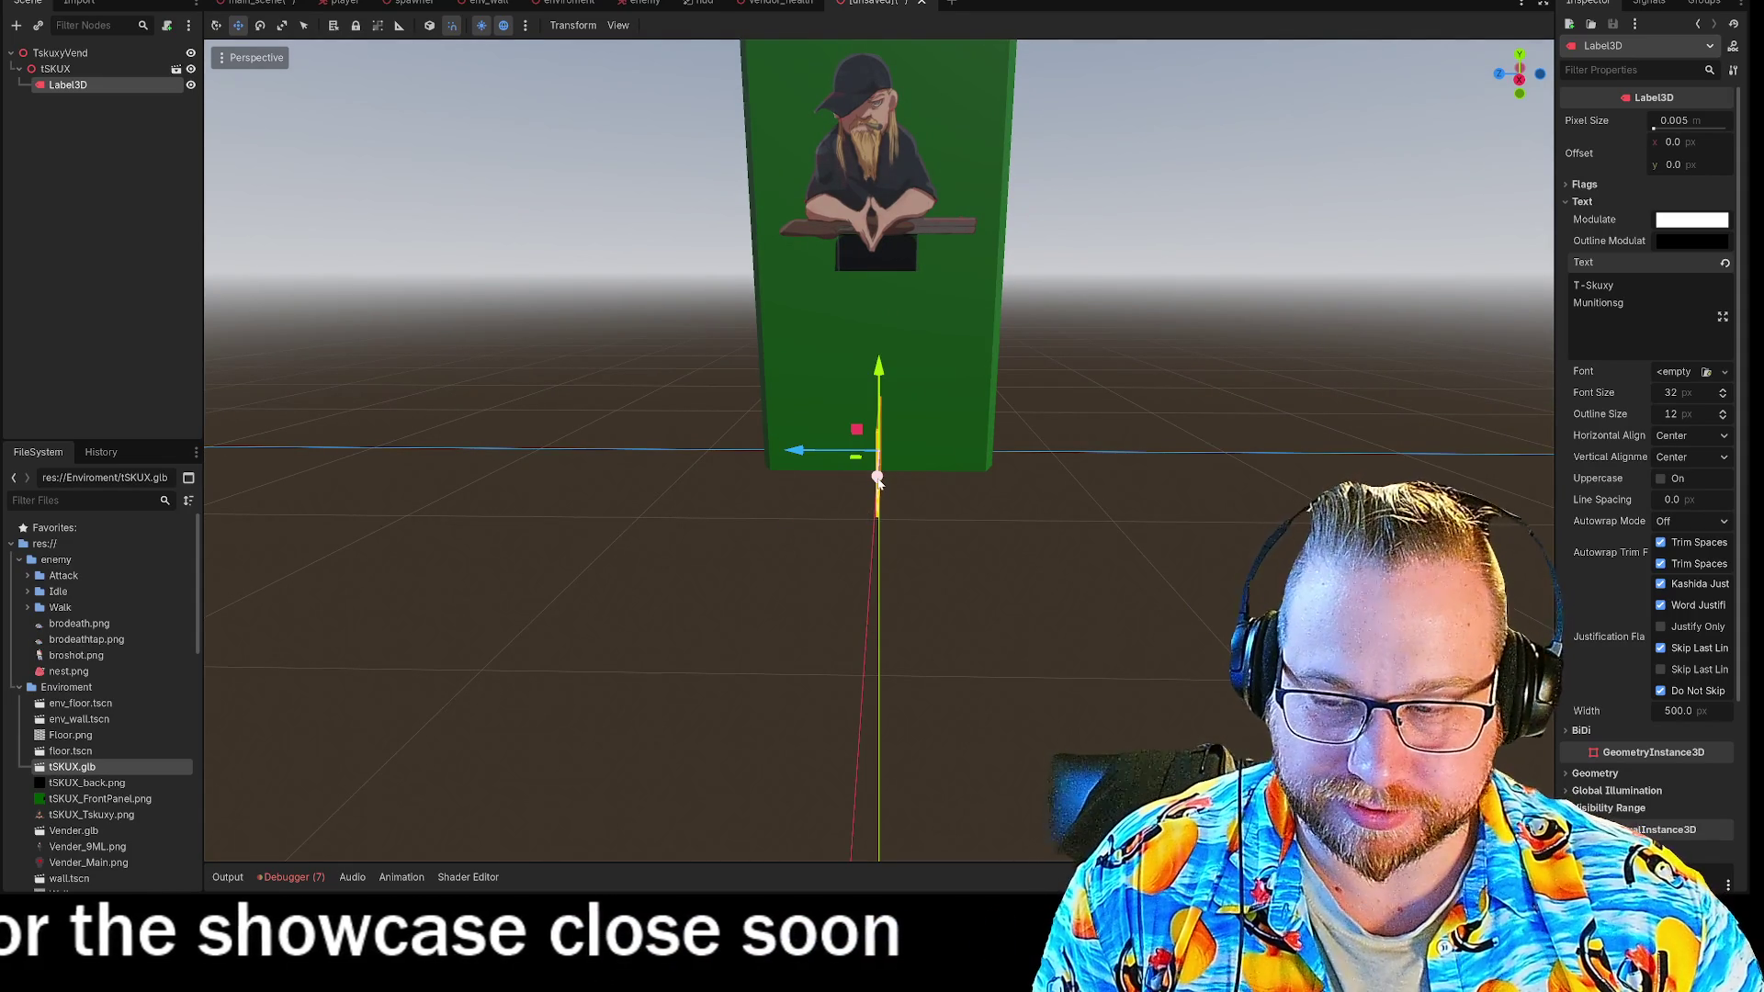
mouse_move(962, 571)
middle_mouse_down()
mouse_move(1004, 572)
mouse_move(965, 579)
middle_mouse_up()
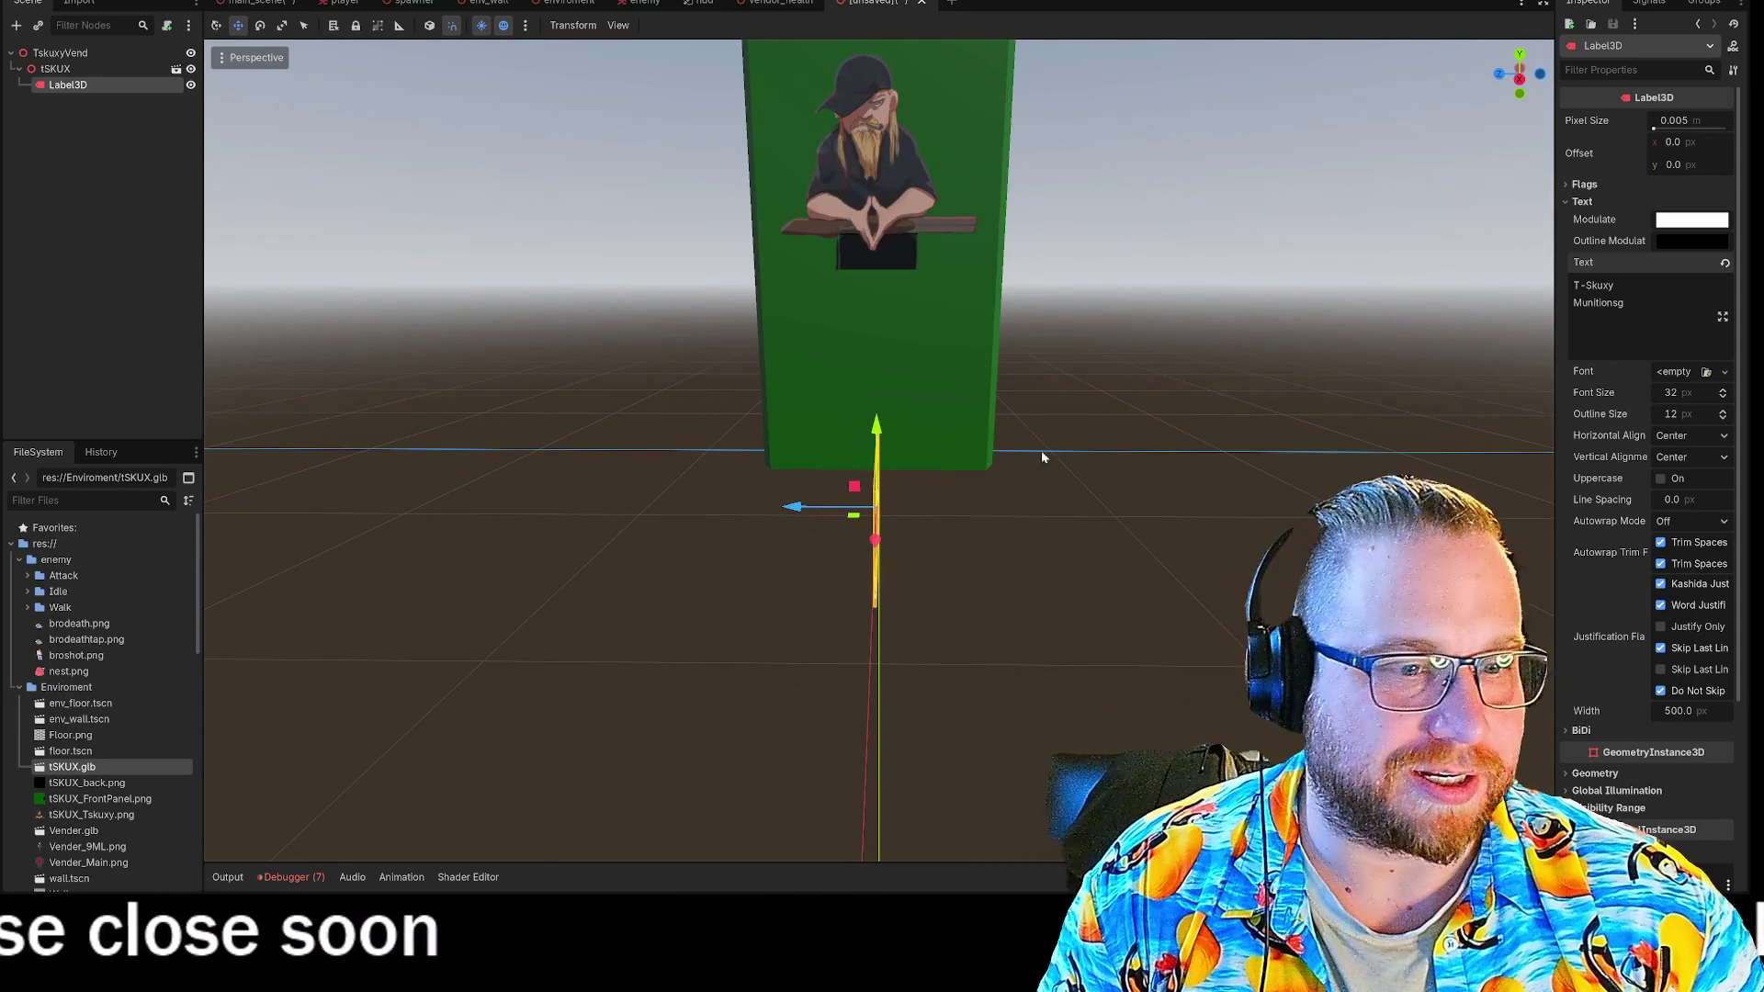
key("e")
left_click_drag(848, 534, 891, 538)
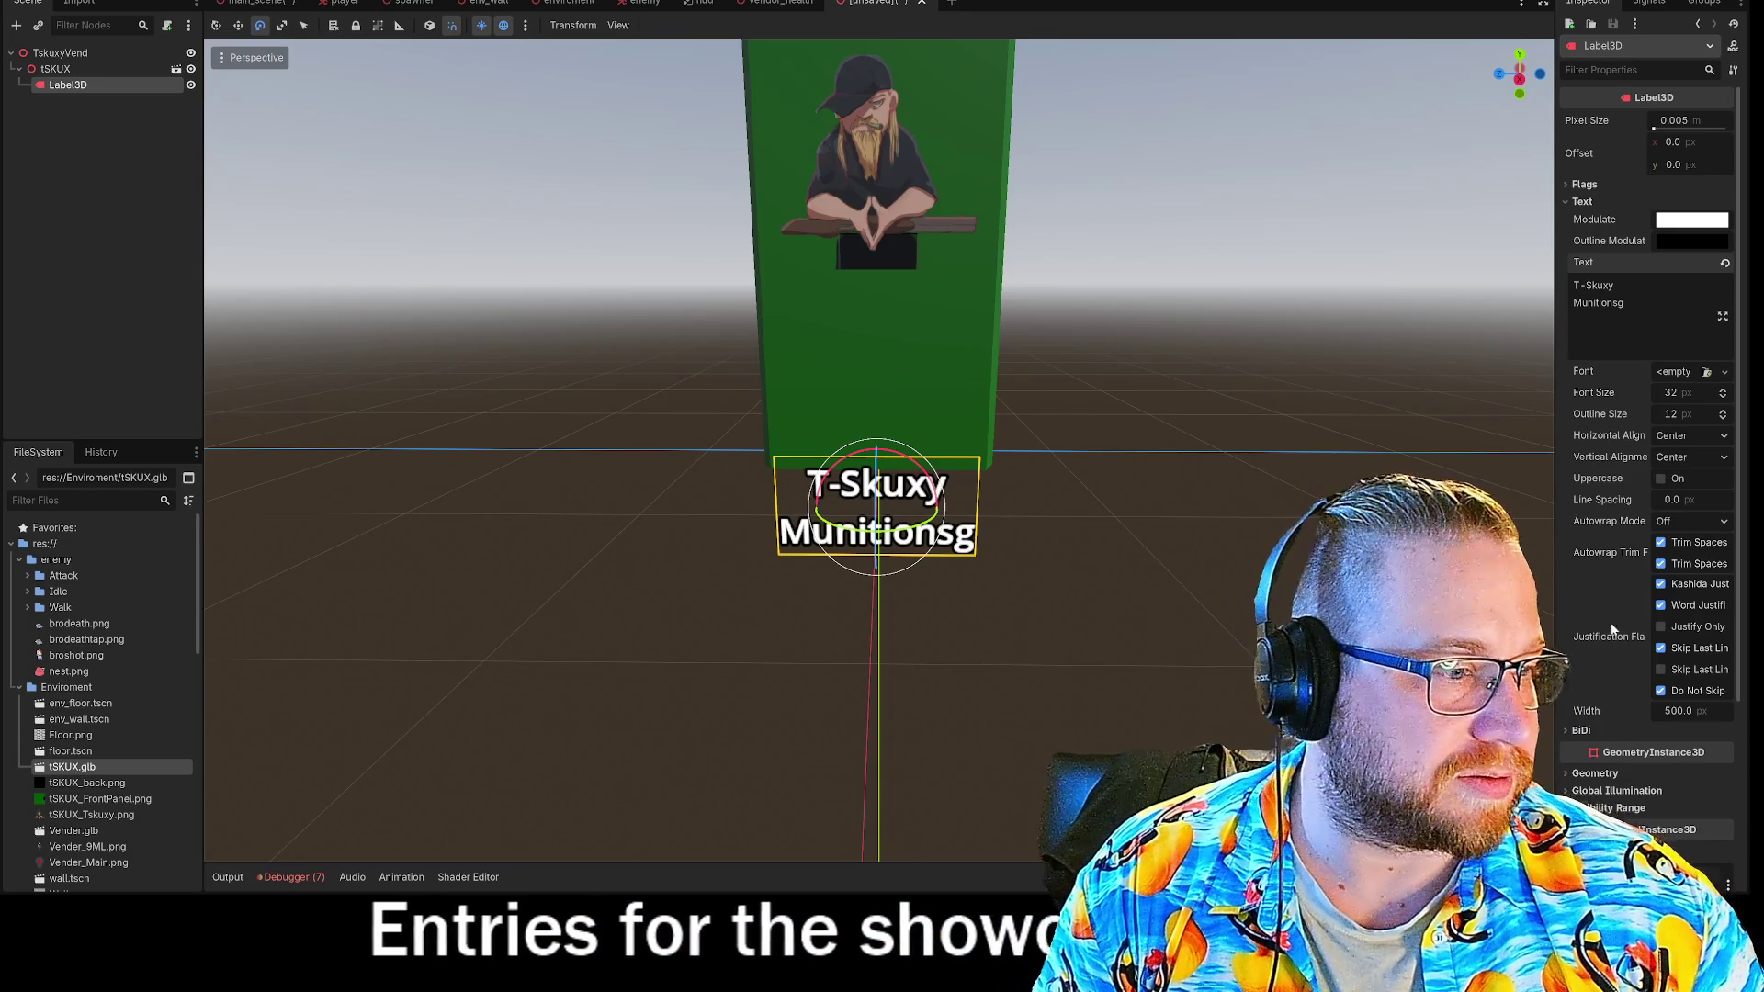
Reselect the Label3D and delete the trailing 'g' so line two reads 'Munitions'.
scroll(1568, 727, "down", 5)
left_click(1571, 714)
scroll(1572, 714, "down", 4)
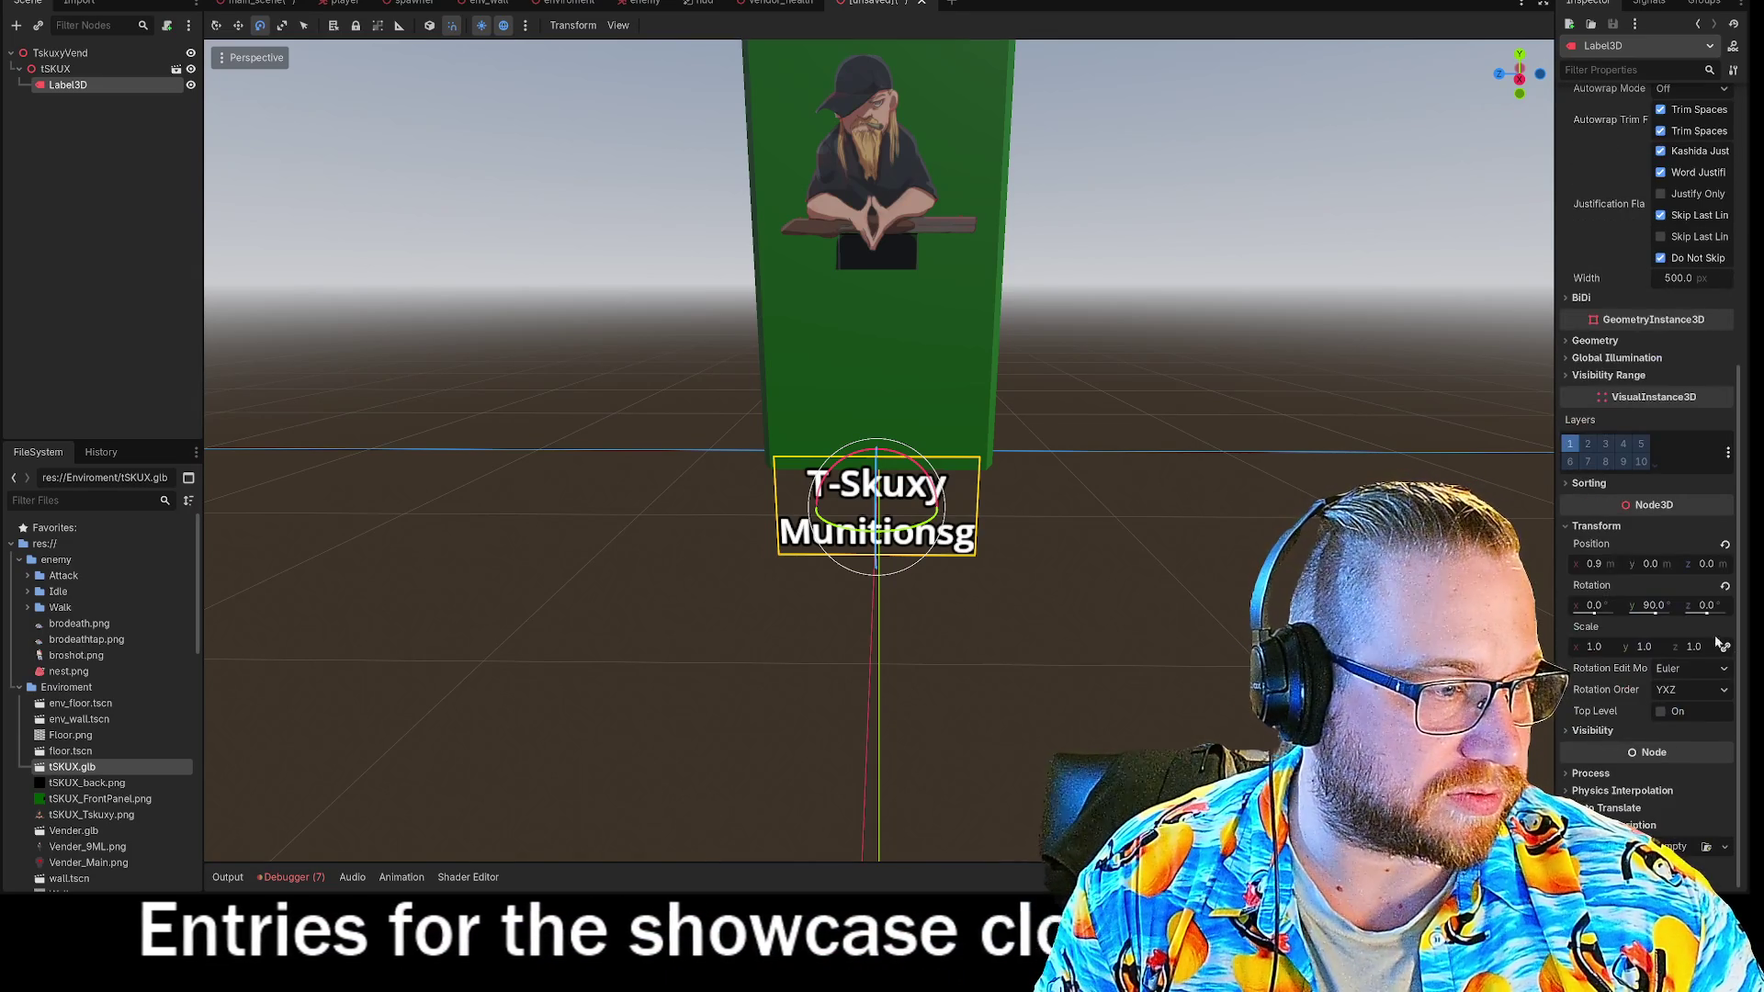
left_click(1121, 580)
scroll(1195, 566, "down", 5)
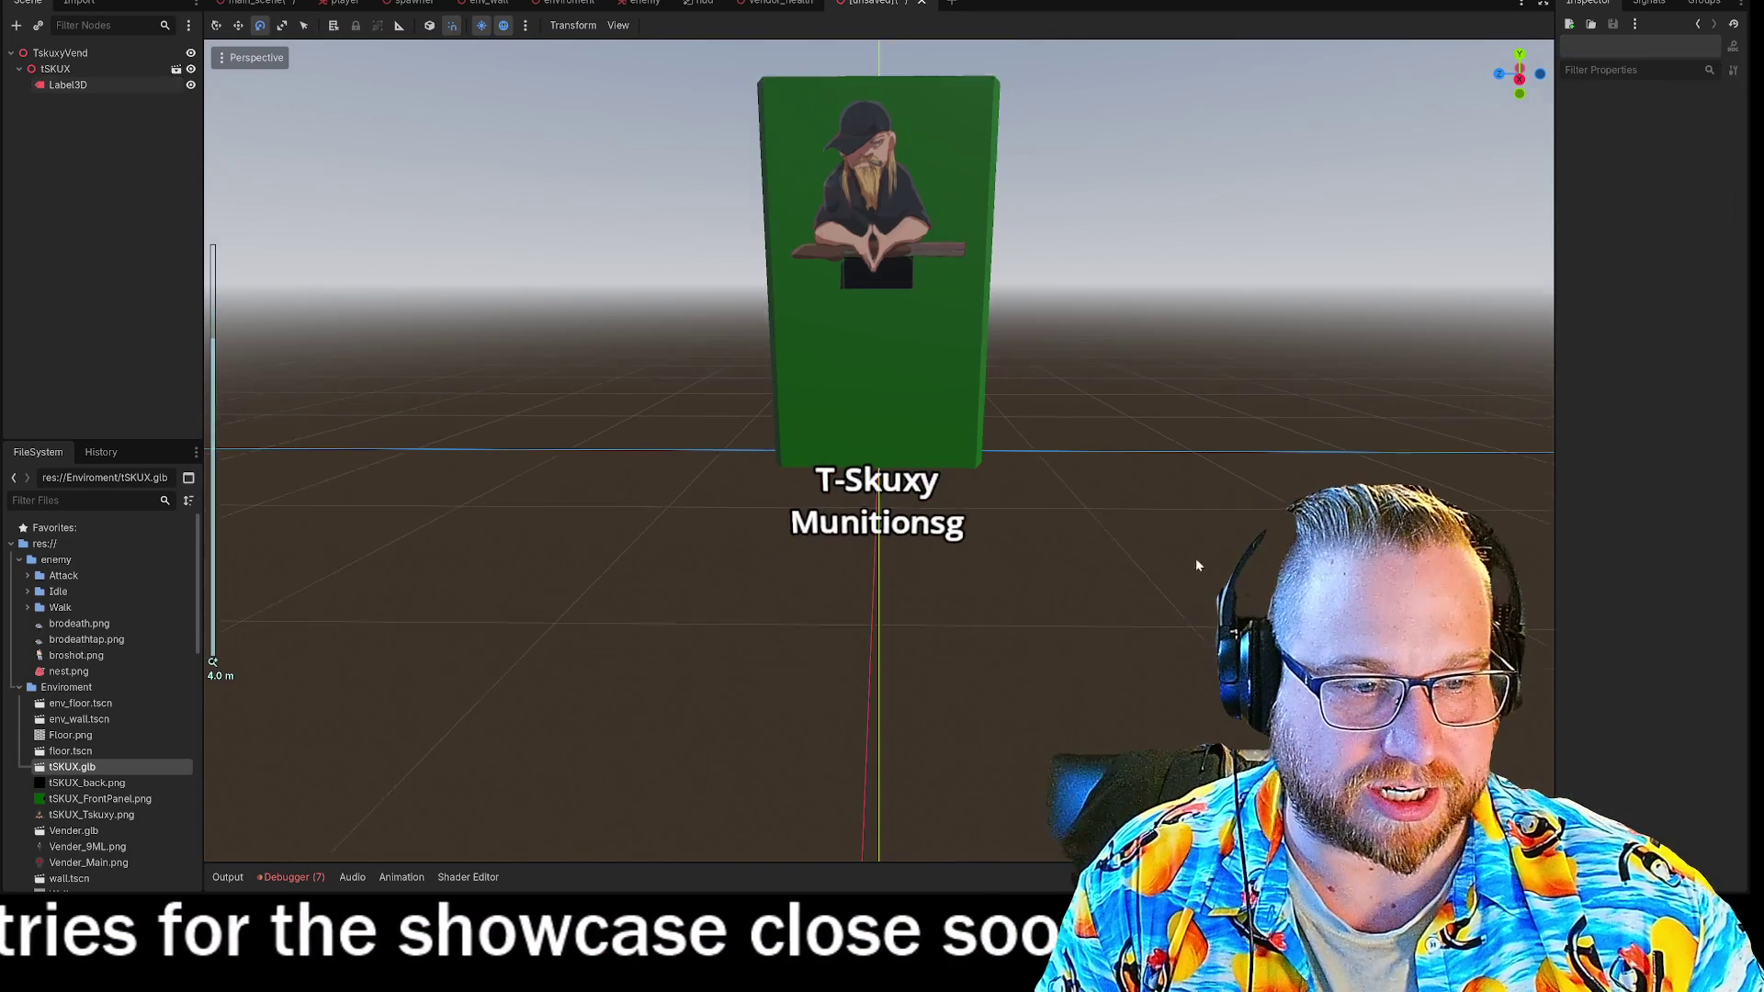
left_click(873, 496)
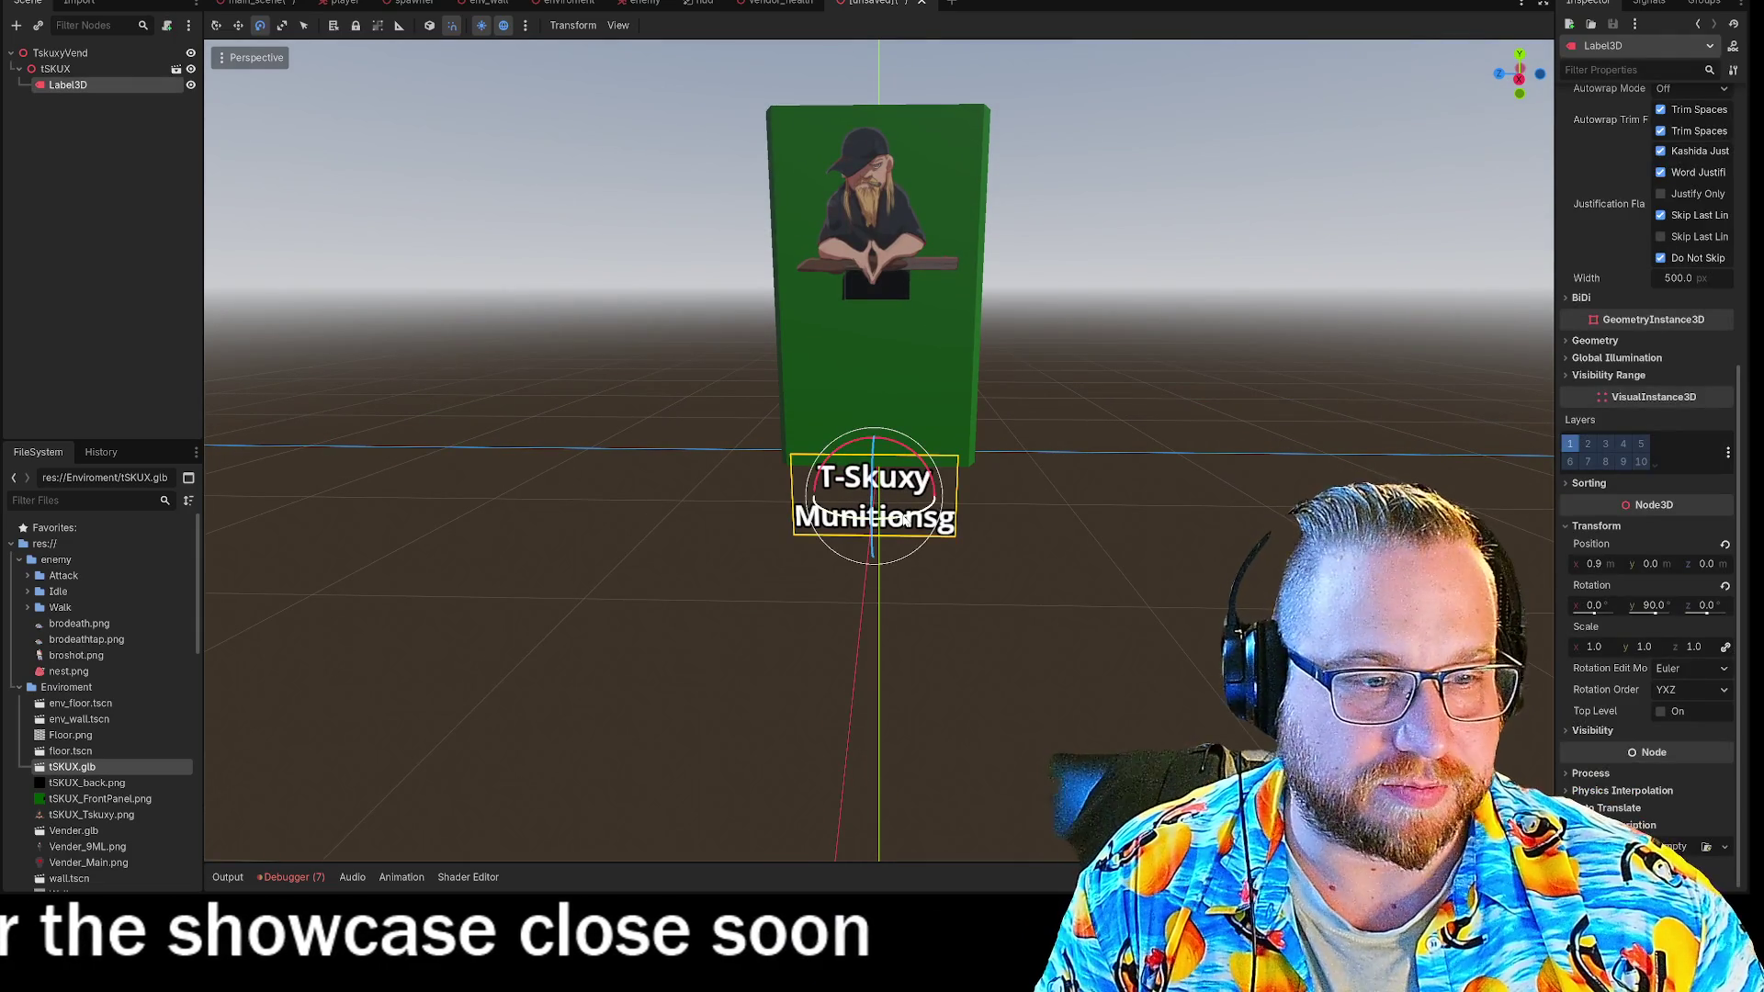
scroll(1574, 328, "up", 5)
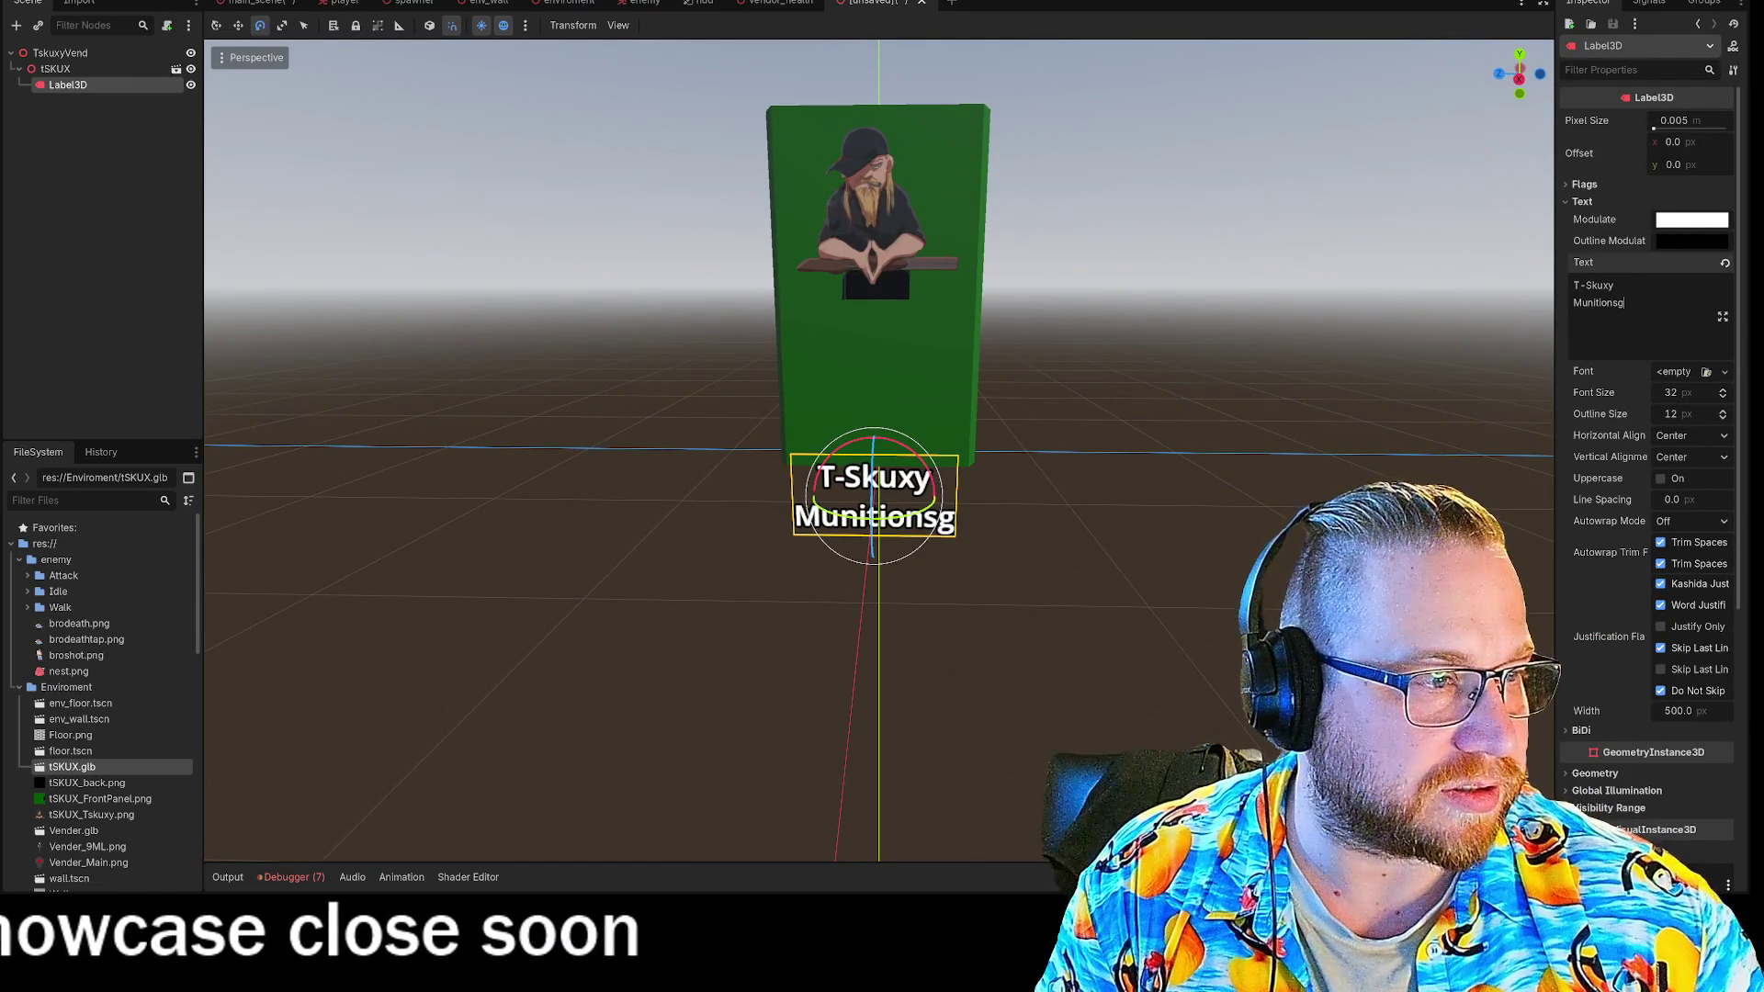
key("BackSpace")
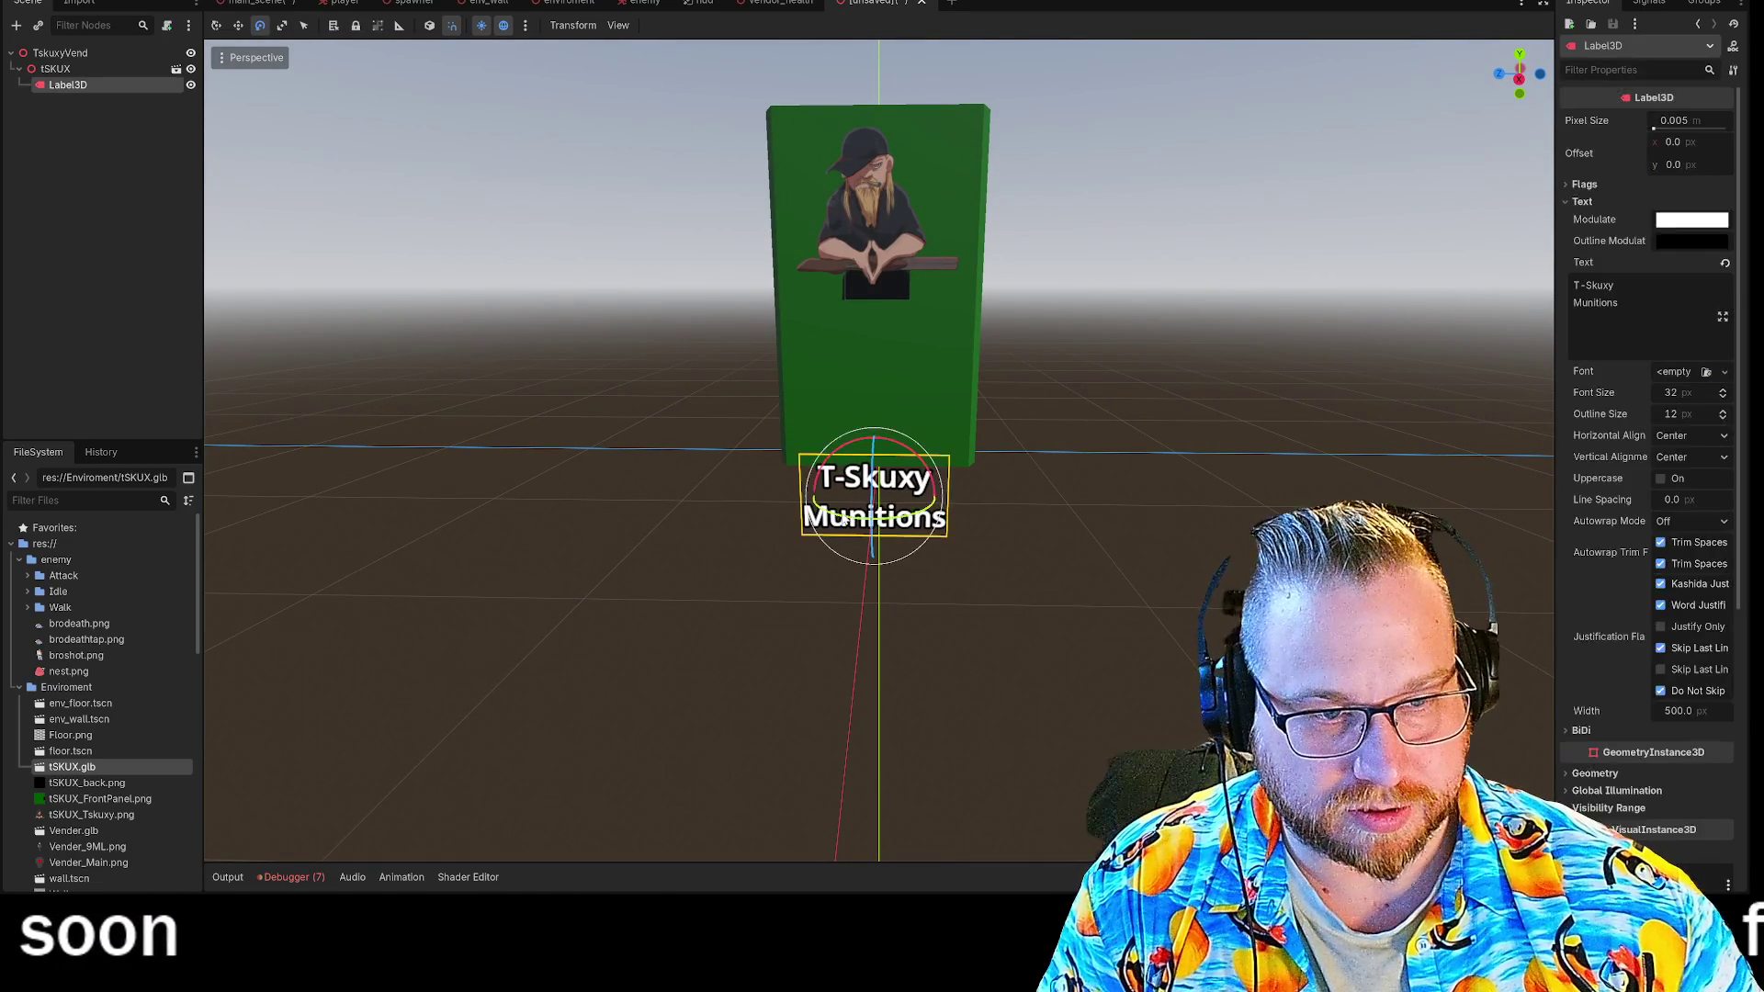
scroll(1029, 543, "up", 1)
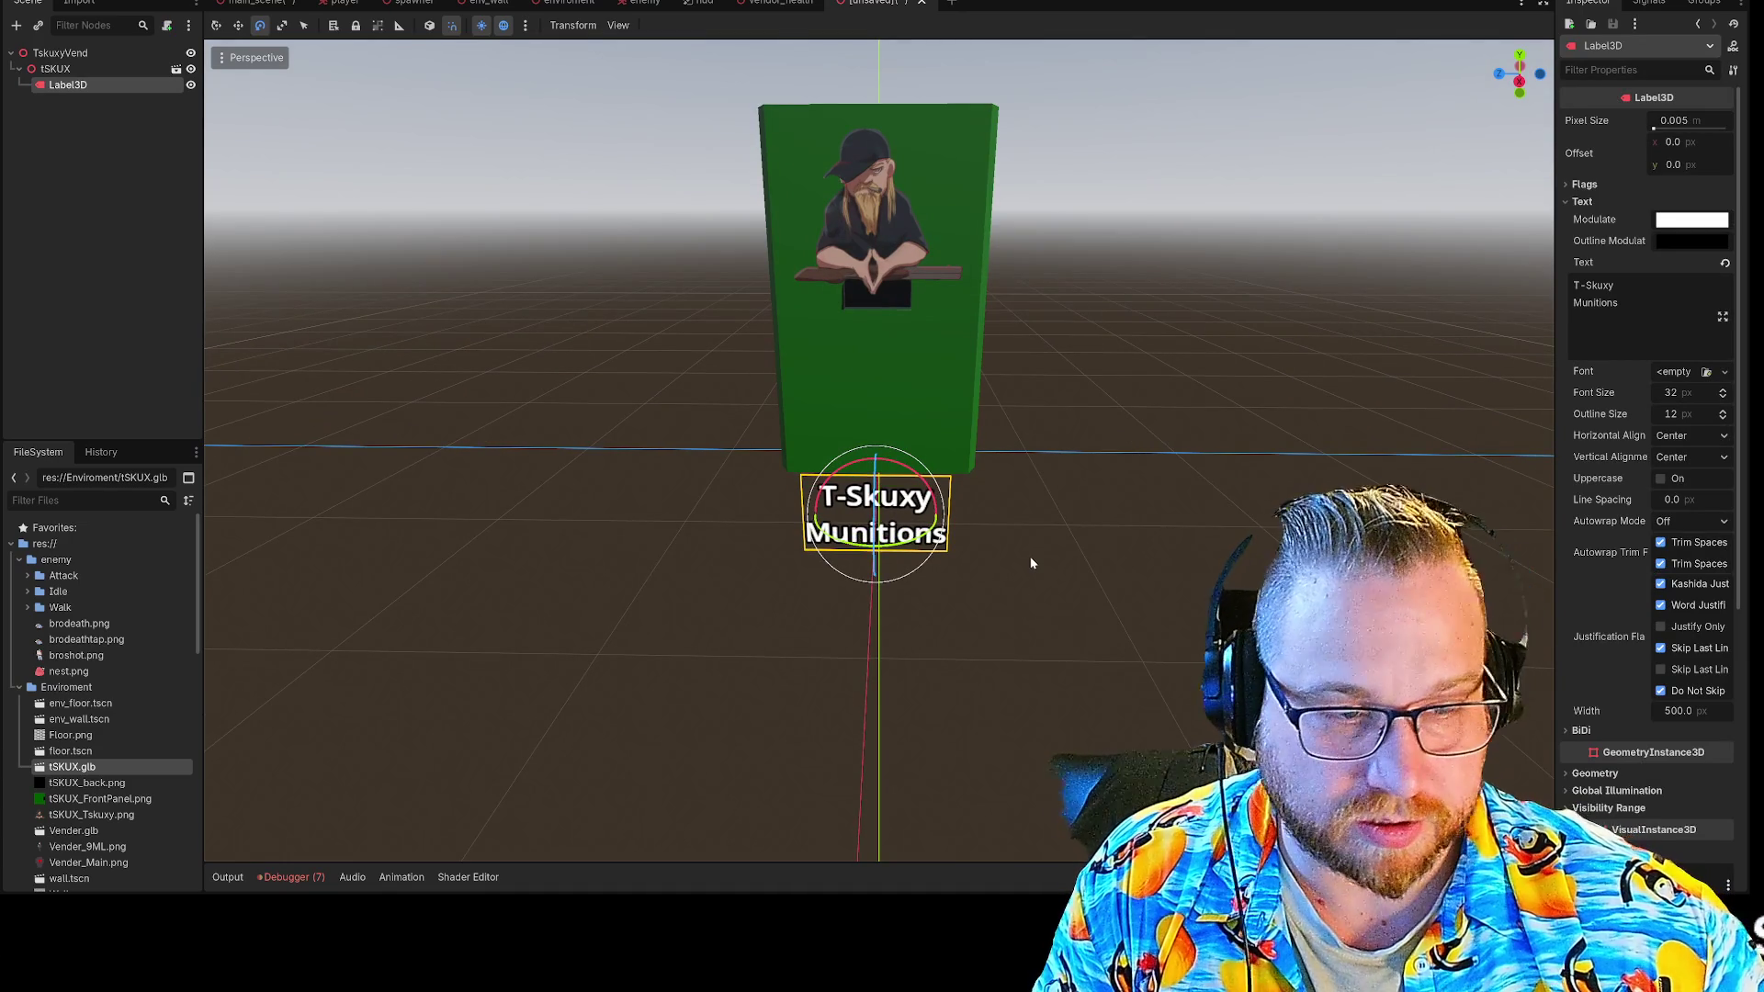
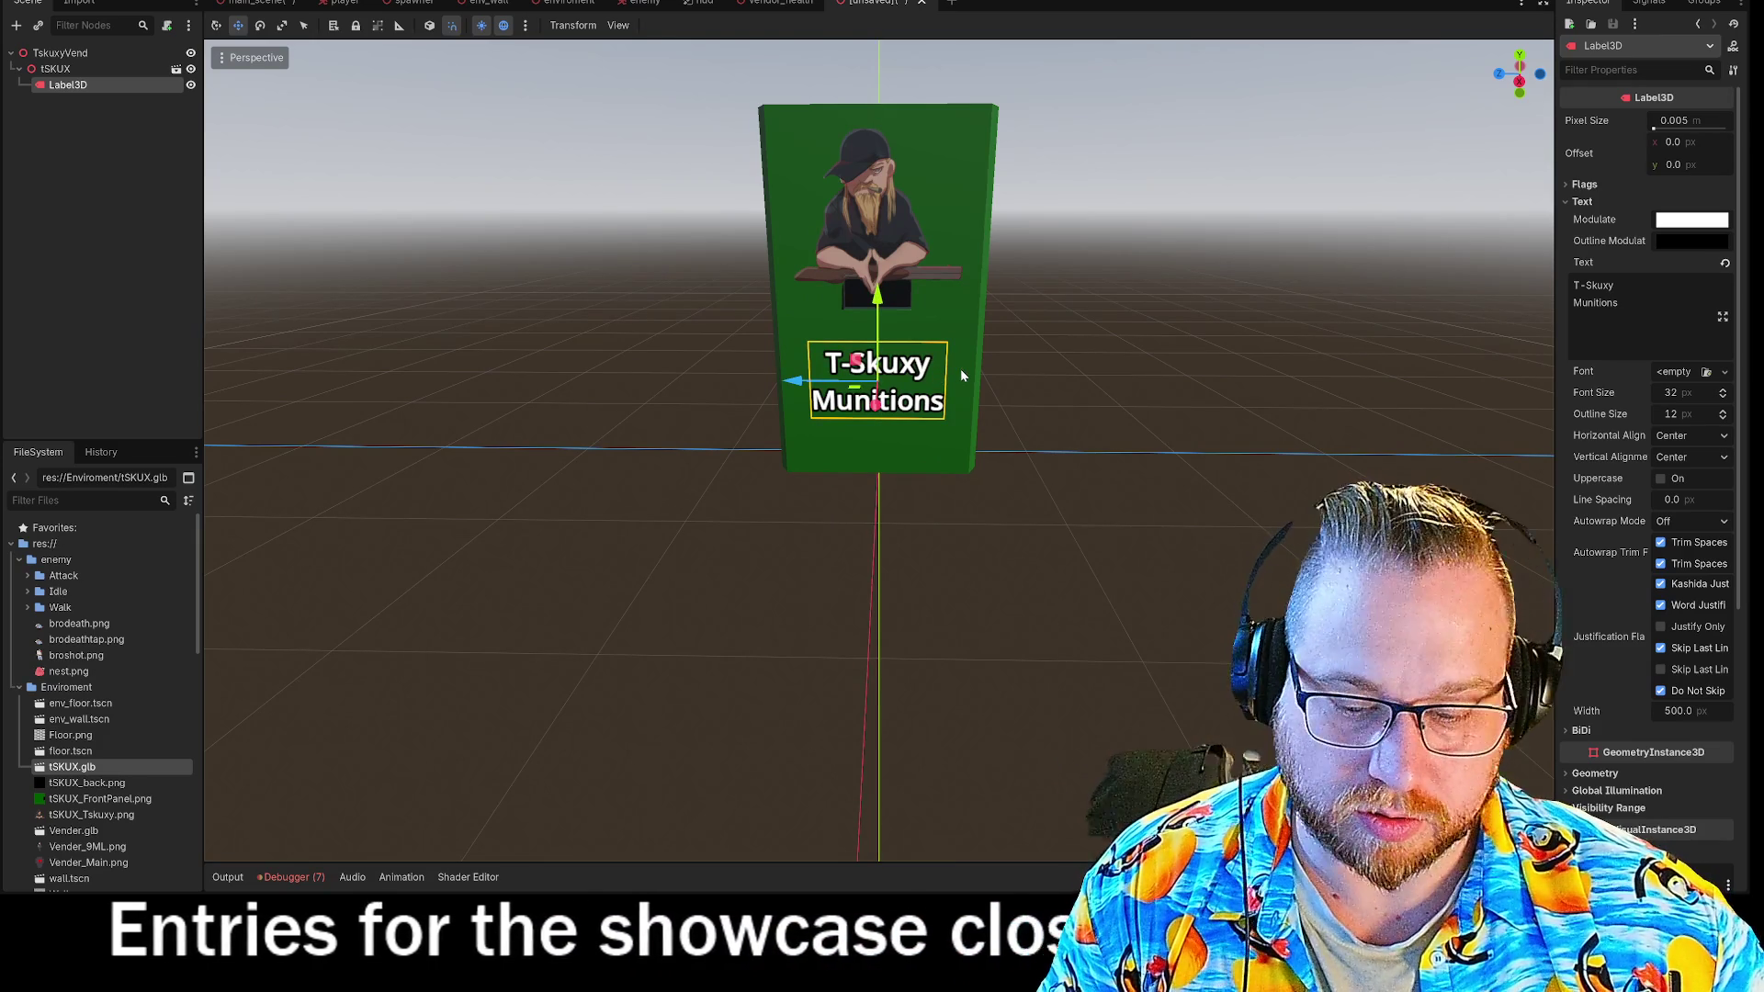
Rotate the 'T-Skuxy Munitions' Label3D about 15 degrees so the sign text tilts on the front panel.
key("e")
mouse_move(834, 319)
left_mouse_down()
mouse_move(807, 347)
mouse_move(819, 332)
left_mouse_up()
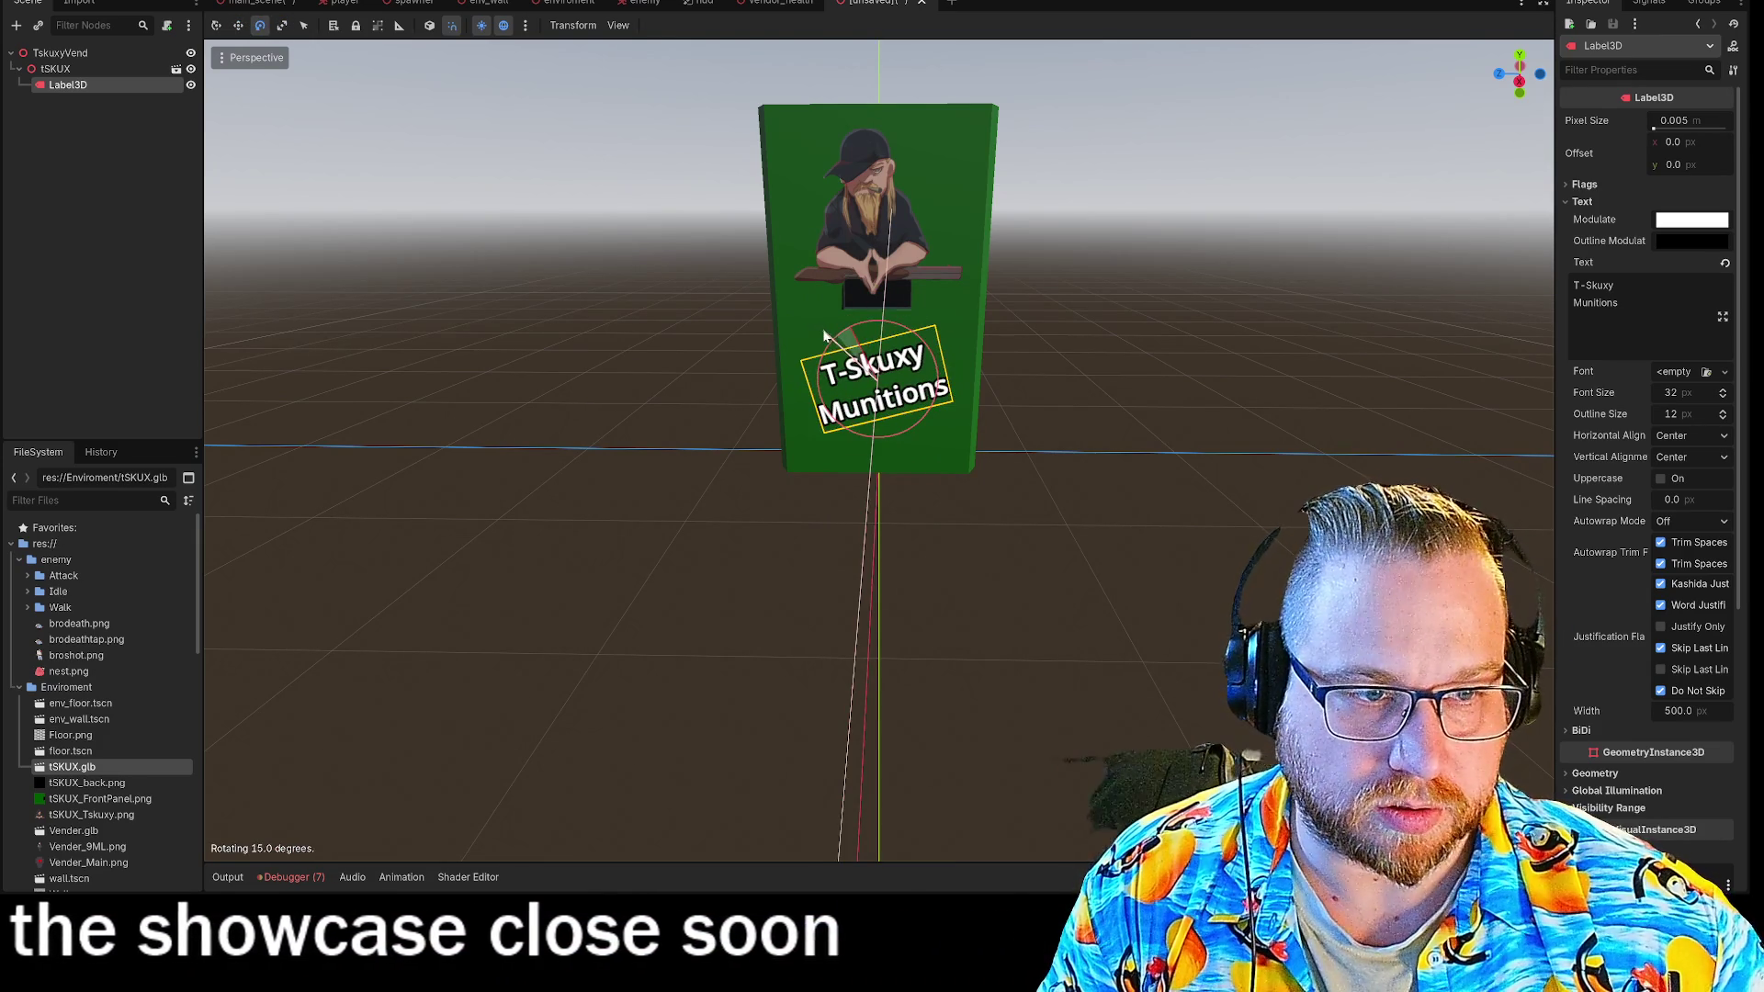
scroll(1113, 455, "up", 2)
left_click(1114, 444)
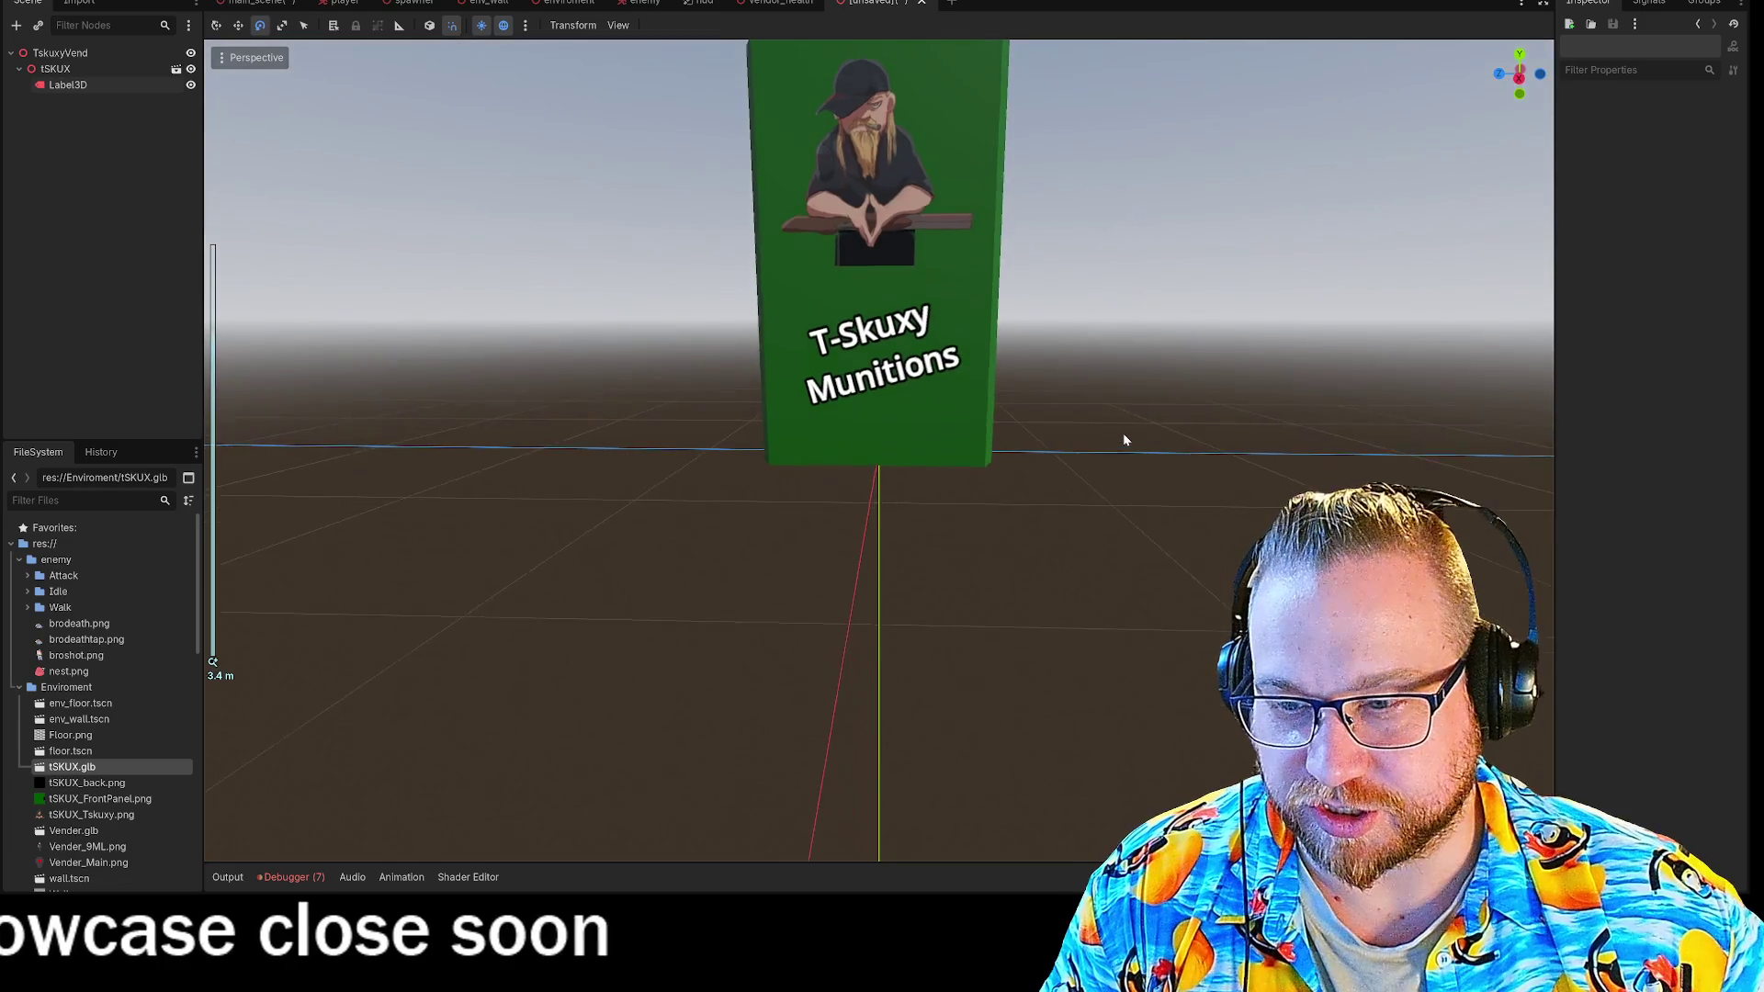
scroll(1091, 382, "up", 1)
mouse_move(1117, 391)
right_mouse_down()
mouse_move(1125, 460)
mouse_move(1079, 408)
right_mouse_up()
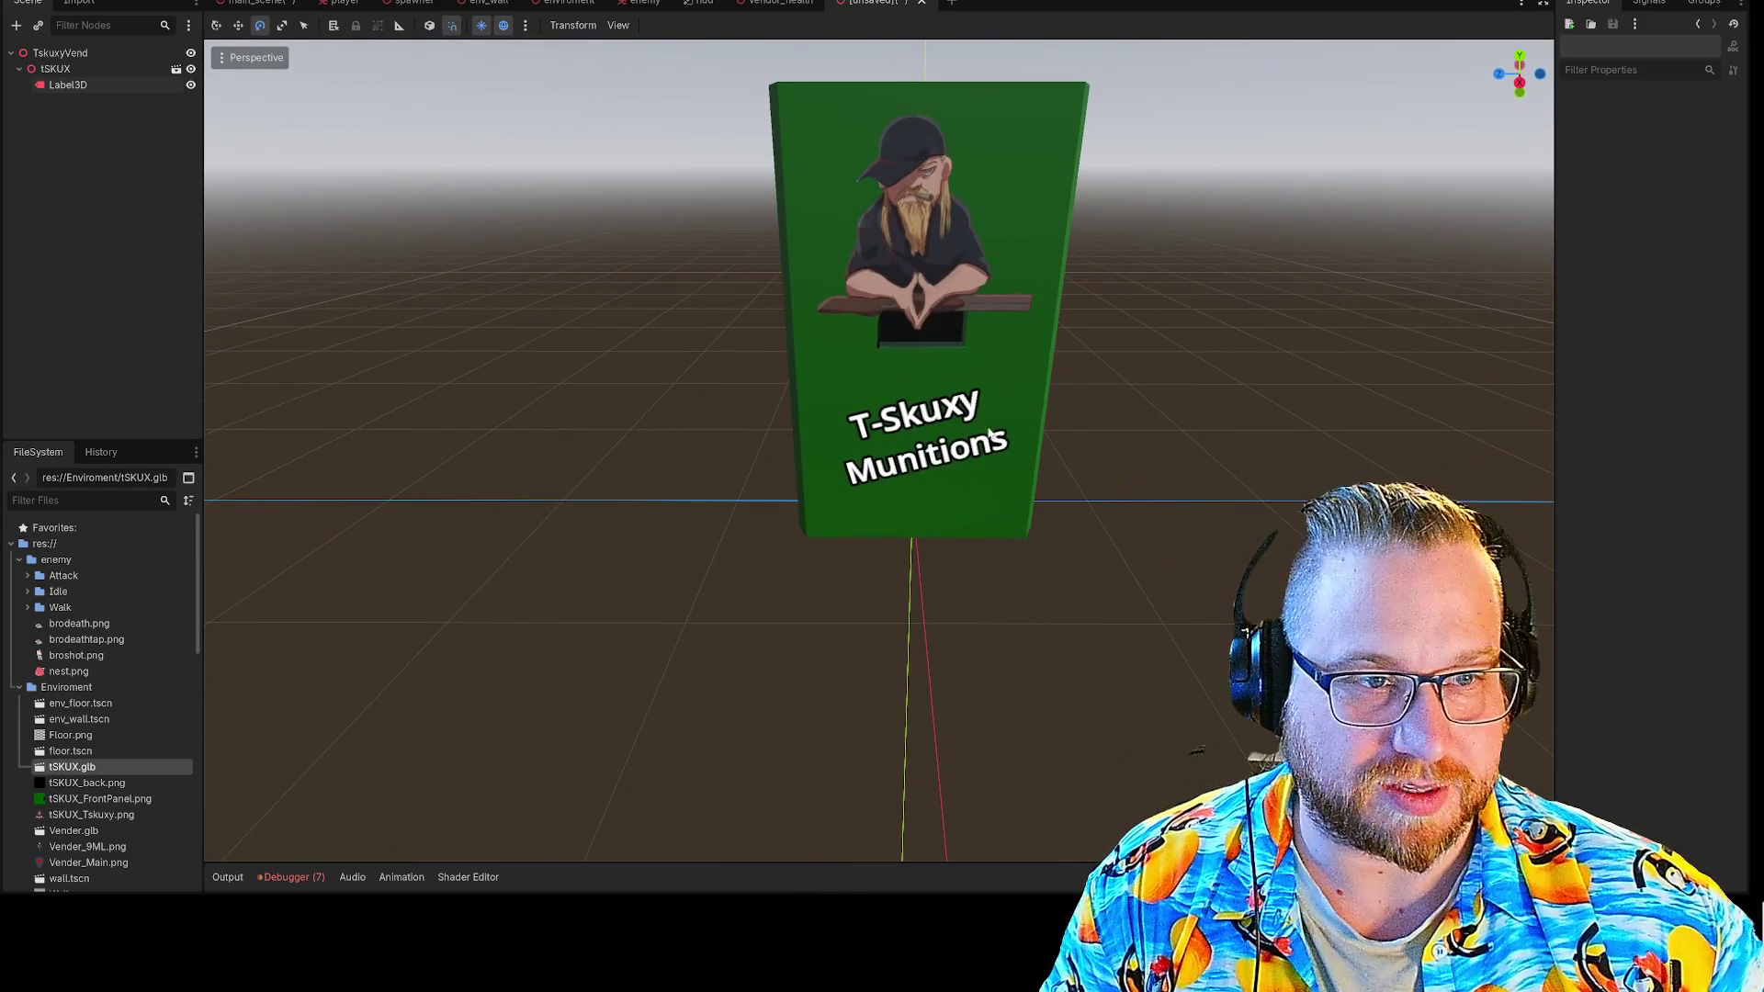
left_click(939, 418)
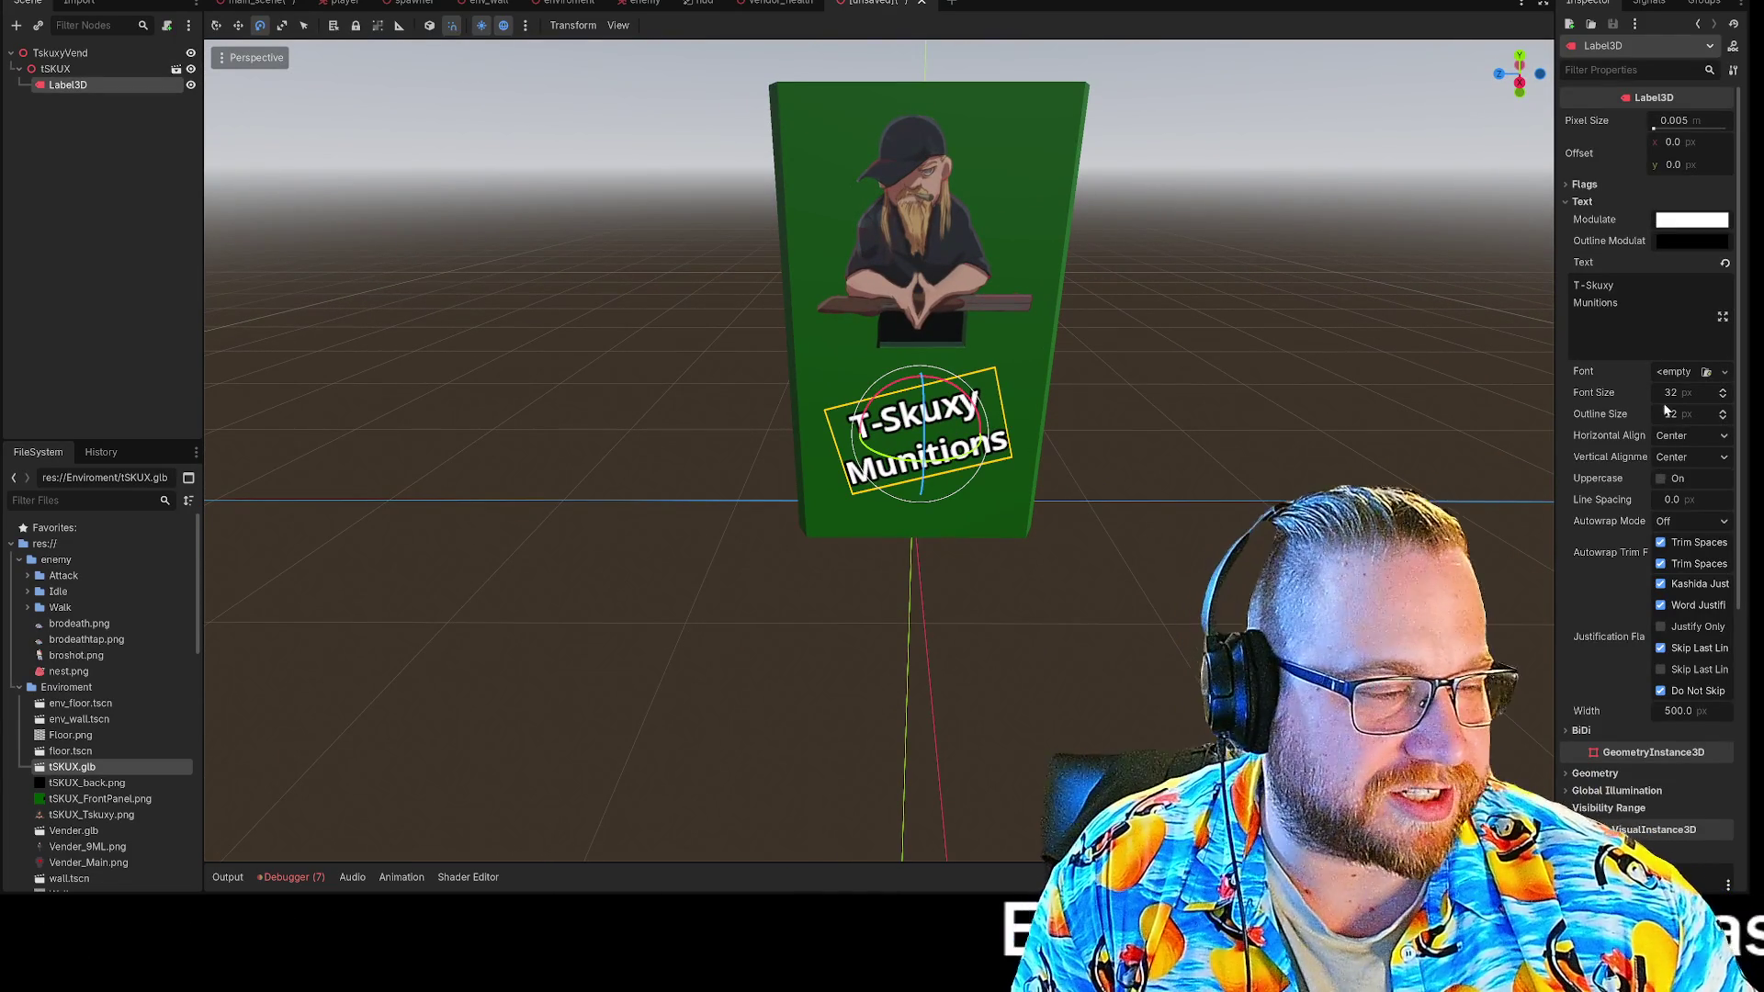
Try a Quick Load font and a new SystemFont on the label, then revert Font to empty.
left_click(1705, 373)
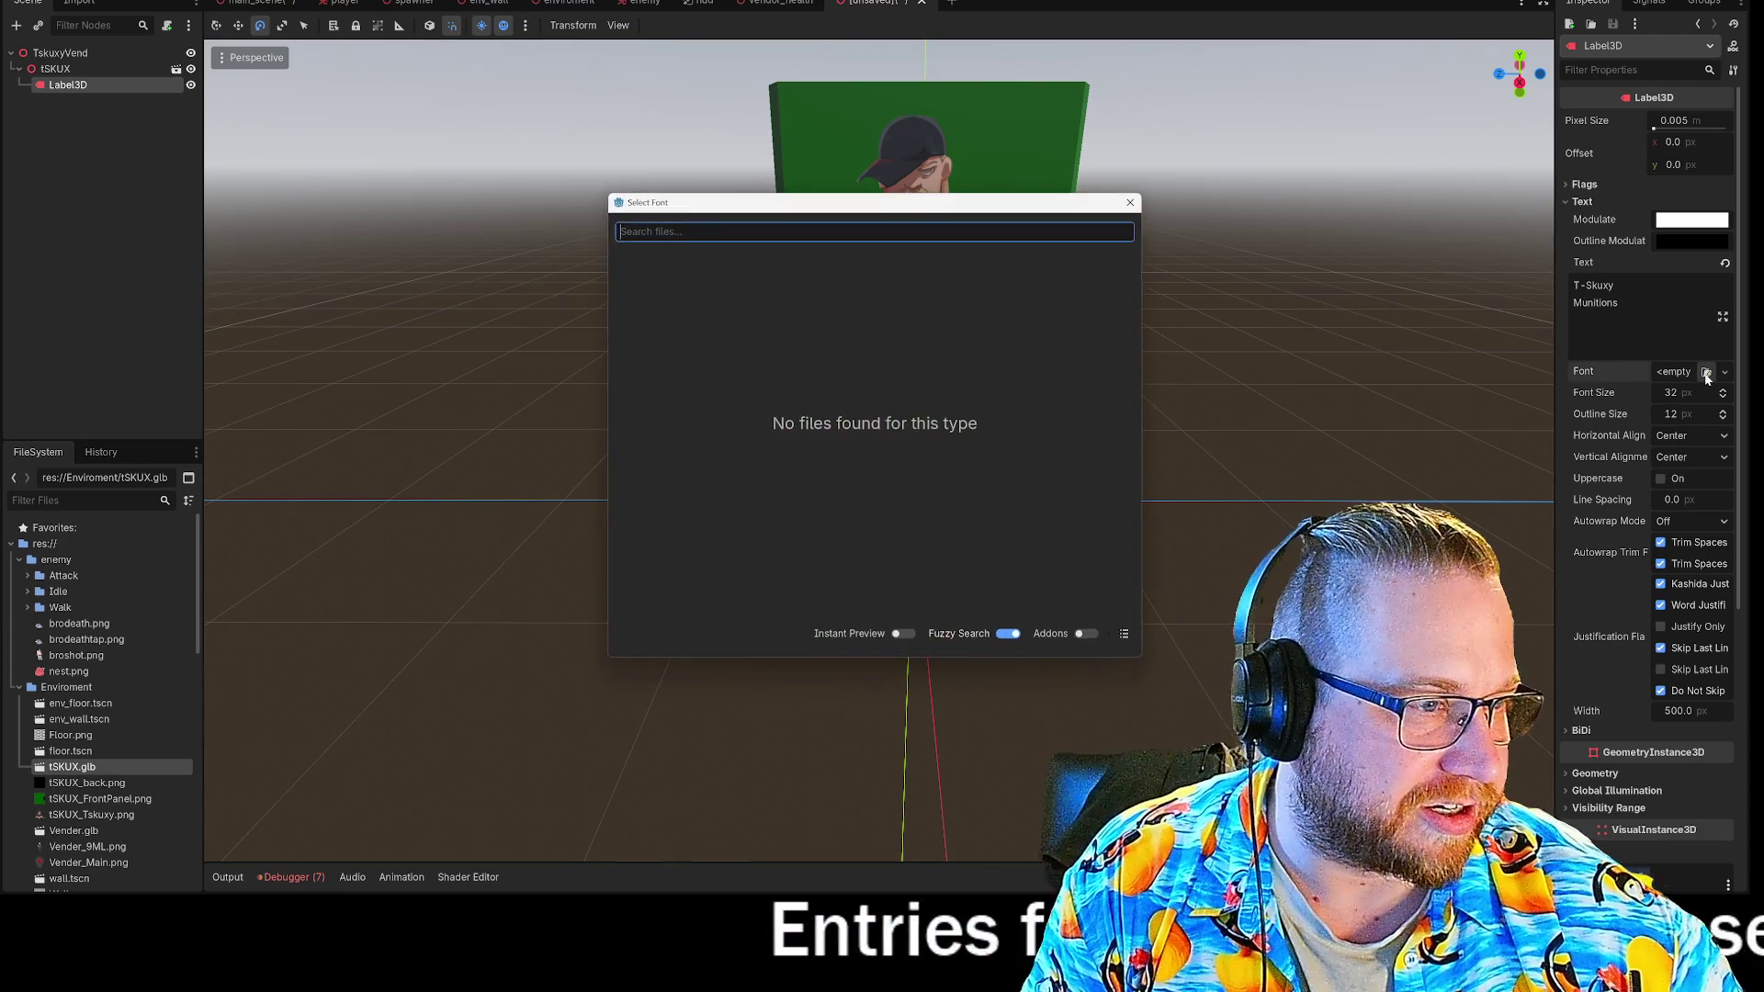
left_click(1129, 203)
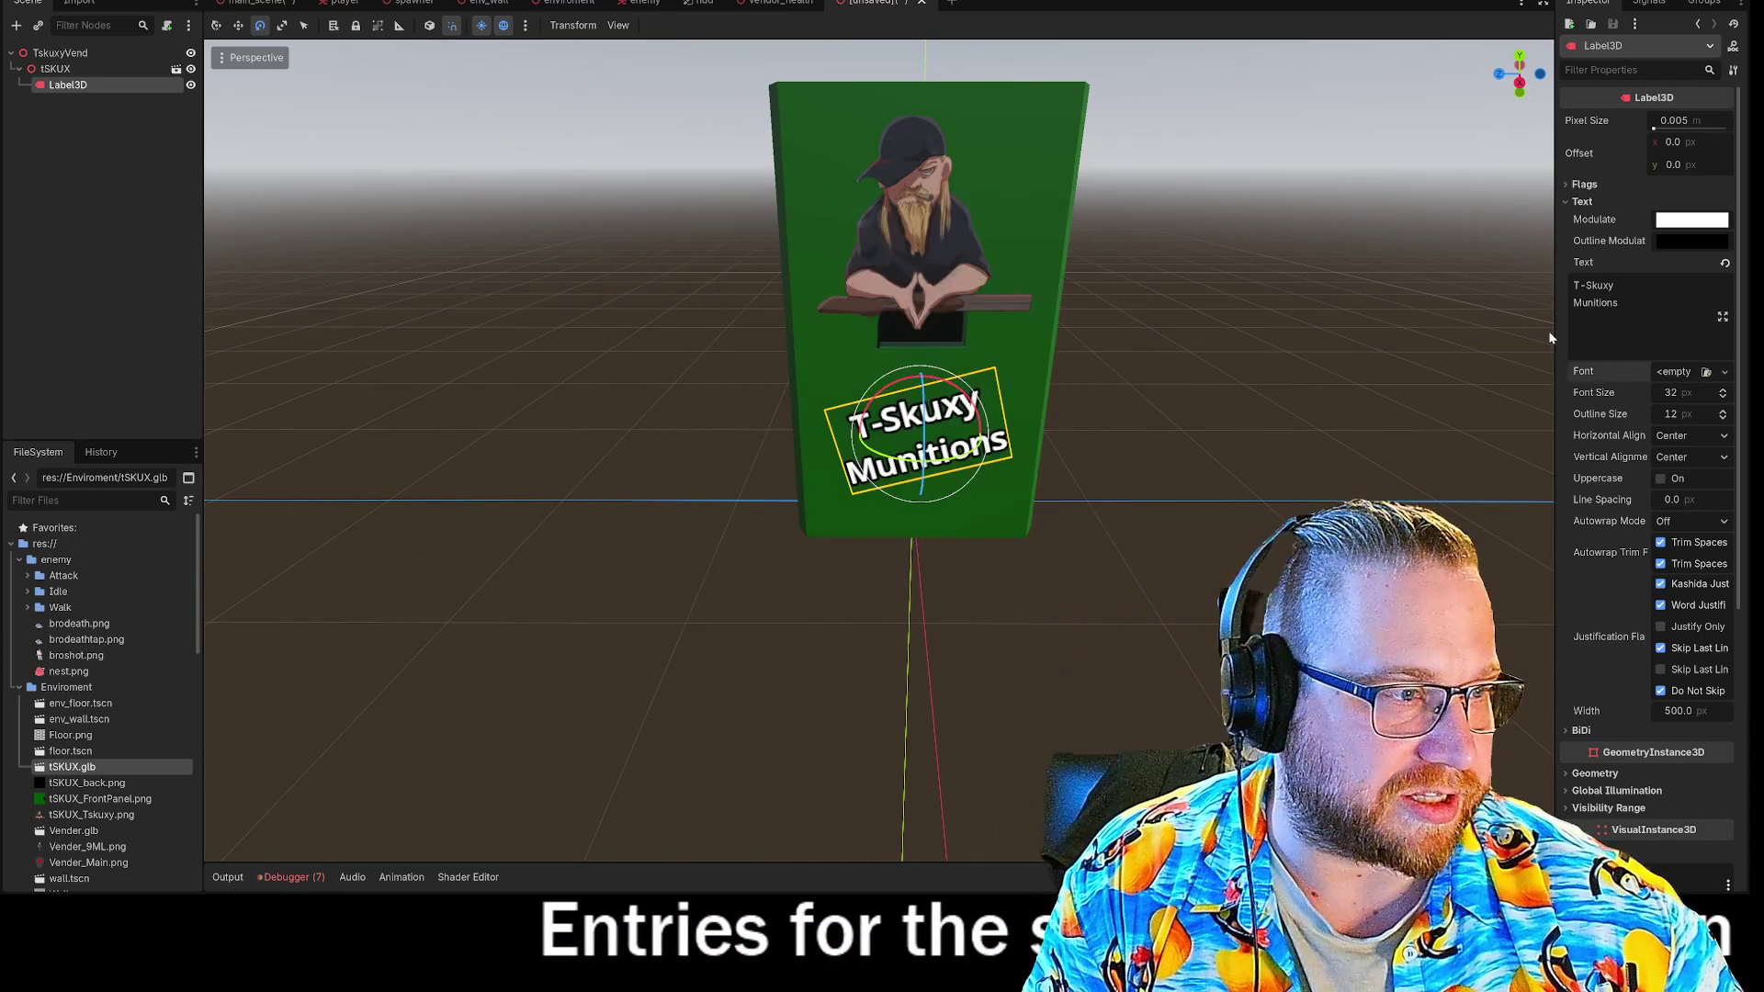
left_click(1683, 373)
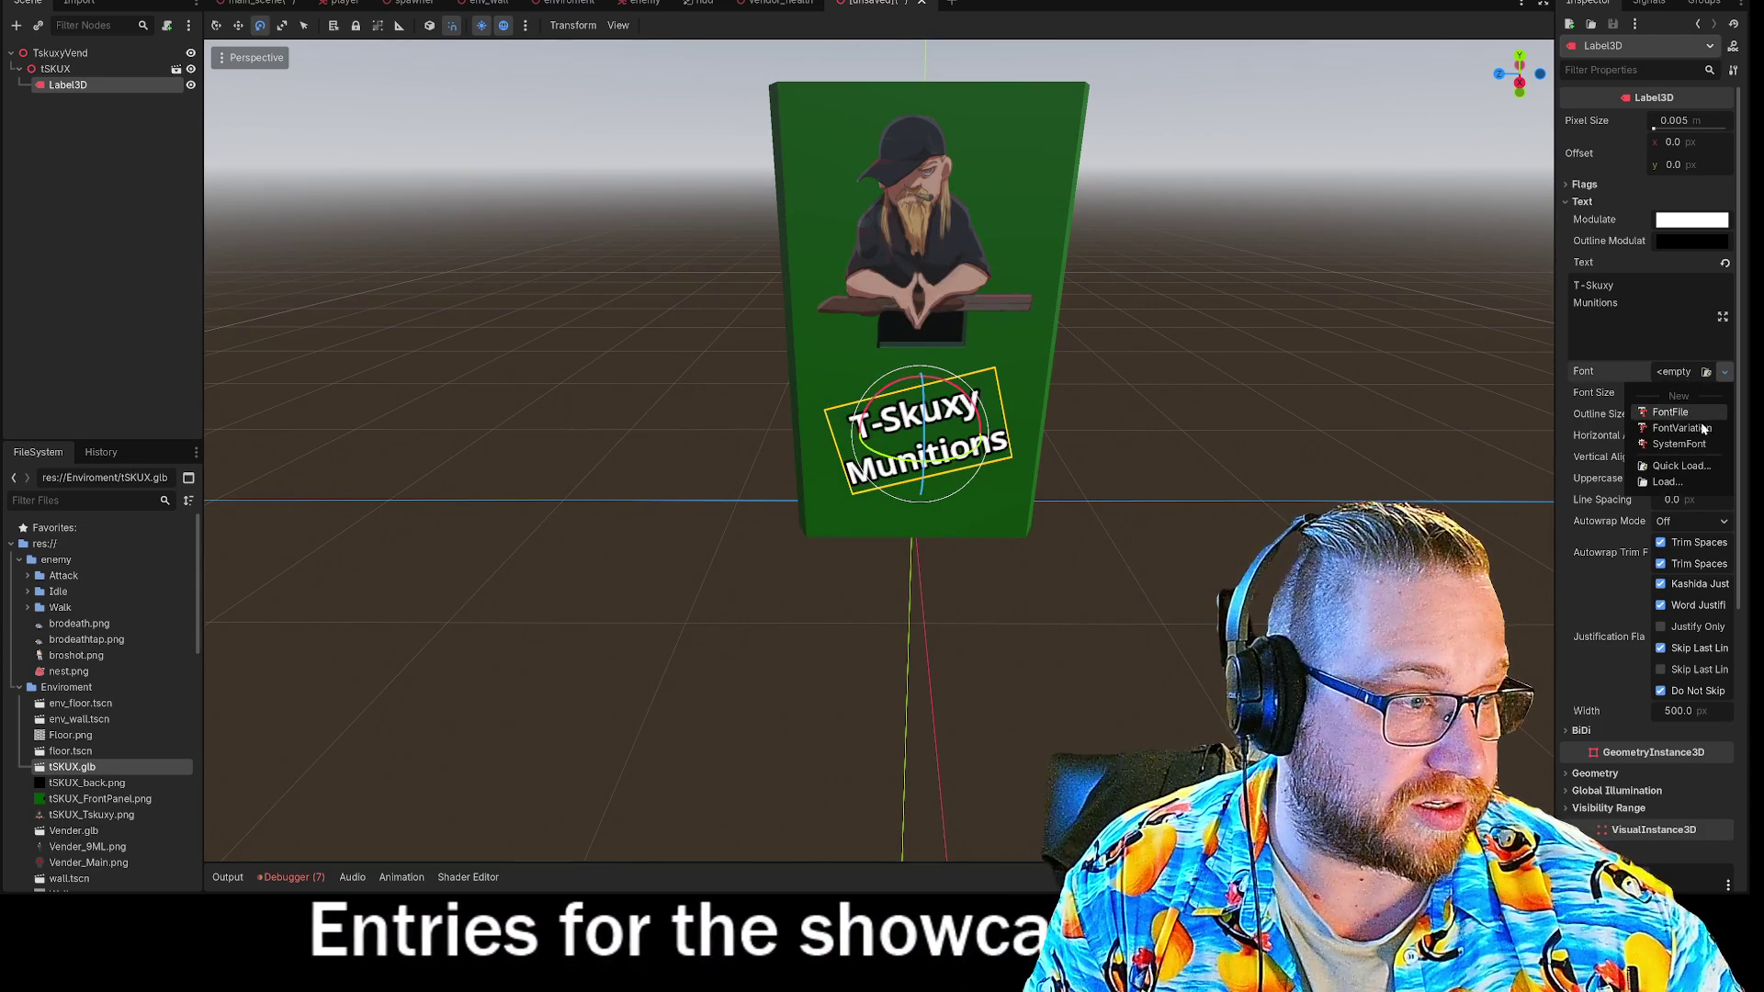
left_click(1701, 445)
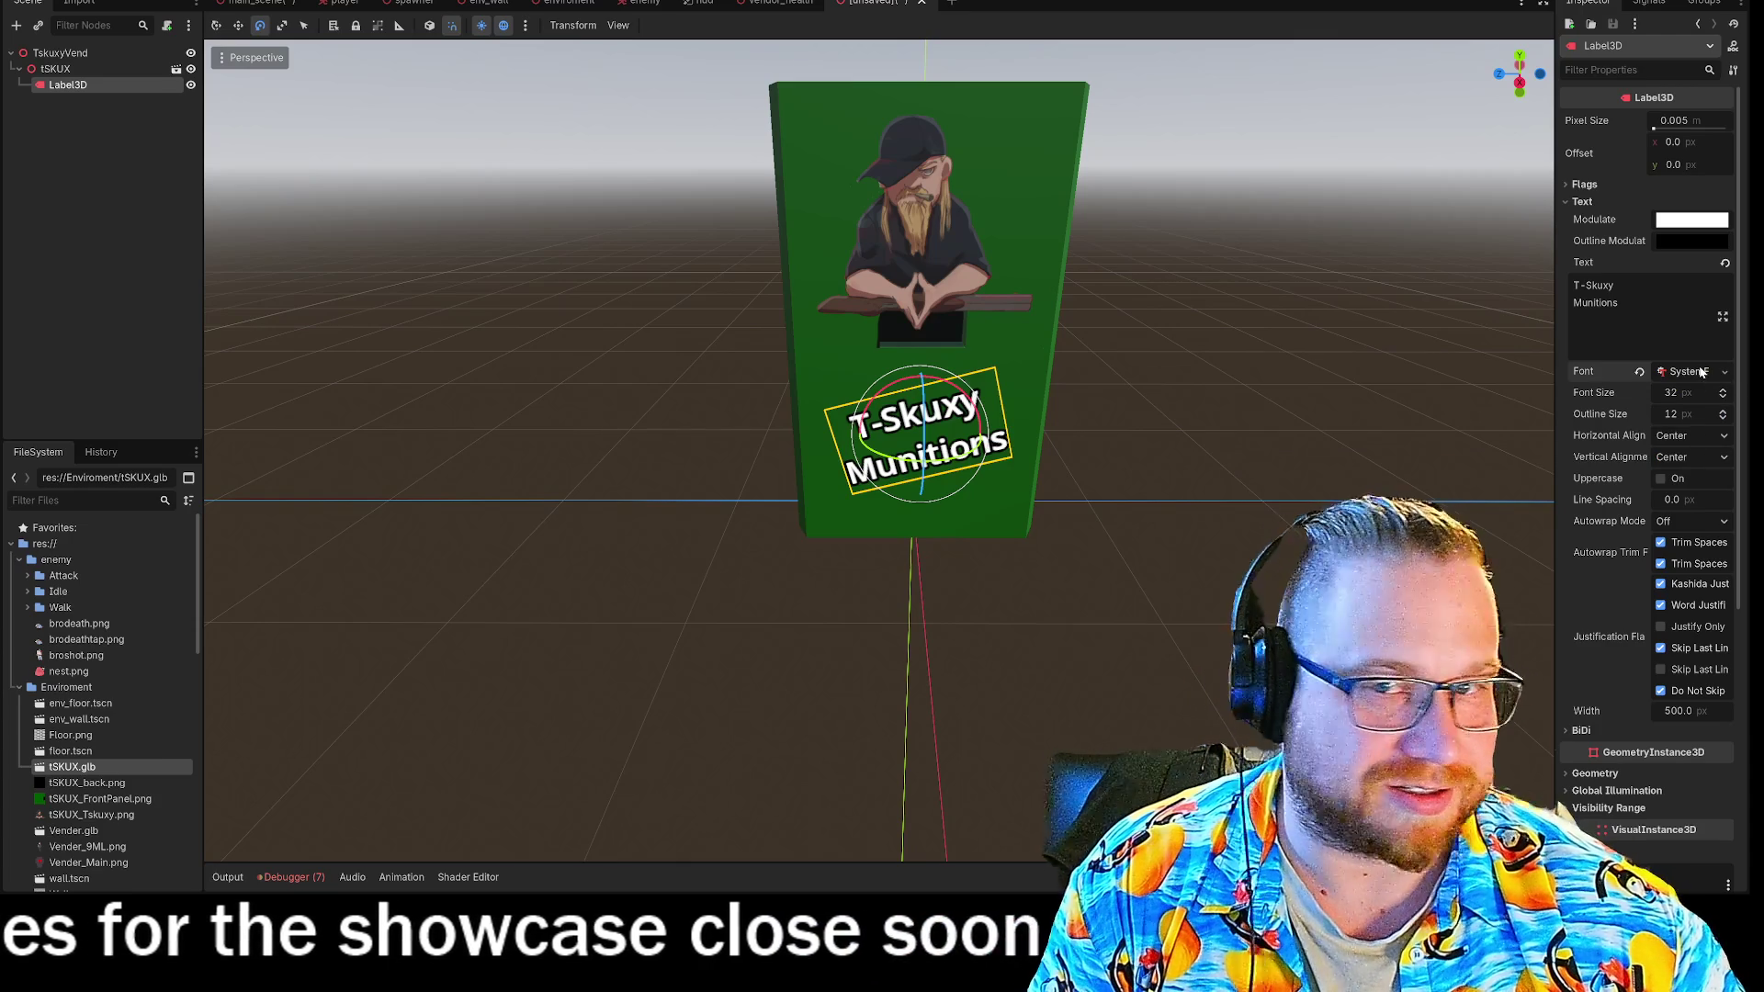
left_click(1690, 372)
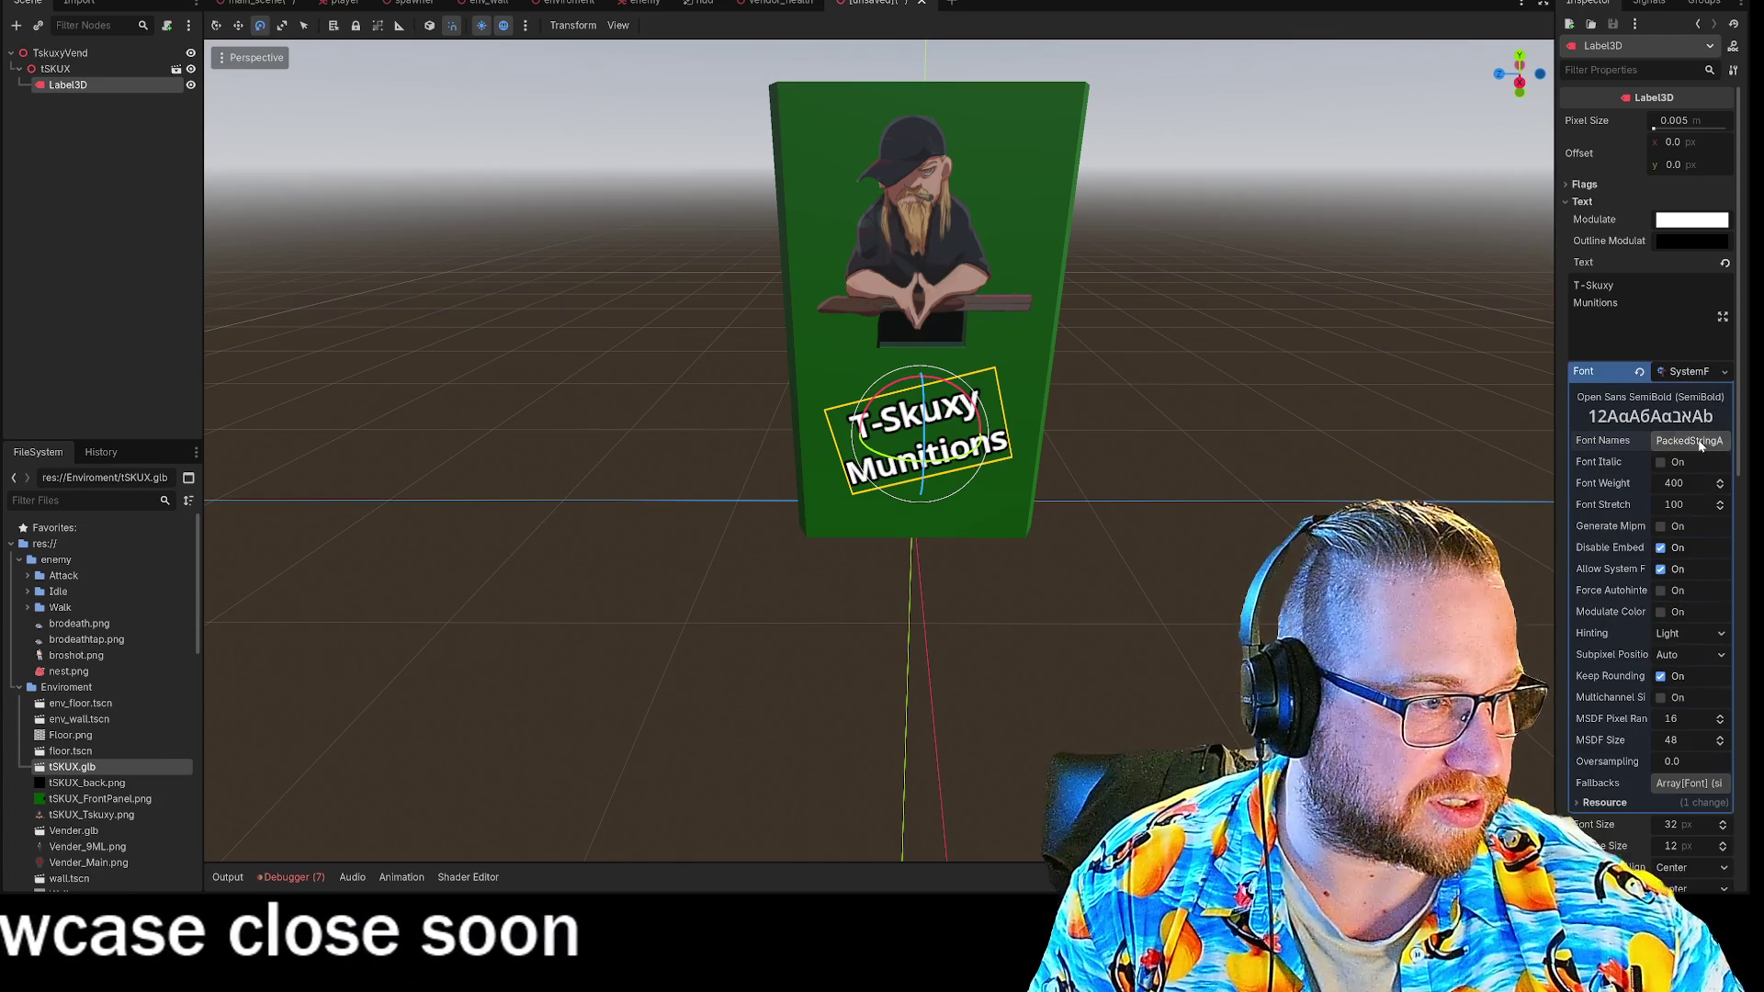
left_click(1726, 371)
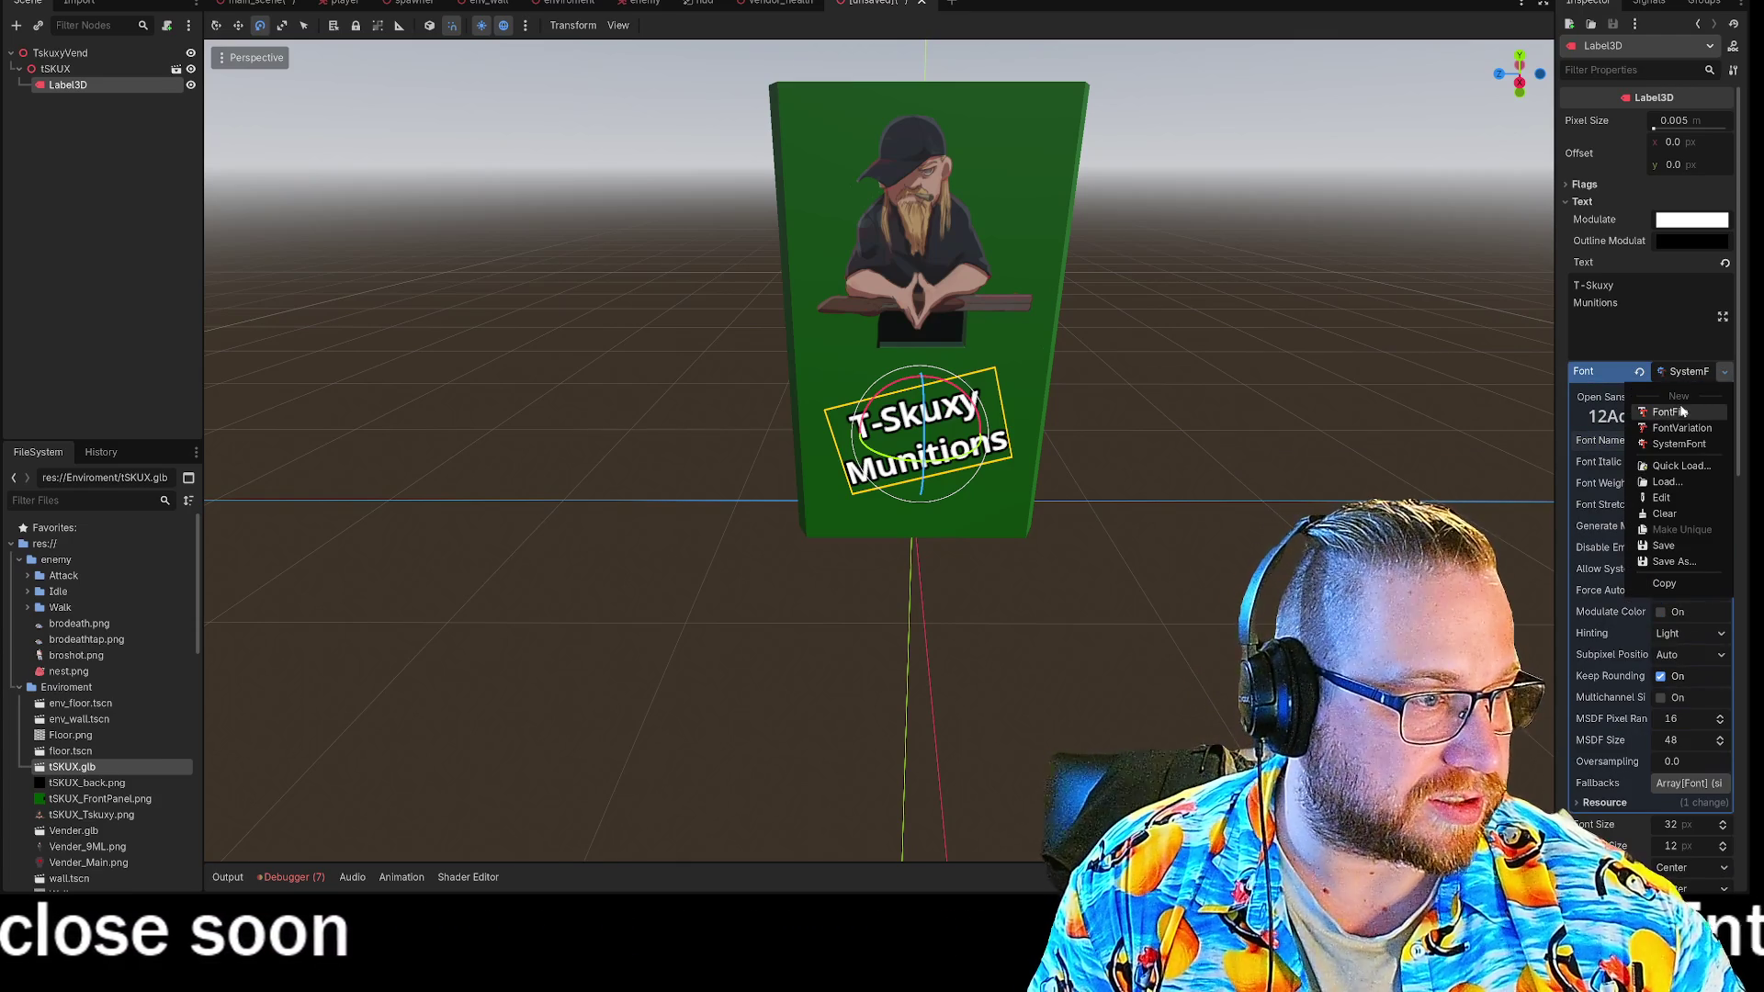
left_click(1640, 373)
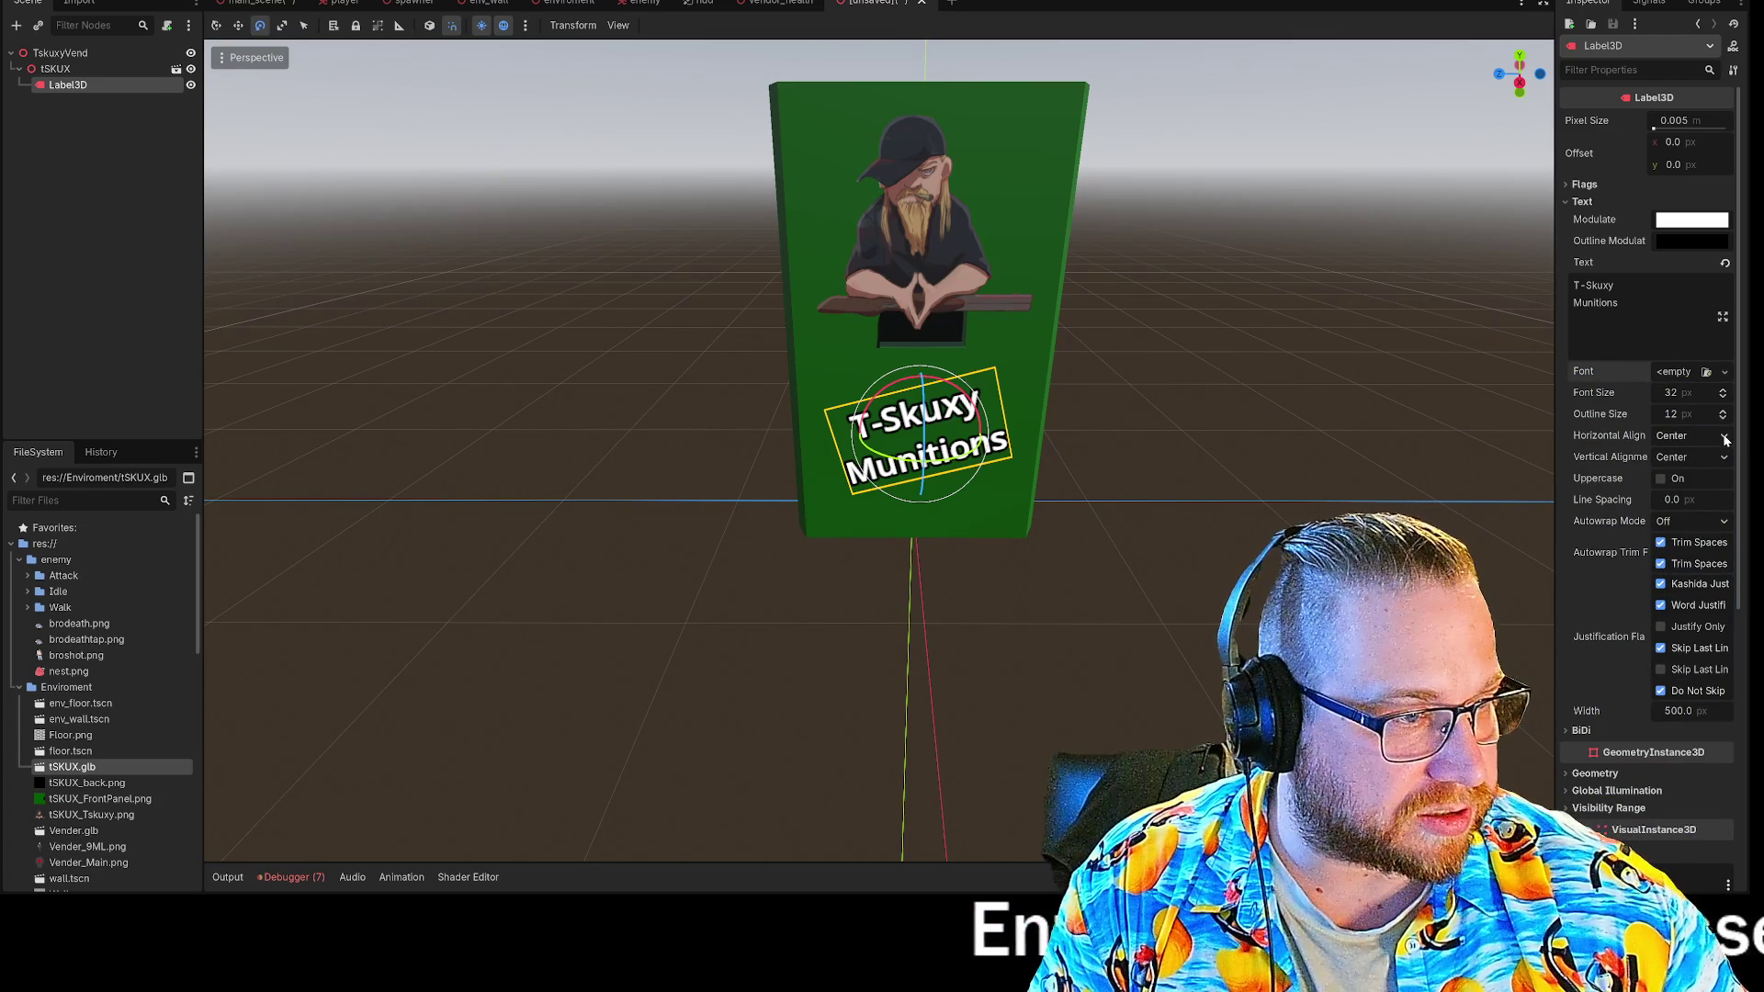
Toggle the label's Trim Spaces autowrap flag off and back on.
left_click(1661, 479)
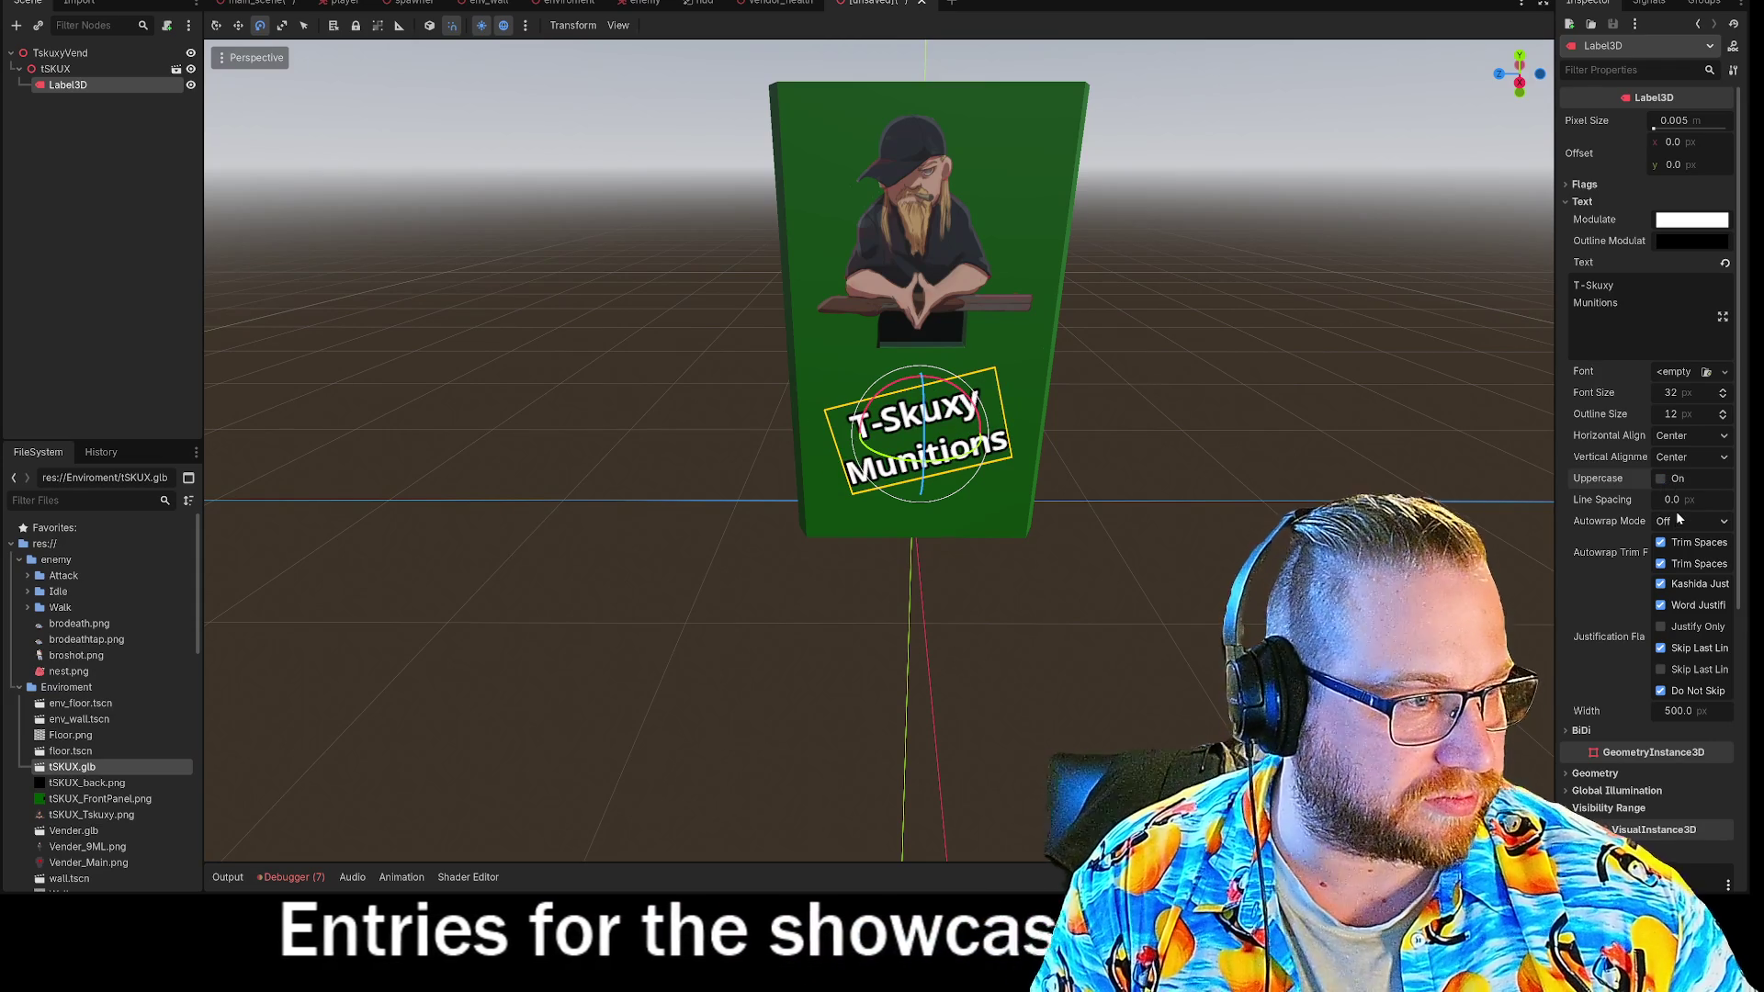
left_click(1662, 543)
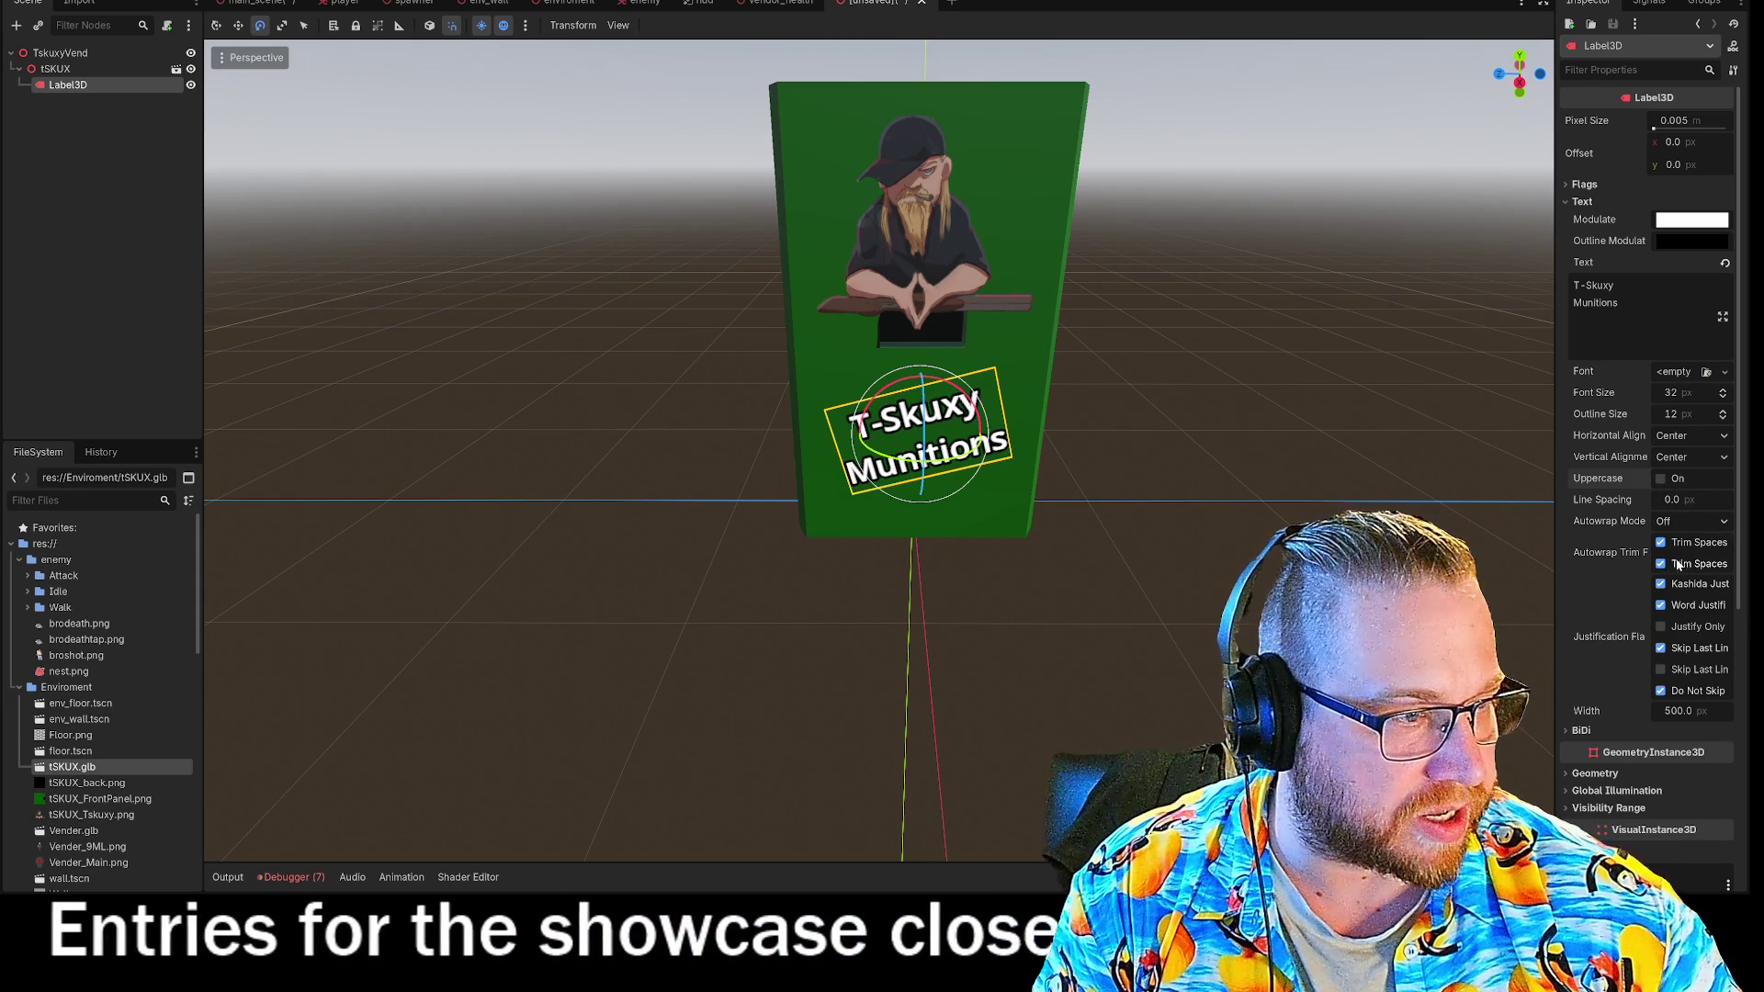
left_click(1662, 543)
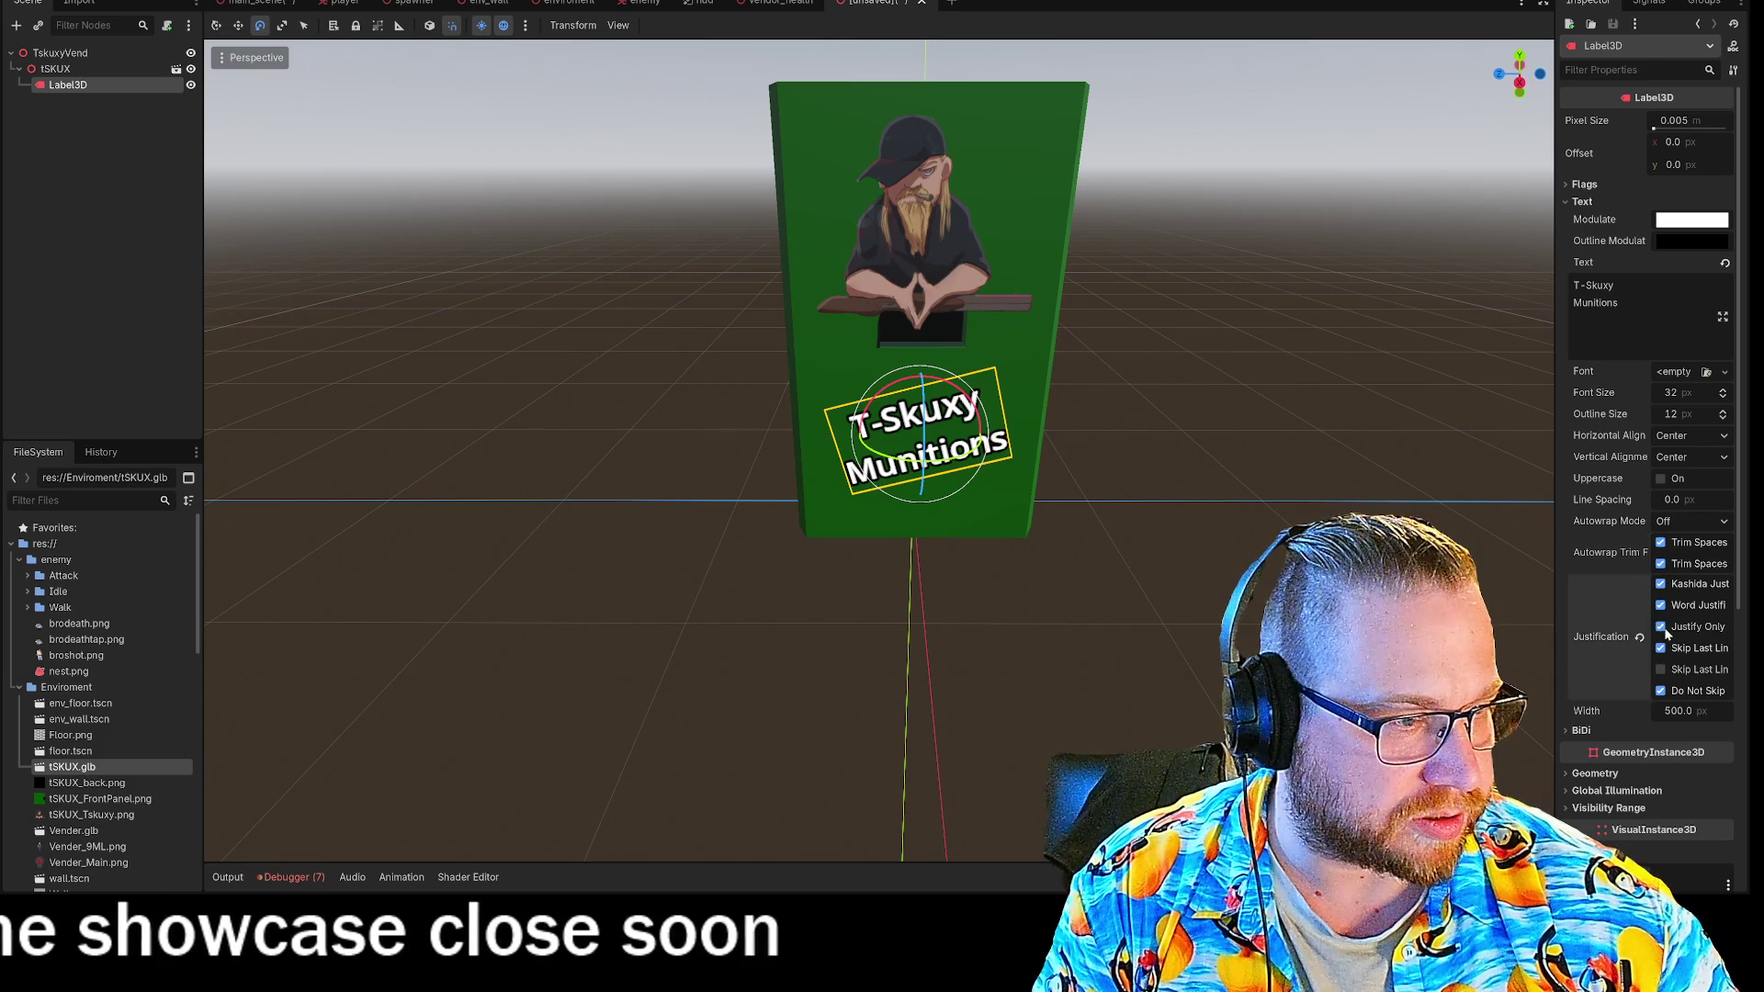
scroll(1682, 637, "down", 3)
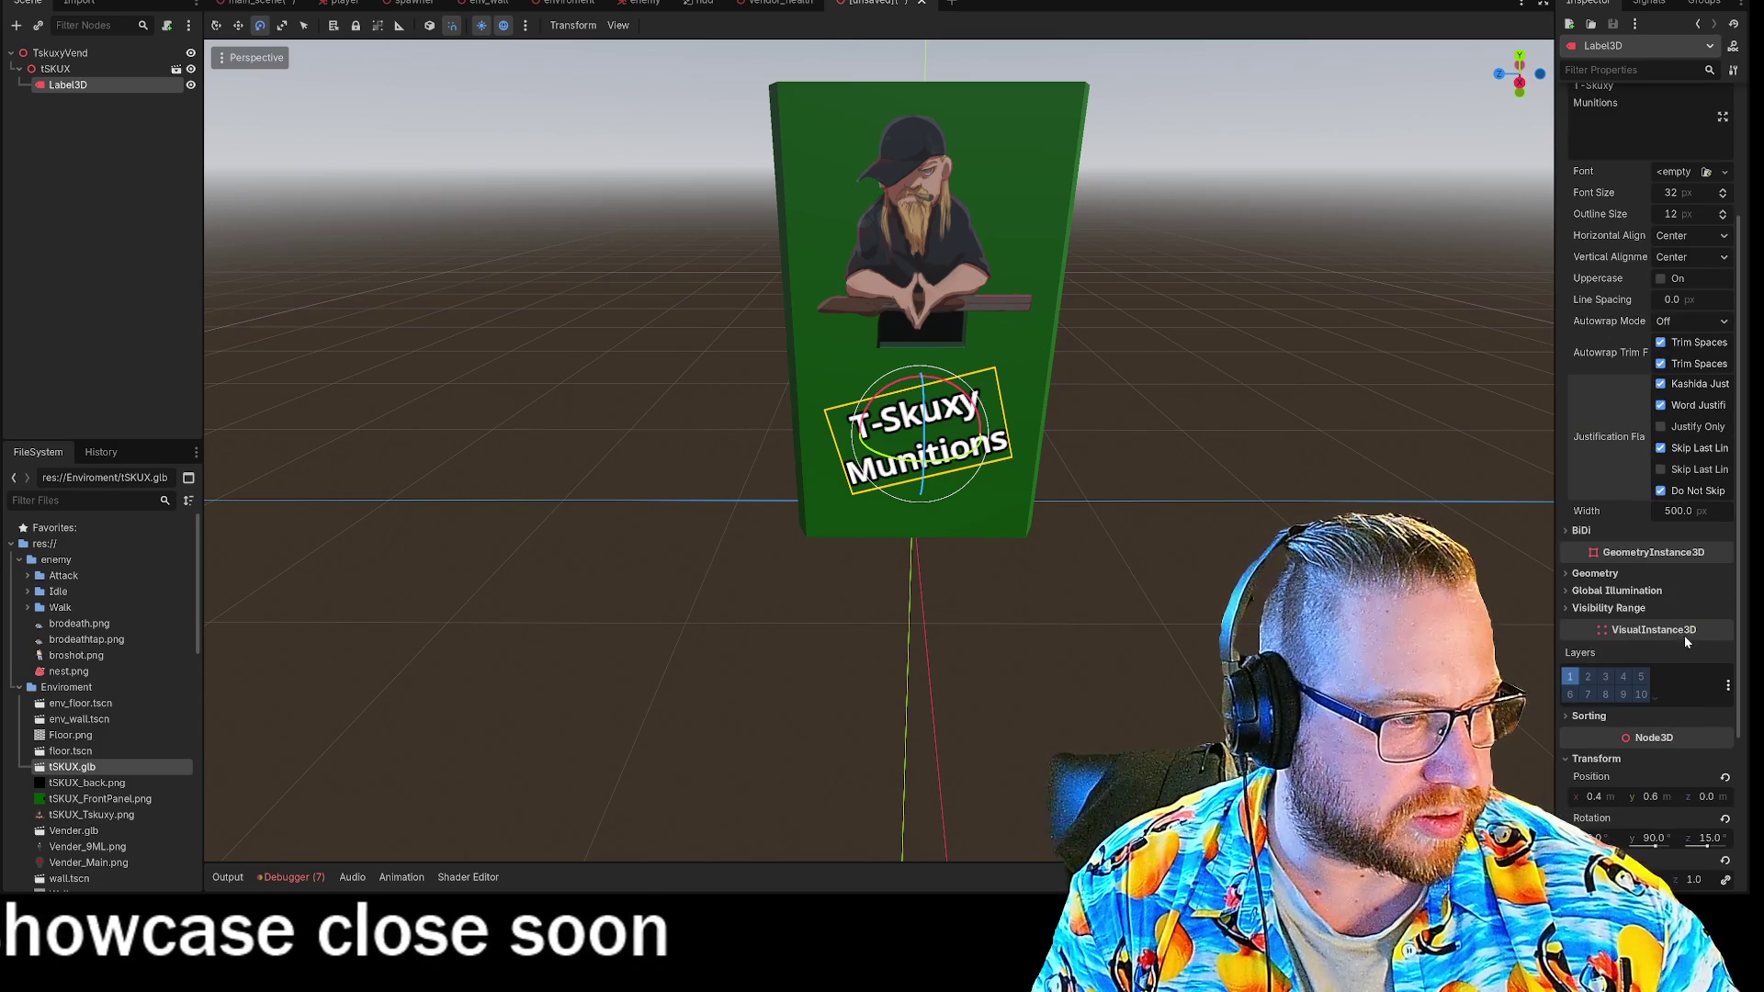
Review the label's BiDi options and change its Global Illumination lightmap texel scale.
left_click(1575, 531)
left_click(1725, 549)
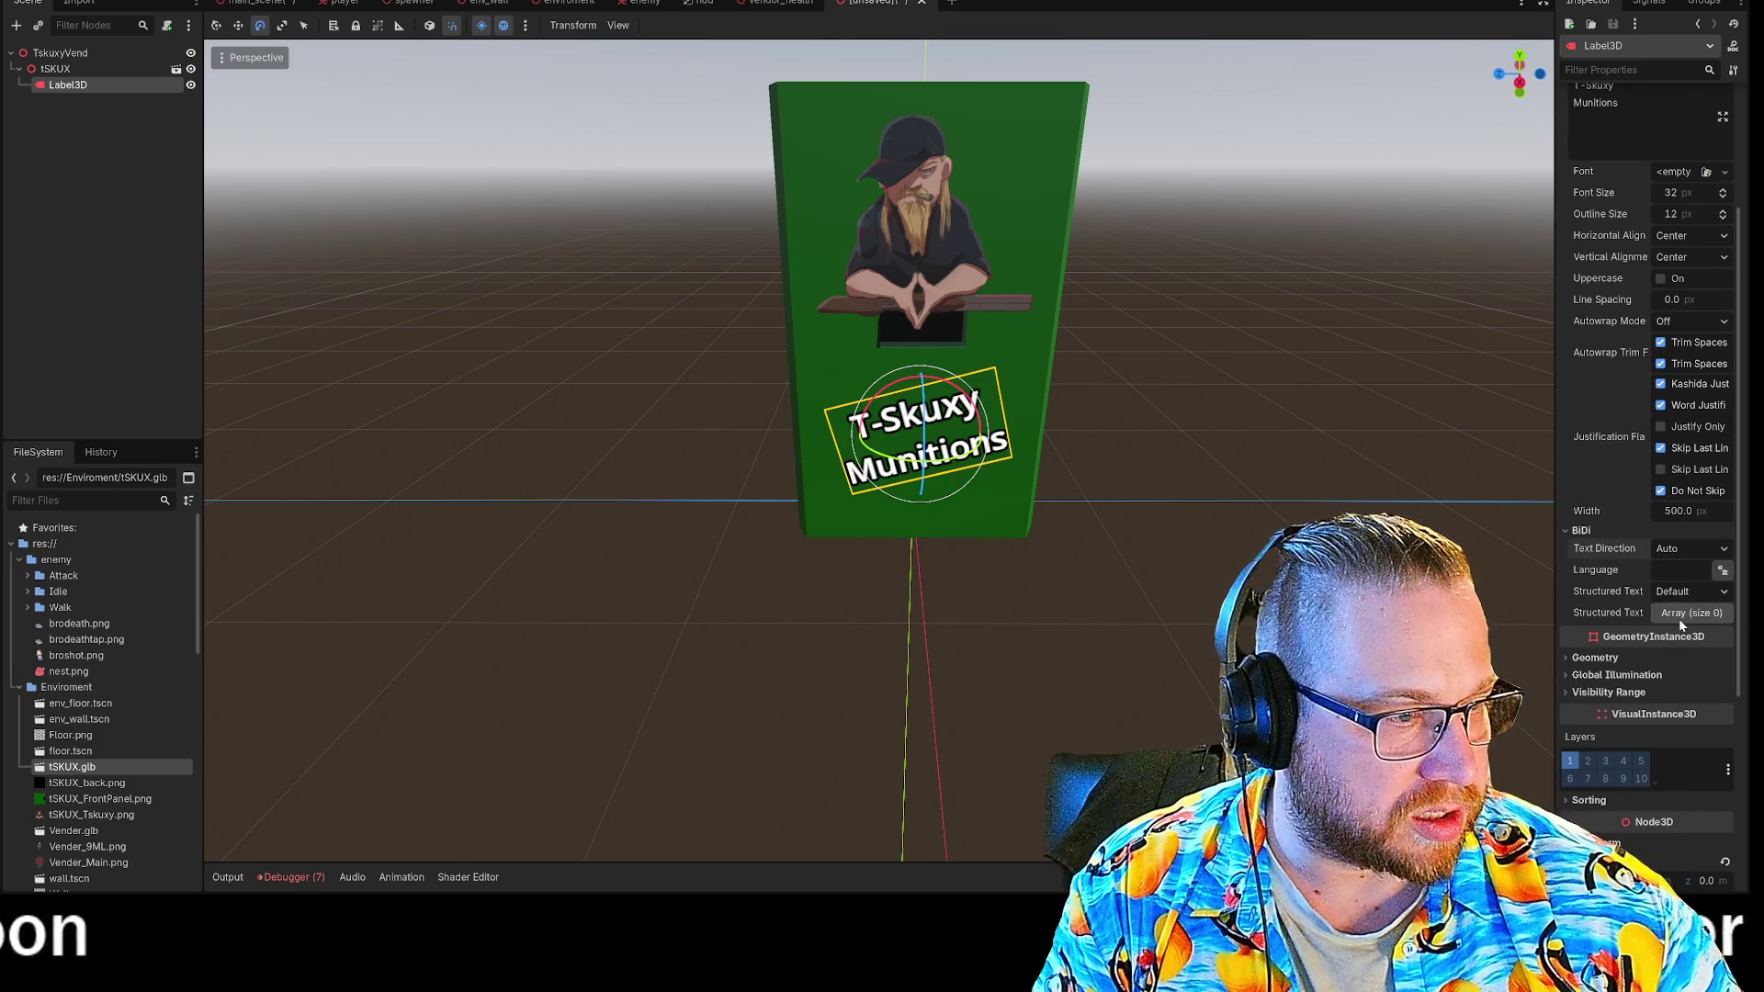
scroll(1680, 625, "down", 2)
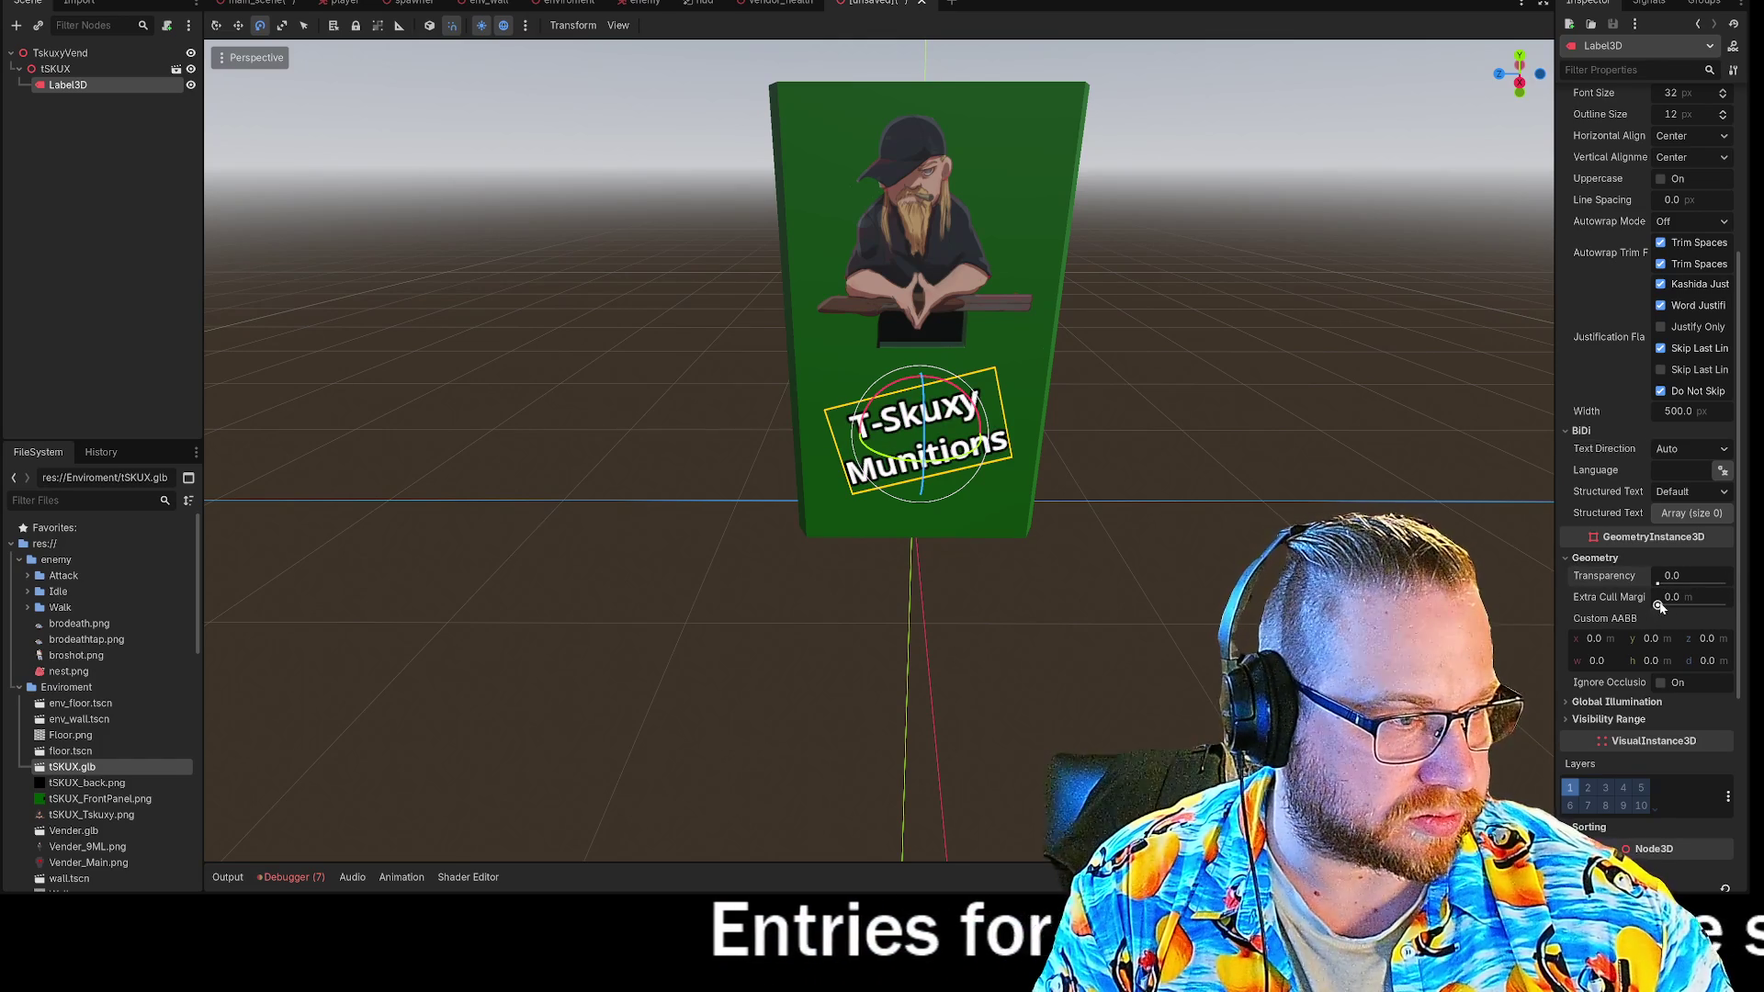
scroll(1615, 579, "down", 4)
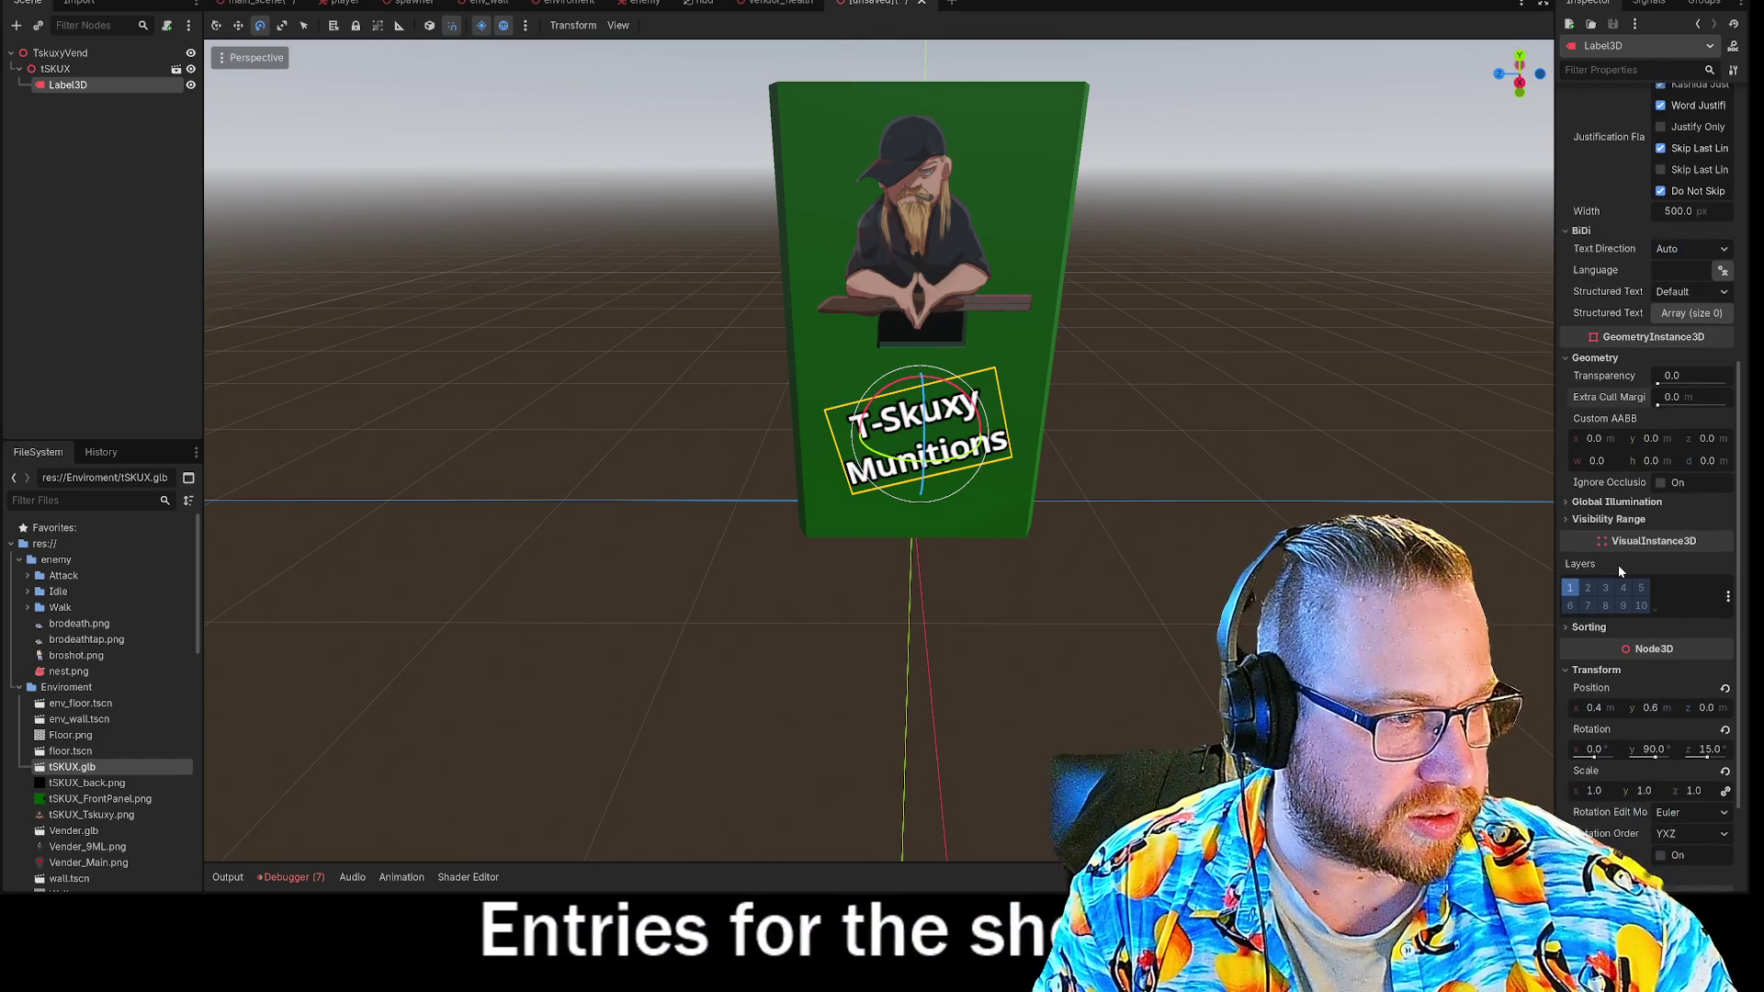
left_click(1615, 502)
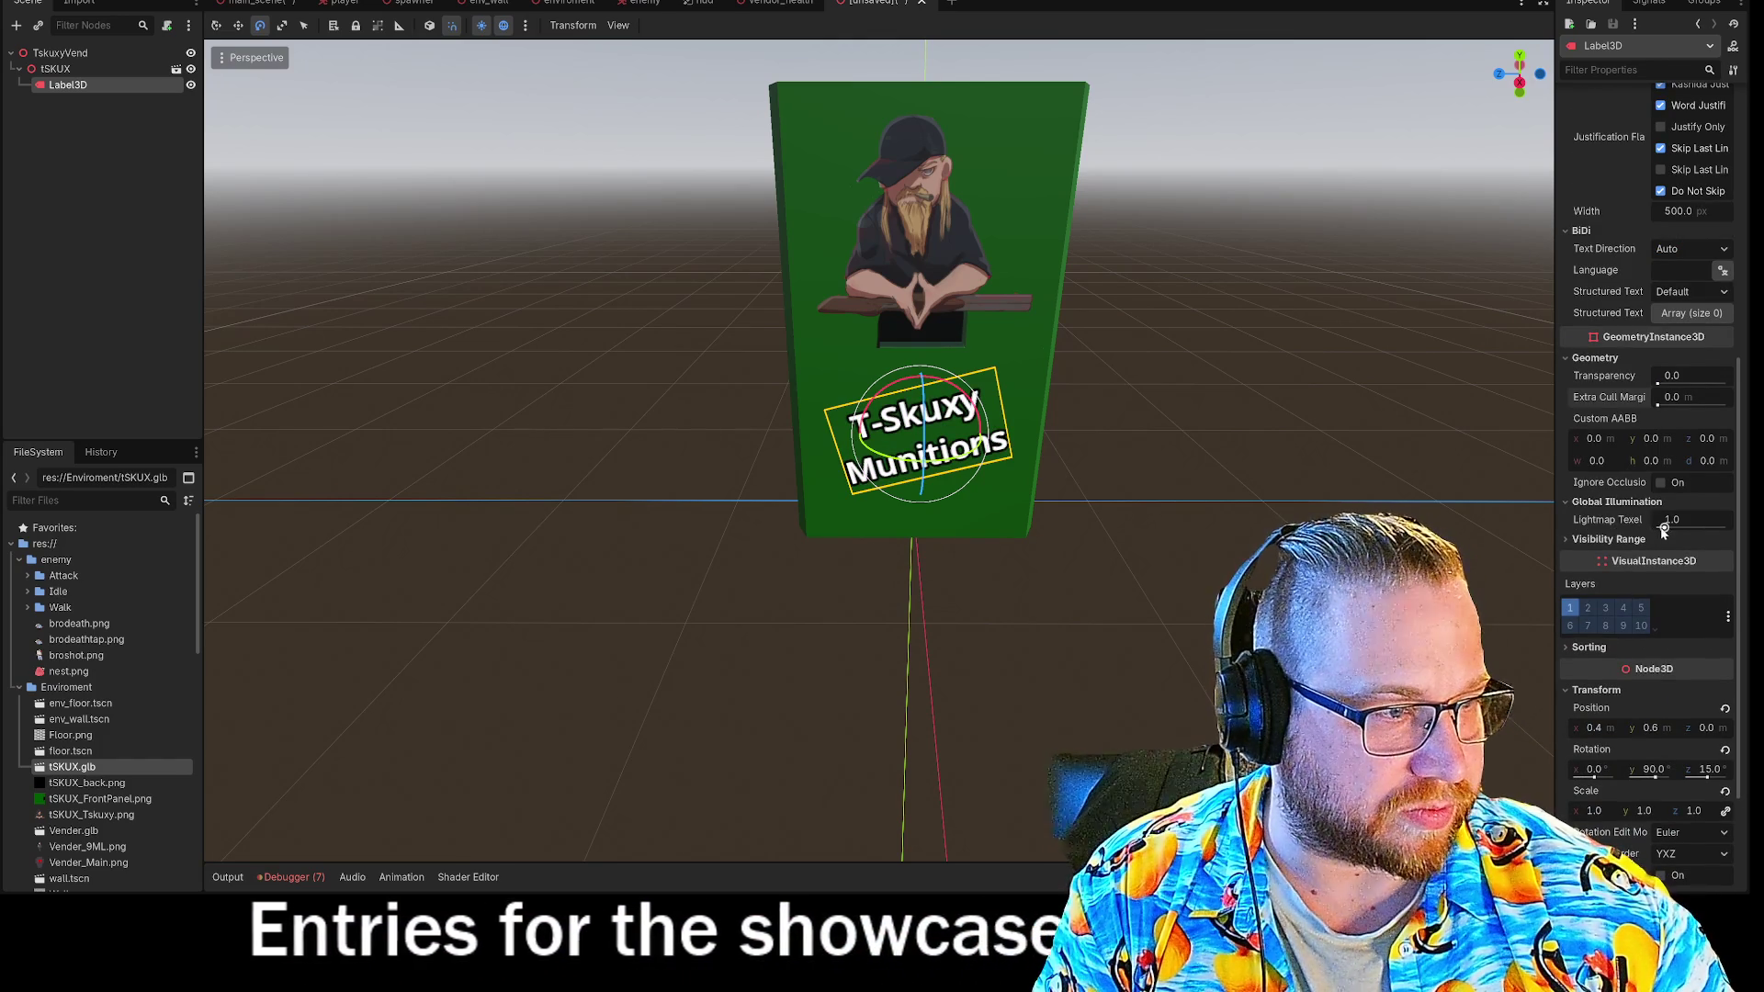
left_click_drag(1664, 526, 1668, 526)
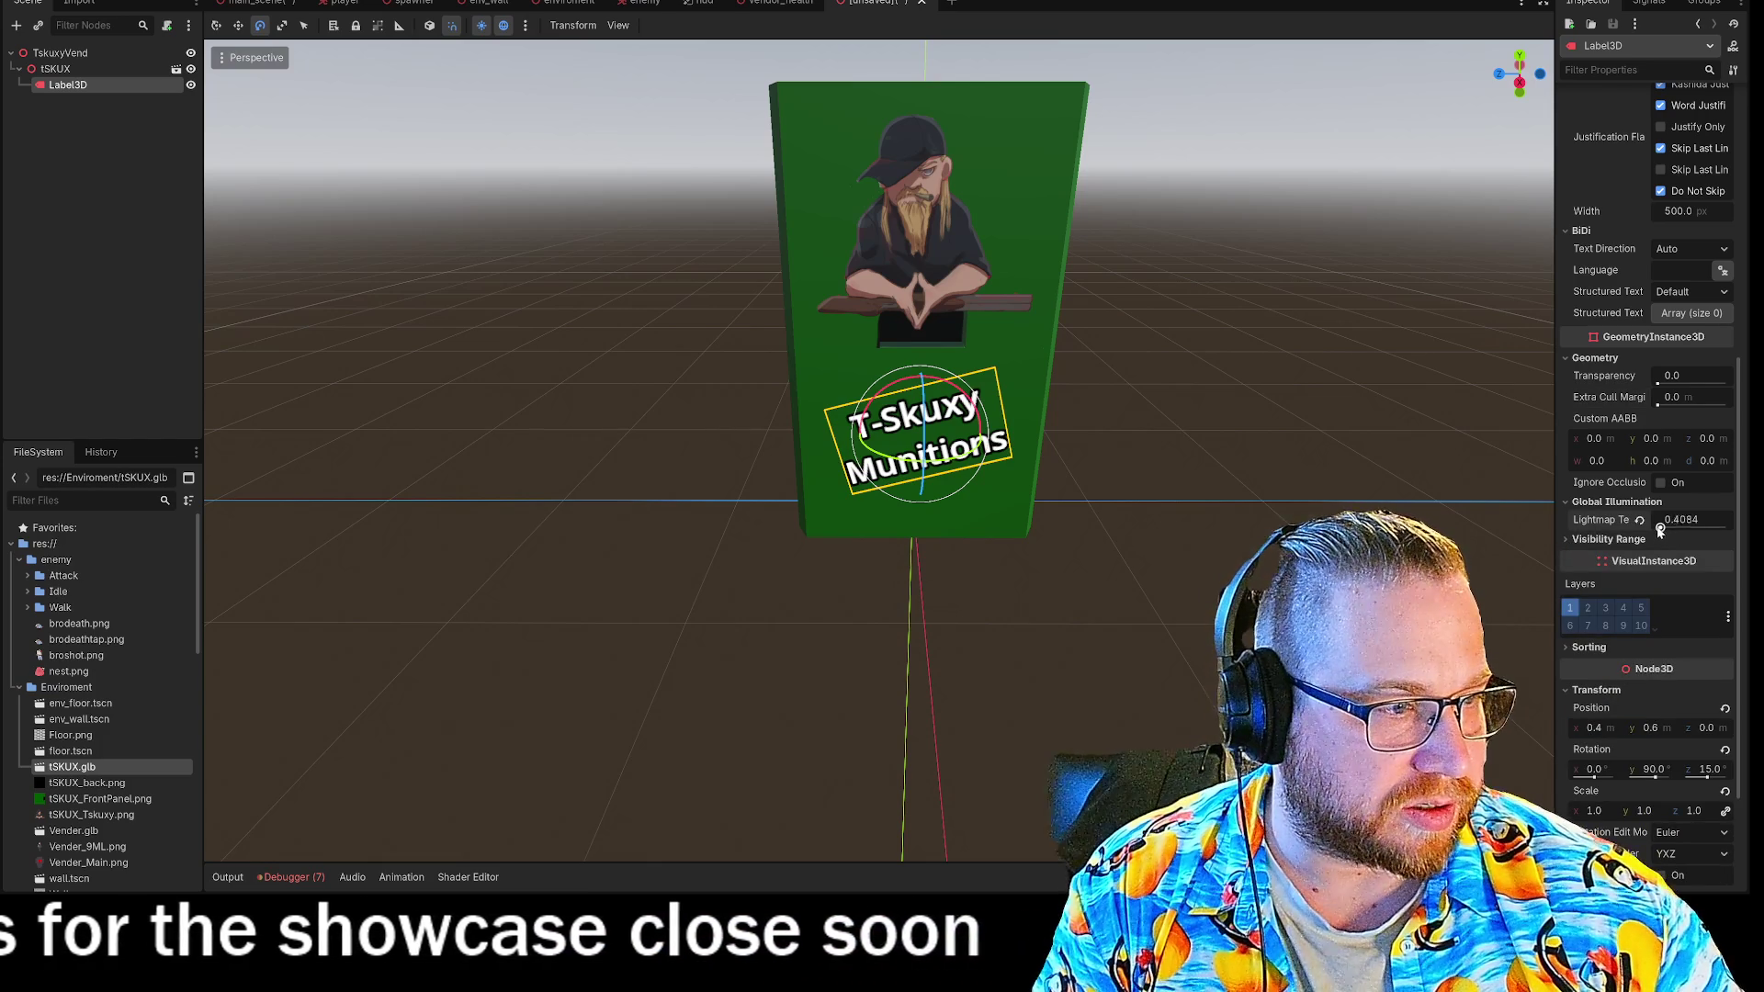
scroll(1621, 422, "up", 10)
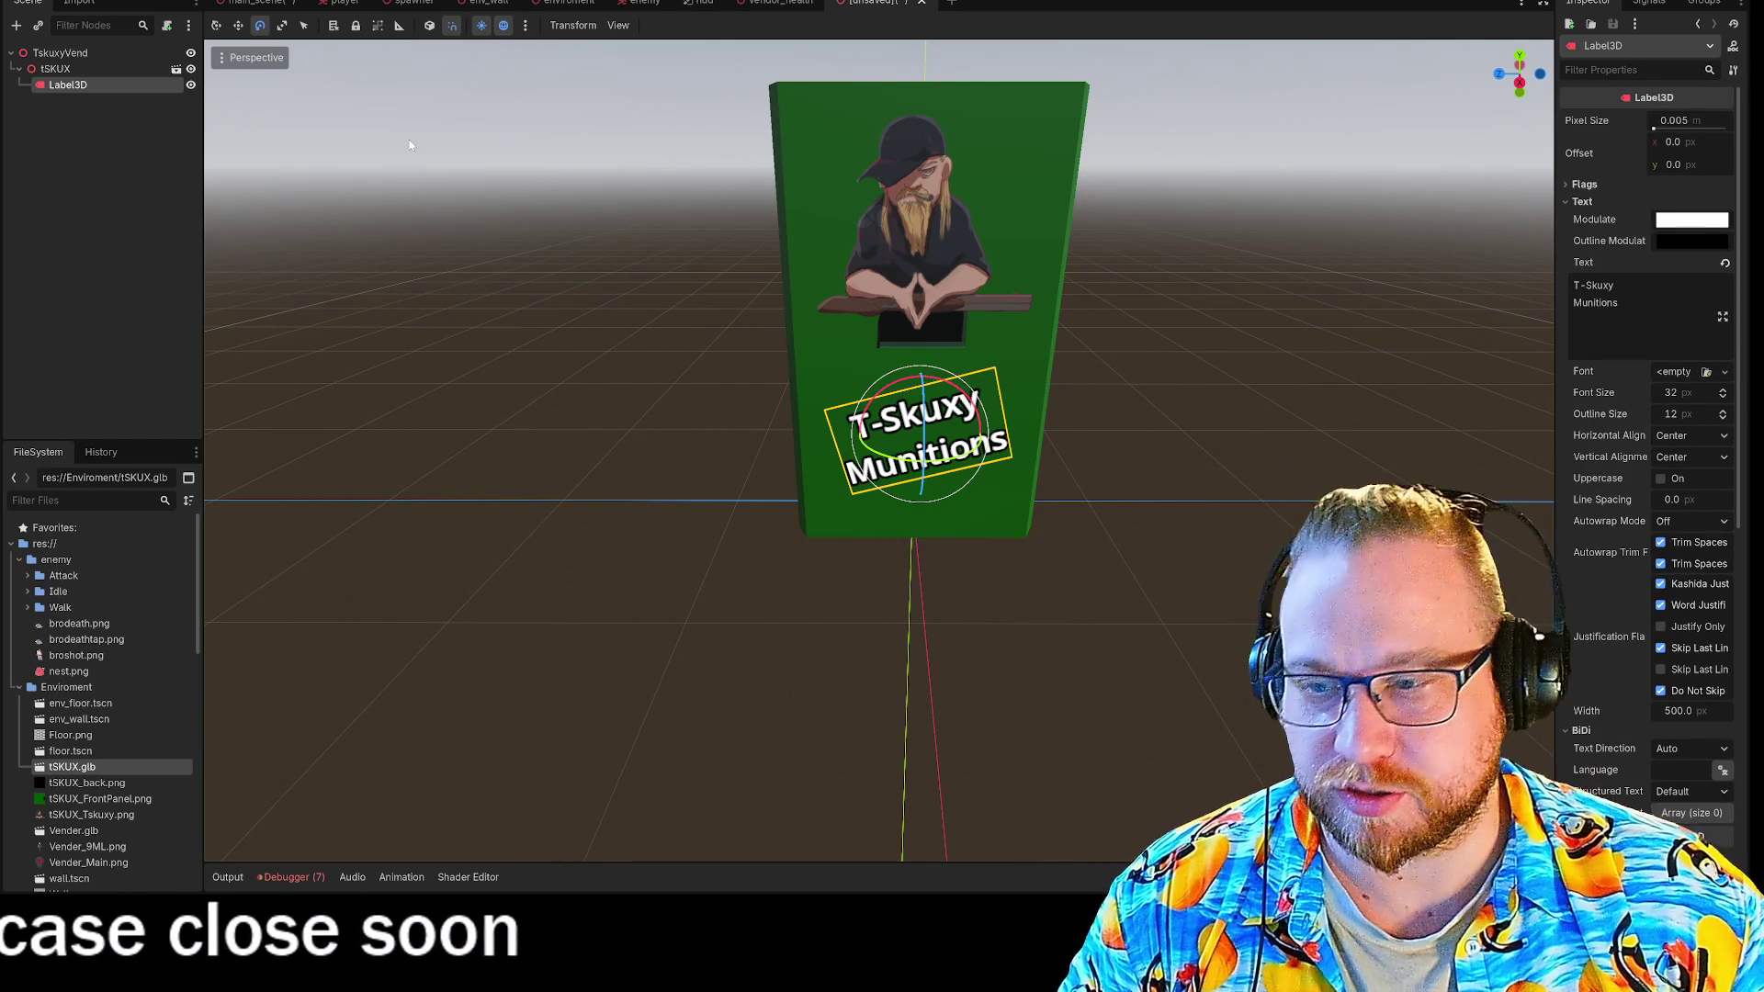
Deselect the label and orbit around the cabinet to inspect the finished sign.
left_click(457, 326)
mouse_move(543, 374)
middle_mouse_down()
mouse_move(516, 361)
mouse_move(625, 367)
mouse_move(616, 387)
mouse_move(409, 382)
mouse_move(488, 370)
mouse_move(598, 393)
middle_mouse_up()
scroll(573, 376, "down", 2)
scroll(607, 395, "up", 2)
scroll(606, 395, "down", 2)
scroll(572, 337, "up", 2)
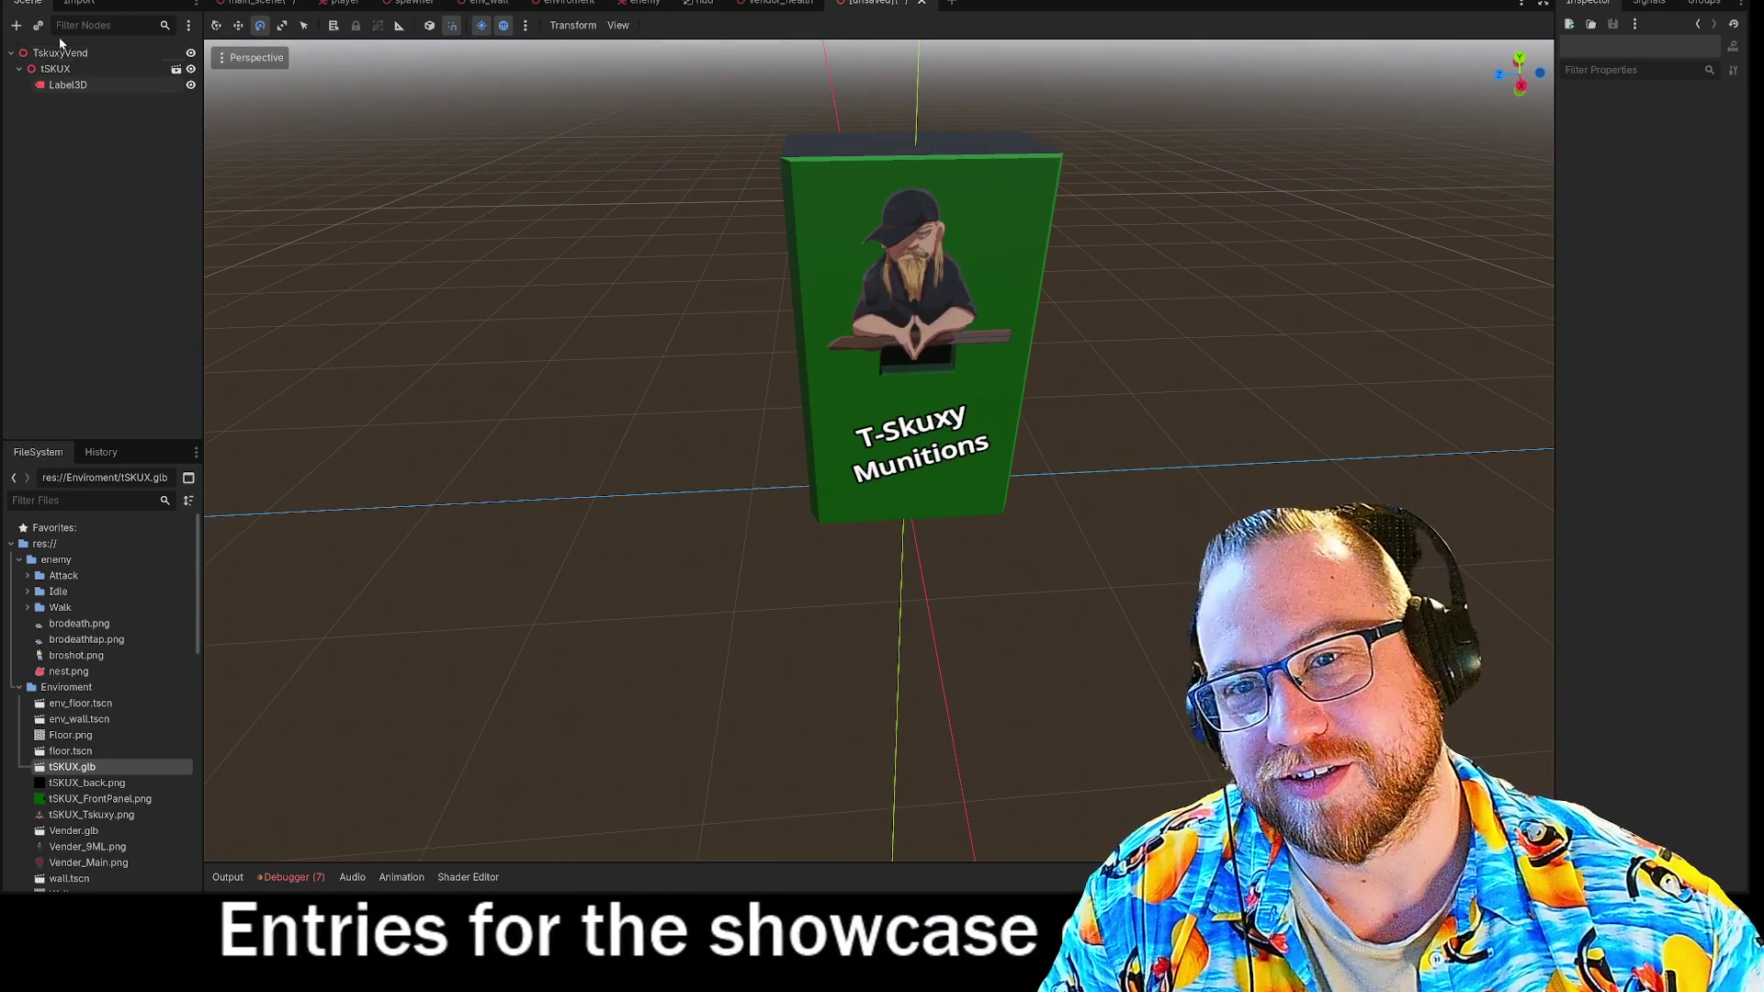
right_click(55, 54)
Add a SpotLight3D child node under TskuxyVend, found by searching 'light'.
left_click(53, 55)
right_click(53, 57)
left_click(106, 64)
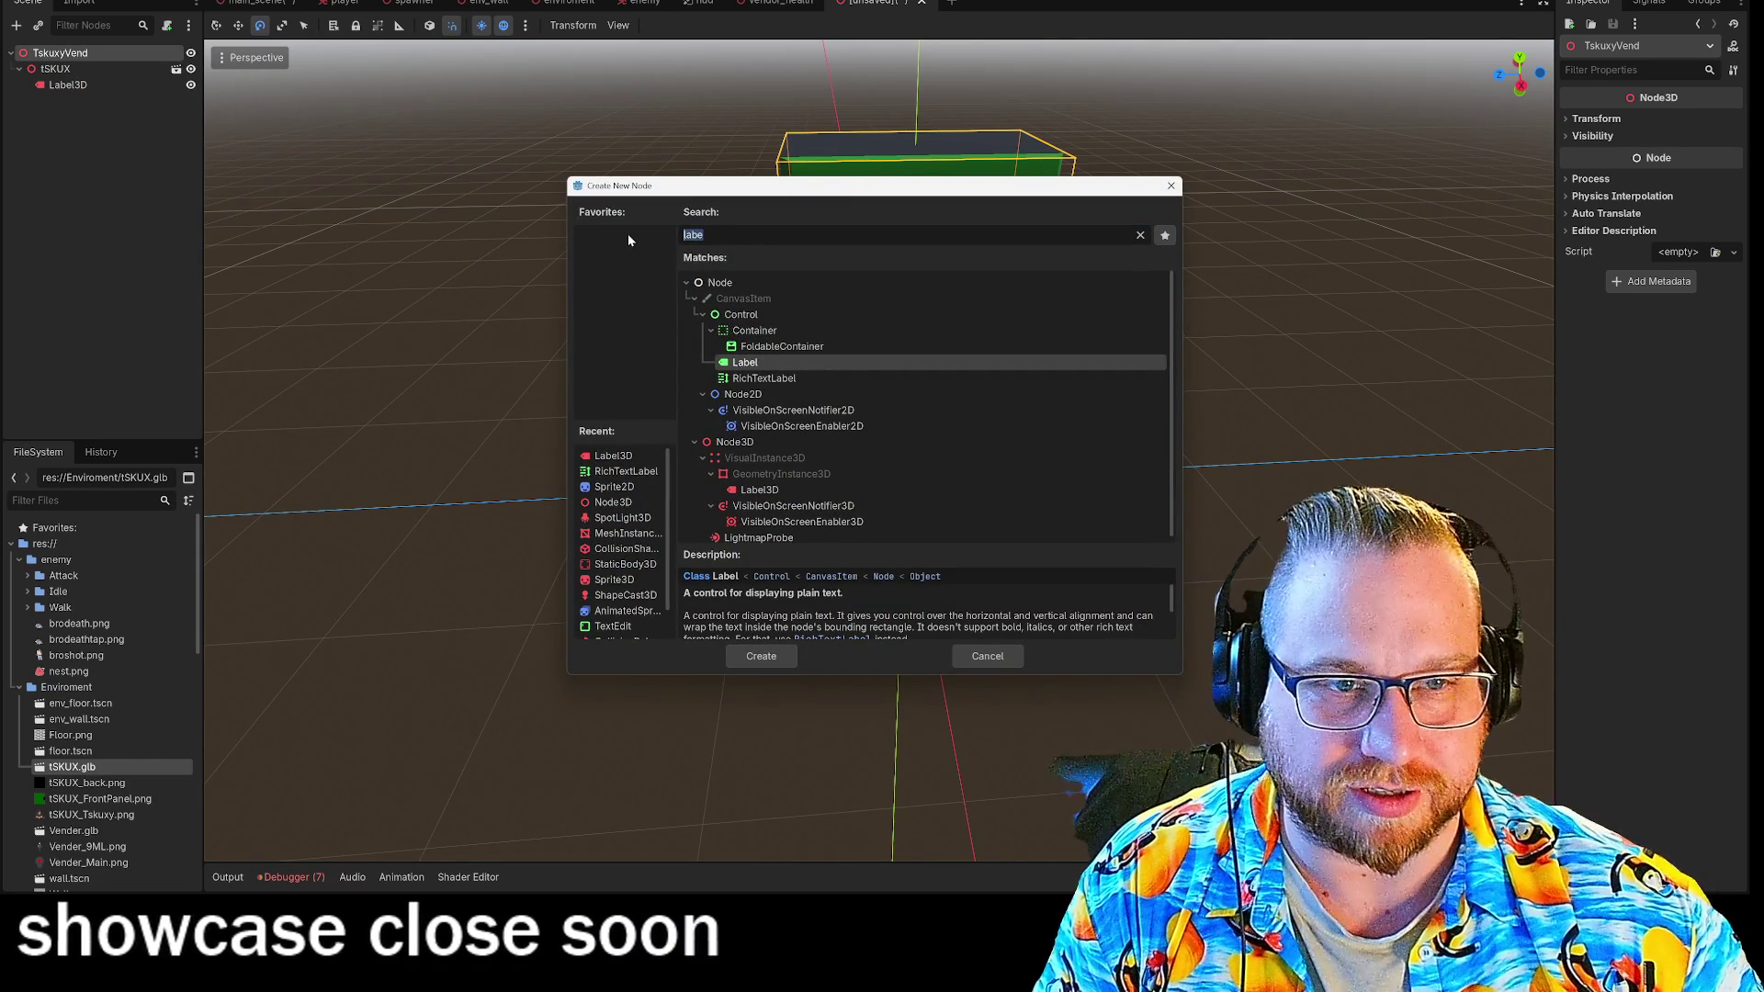
type("light")
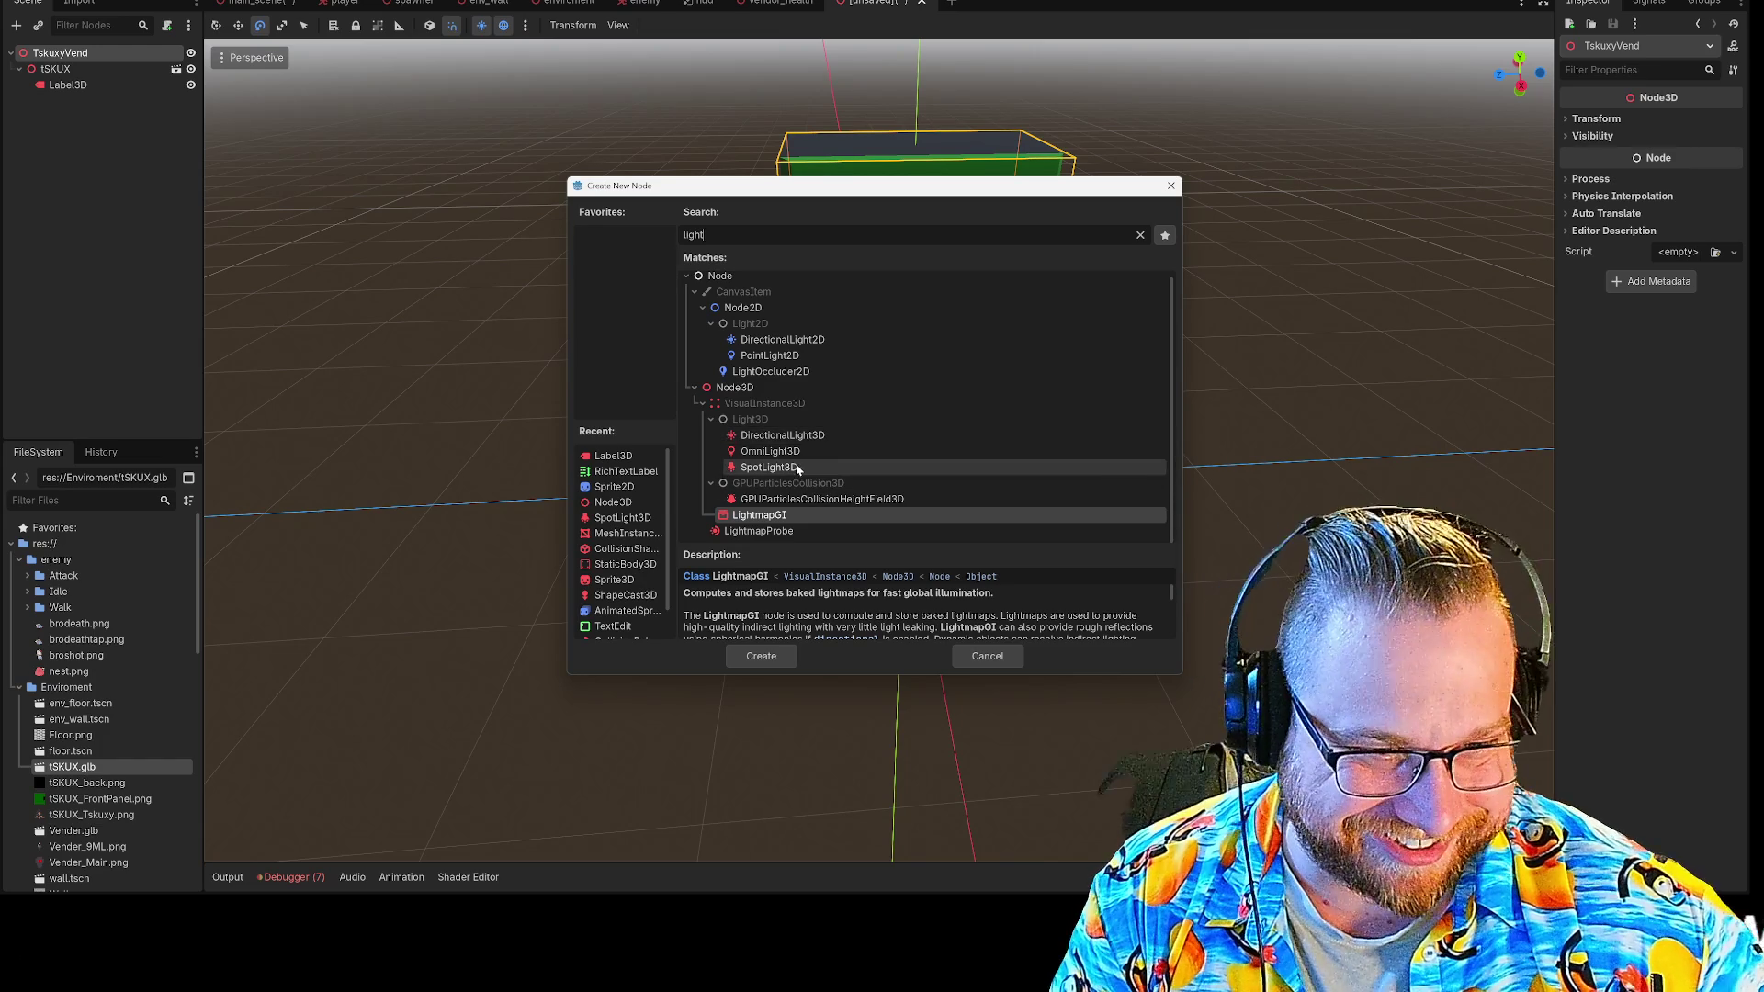
left_click(797, 467)
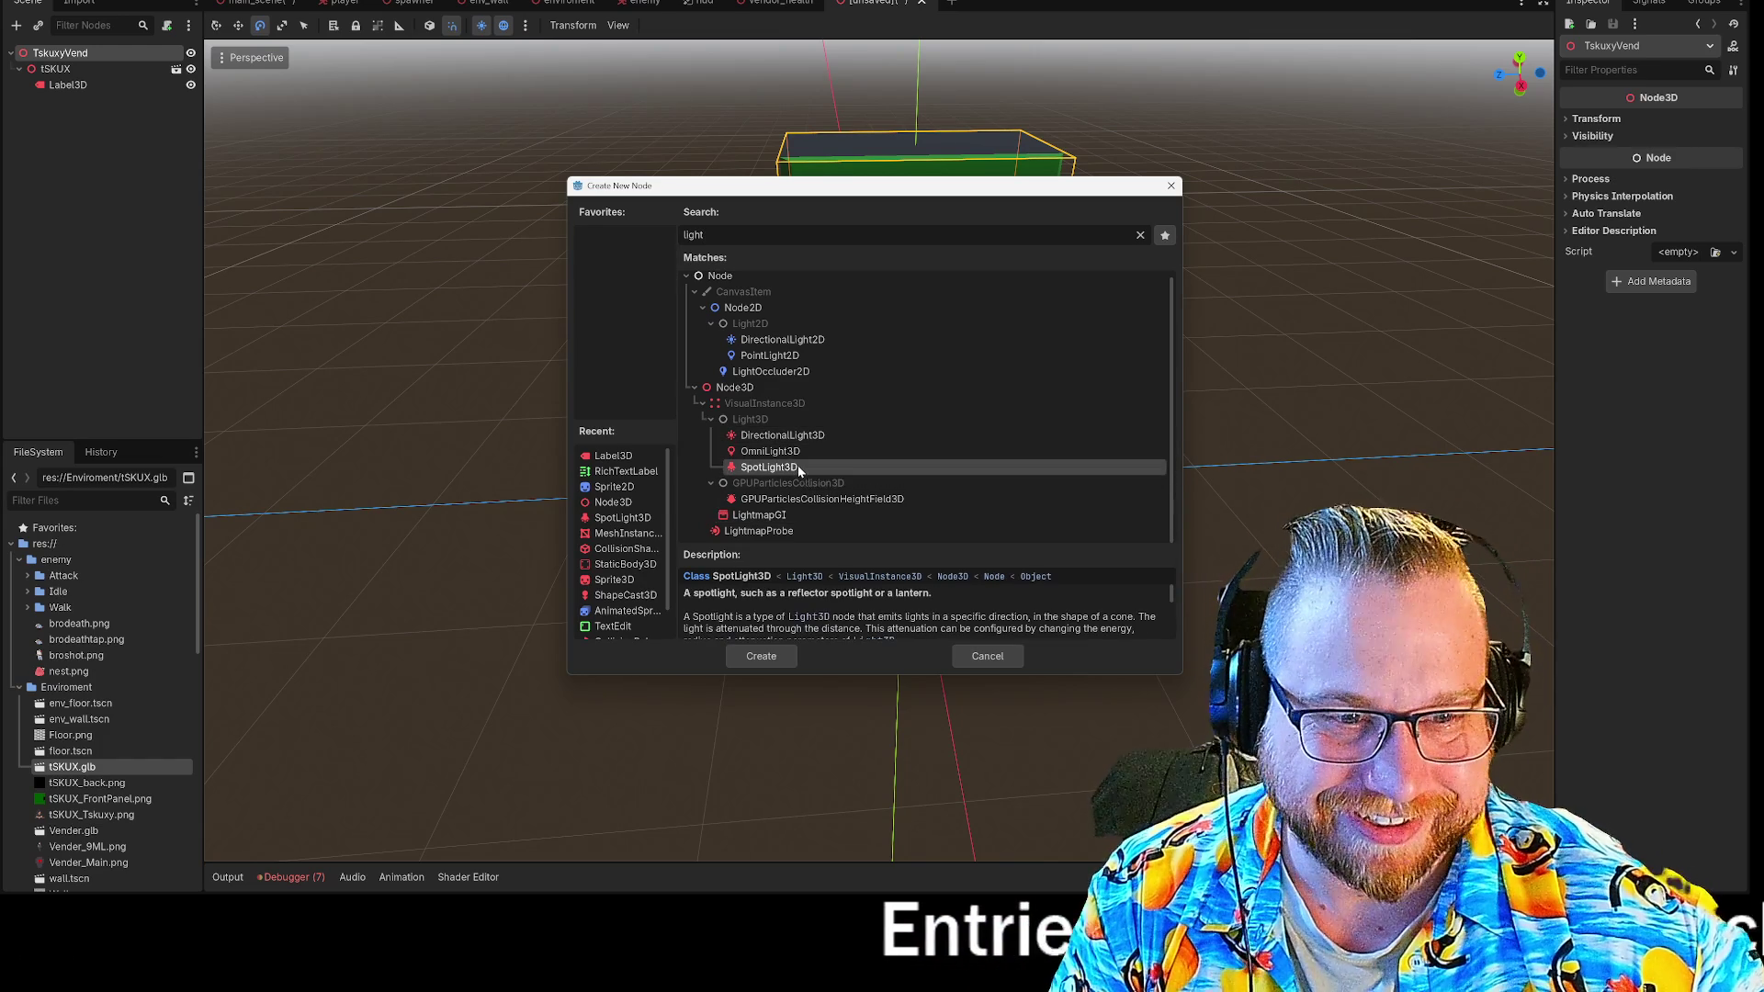
left_click(759, 656)
scroll(826, 616, "down", 5)
scroll(929, 593, "up", 3)
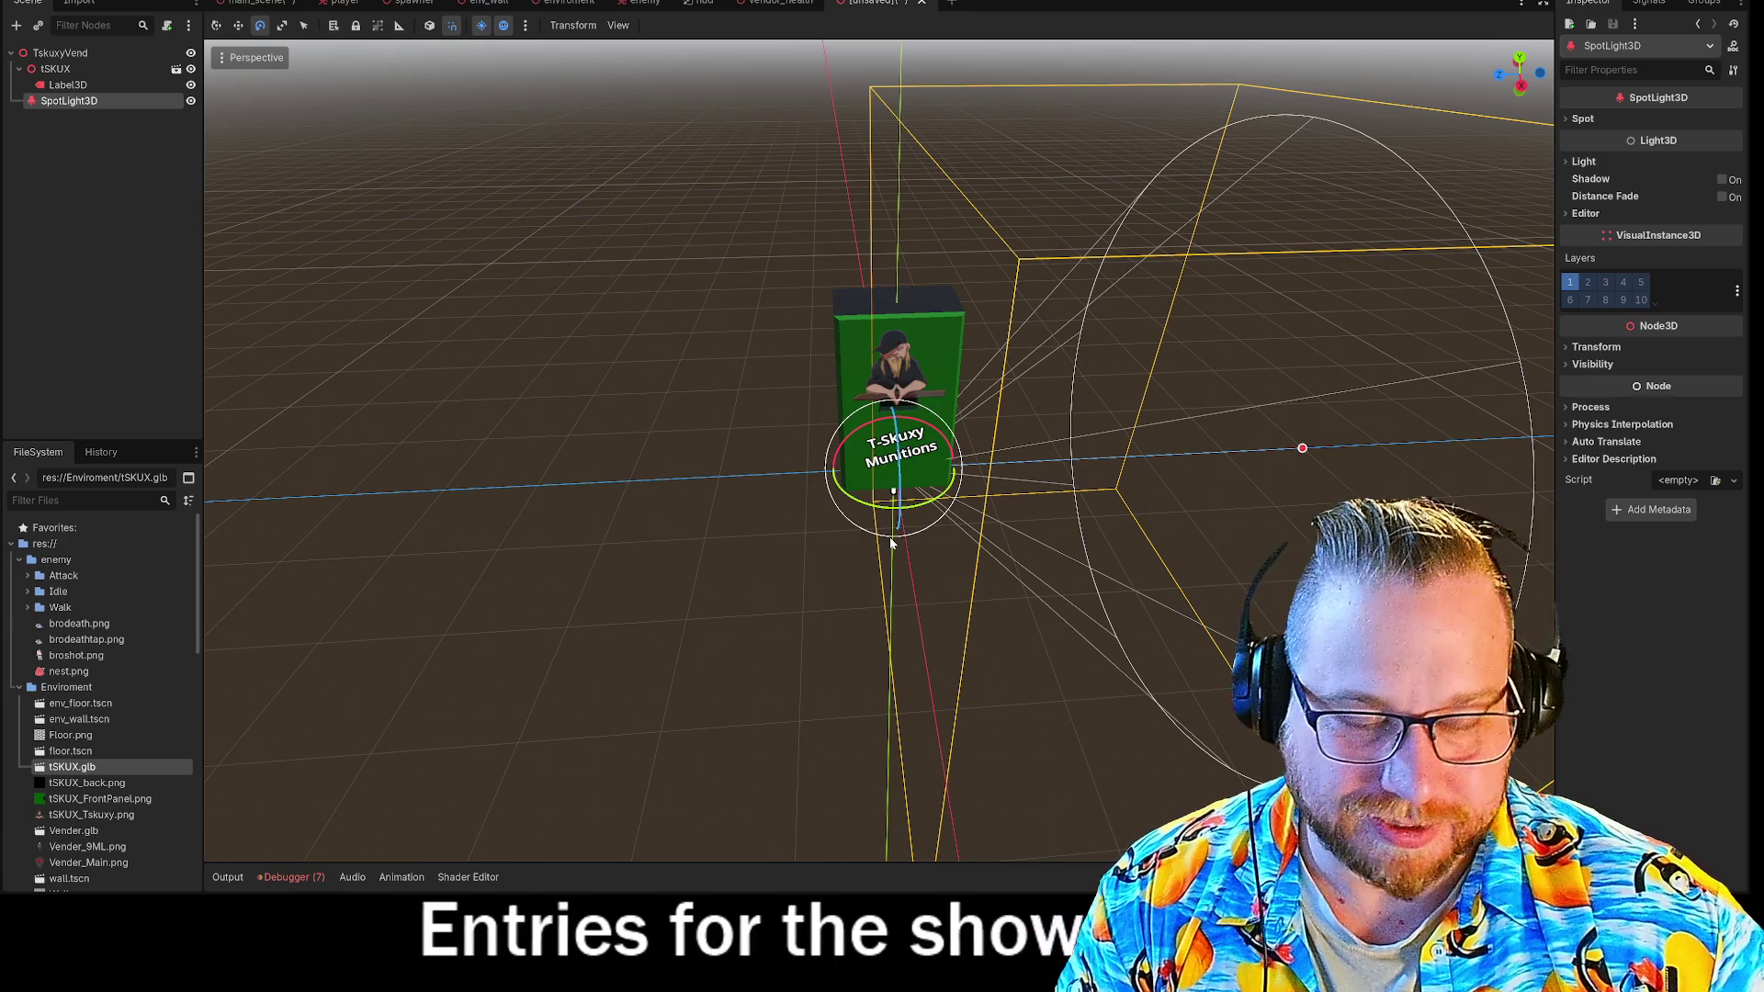
Position the spotlight in front of the vending machine, turned 90 degrees and tilted 15 degrees.
key("w")
left_click_drag(825, 477, 552, 484)
left_click_drag(610, 542, 571, 684)
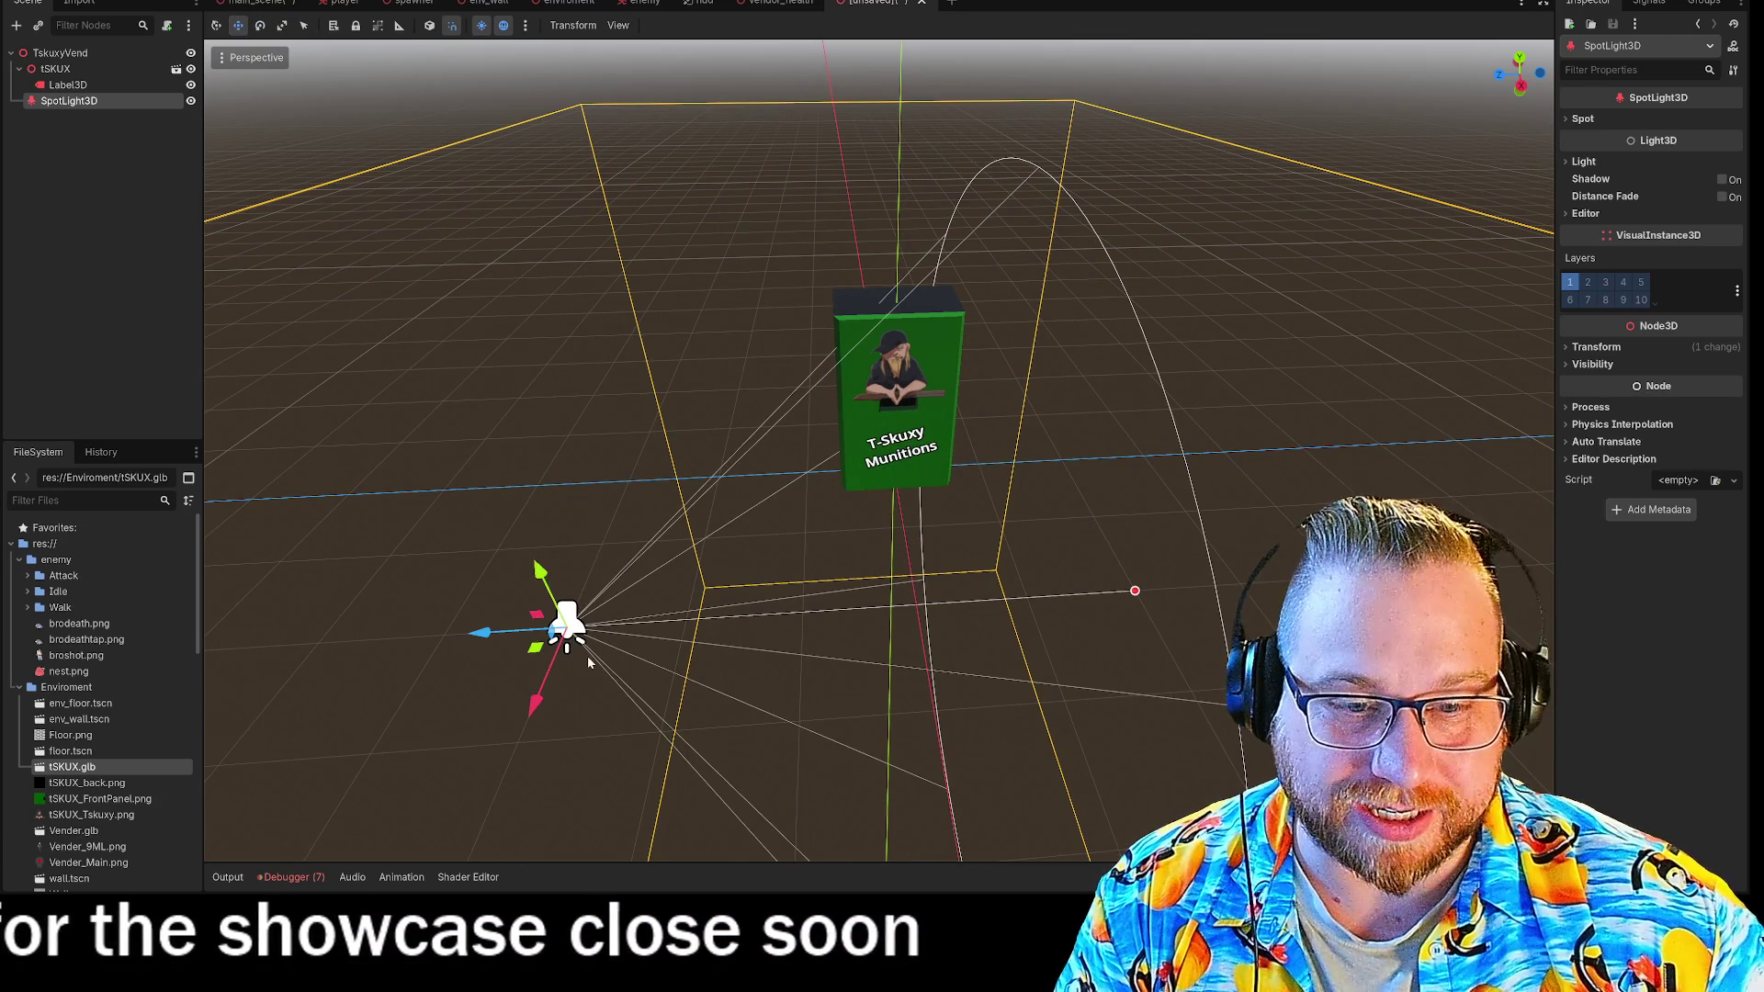
key("e")
left_click_drag(588, 662, 658, 603)
left_click(703, 665)
left_click(566, 634)
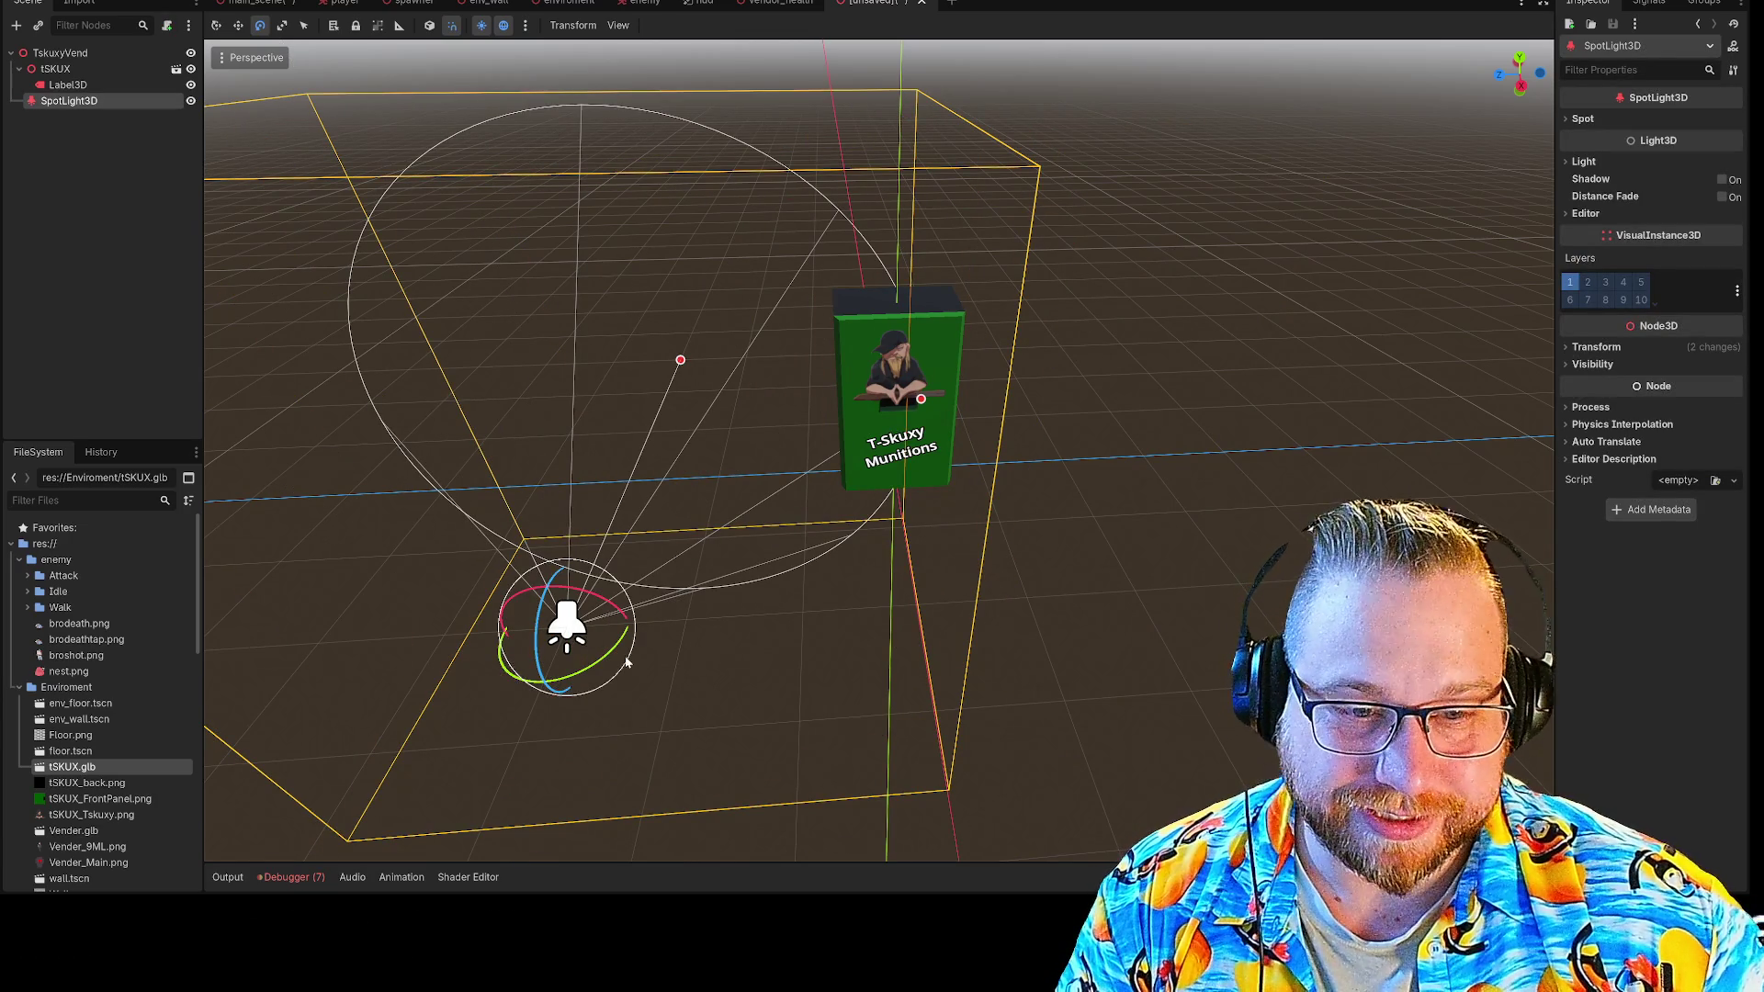
key("w")
left_click_drag(514, 632, 837, 653)
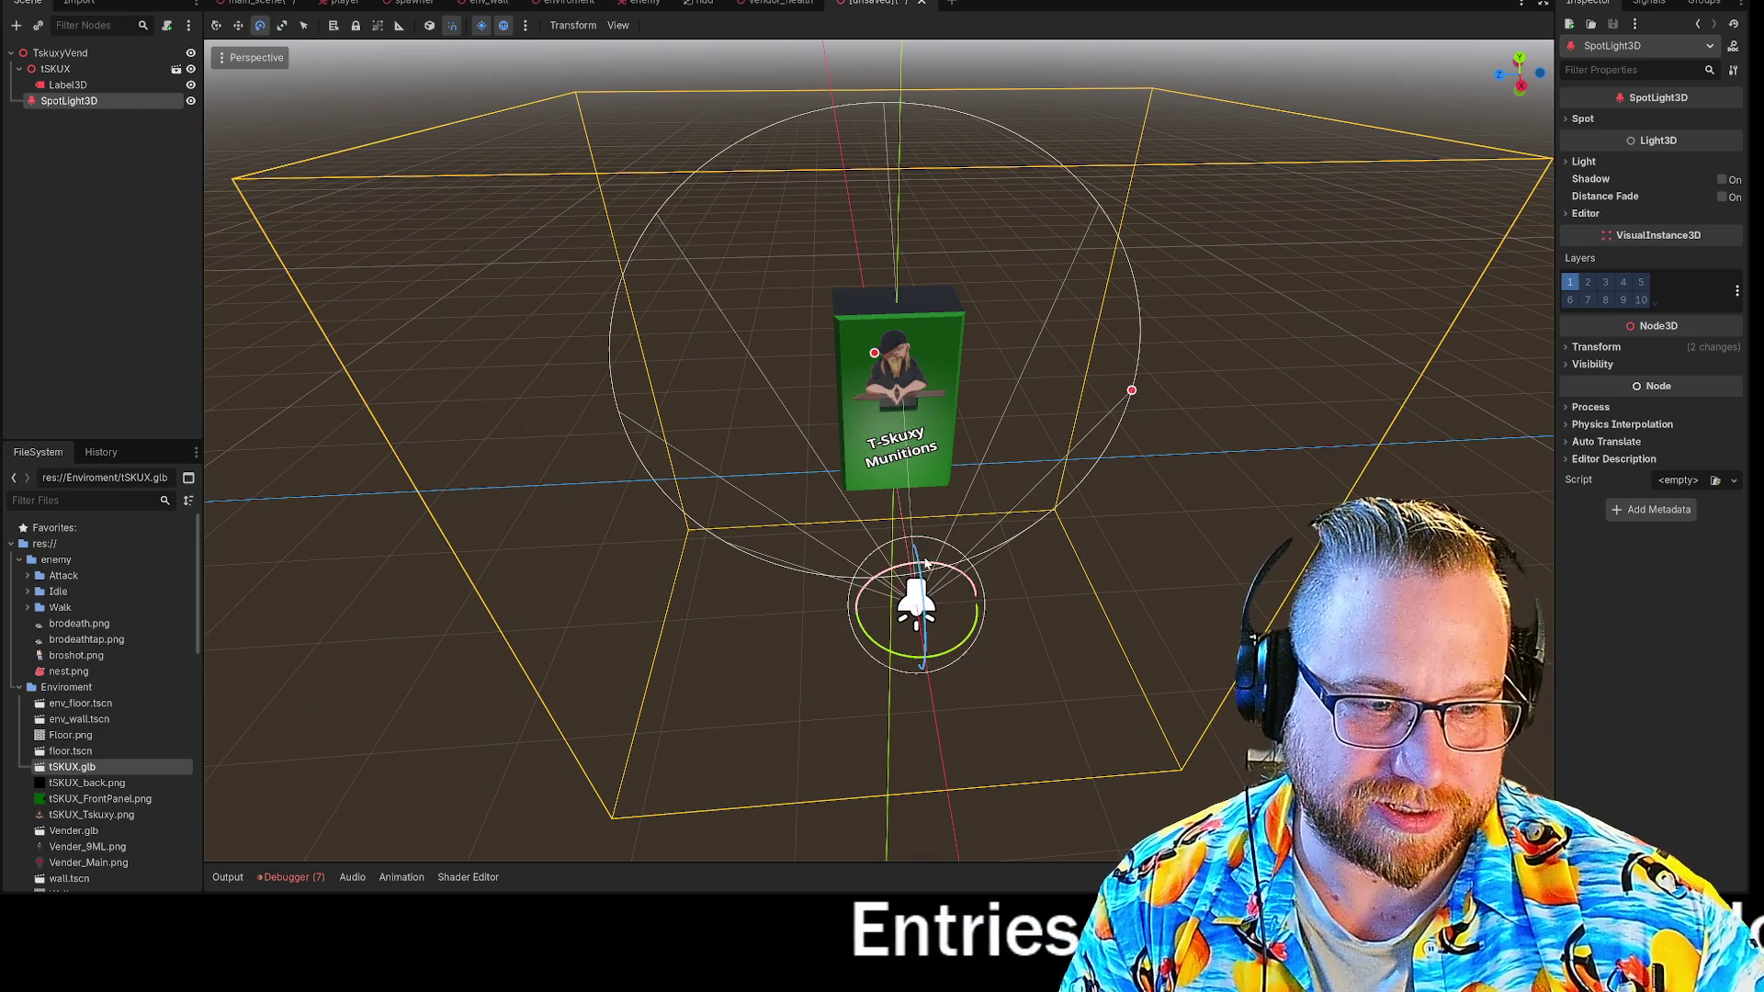
mouse_move(919, 569)
left_mouse_down()
mouse_move(926, 587)
mouse_move(917, 553)
mouse_move(960, 588)
mouse_move(916, 556)
left_mouse_up()
From a top view, tilt the spotlight about 30 degrees and widen its cone.
mouse_move(882, 459)
middle_mouse_down()
mouse_move(993, 414)
mouse_move(910, 312)
mouse_move(863, 384)
middle_mouse_up()
left_click_drag(850, 418, 782, 400)
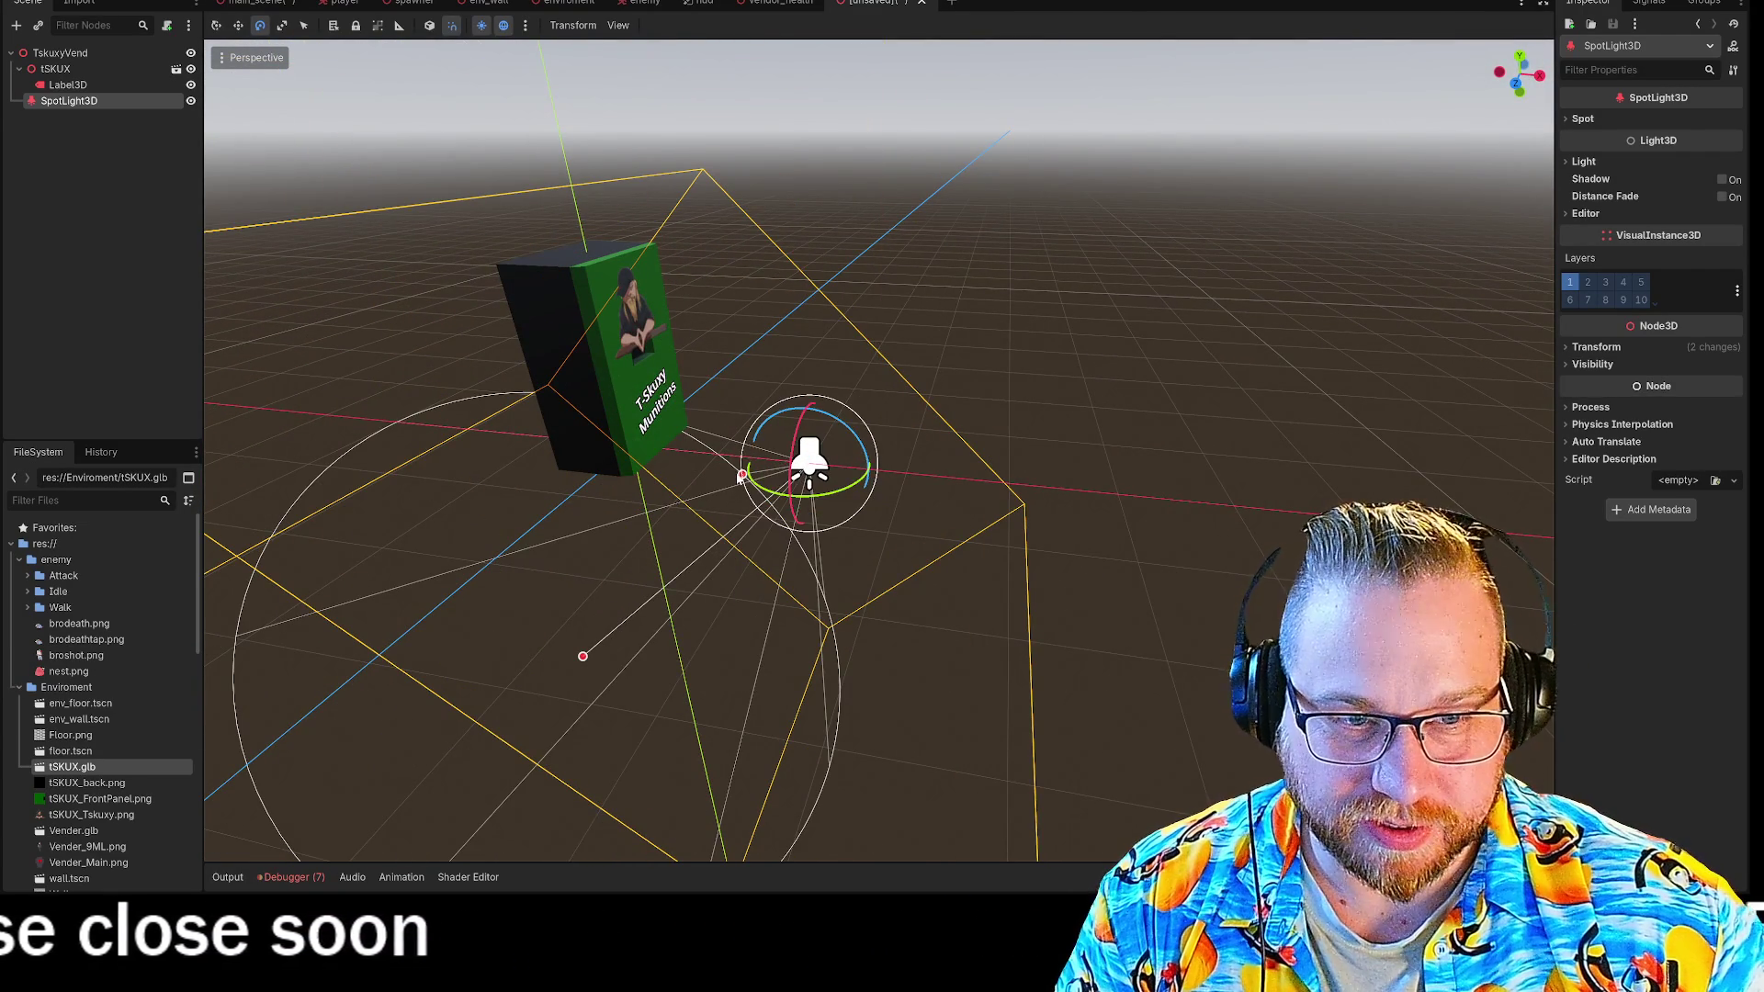
middle_click_drag(676, 503, 625, 494)
middle_click_drag(909, 445, 873, 439)
mouse_move(680, 454)
left_mouse_down()
mouse_move(525, 726)
mouse_move(693, 625)
left_mouse_up()
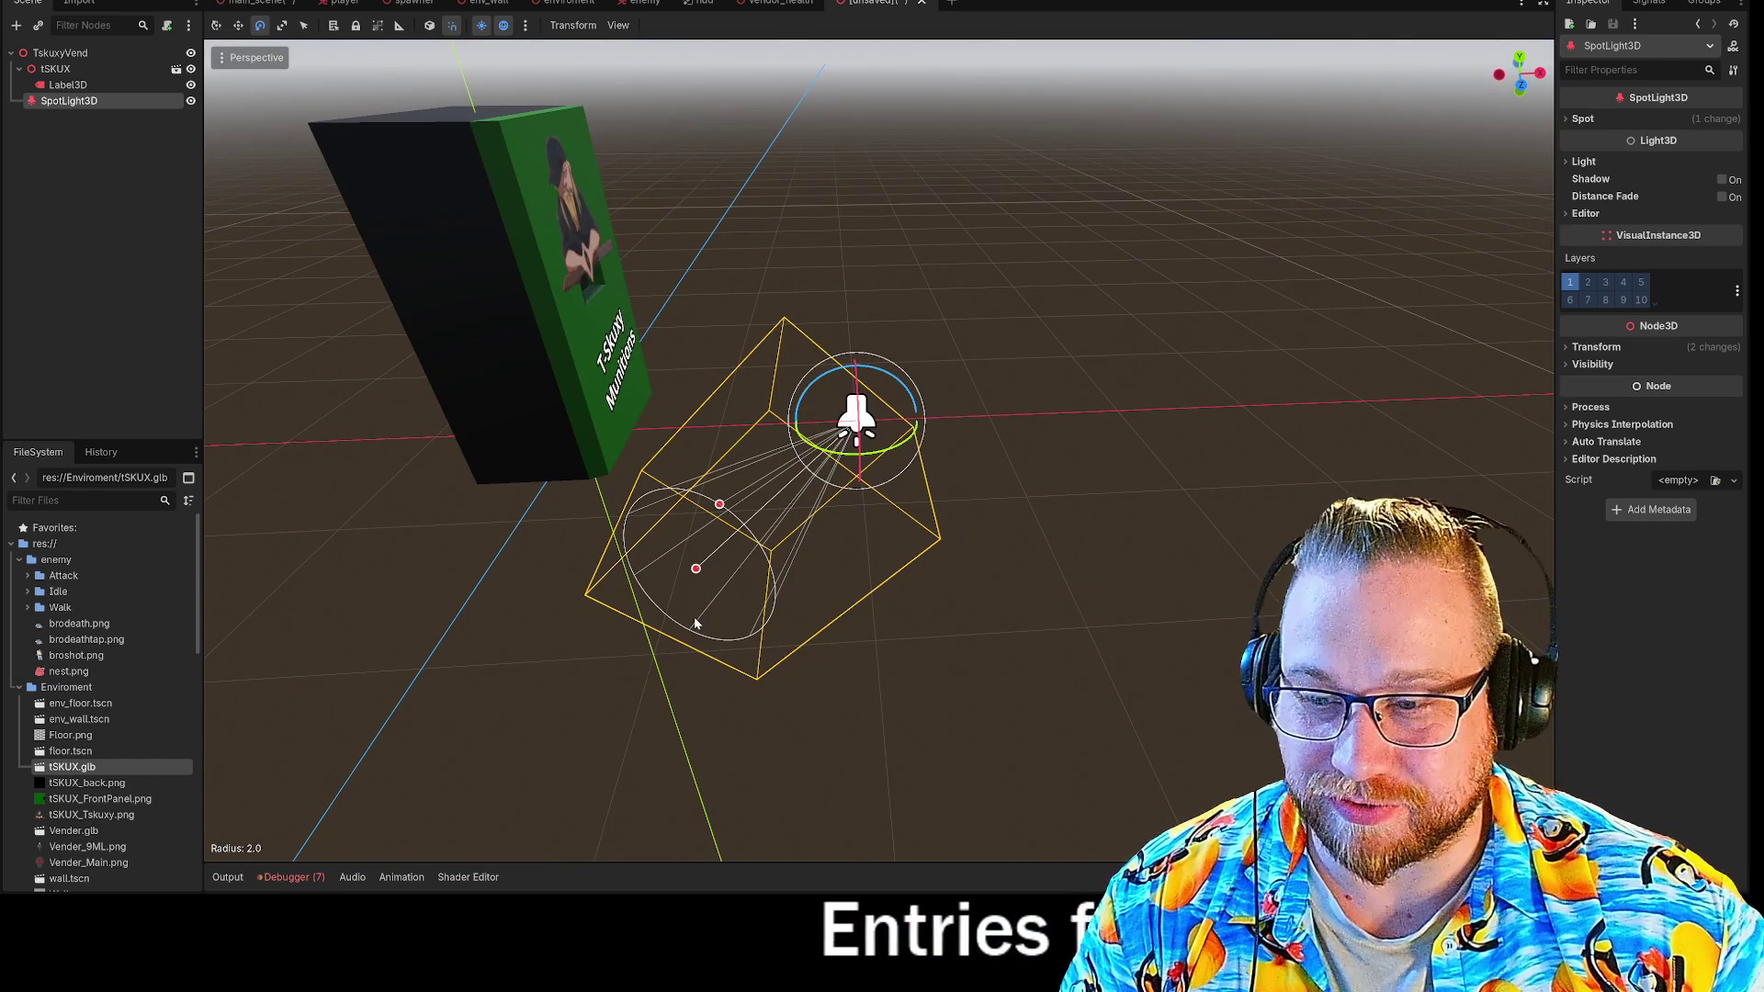
middle_click_drag(717, 602, 606, 597)
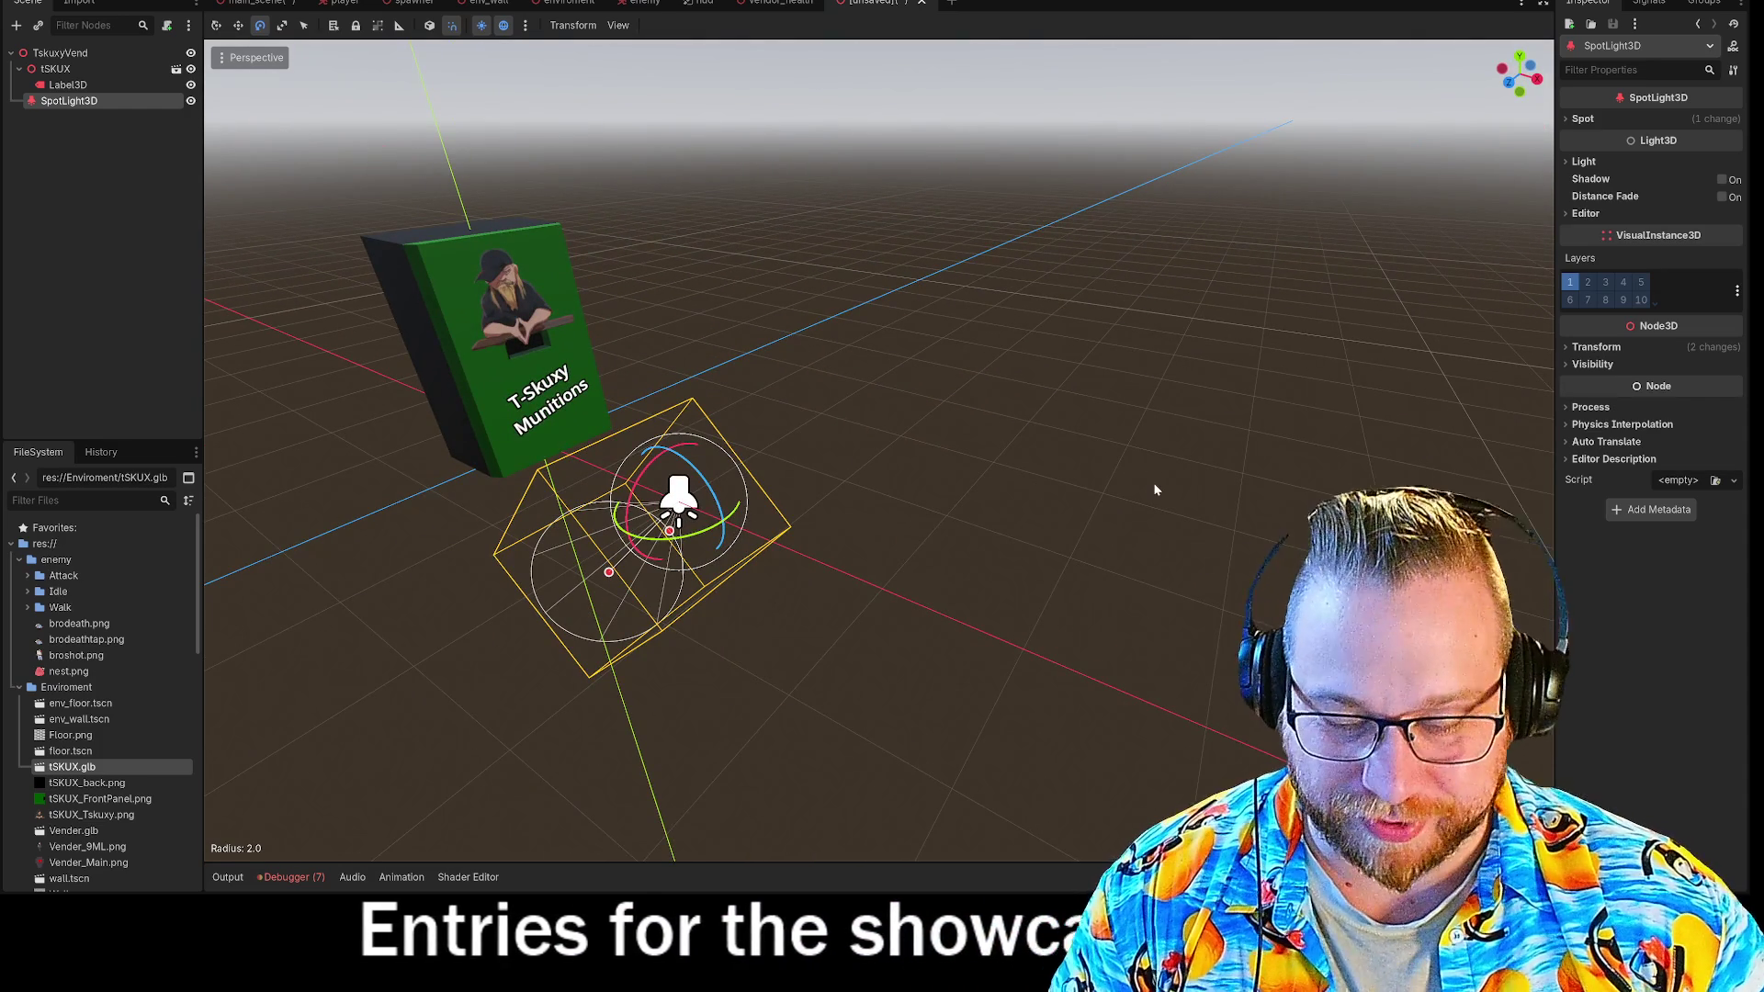
Raise the spotlight 2 units above the machine and extend its range to radius 3.0.
key("w")
left_click_drag(678, 410, 591, 66)
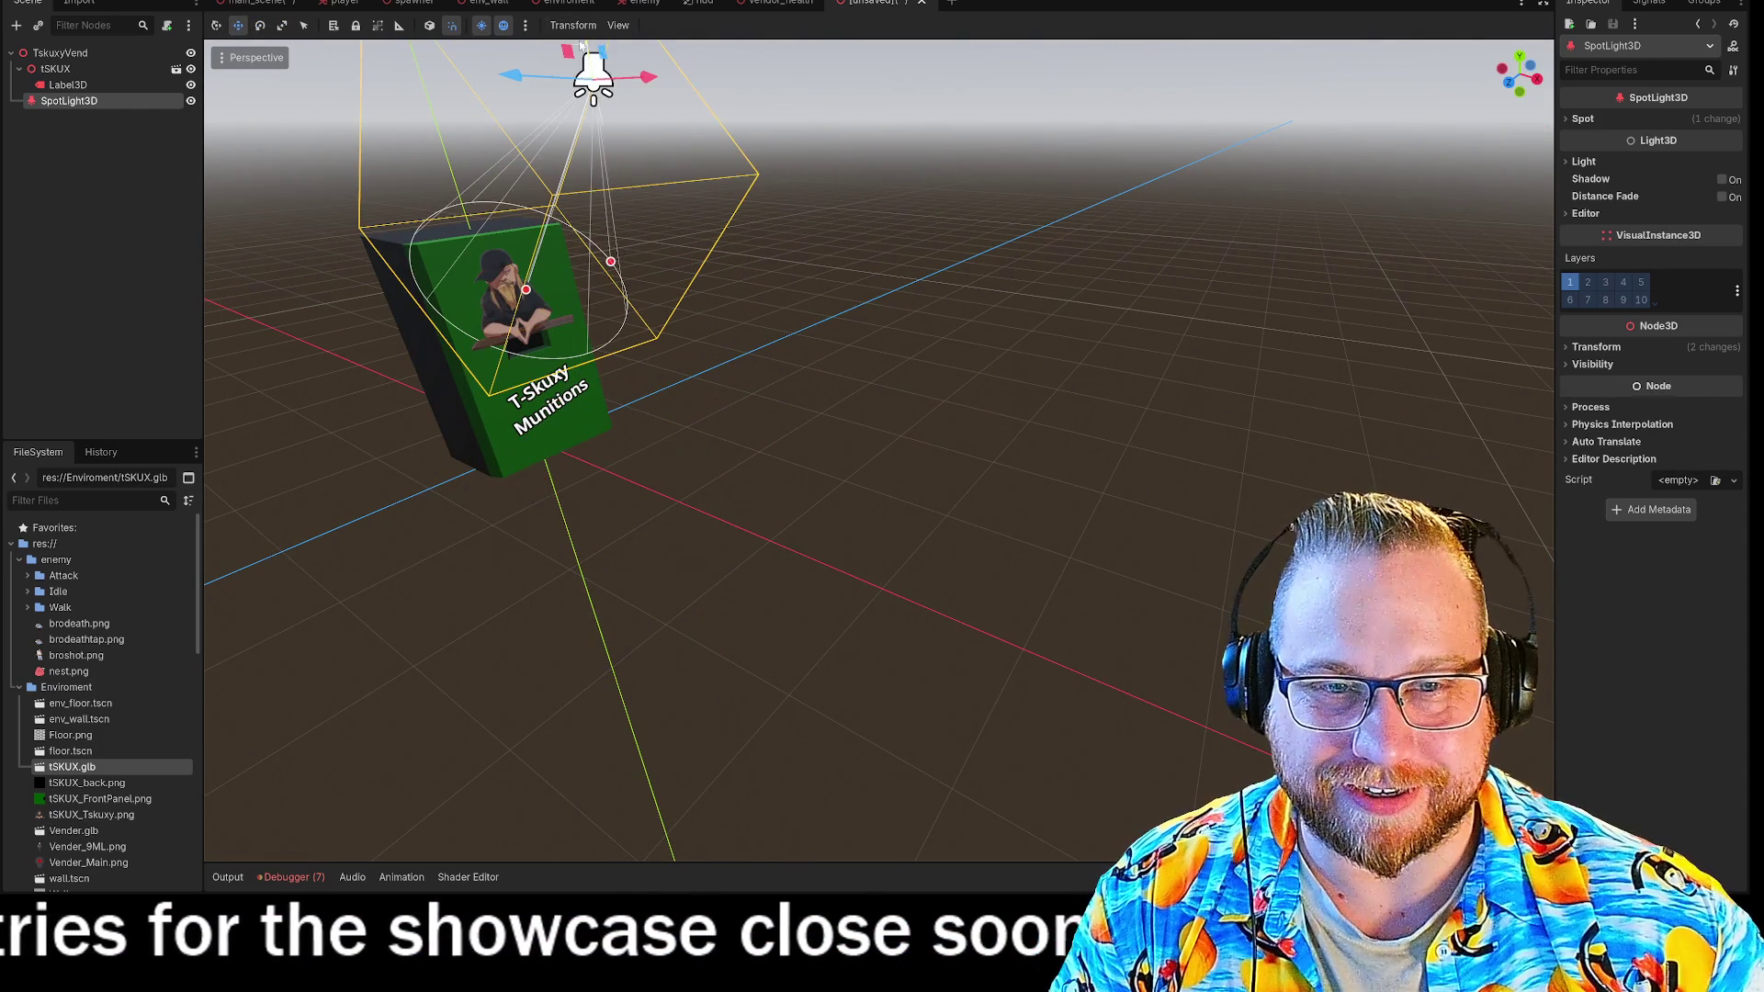
mouse_move(551, 395)
left_mouse_down()
mouse_move(503, 342)
mouse_move(475, 449)
left_mouse_up()
mouse_move(474, 449)
middle_mouse_down()
mouse_move(515, 514)
mouse_move(661, 500)
middle_mouse_up()
left_click(1582, 162)
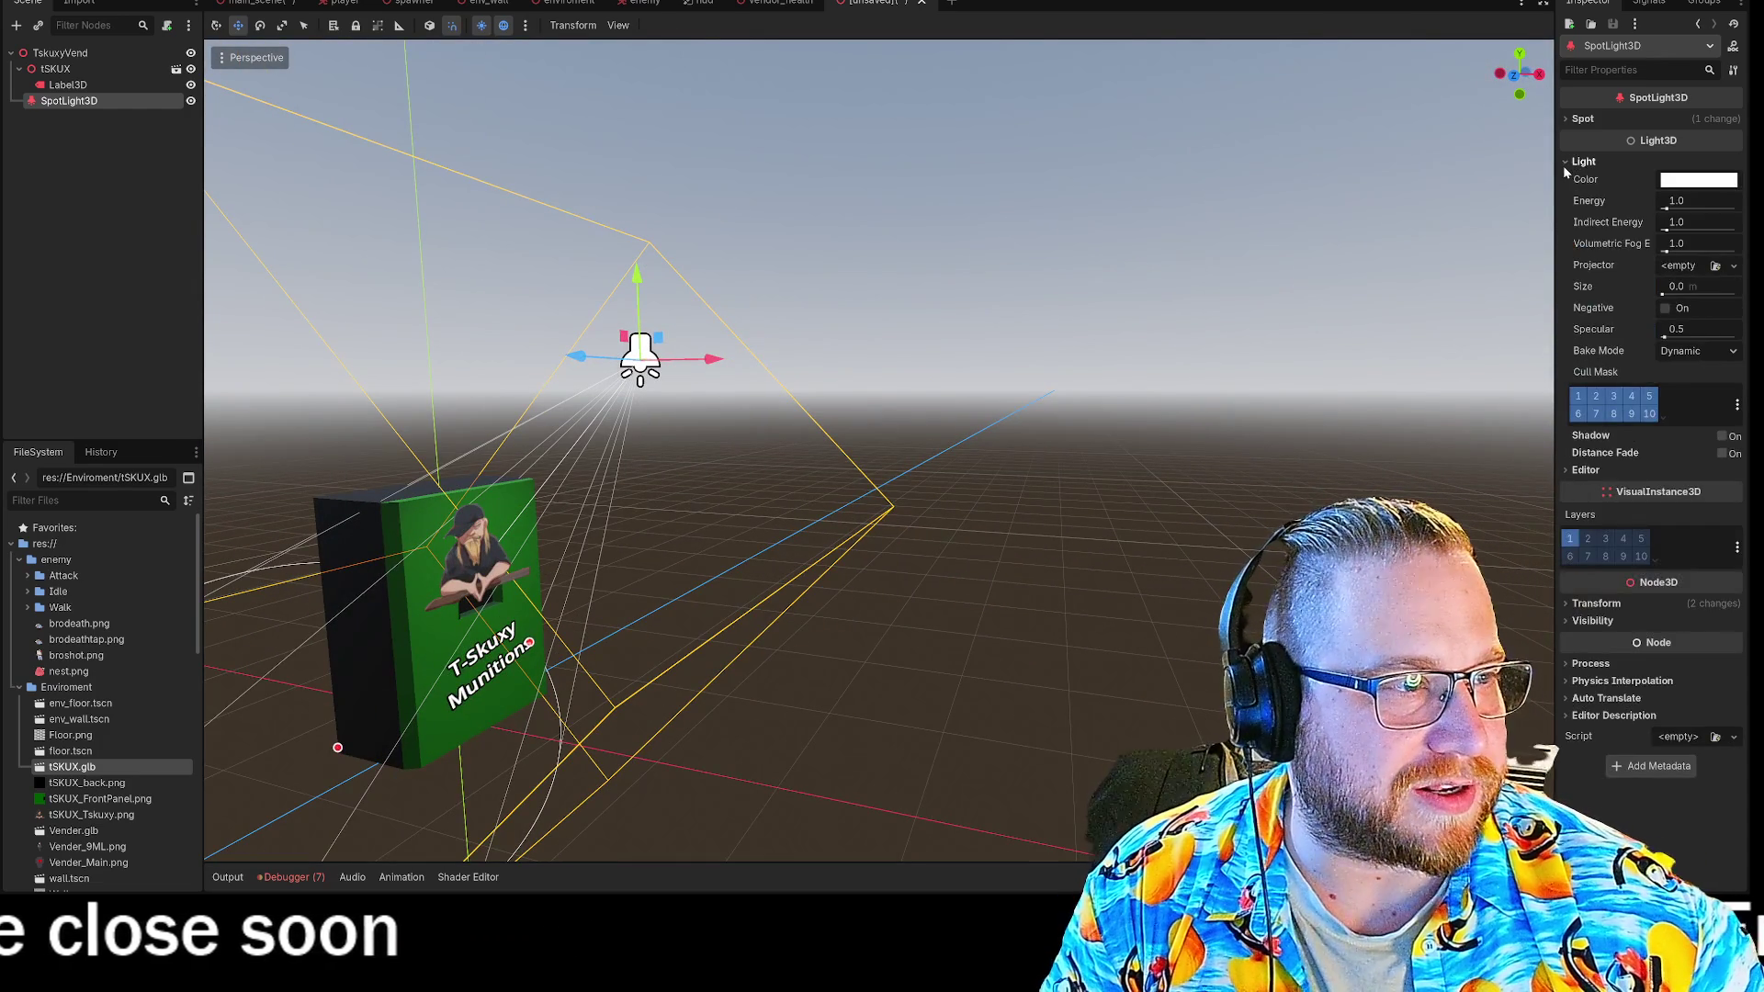
Set the spotlight colour to pure red, with green and blue at 0 and boosted intensity.
left_click(1702, 181)
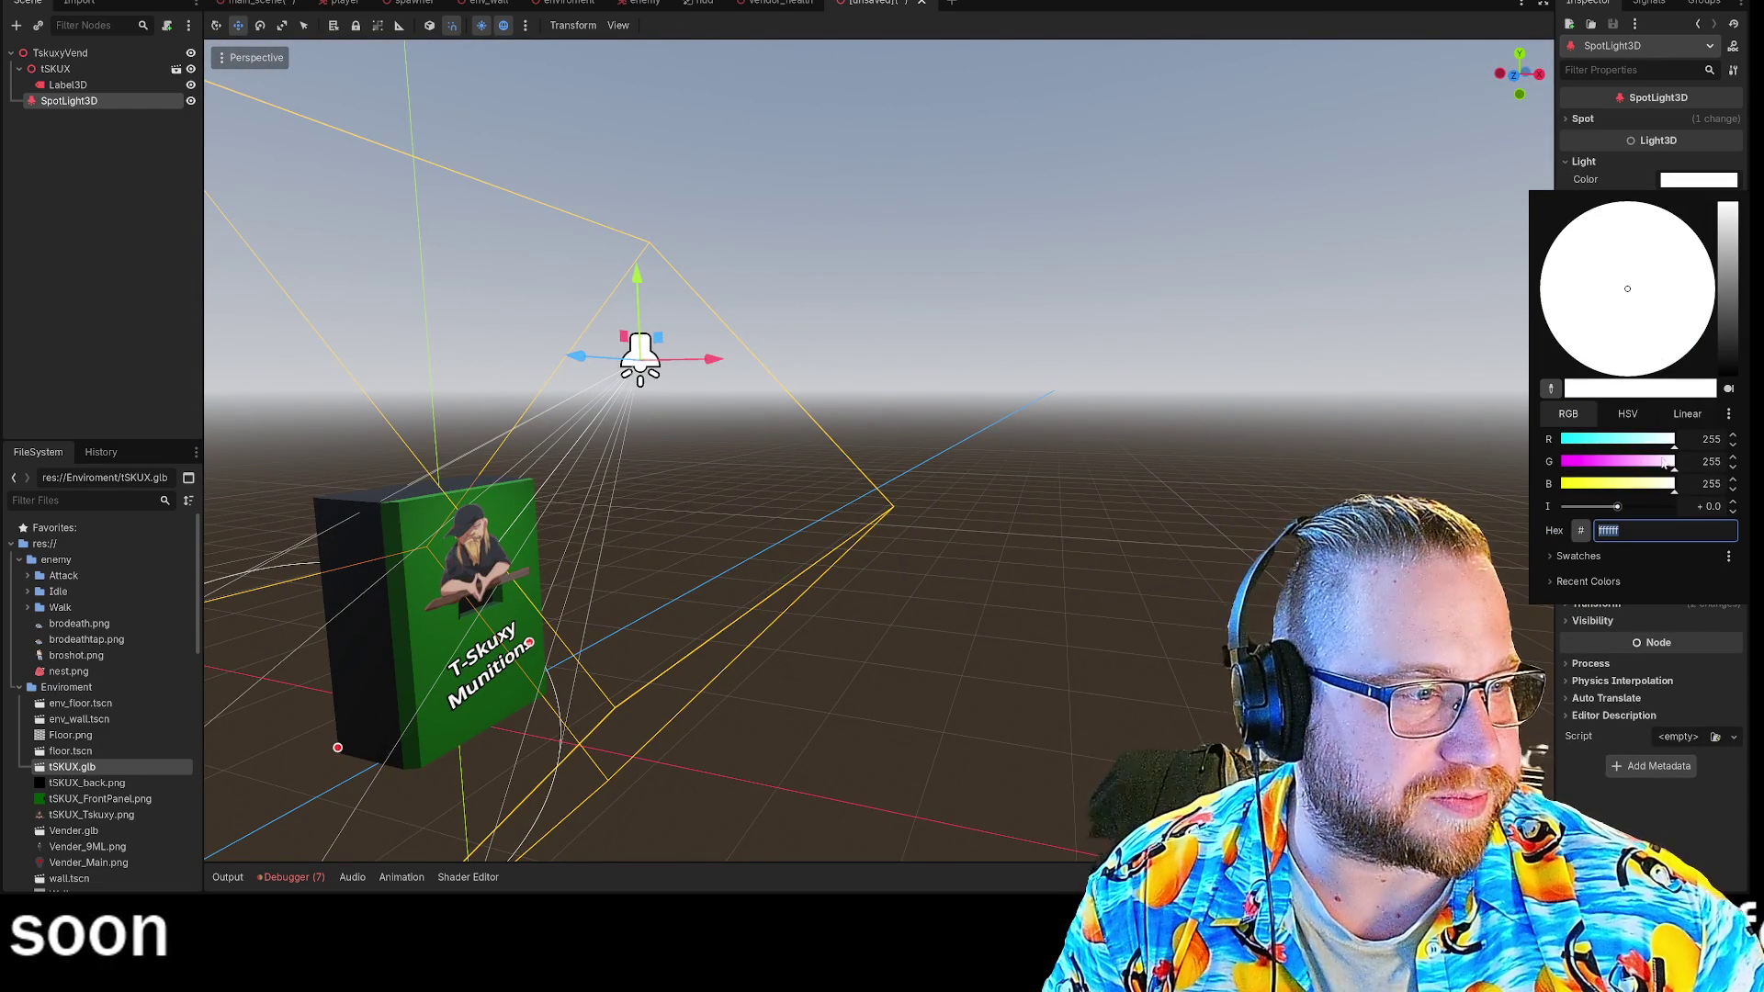
left_click_drag(1674, 471, 1561, 464)
left_click(1554, 495)
mouse_move(1617, 508)
left_mouse_down()
mouse_move(1658, 507)
mouse_move(1630, 514)
left_mouse_up()
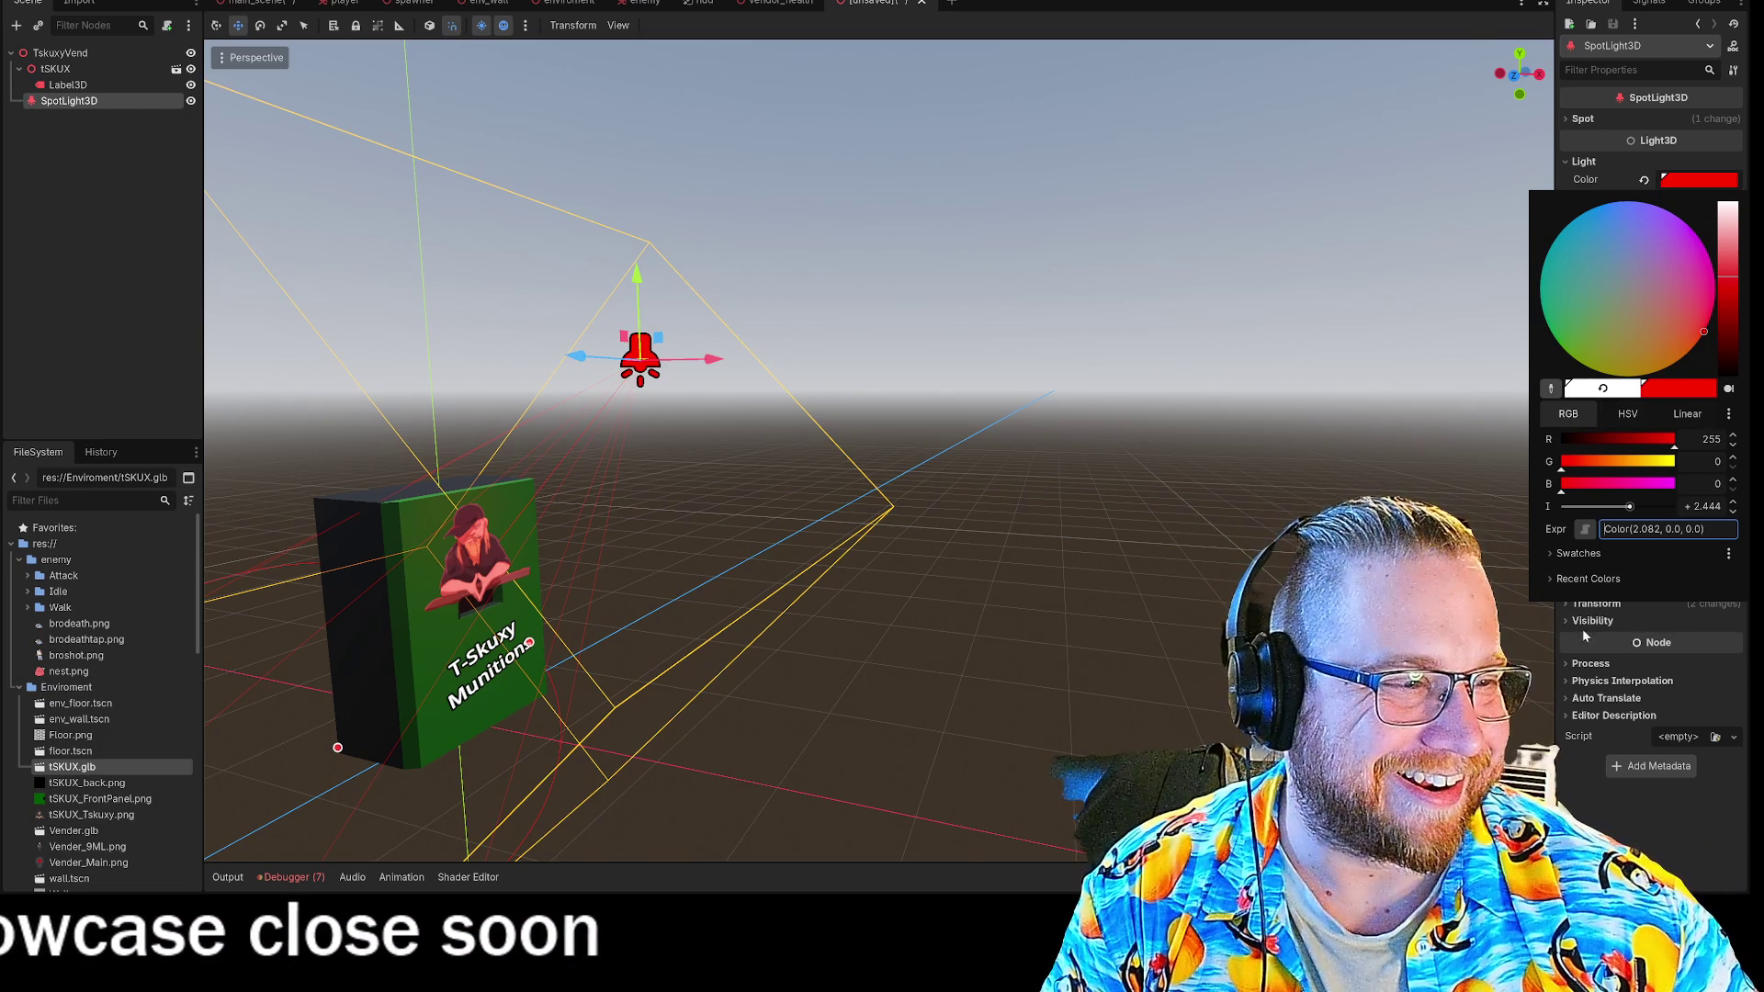
left_click(1619, 162)
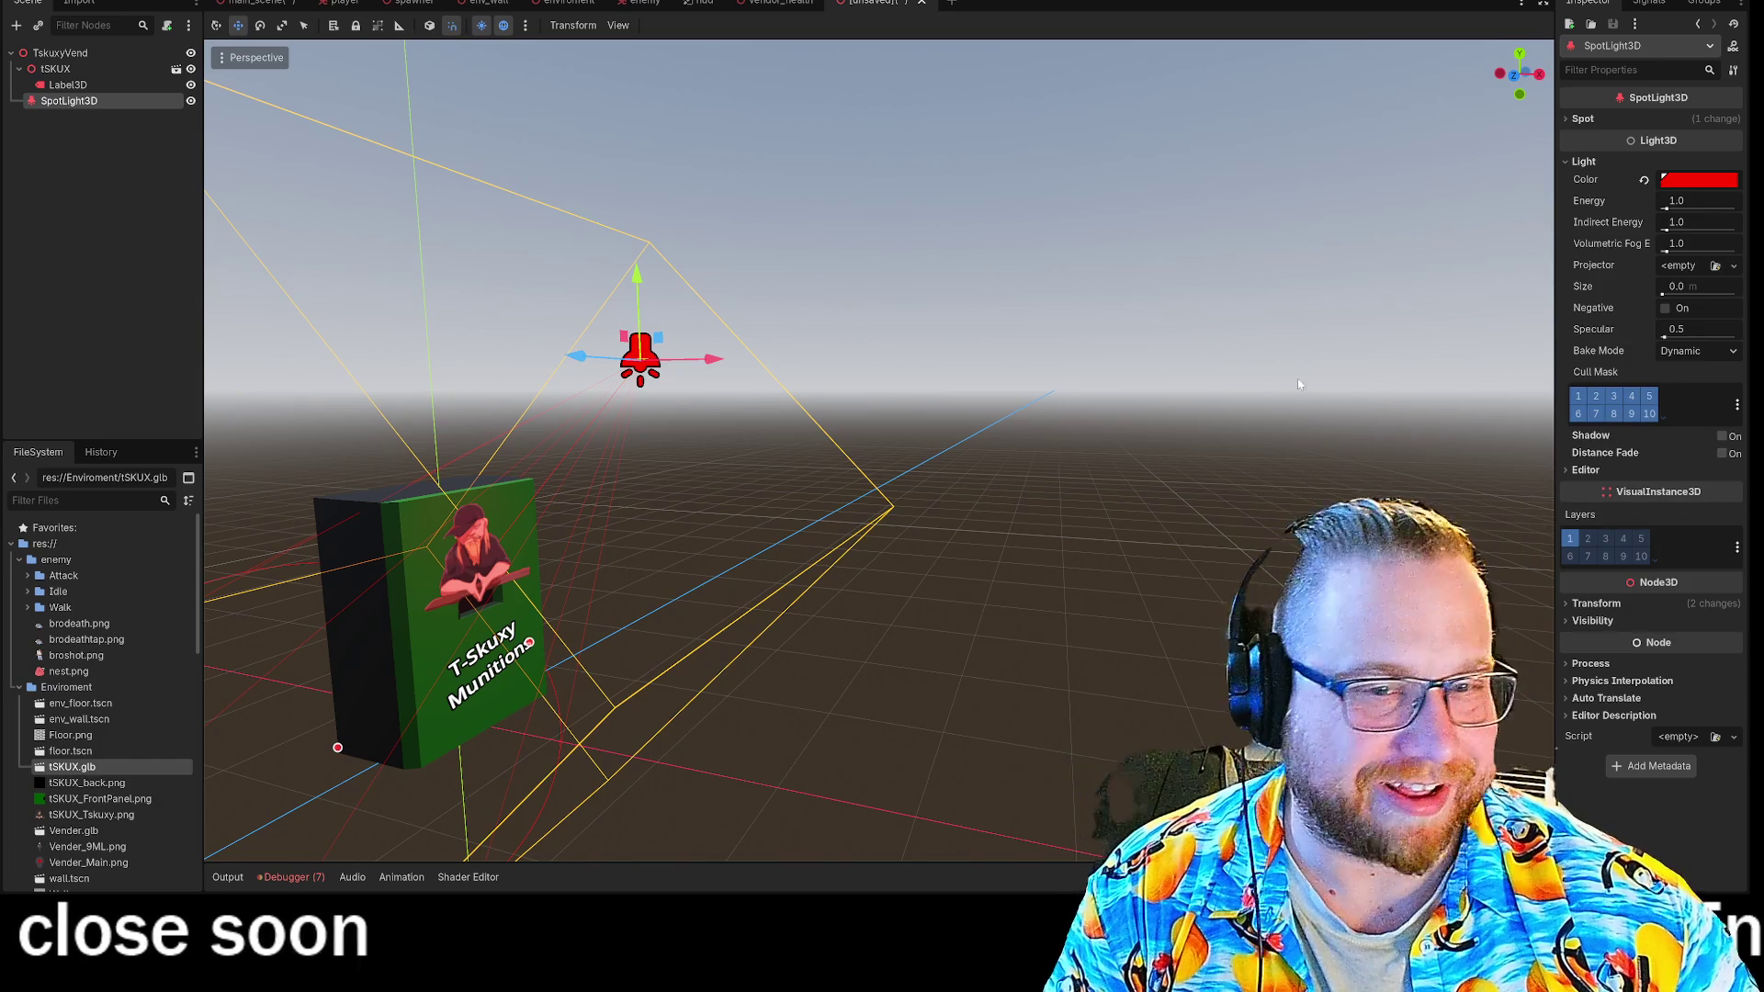
middle_click_drag(882, 460, 763, 433)
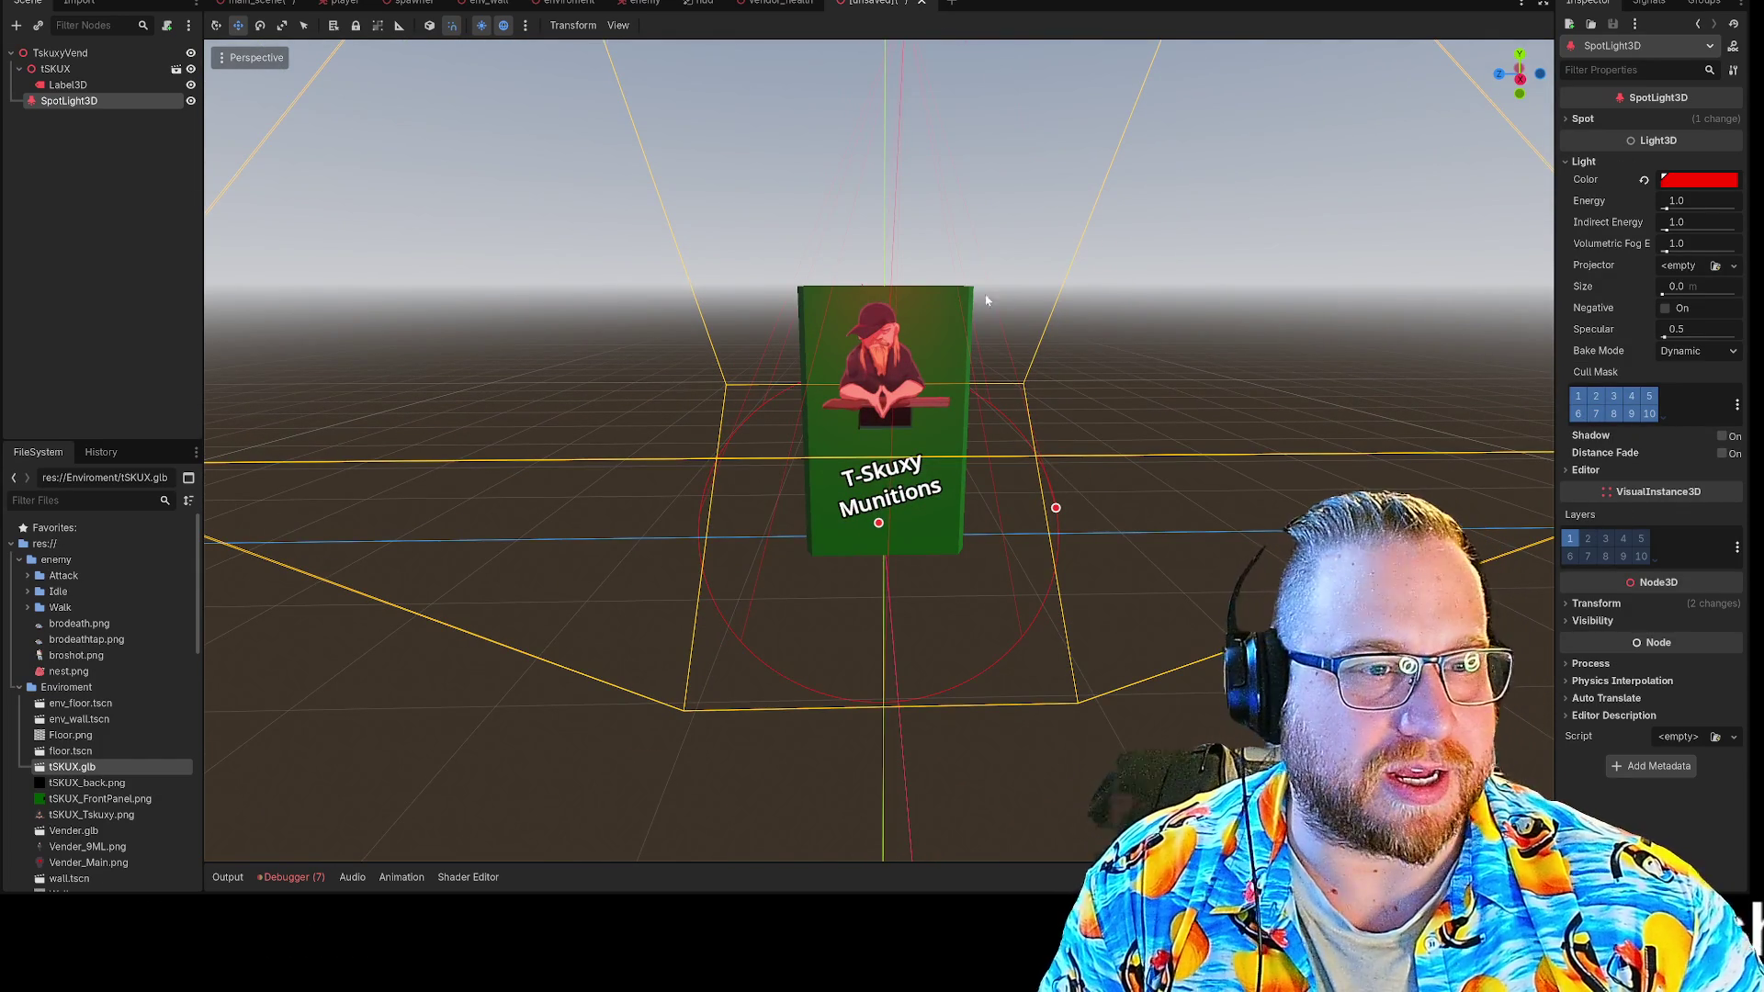
left_click(68, 85)
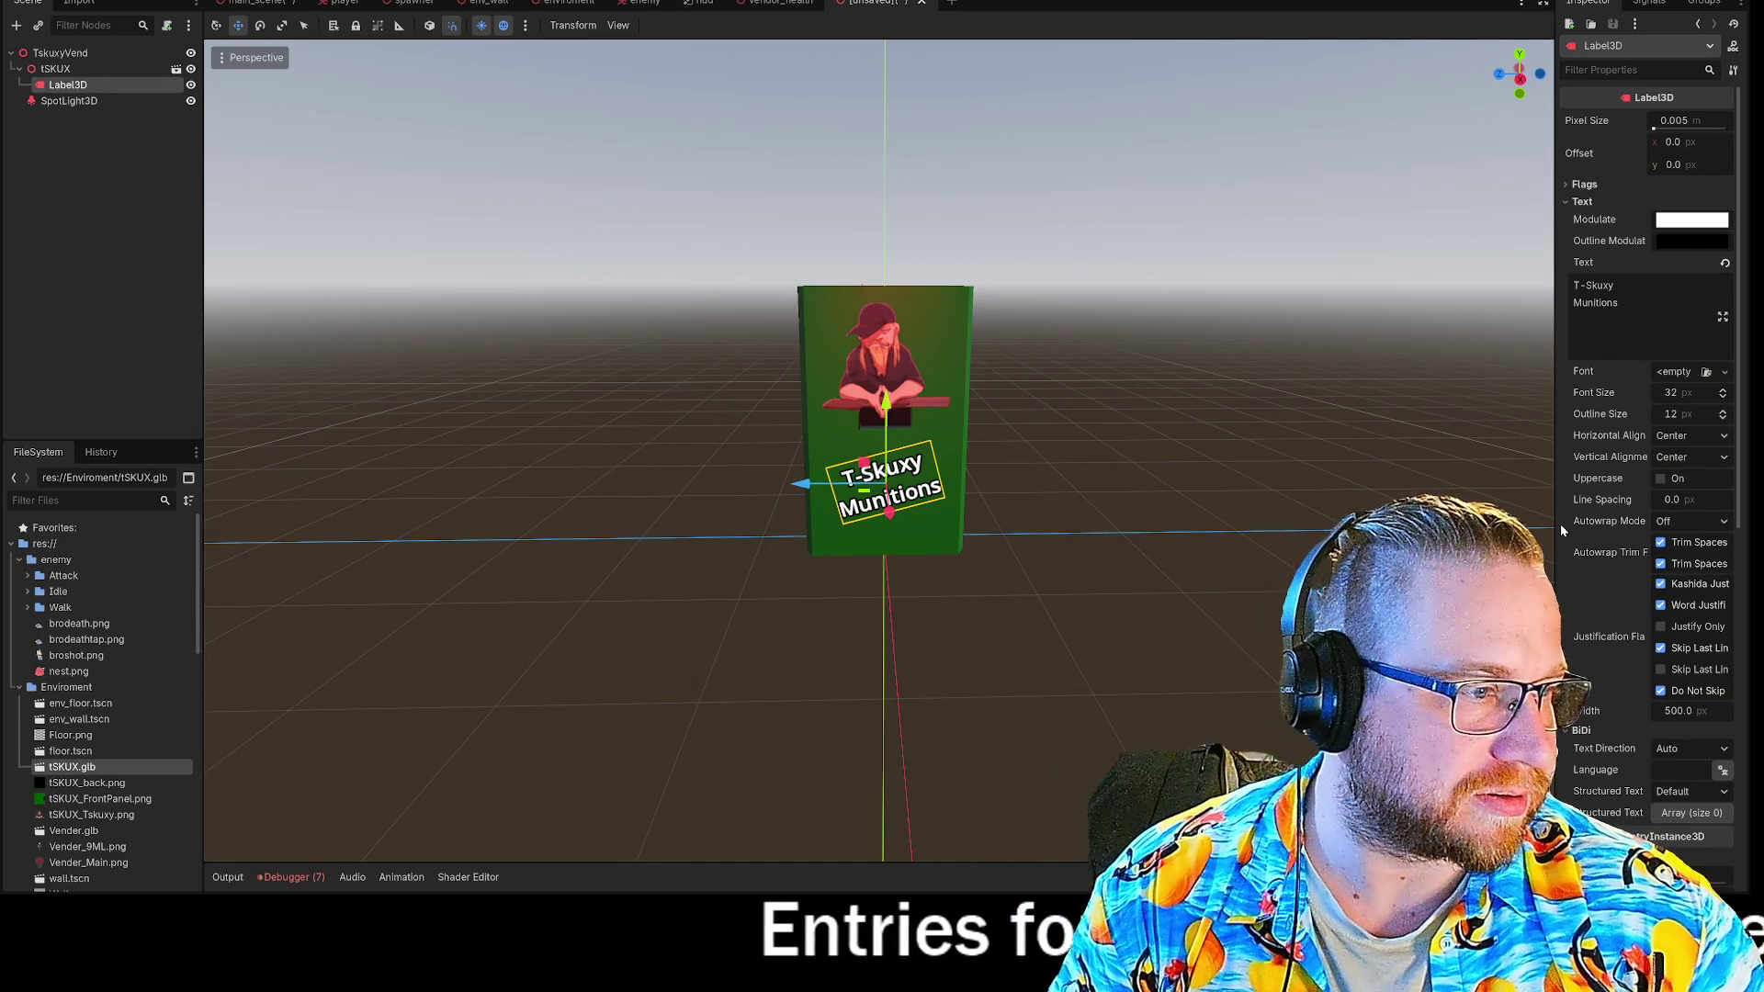
scroll(1619, 338, "down", 5)
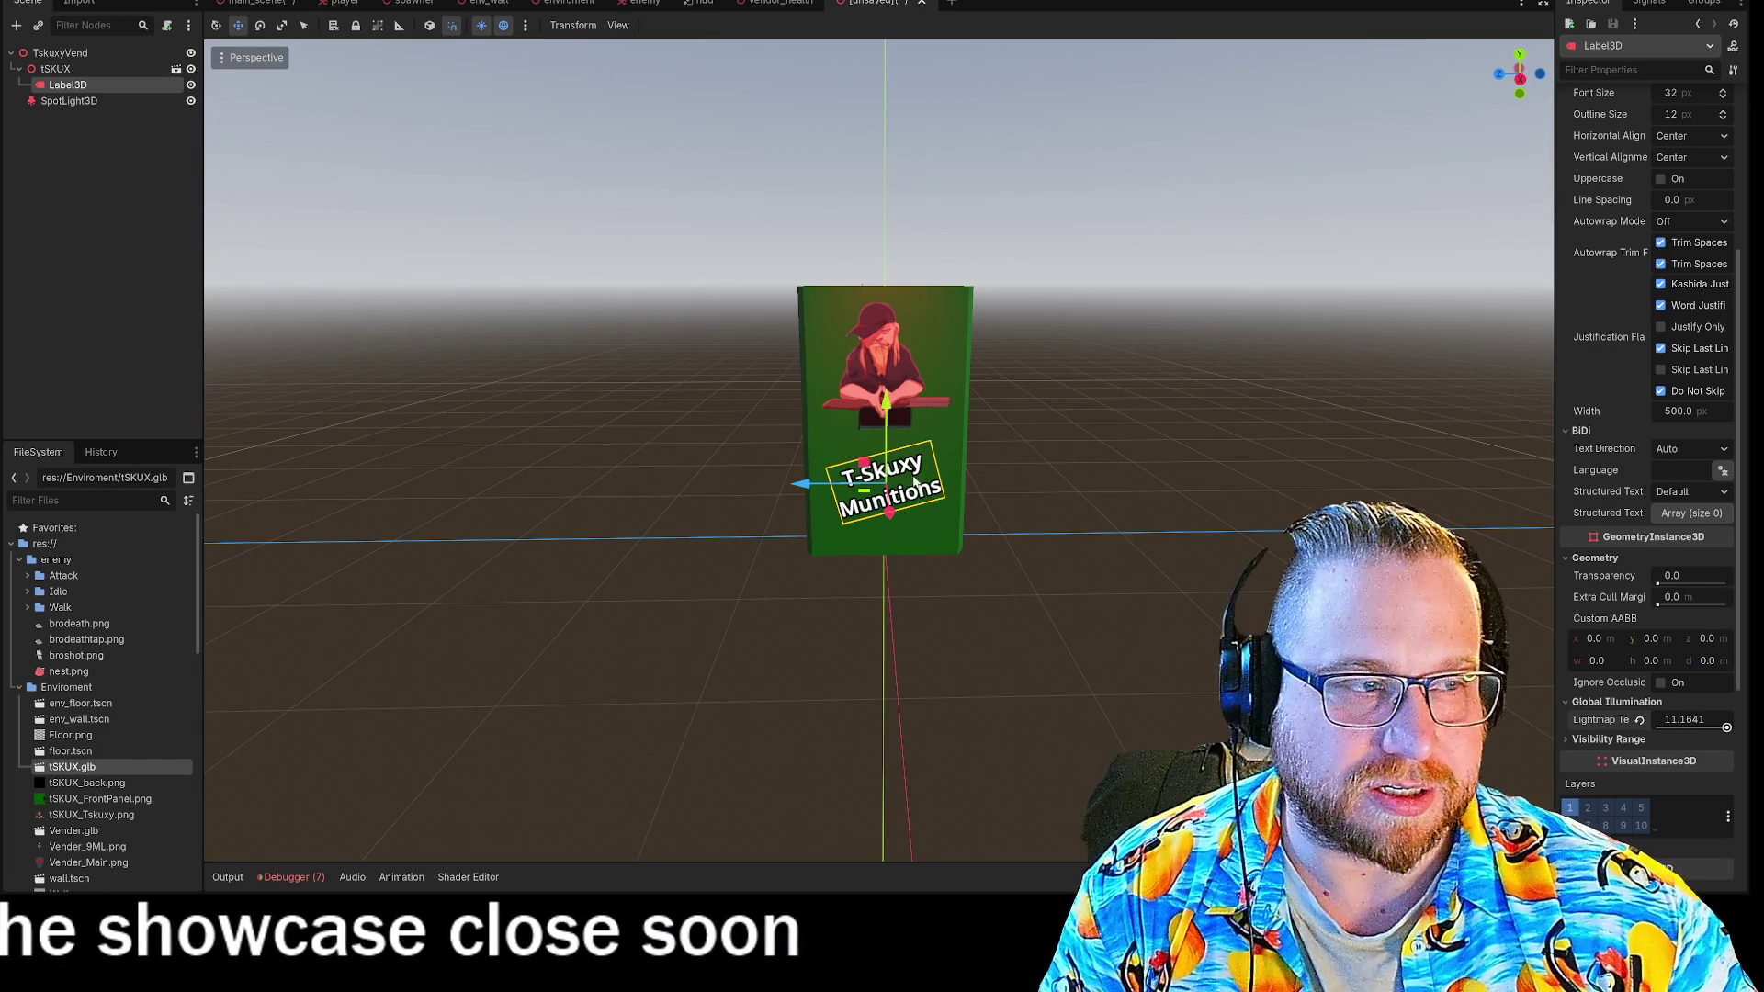
scroll(1548, 749, "up", 5)
left_click(1581, 202)
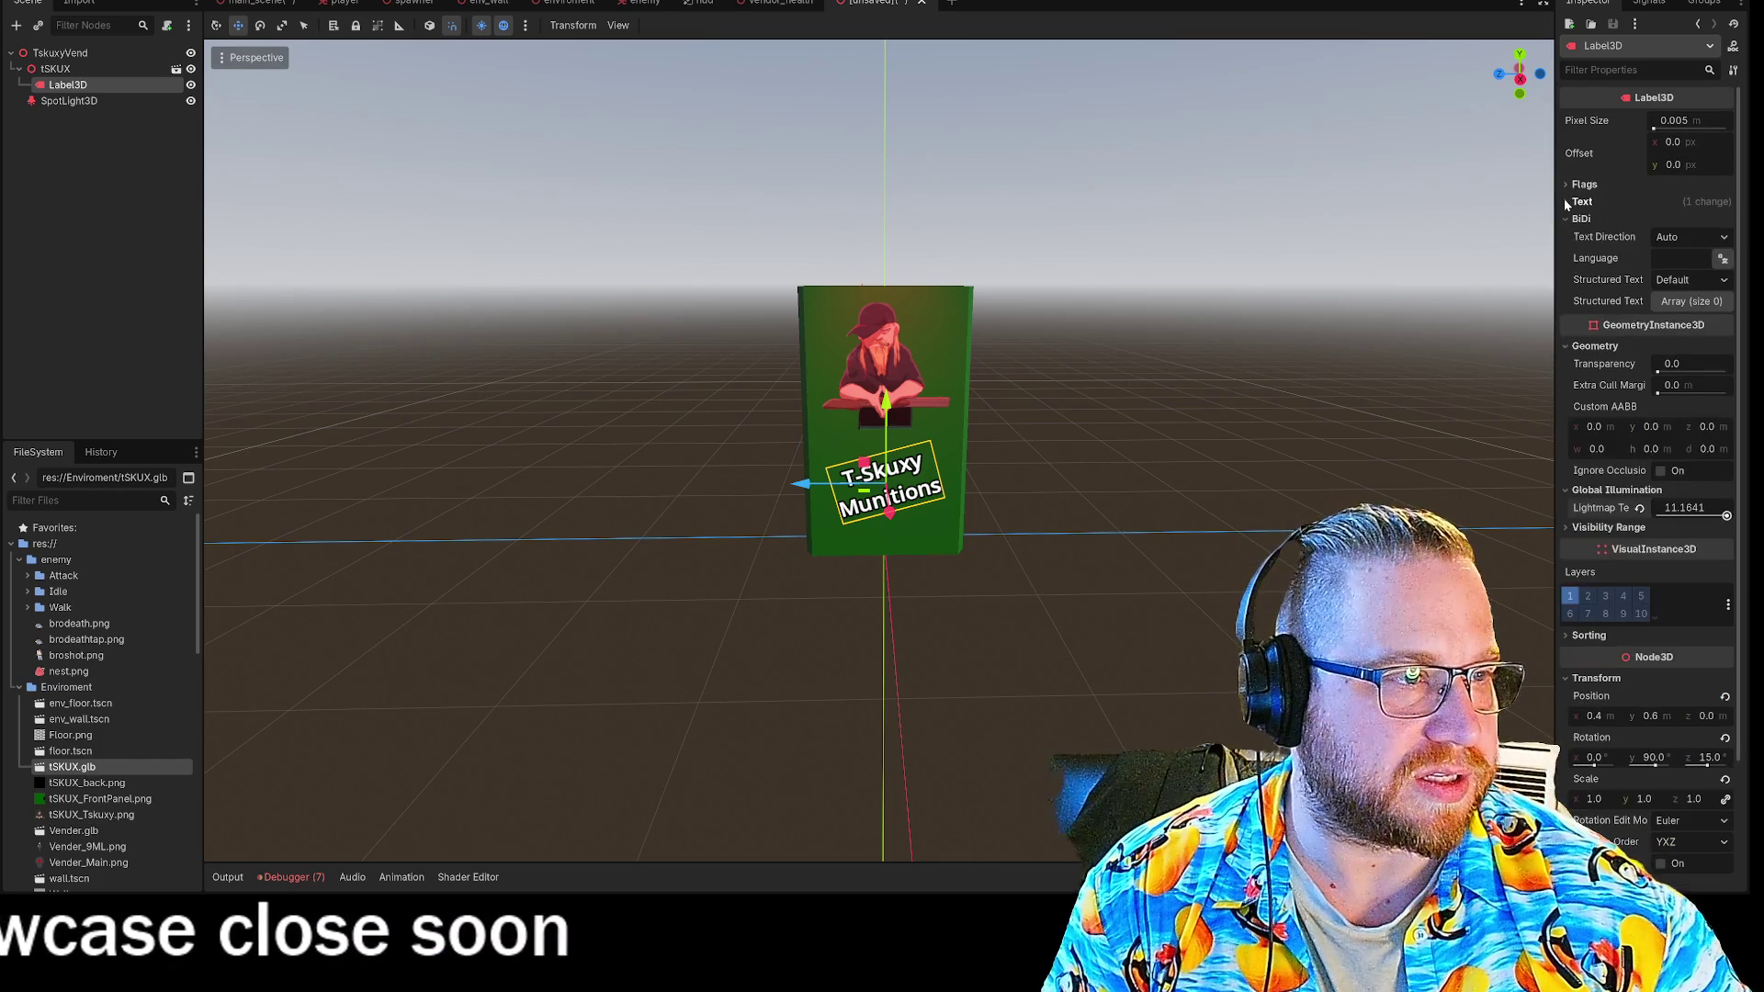
left_click(1566, 347)
left_click(1567, 366)
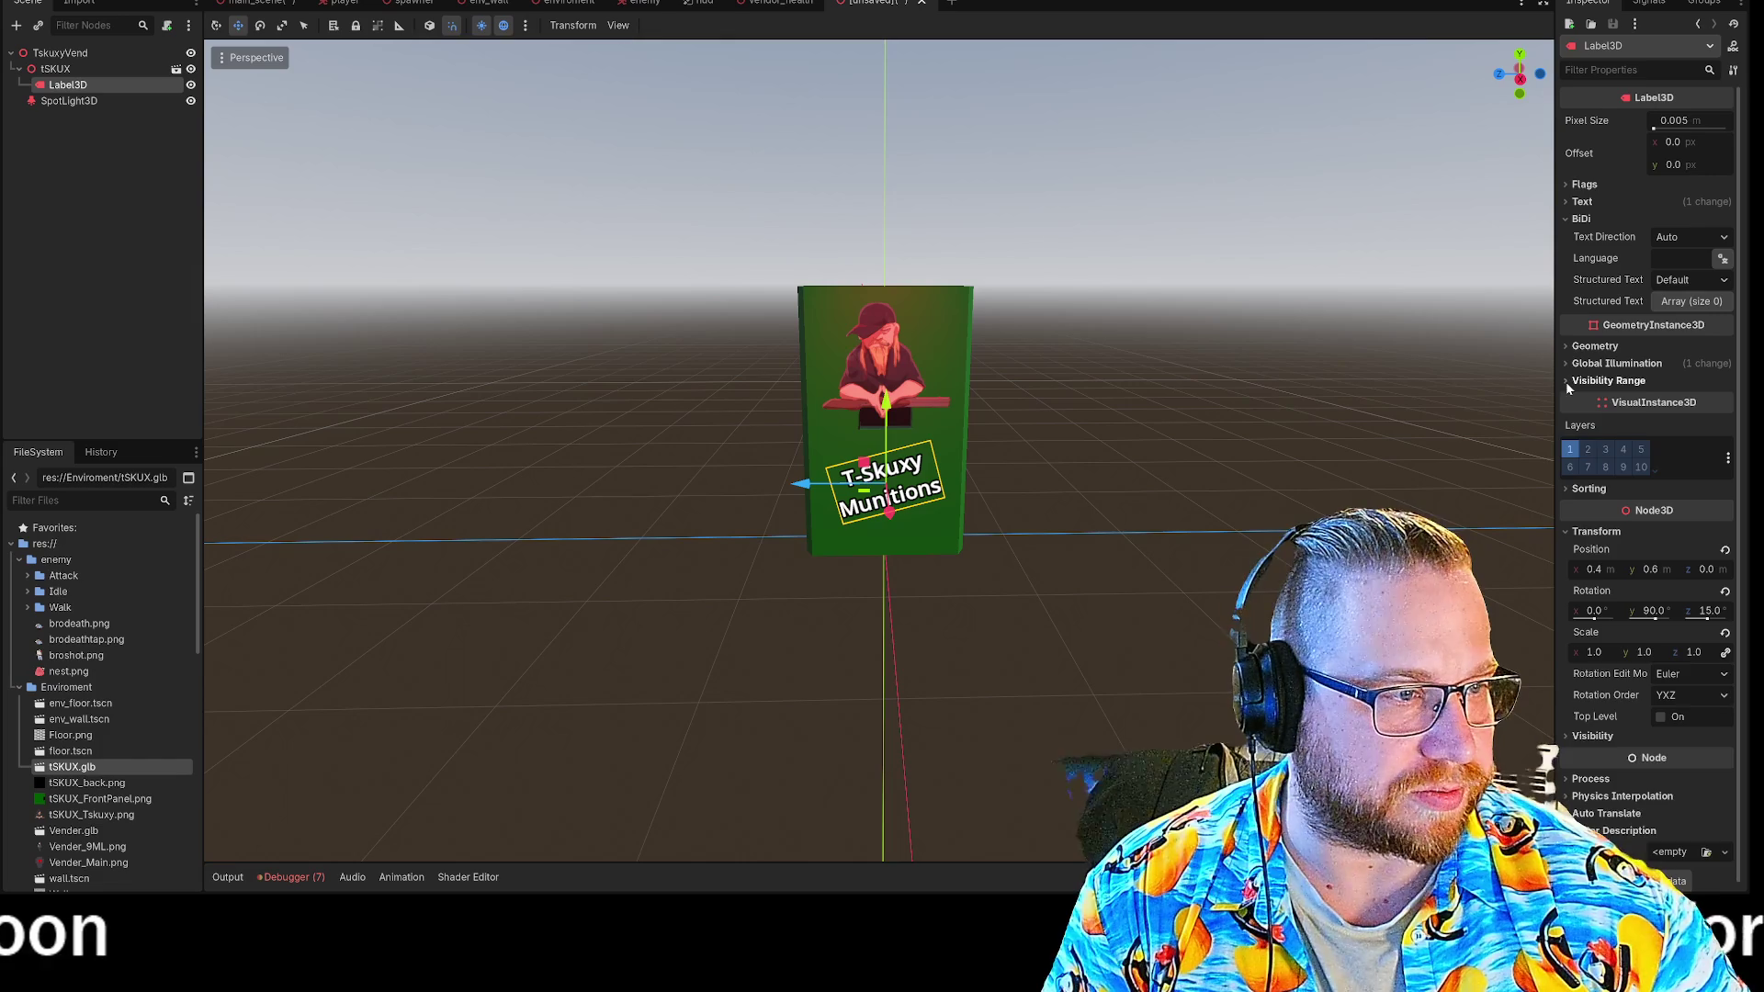
left_click(1565, 382)
left_click(1566, 382)
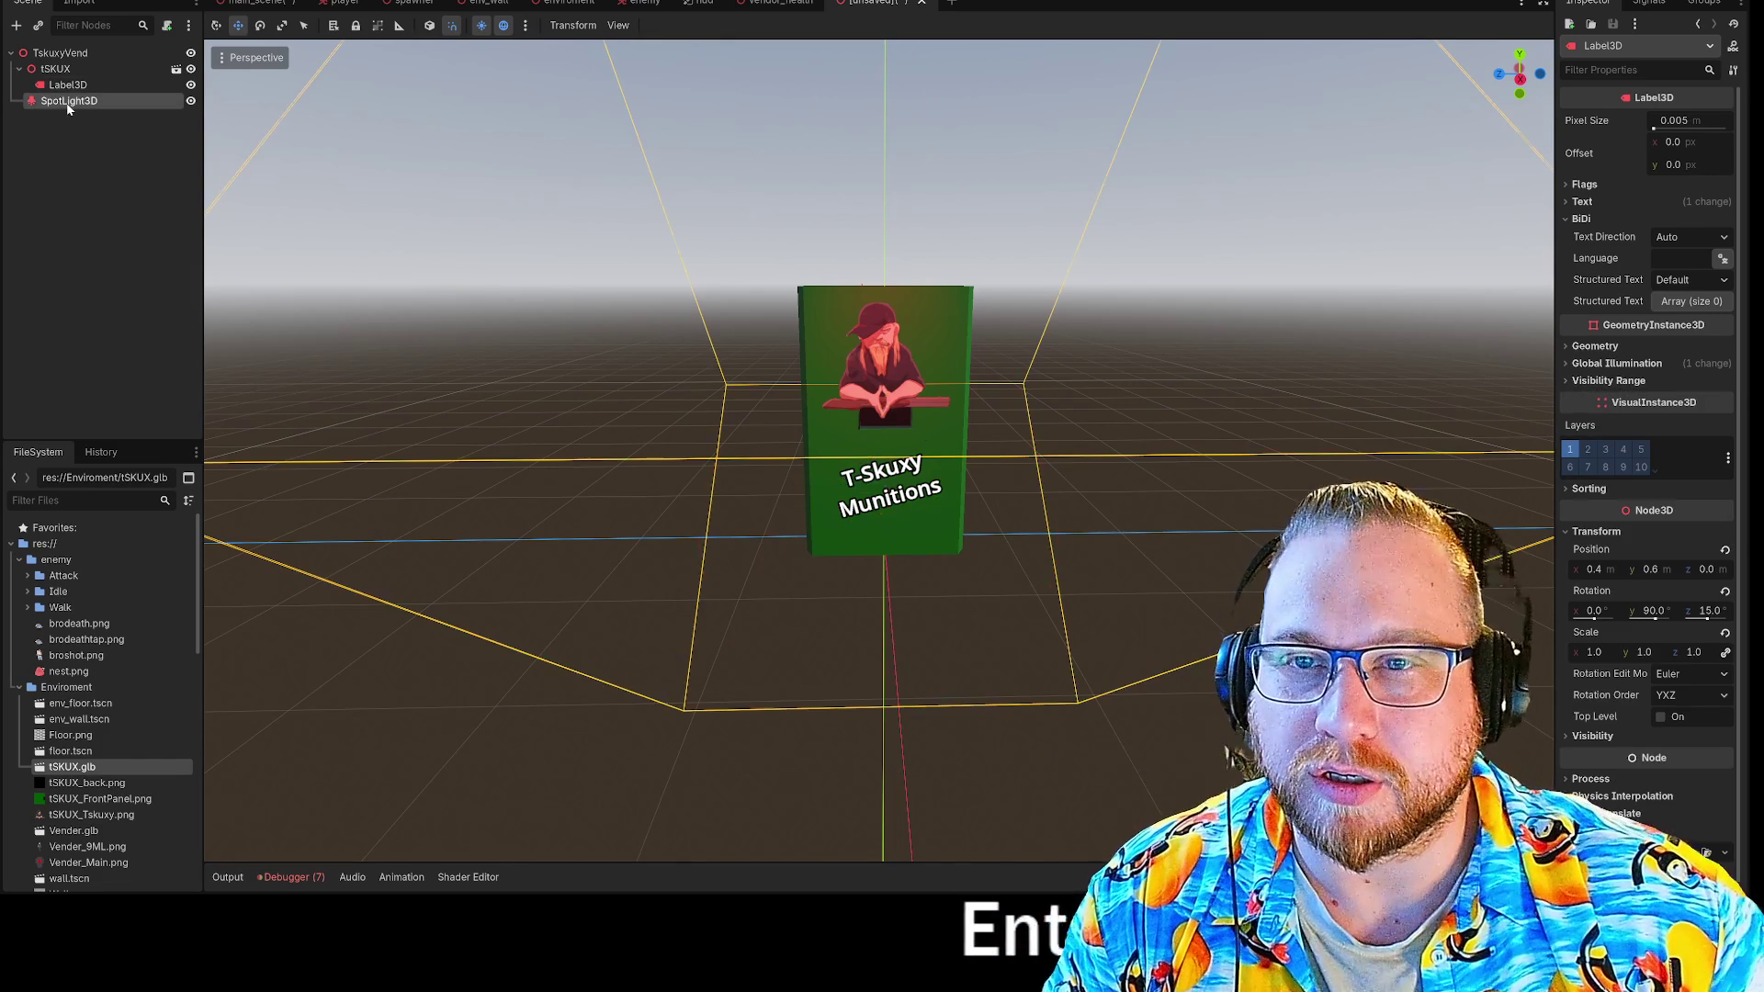
left_click(68, 102)
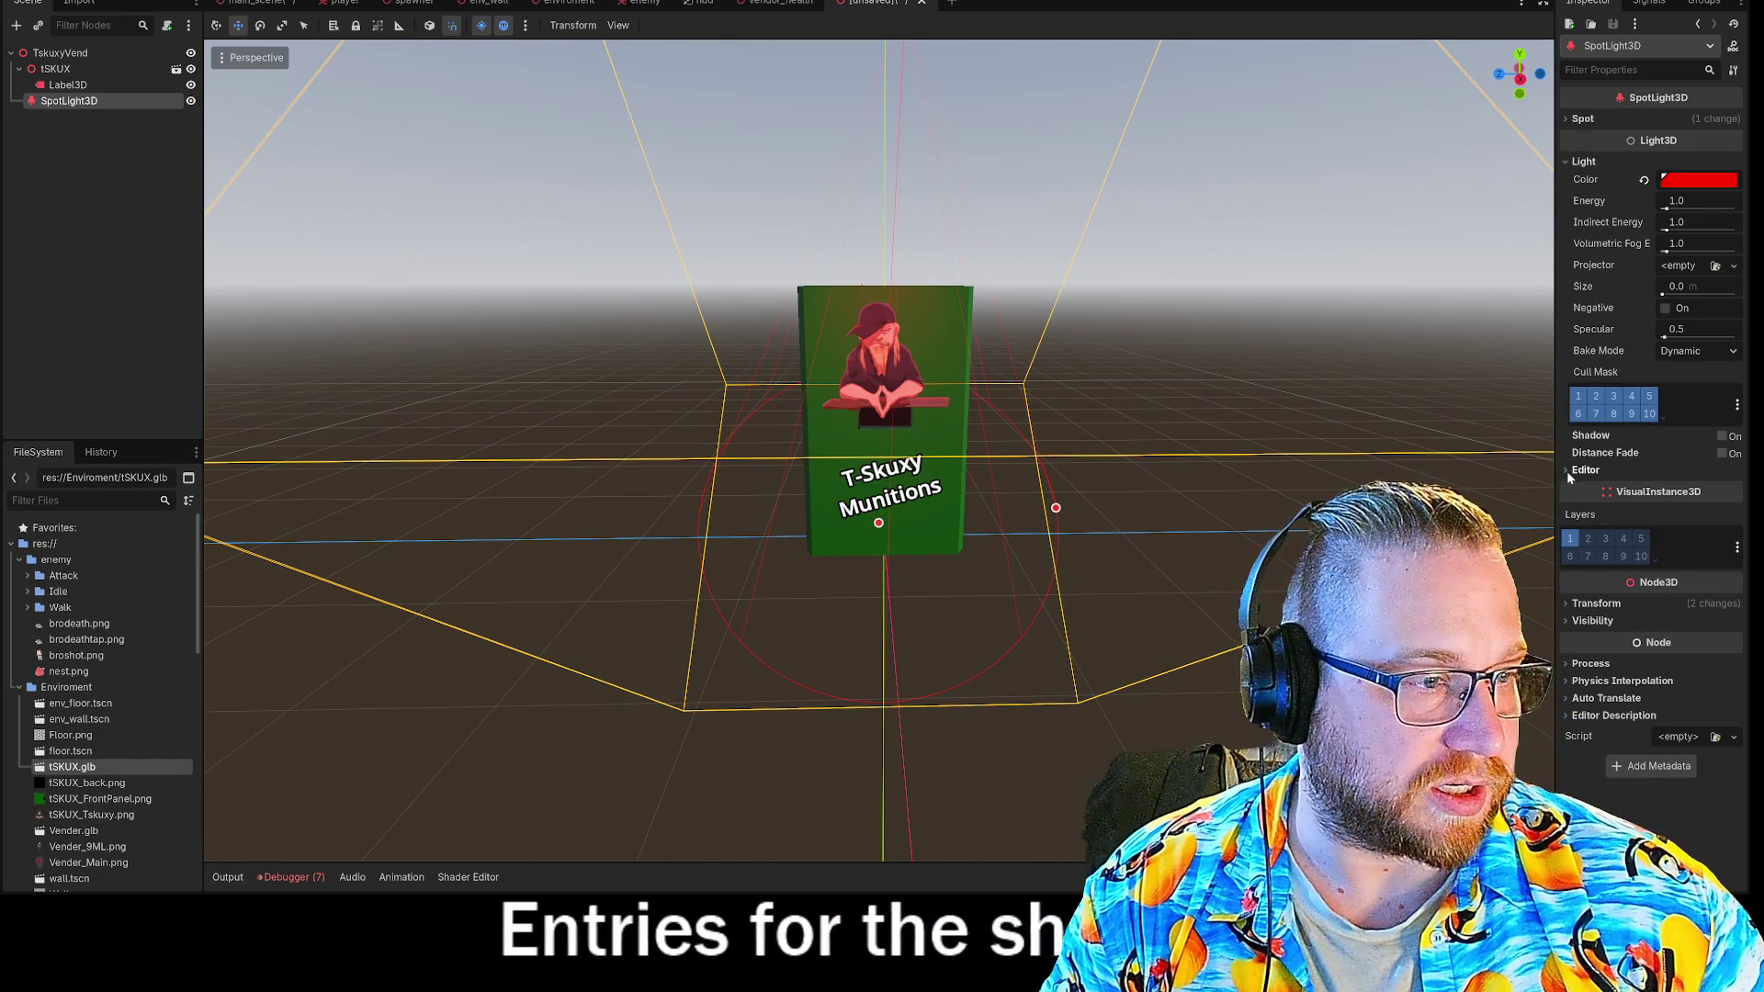
Toggle the spotlight's Shadow and Distance Fade on and off, and return its range to 3.0.
left_click(1722, 437)
left_click(1723, 438)
left_click(1725, 454)
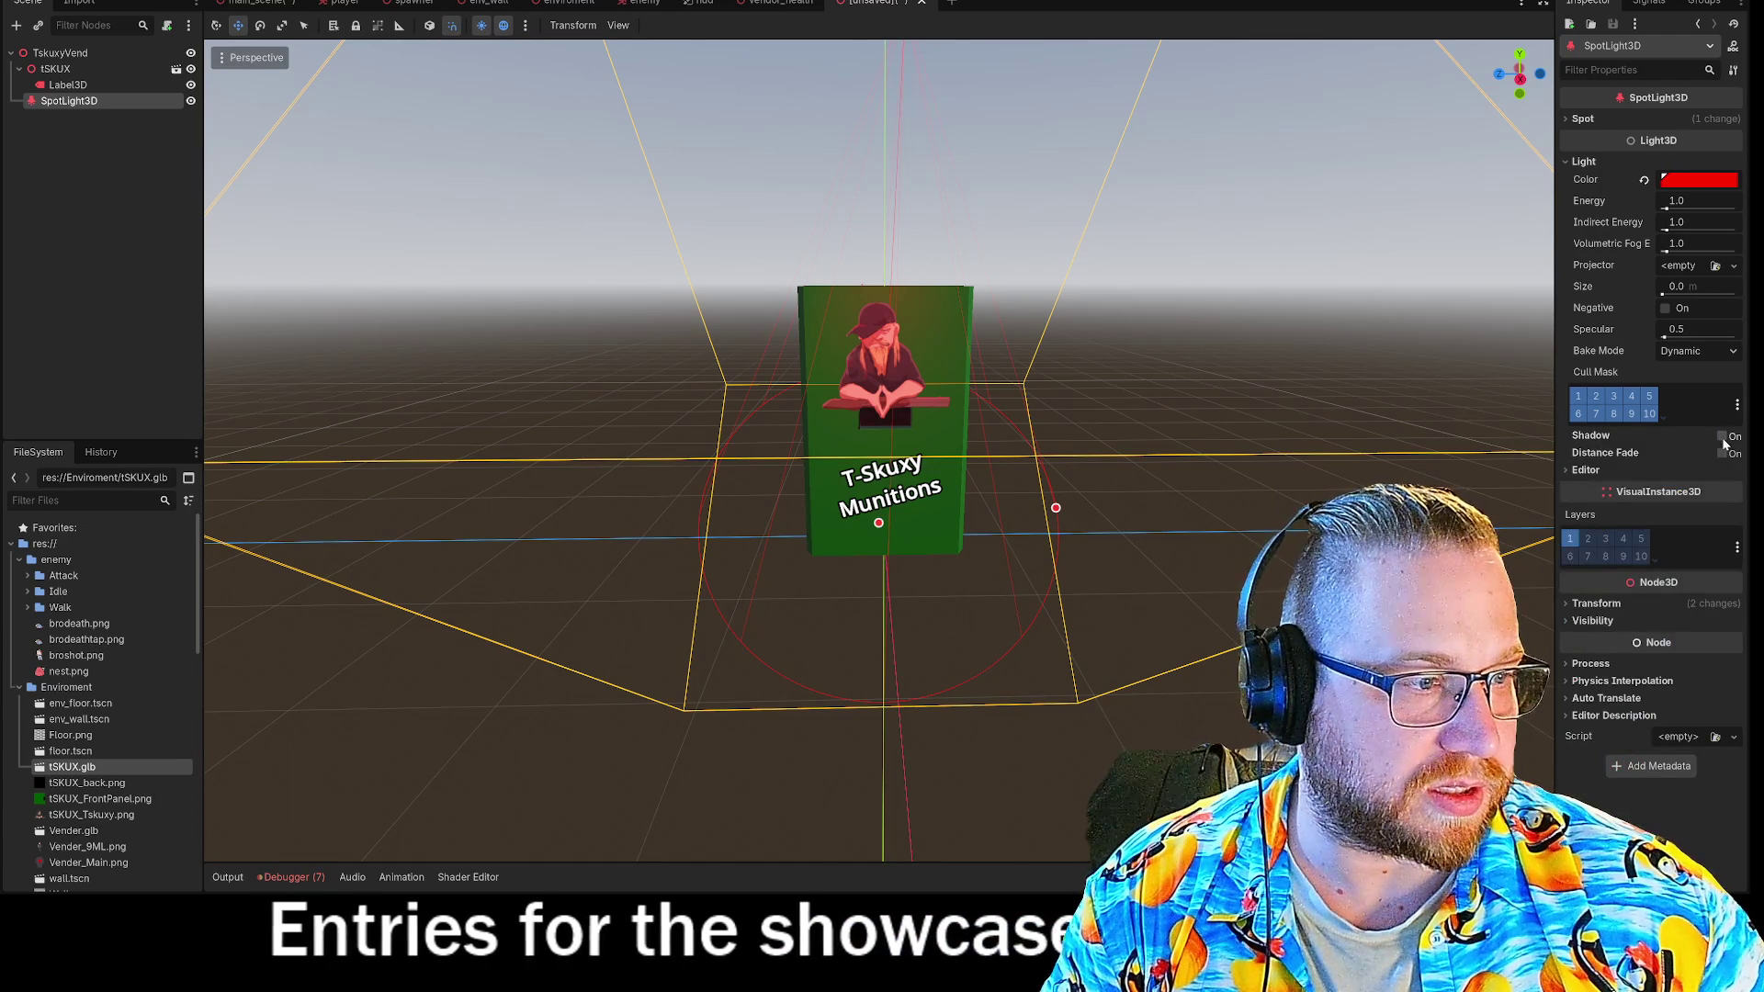
left_click(1723, 454)
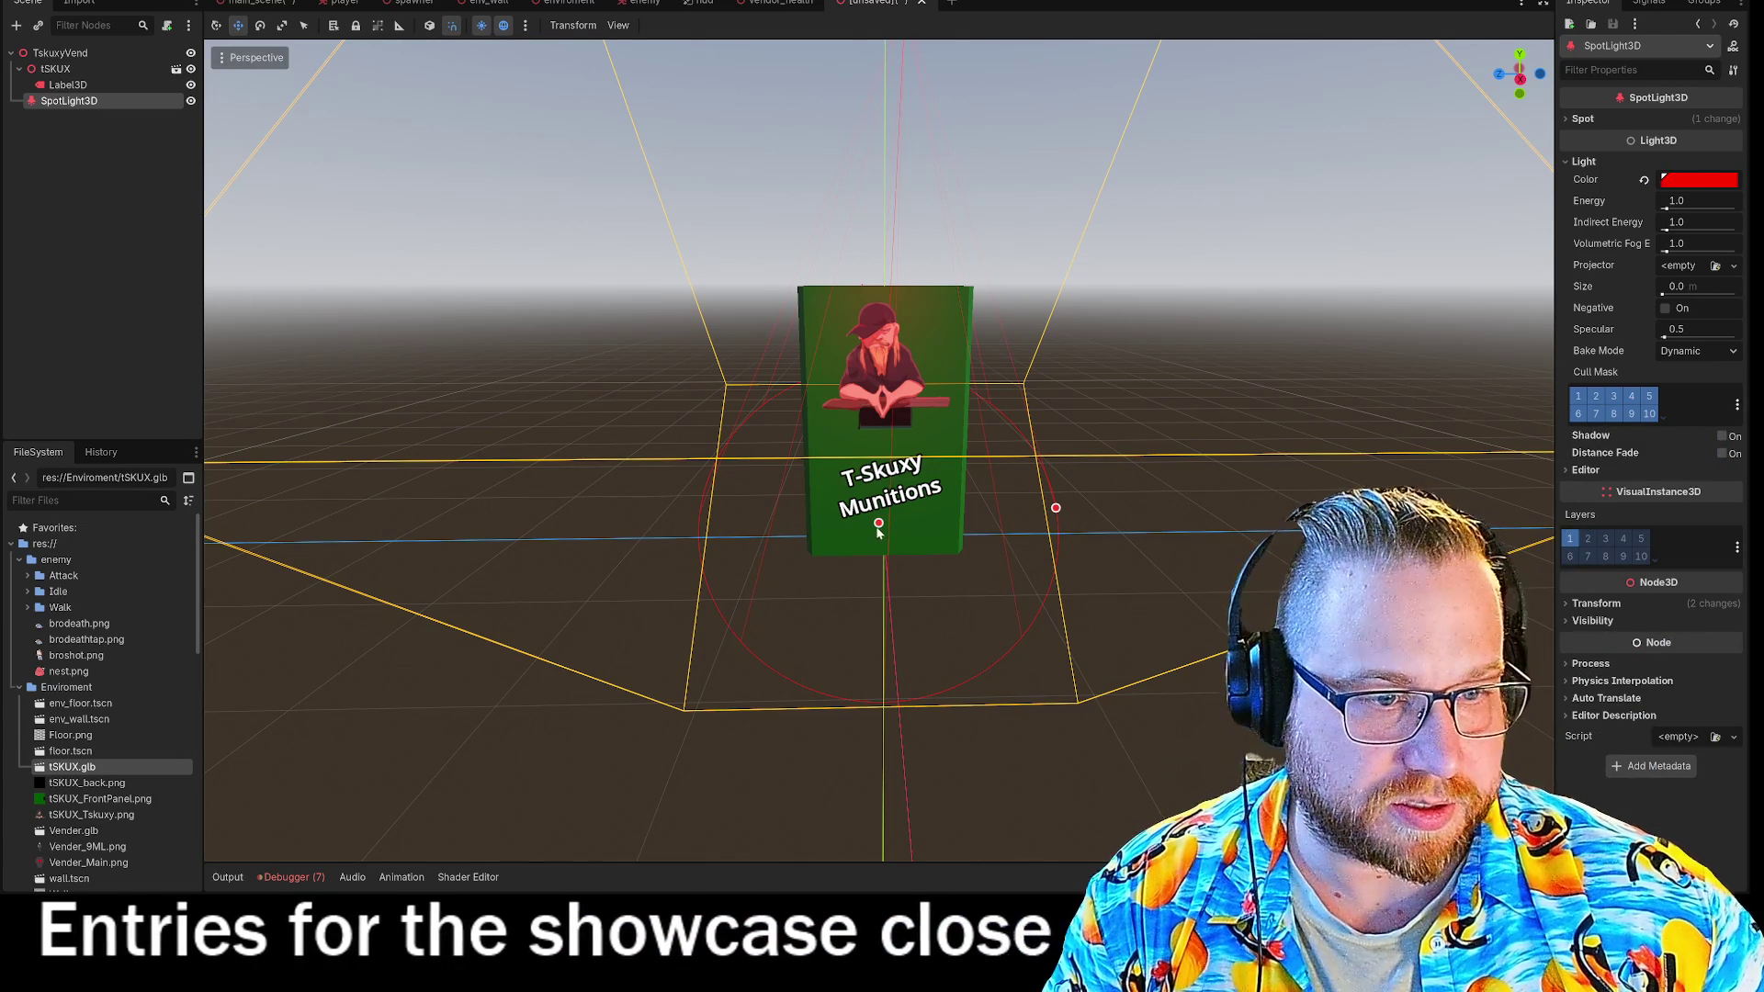
left_click_drag(1055, 507, 1044, 468)
mouse_move(880, 482)
left_mouse_down()
mouse_move(885, 438)
mouse_move(906, 805)
mouse_move(906, 447)
left_mouse_up()
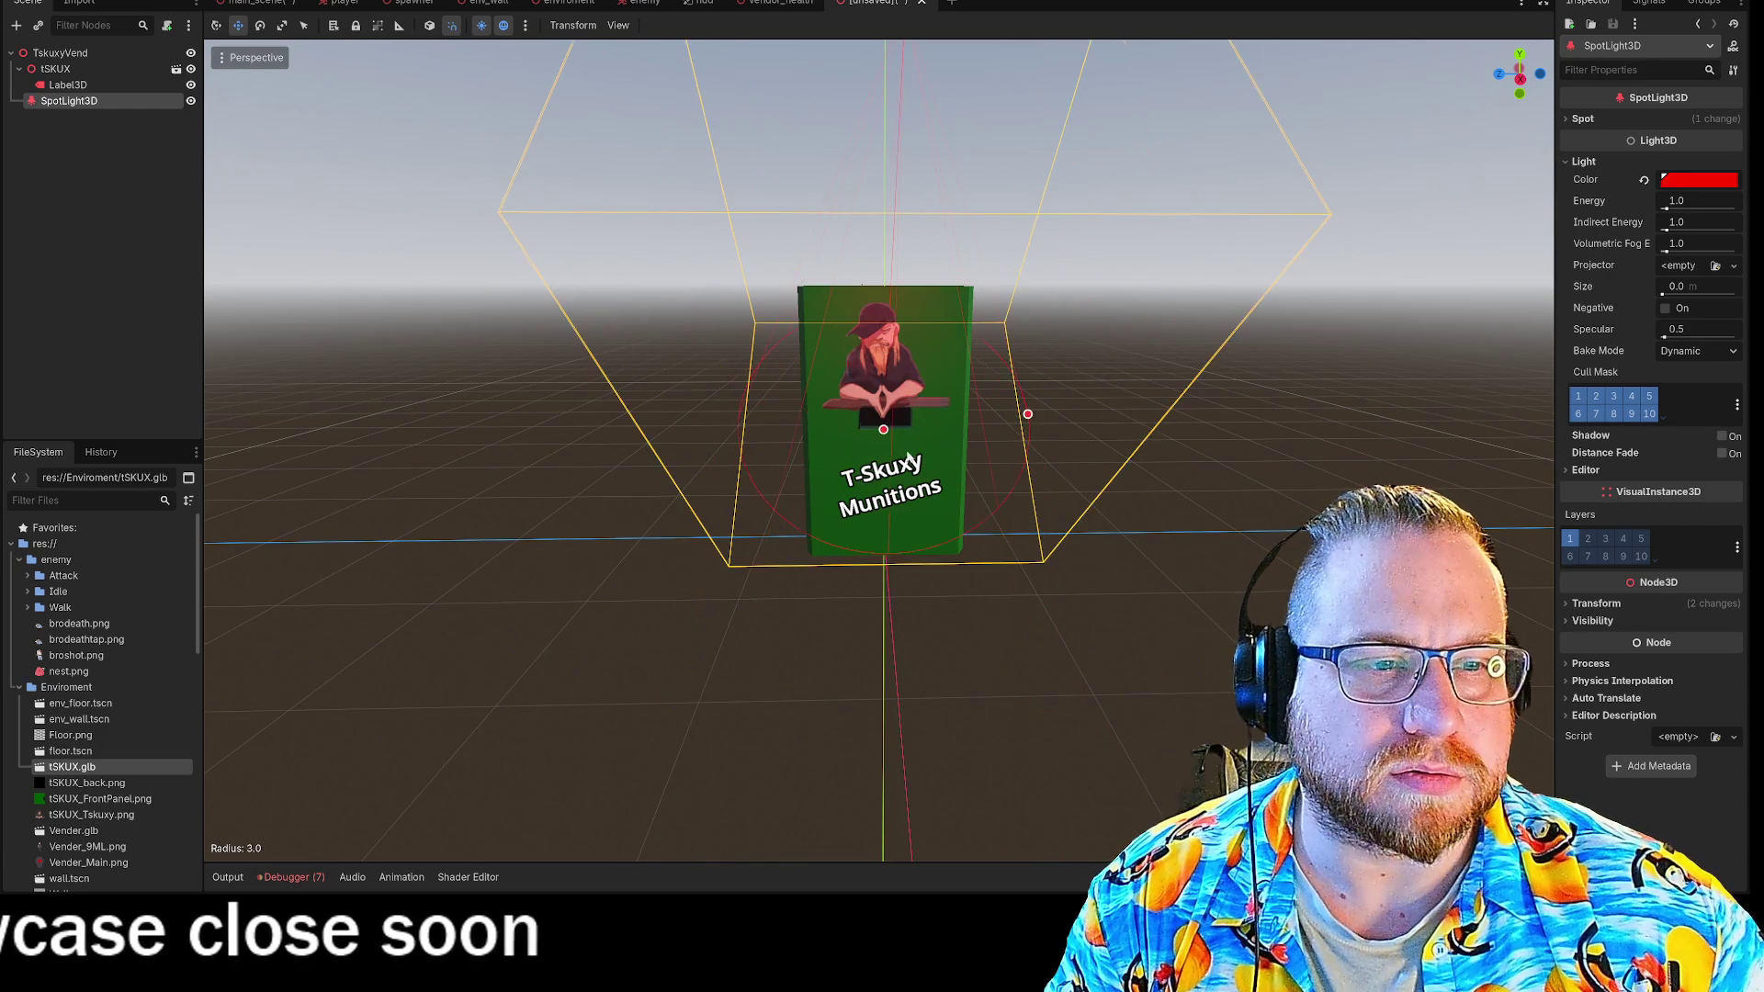
Look over the lit machine from below and up close, then switch to main_scene.
mouse_move(906, 466)
right_mouse_down()
mouse_move(827, 432)
mouse_move(809, 321)
mouse_move(827, 386)
mouse_move(882, 441)
mouse_move(877, 405)
right_mouse_up()
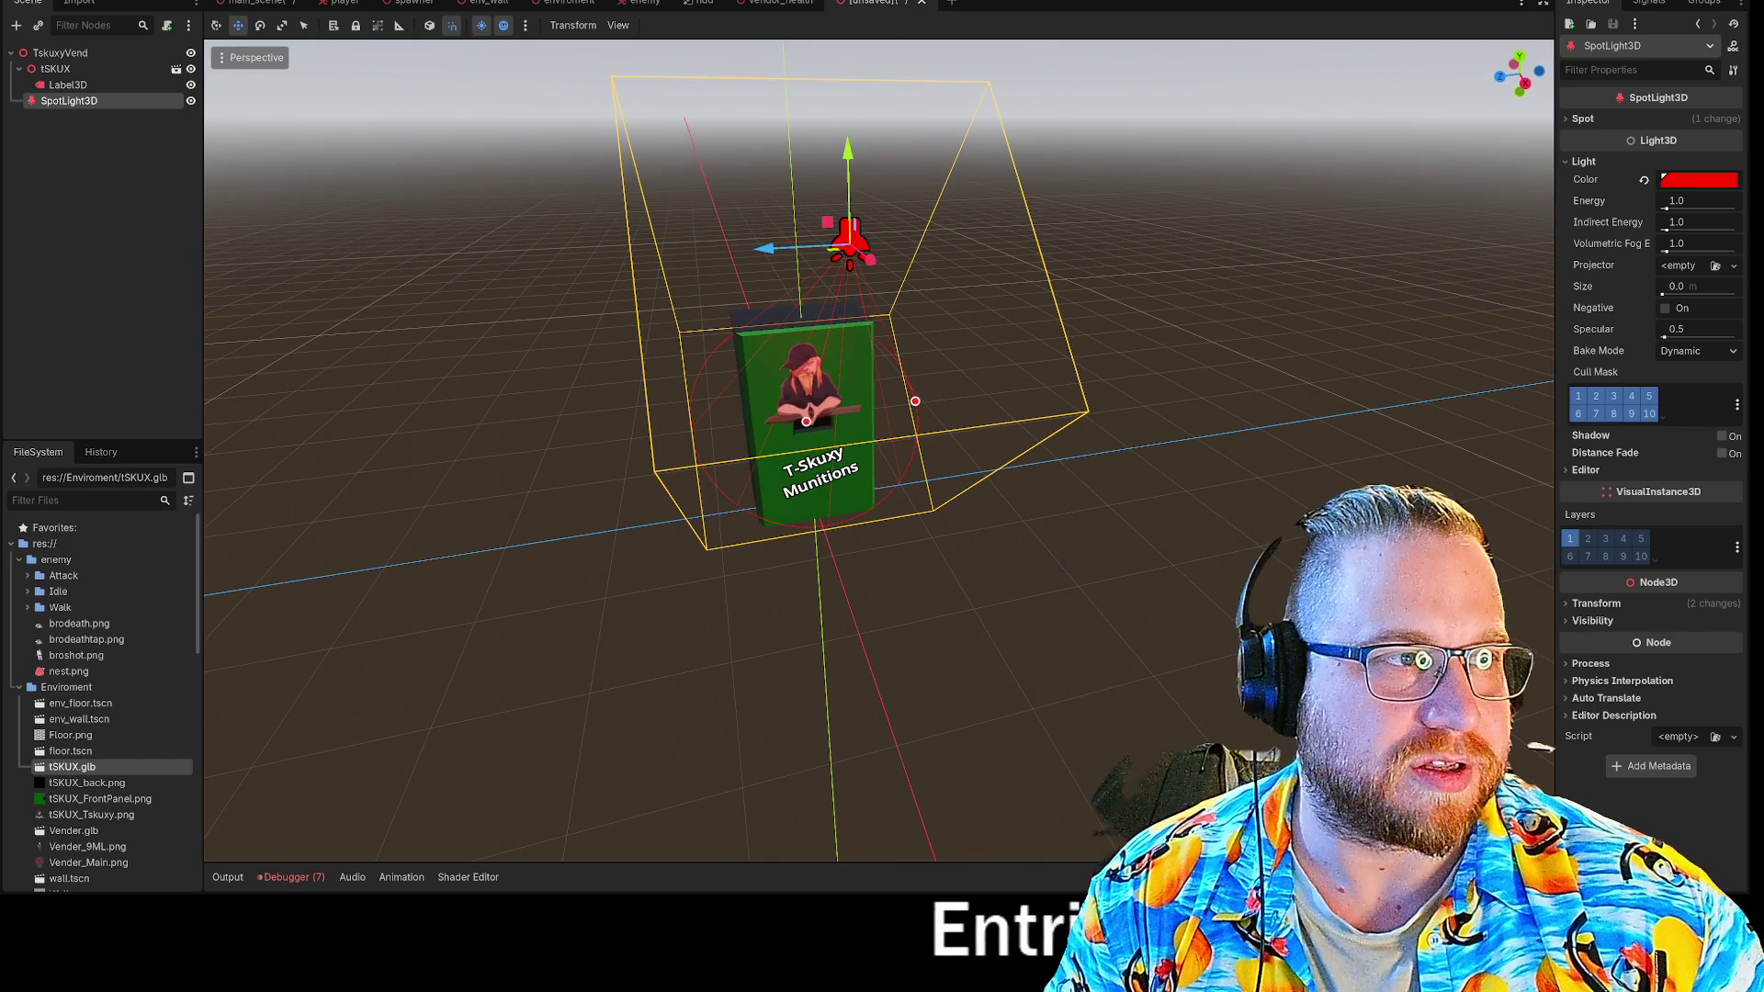
left_click(505, 147)
right_click_drag(610, 217, 620, 225)
left_click(275, 7)
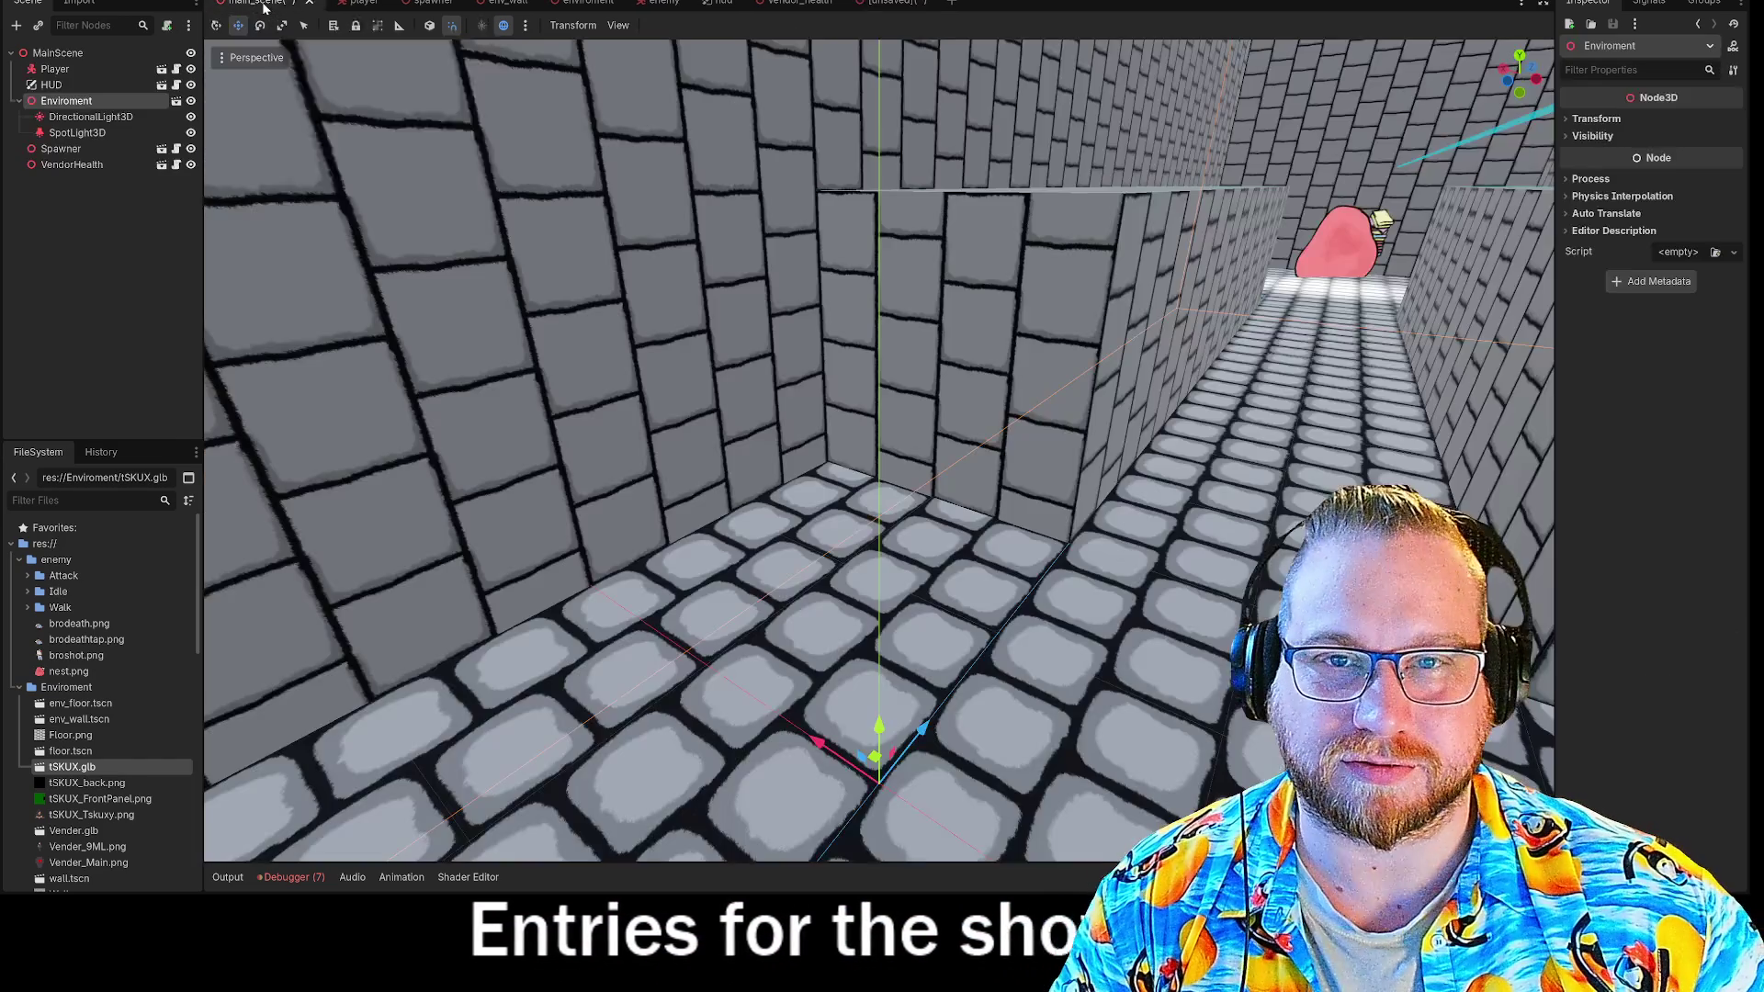
Save main_scene from its tab menu and browse the FileSystem dock.
right_click(266, 7)
left_click(308, 34)
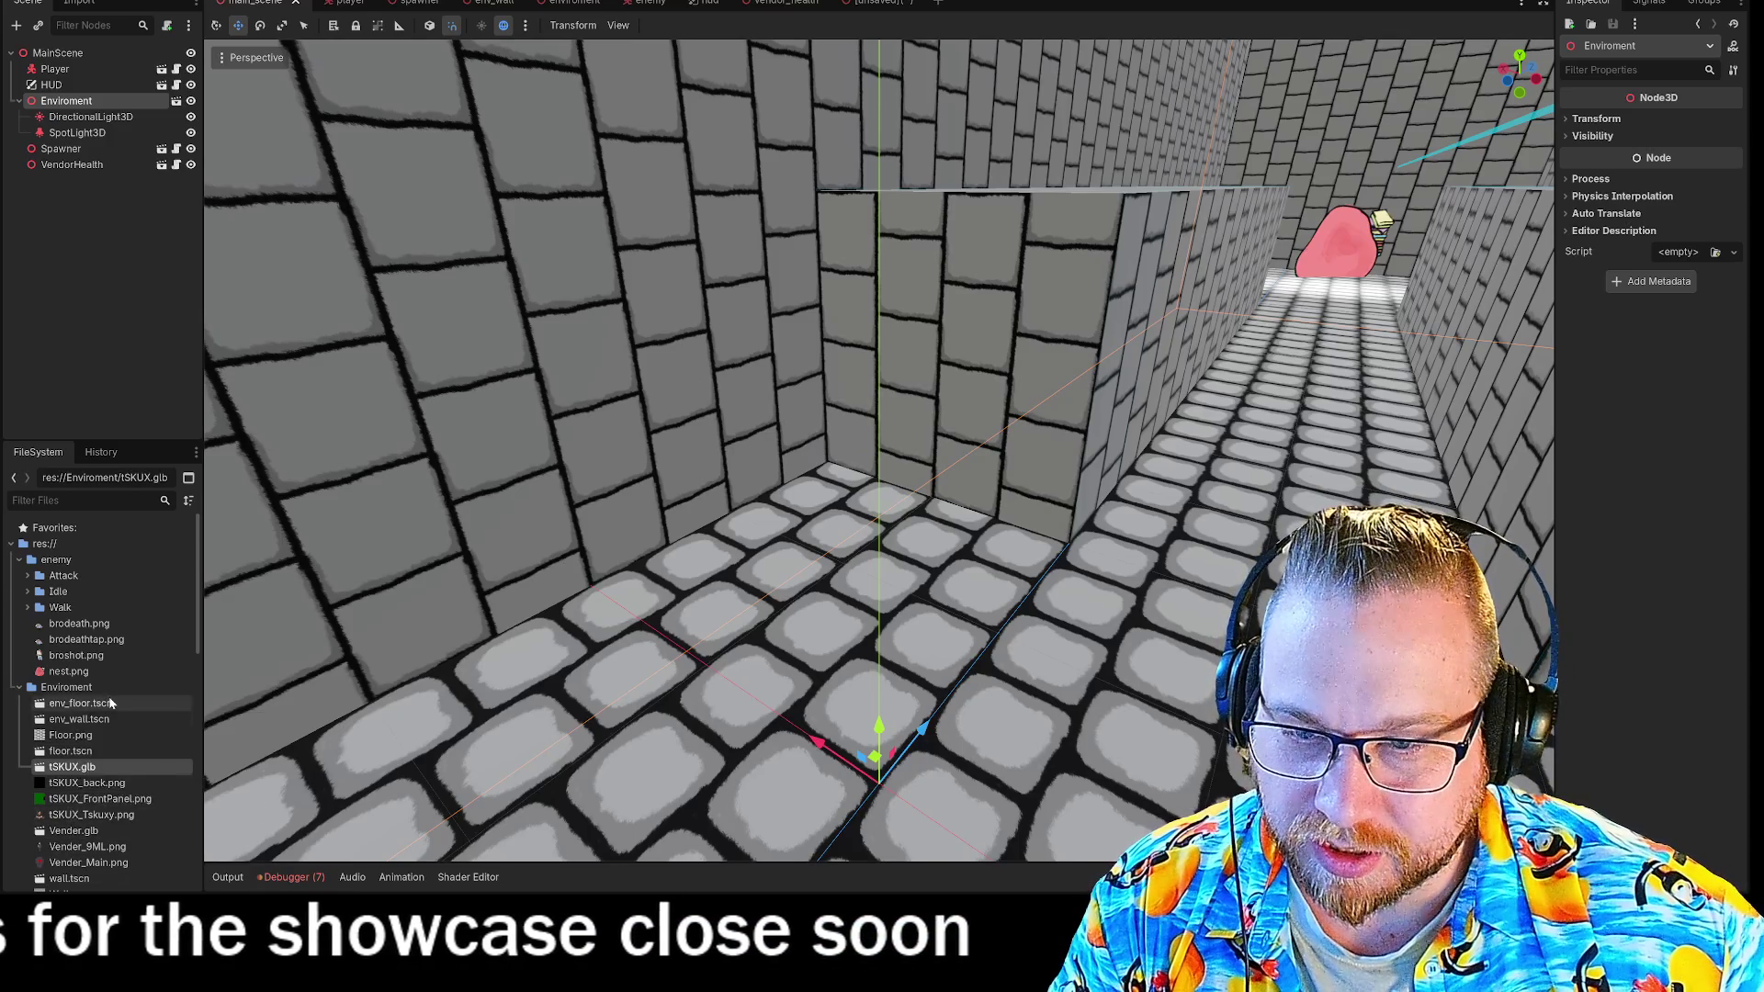
scroll(92, 735, "down", 10)
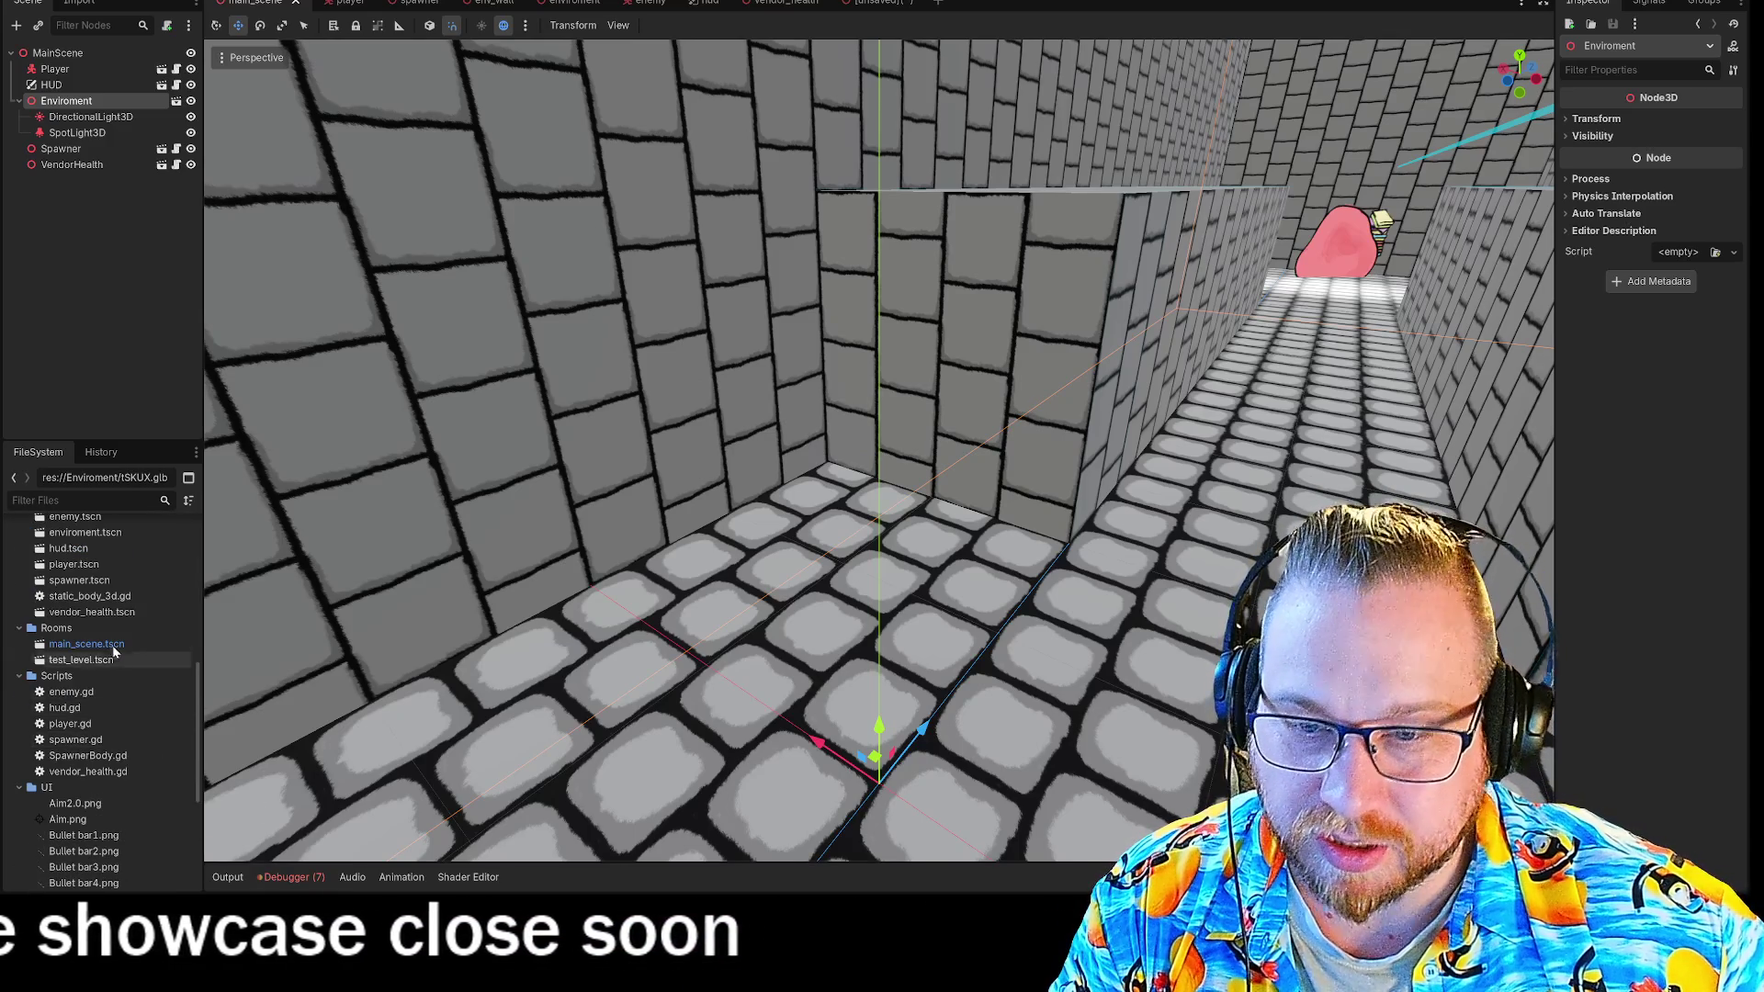
scroll(103, 735, "down", 5)
scroll(114, 795, "up", 6)
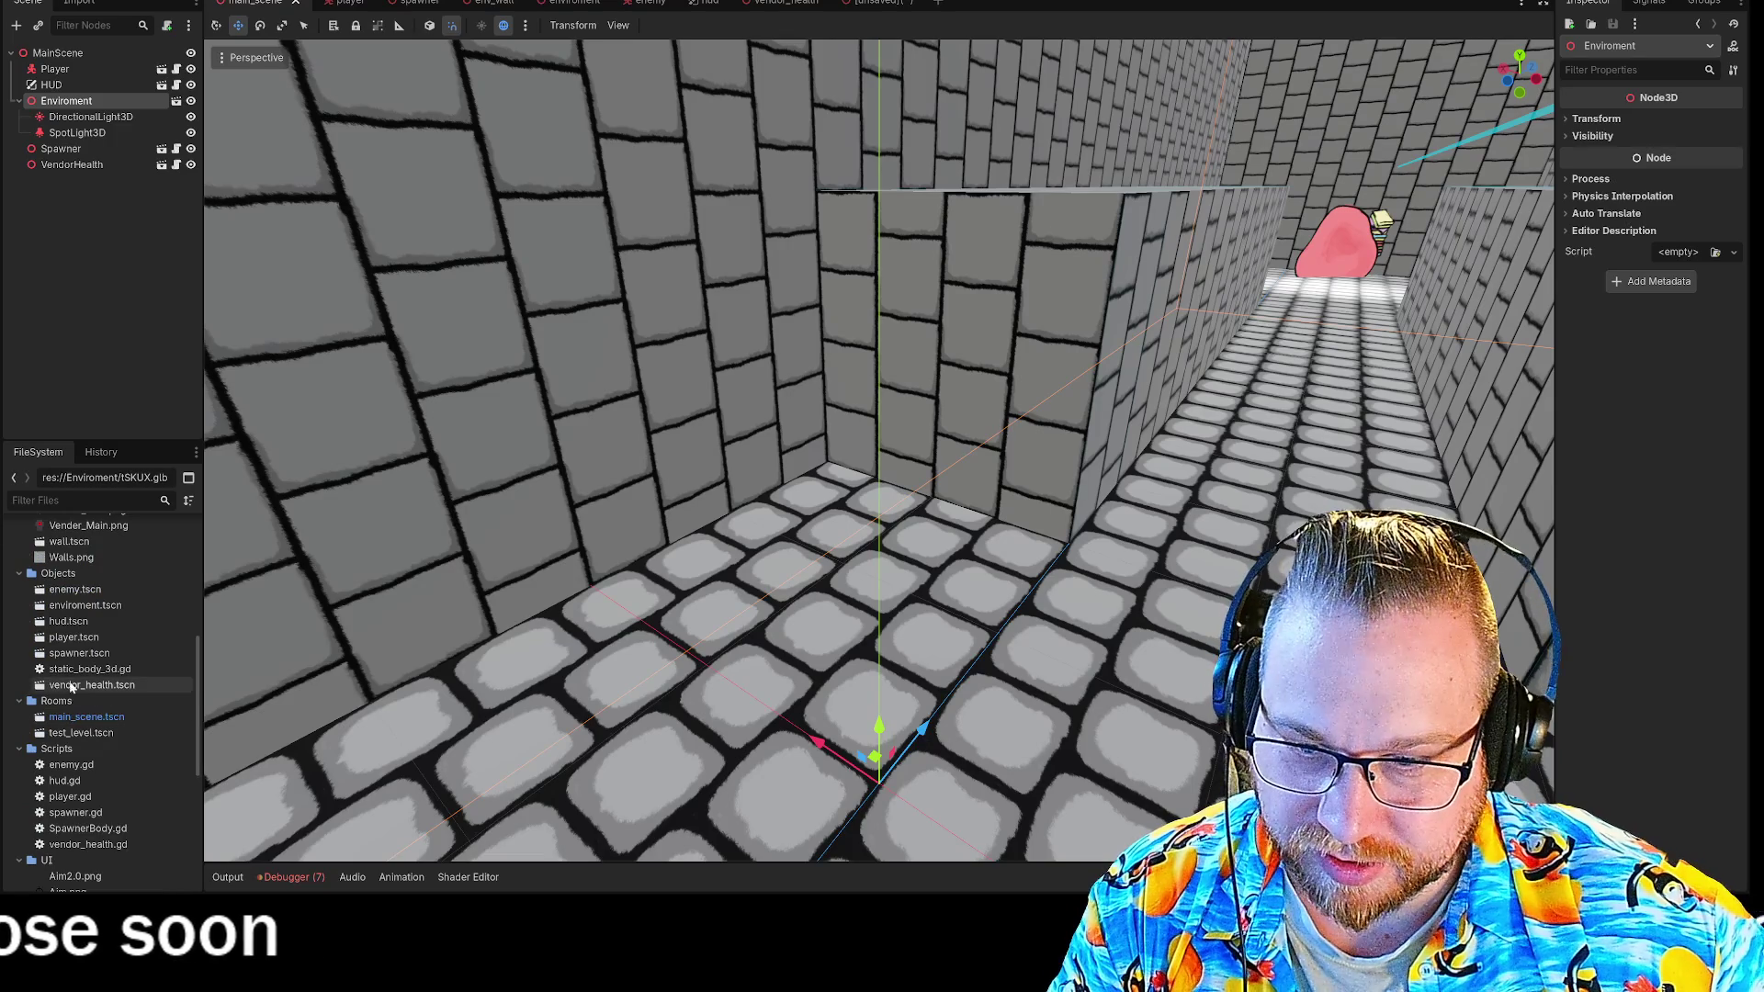
scroll(80, 655, "up", 4)
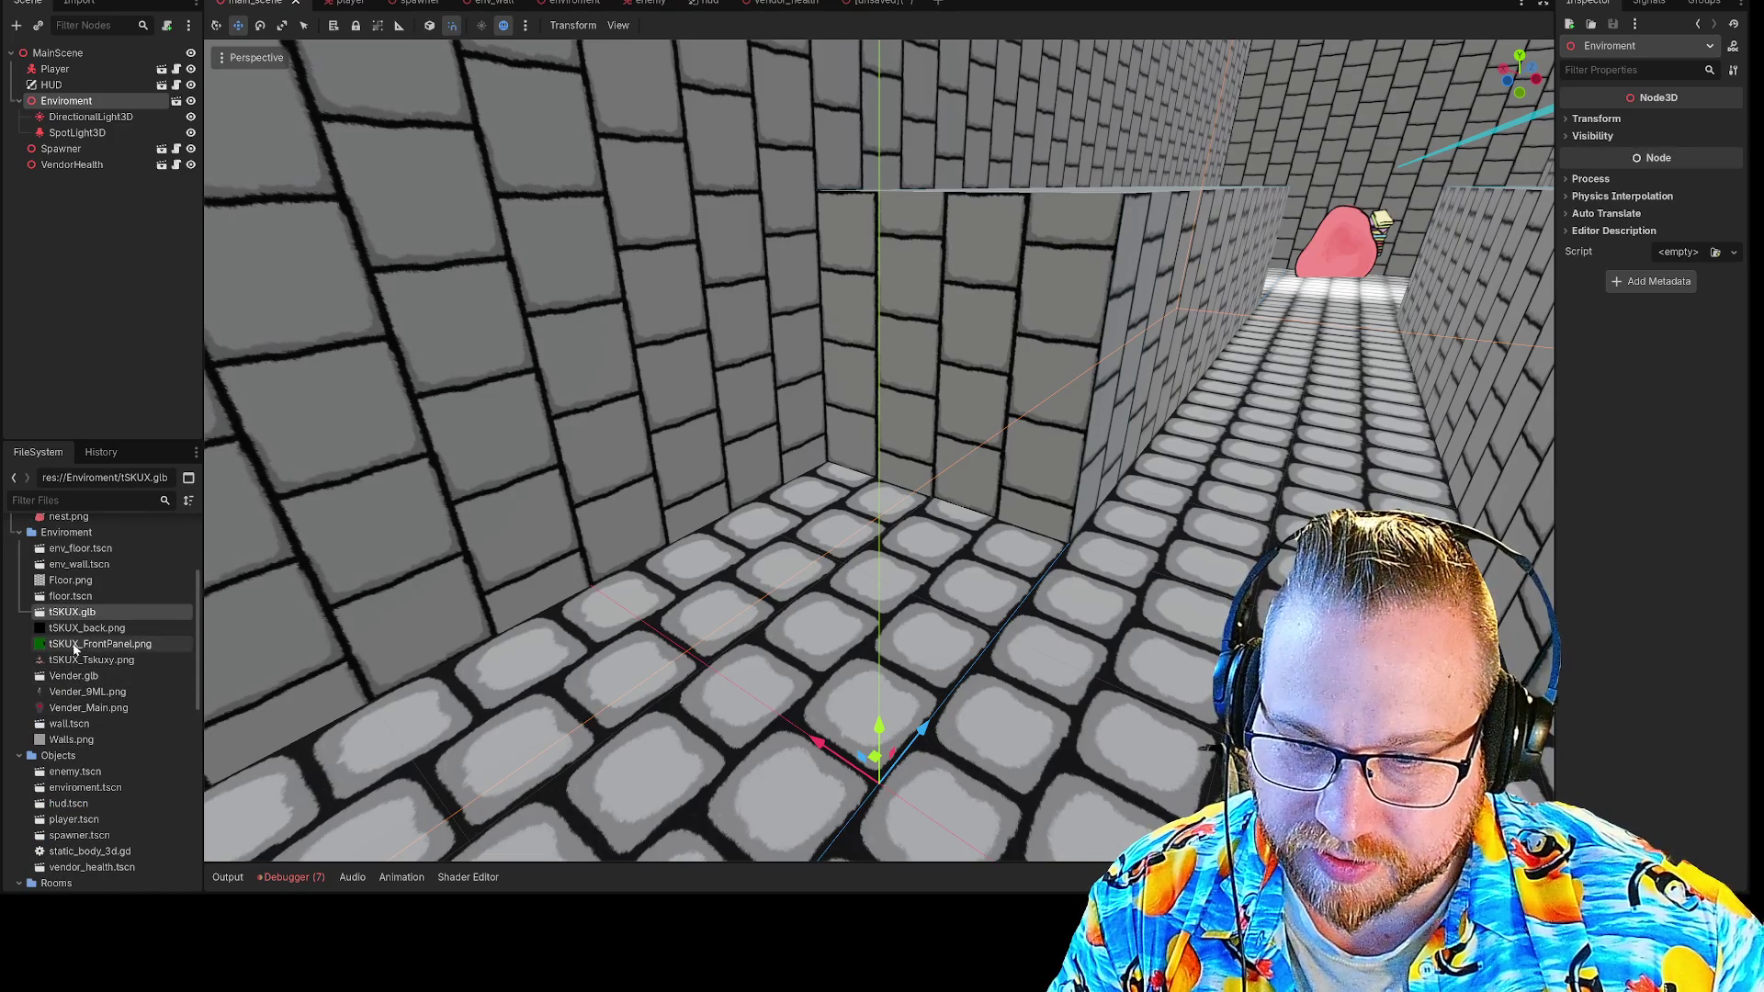
scroll(106, 706, "up", 2)
scroll(106, 705, "down", 8)
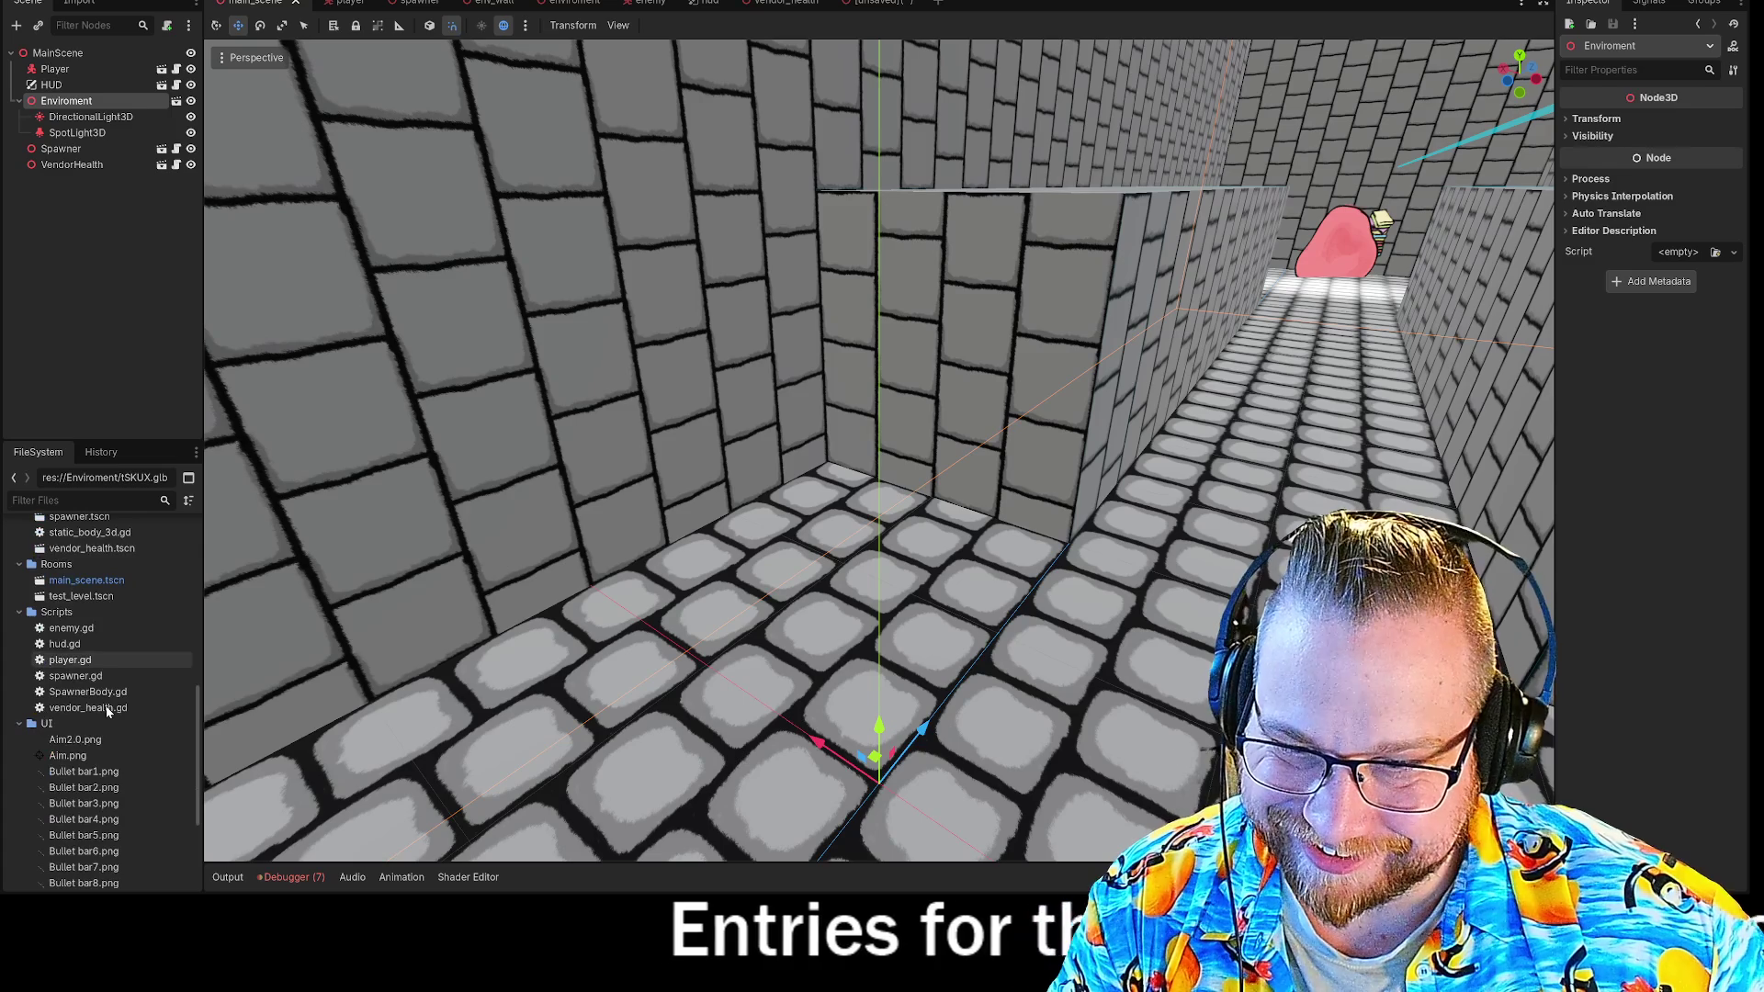
scroll(107, 706, "up", 2)
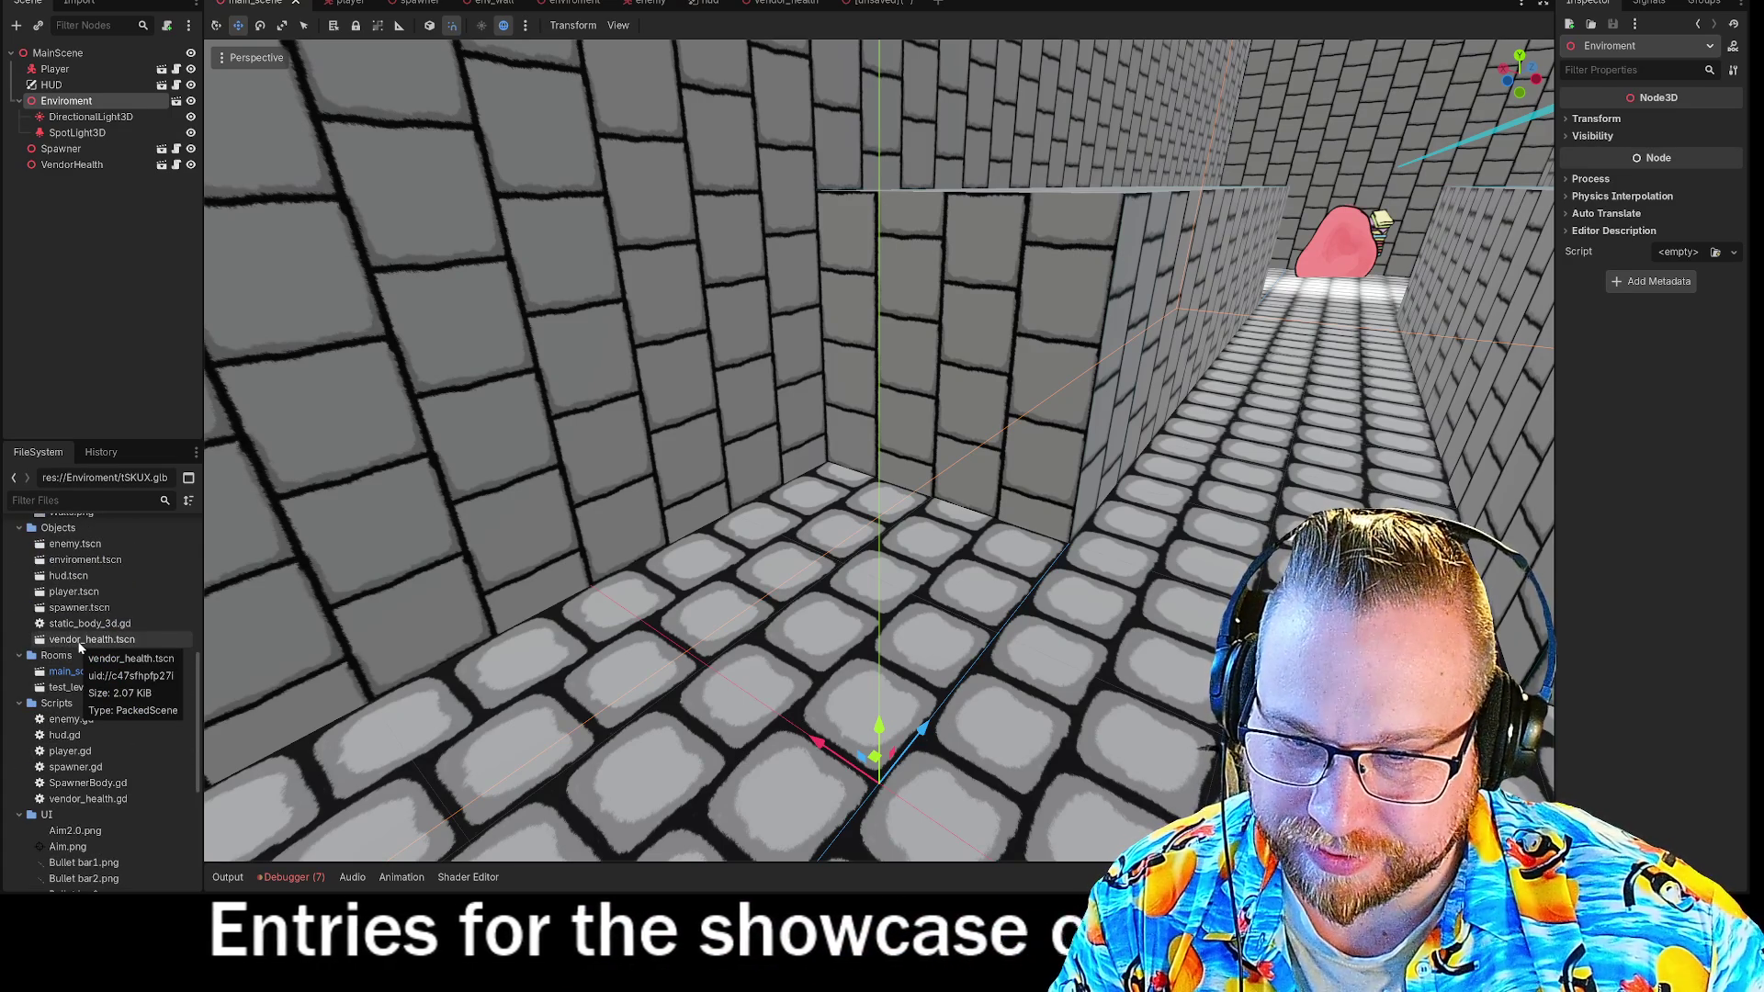
scroll(79, 647, "up", 1)
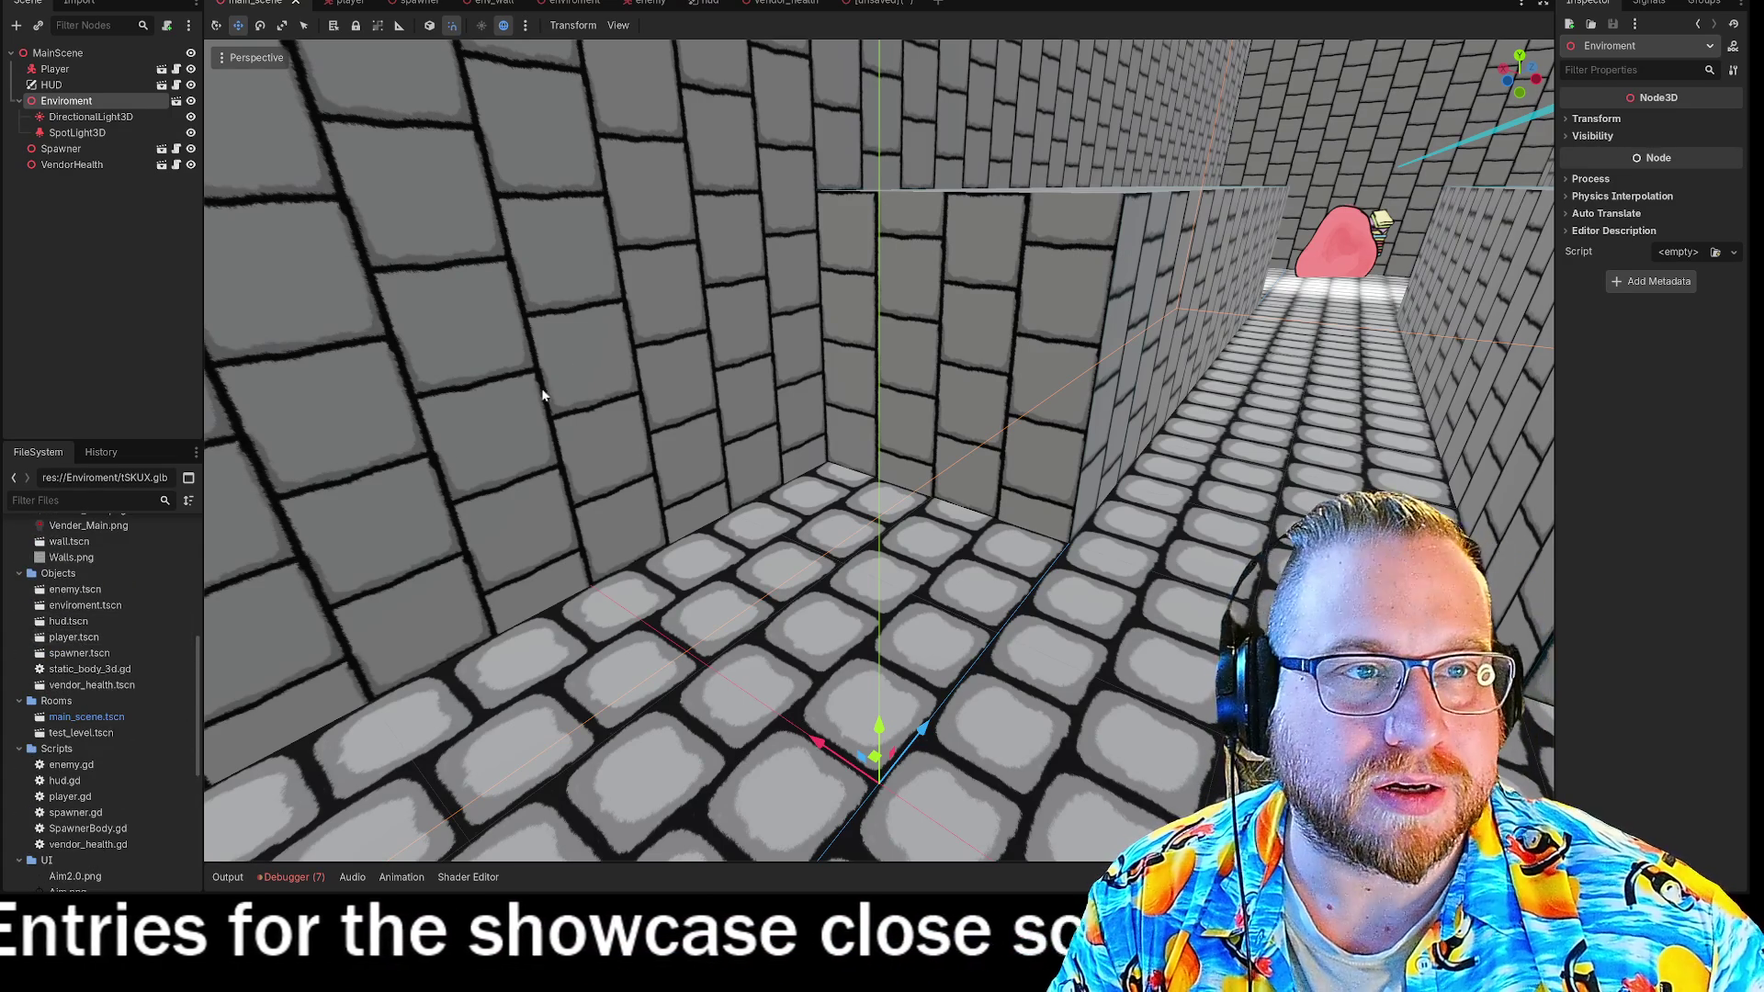
right_click(864, 2)
Save the vending machine scene as tskuxy_vend.tscn and return to main_scene.
left_click(937, 59)
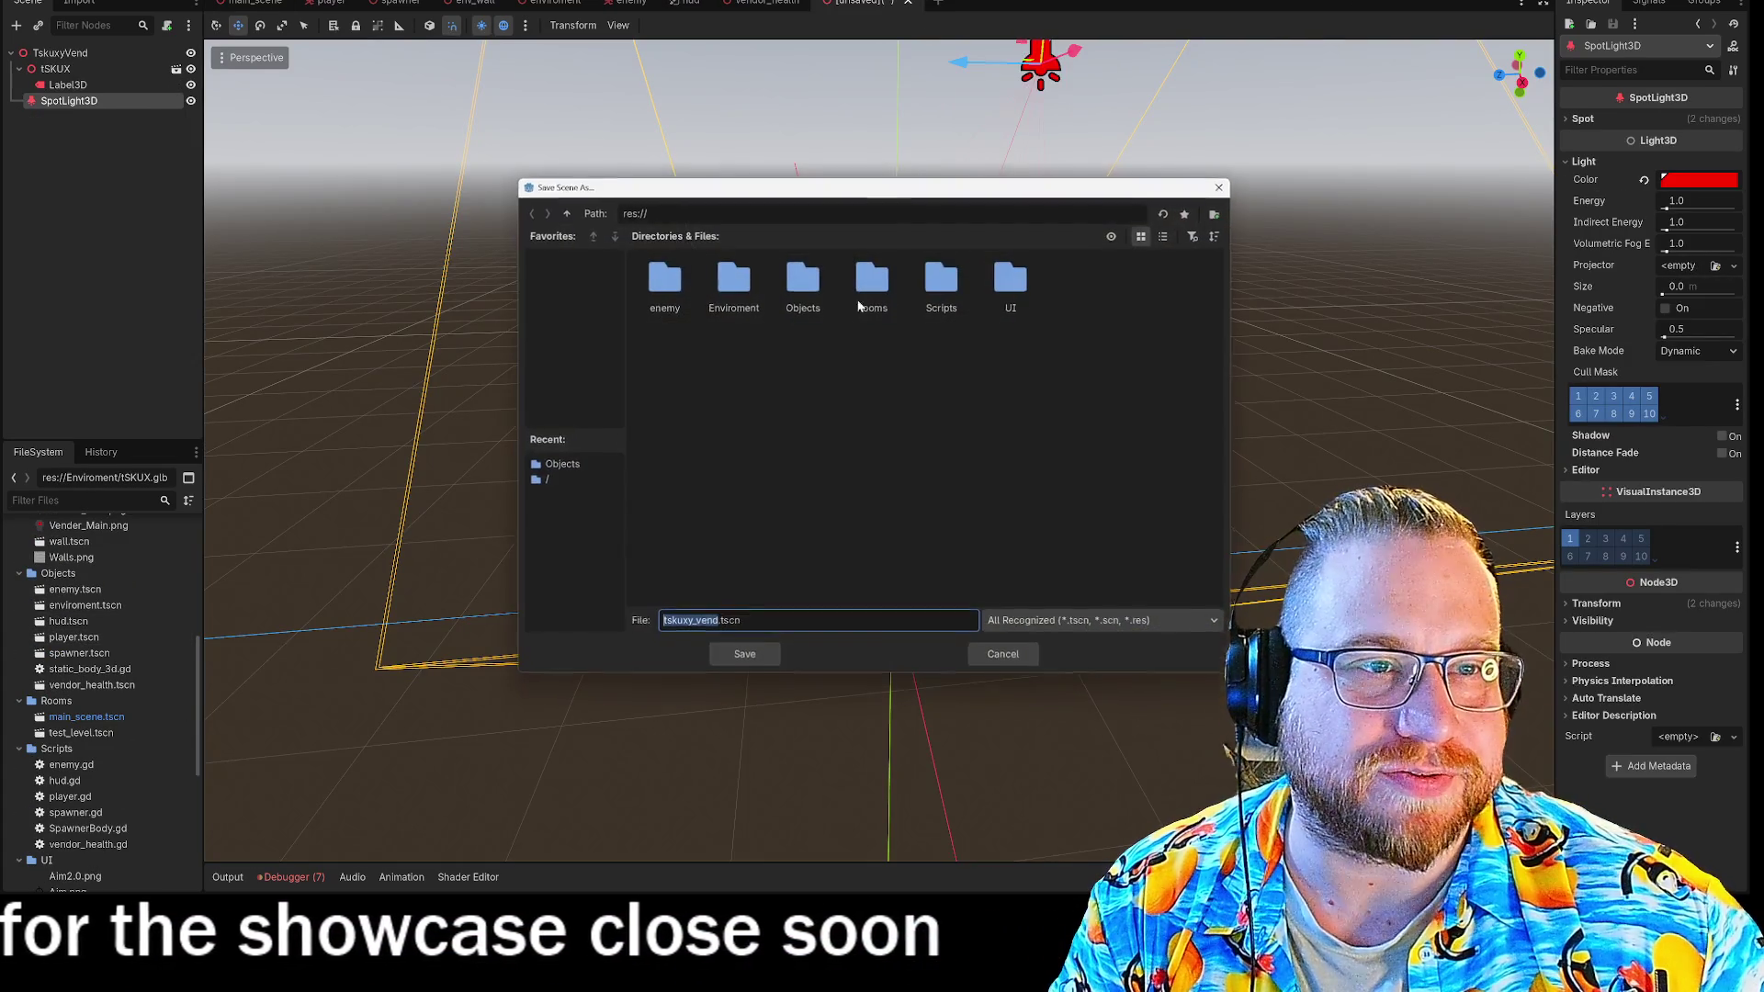
left_click(749, 656)
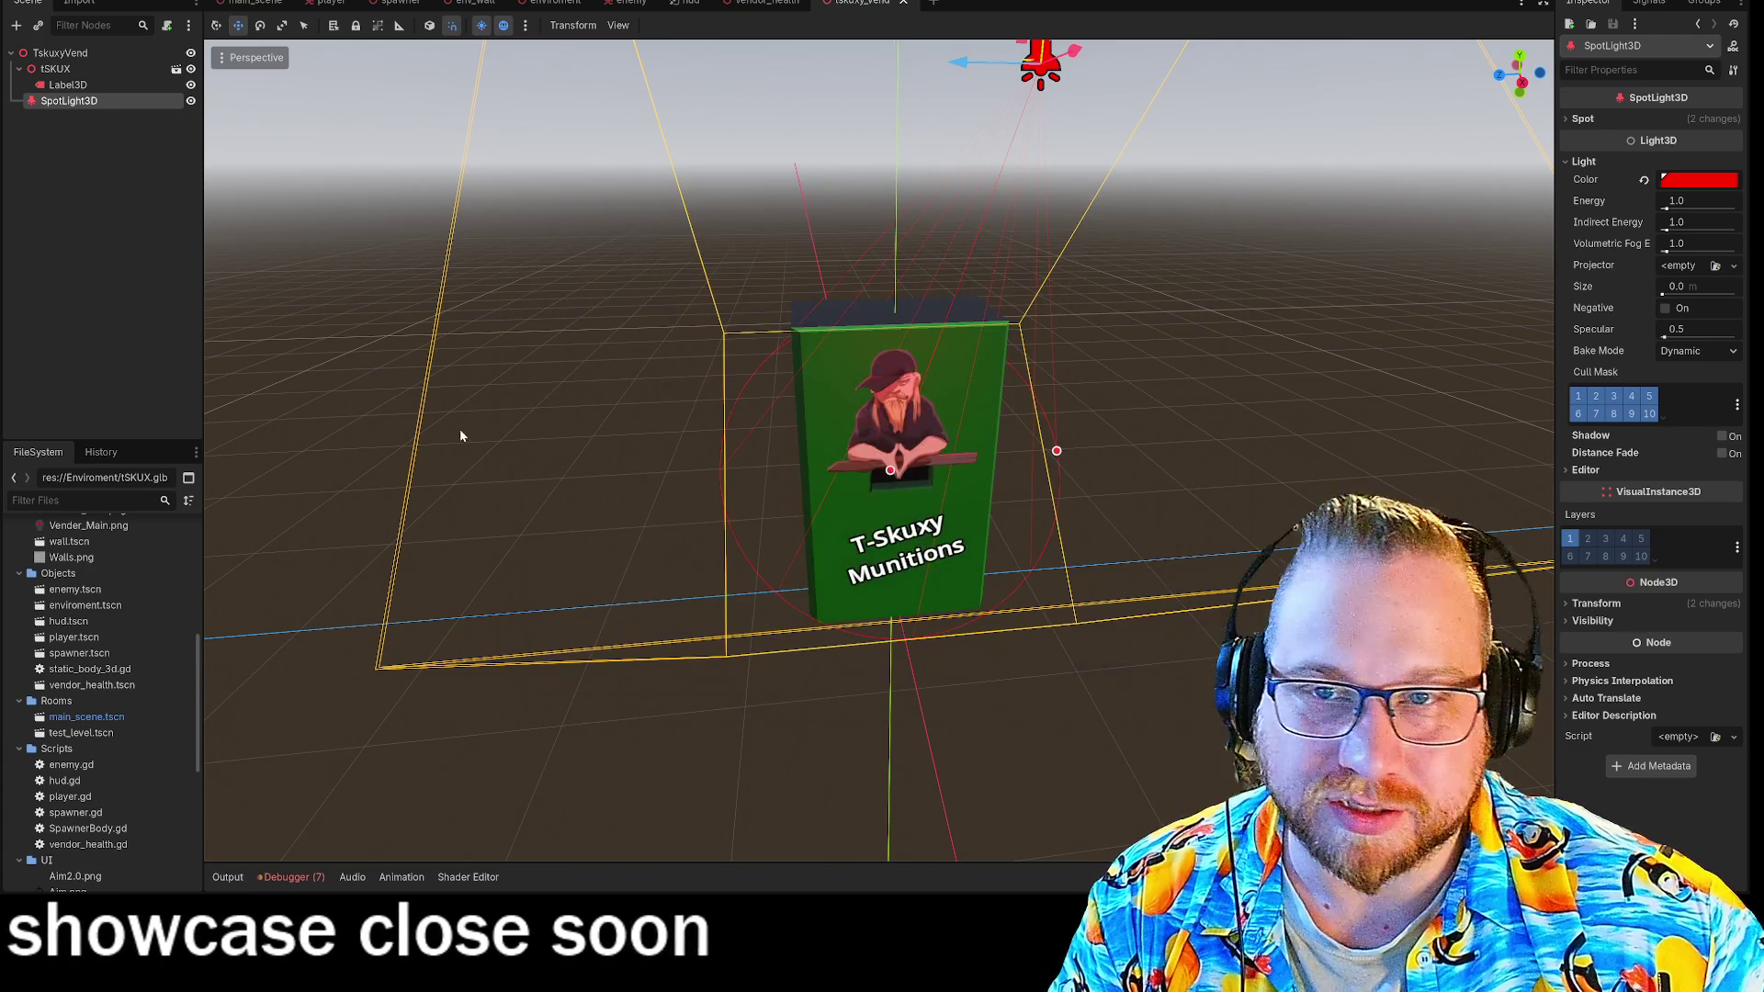
left_click(254, 3)
Drag tskuxy_vend.tscn from the FileSystem dock into the brick corridor.
scroll(109, 787, "down", 2)
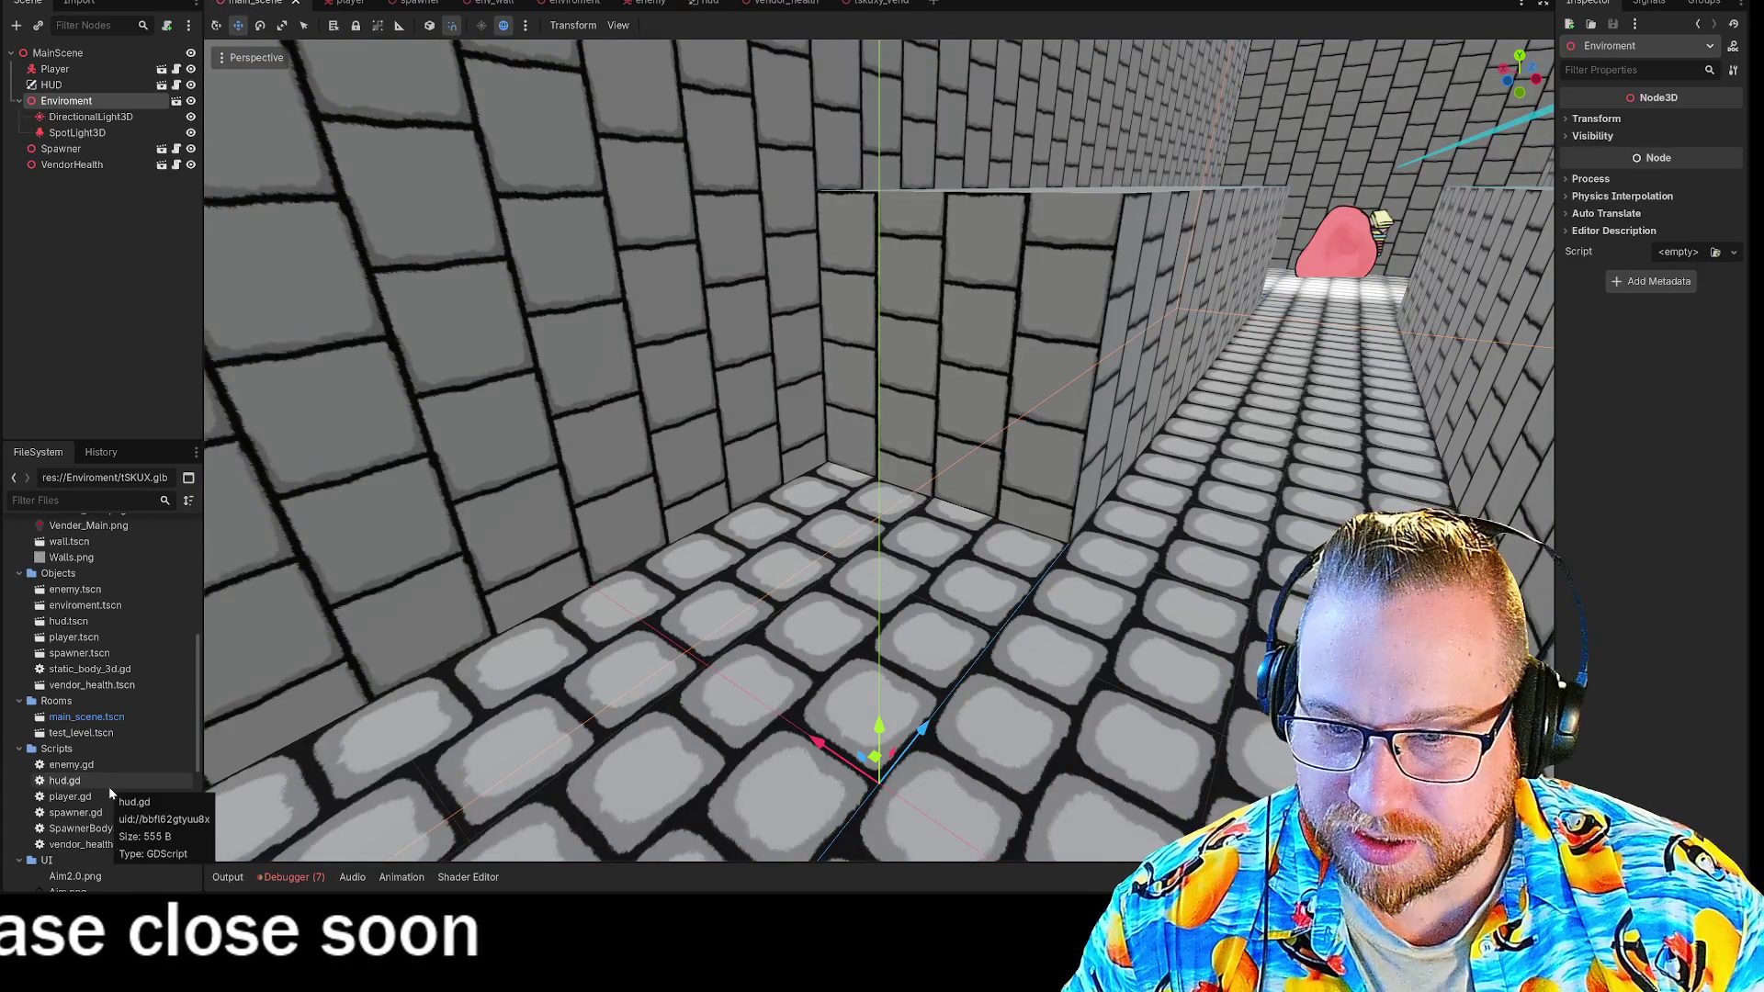
scroll(108, 787, "down", 5)
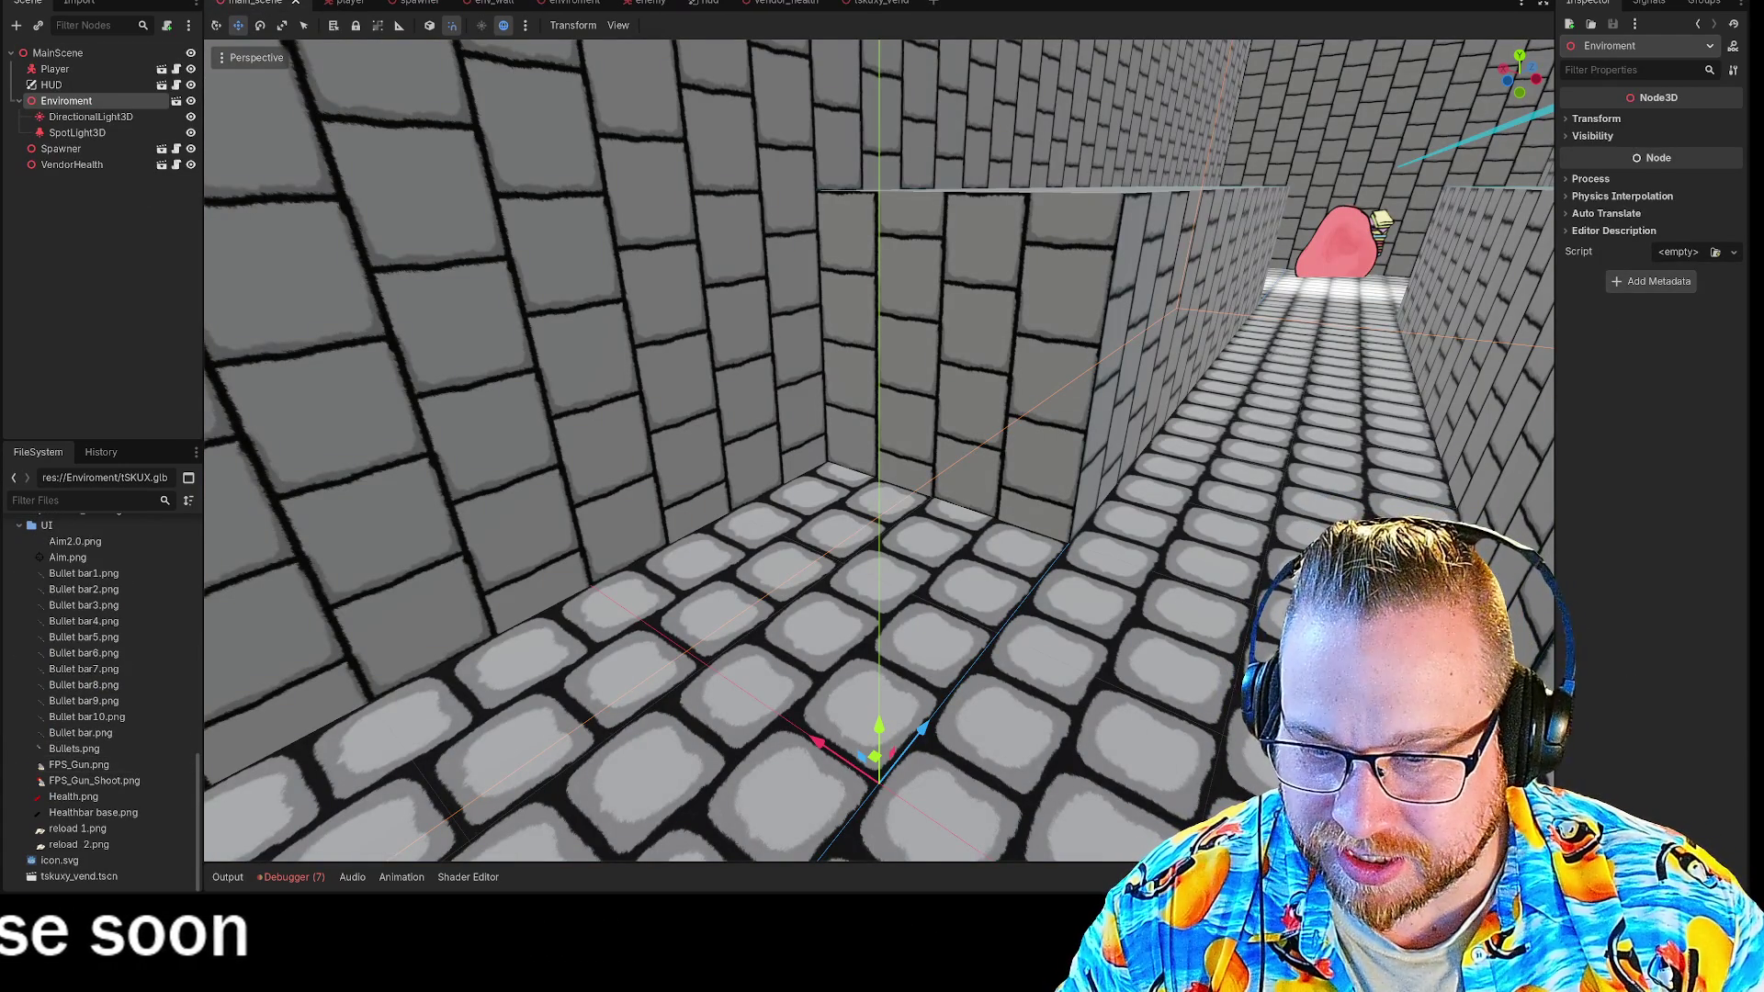
mouse_move(78, 881)
left_mouse_down()
mouse_move(441, 598)
mouse_move(909, 519)
mouse_move(859, 506)
mouse_move(834, 534)
left_mouse_up()
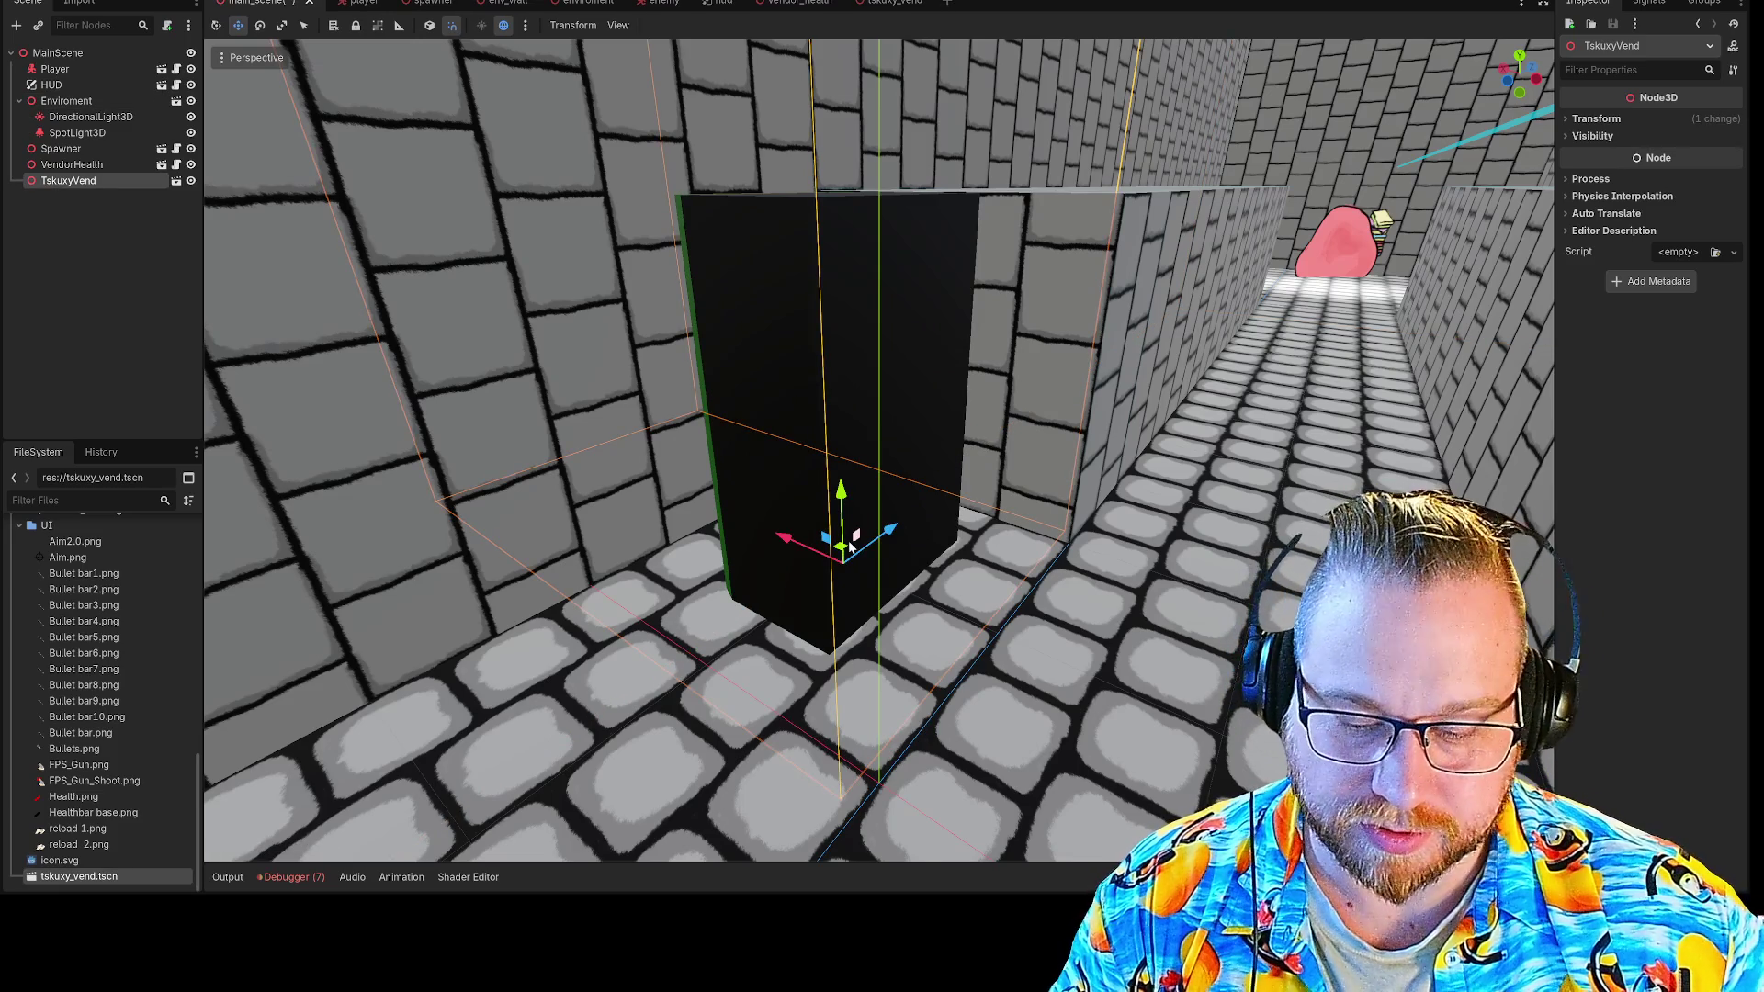
Rotate the TskuxyVend instance around its vertical axis to face the corridor.
mouse_move(835, 607)
left_mouse_down()
mouse_move(1106, 544)
mouse_move(1222, 493)
left_mouse_up()
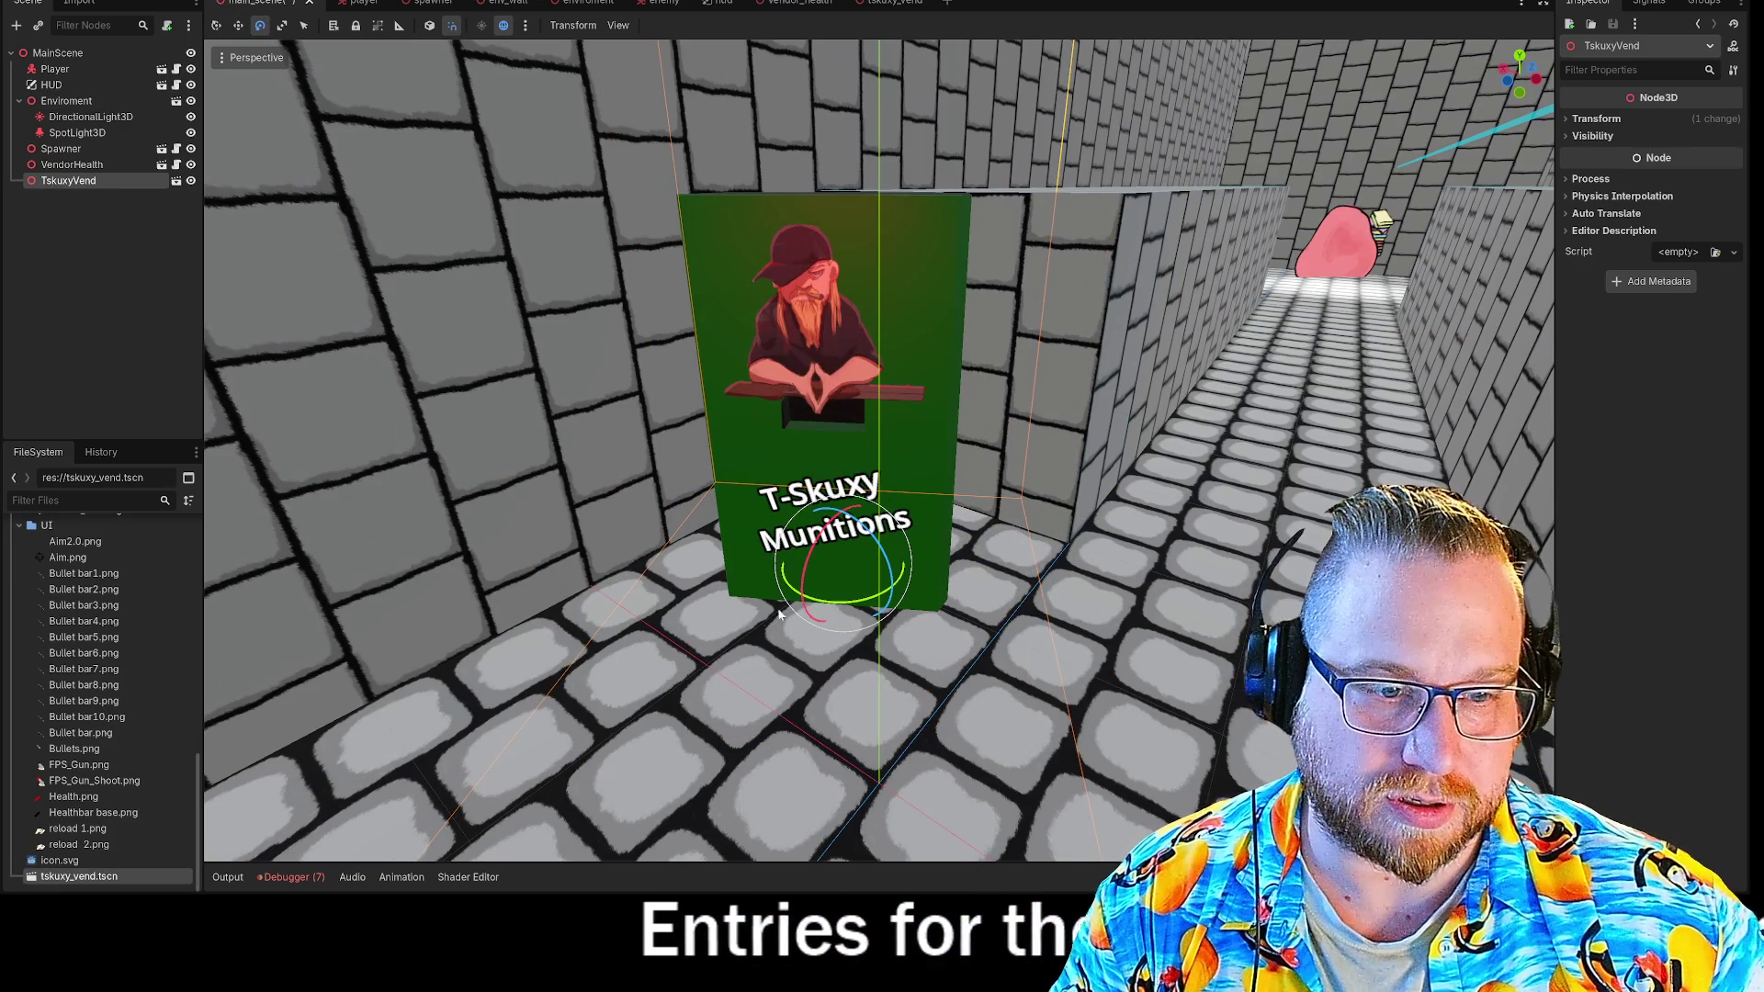
left_click_drag(855, 602, 1027, 450)
mouse_move(1028, 450)
right_mouse_down()
mouse_move(1027, 276)
mouse_move(1055, 431)
right_mouse_up()
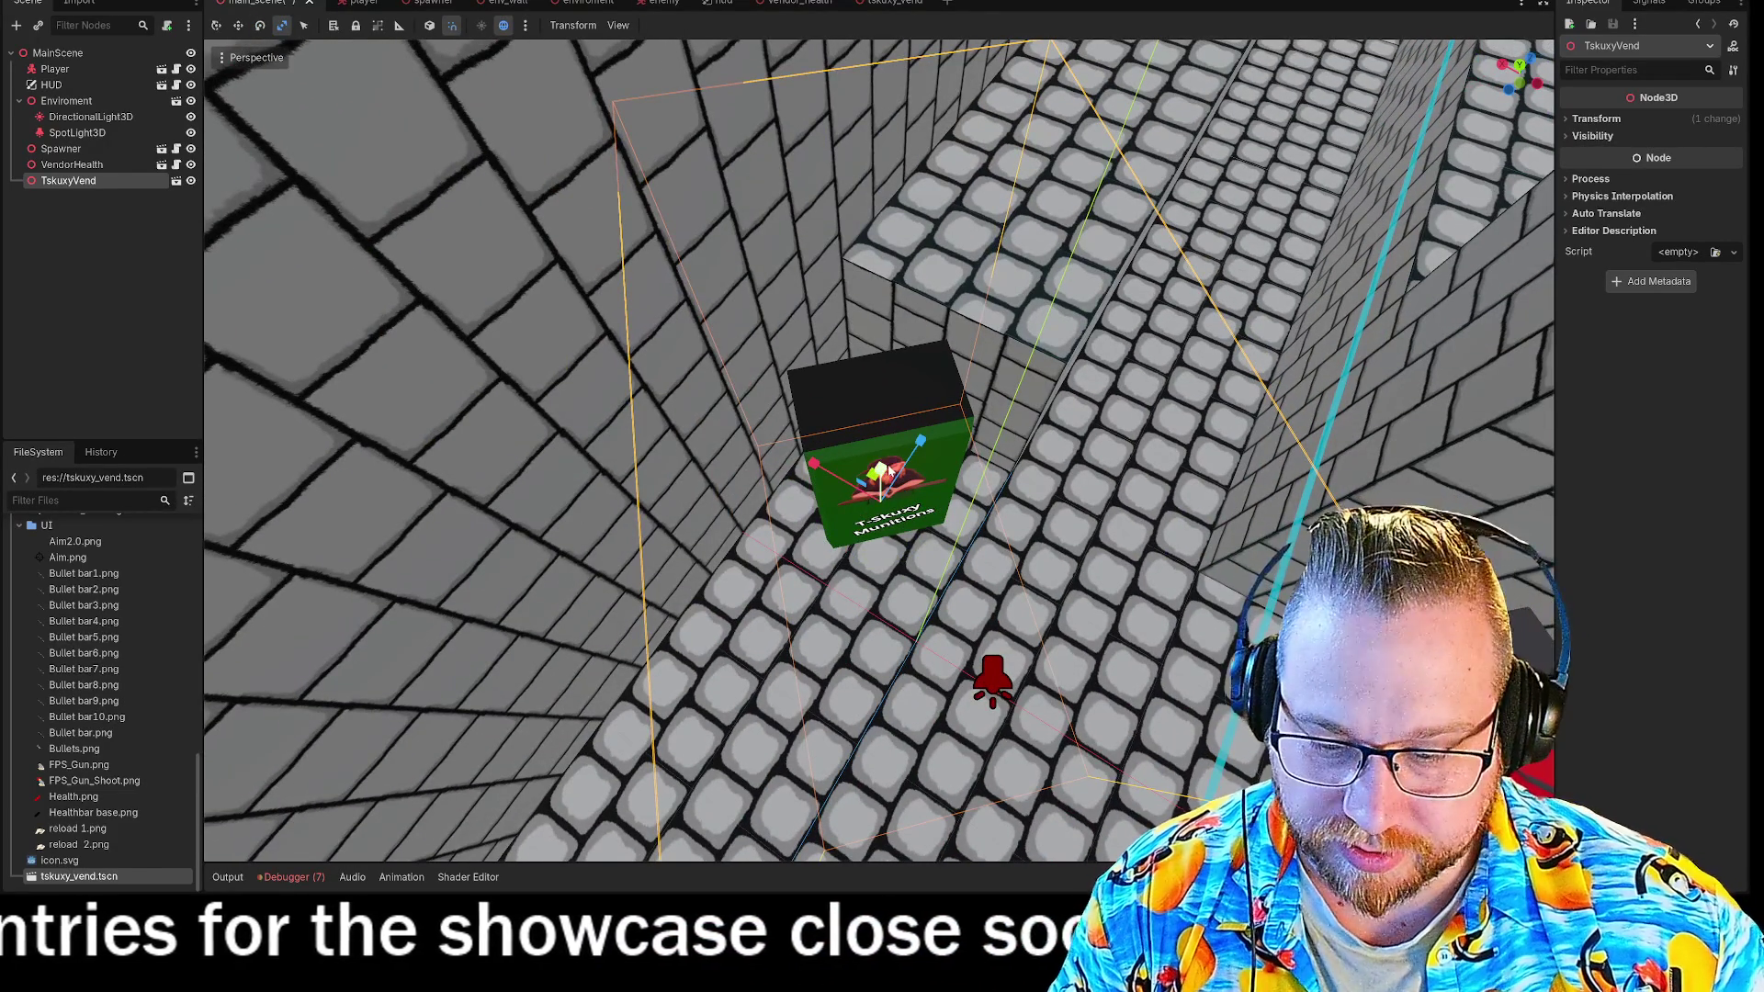
Move the machine beside the wall opposite the red blood vendor and run the game with F5.
key("w")
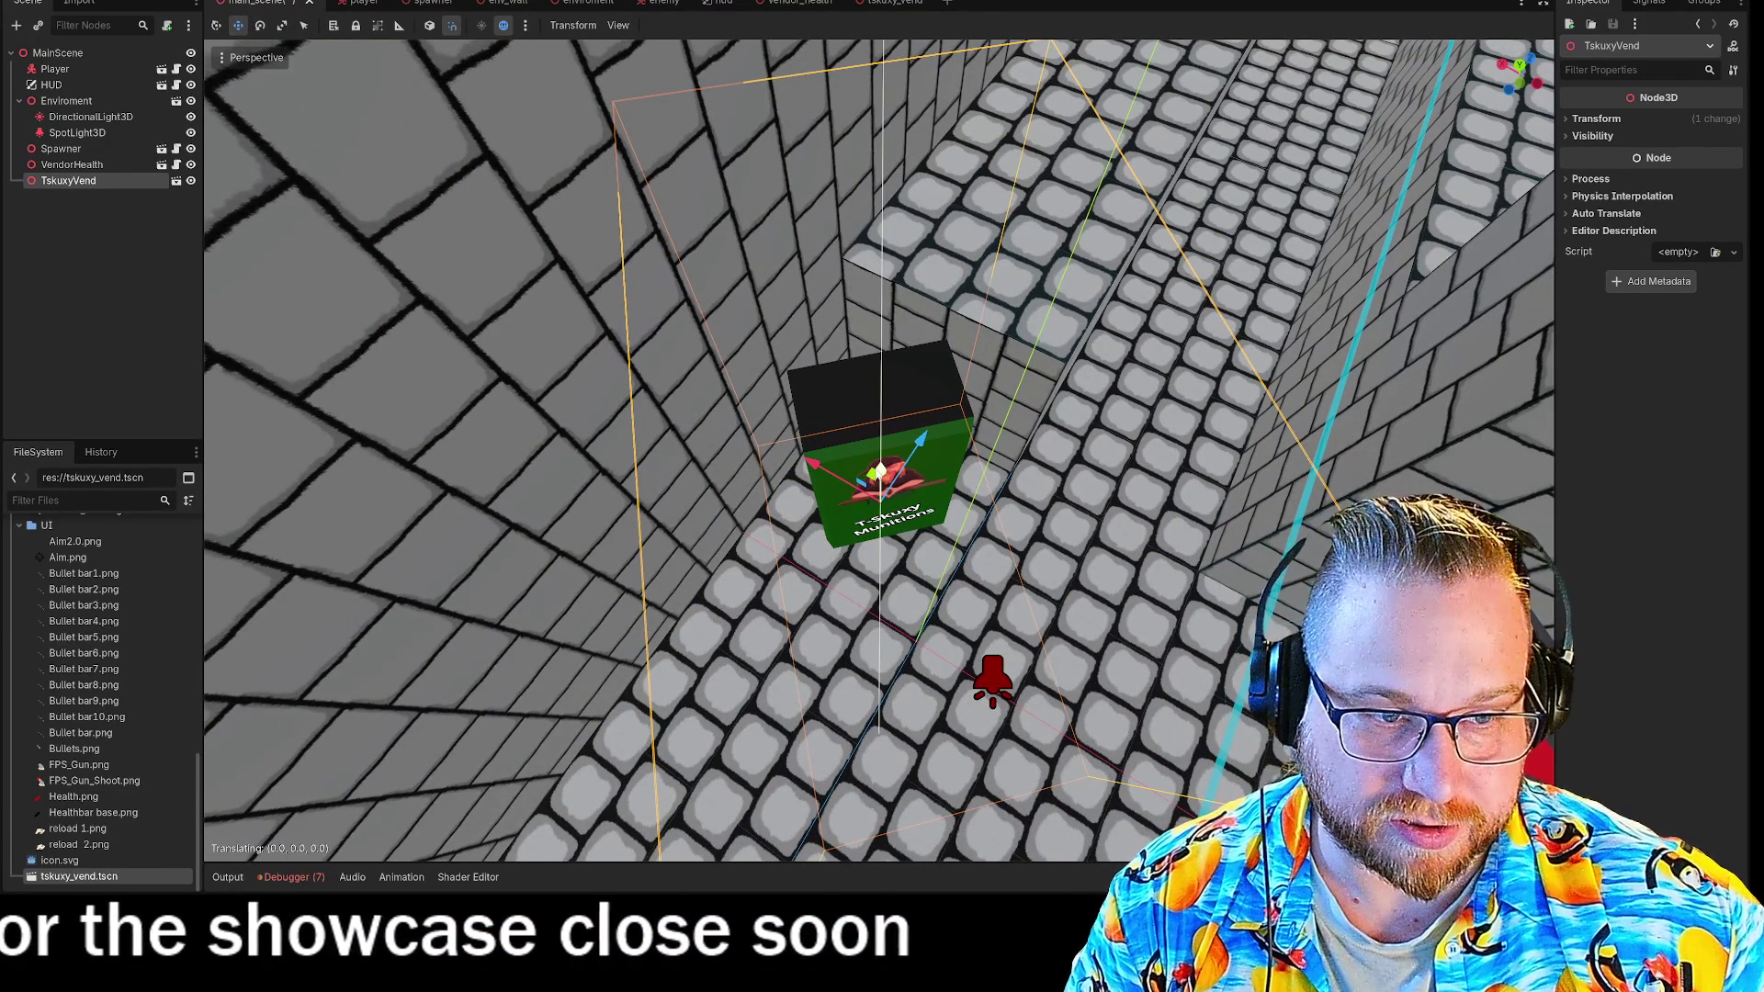
middle_click_drag(857, 525, 850, 469)
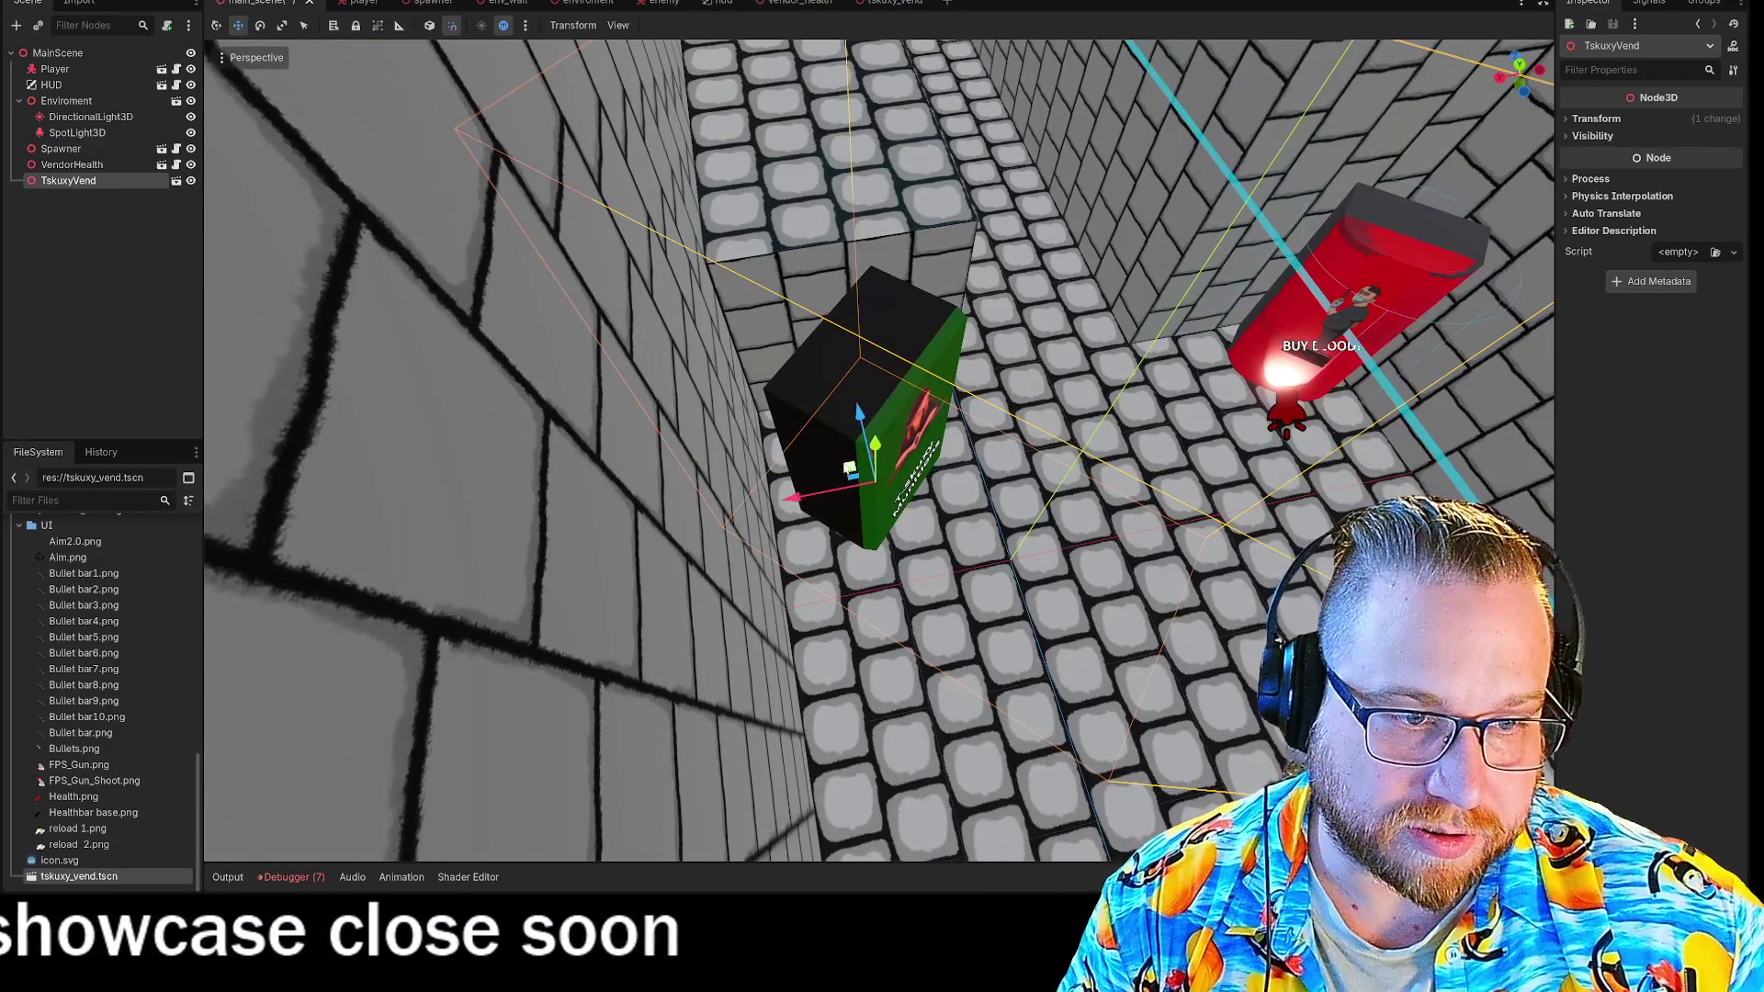
left_click_drag(850, 469, 813, 447)
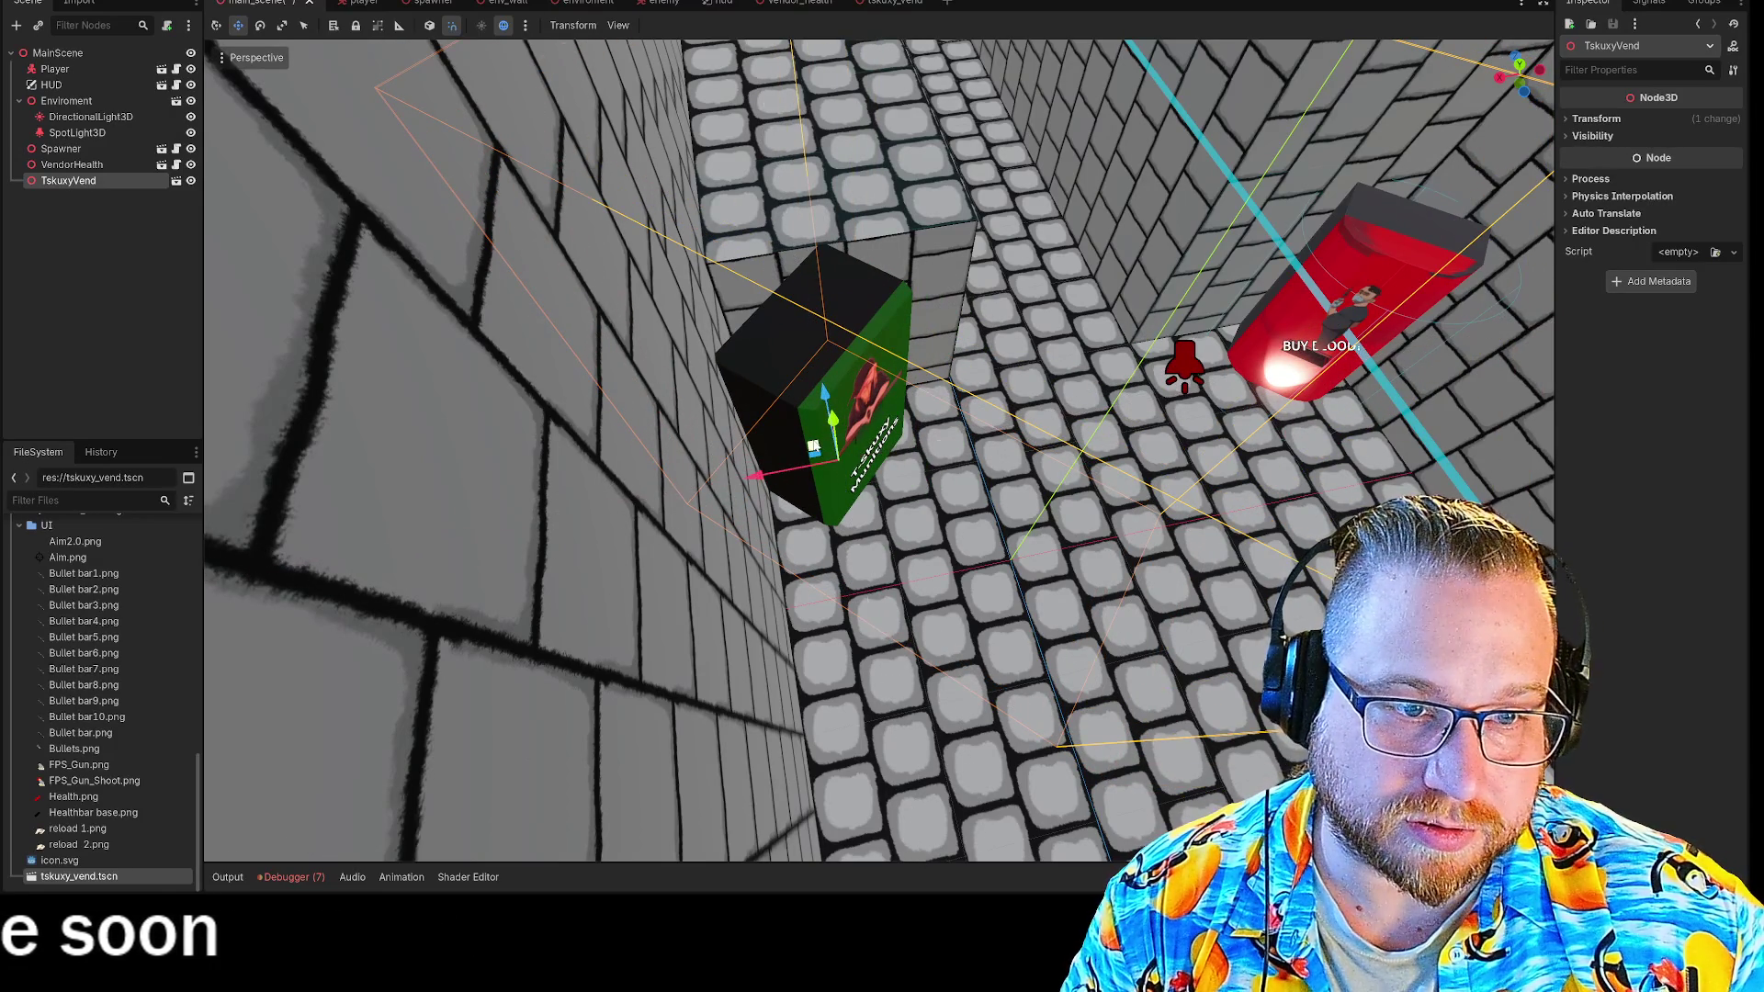
left_click(1016, 287)
right_click_drag(879, 450, 1198, 163)
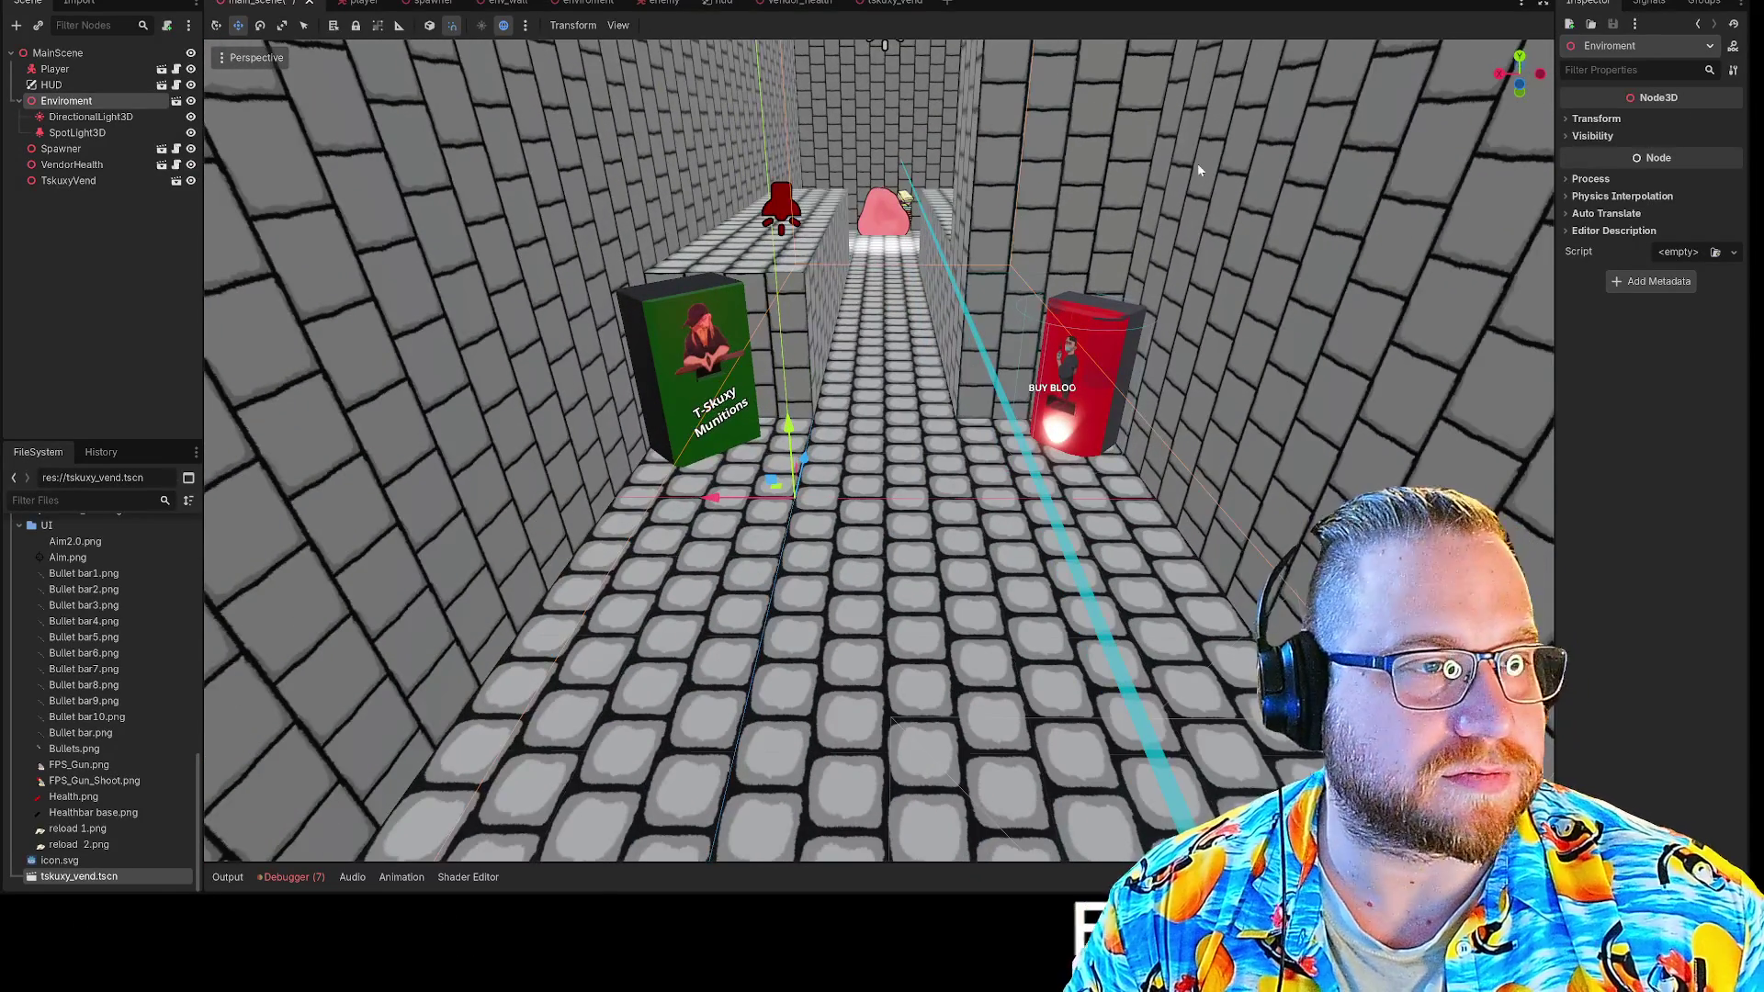
key("F5")
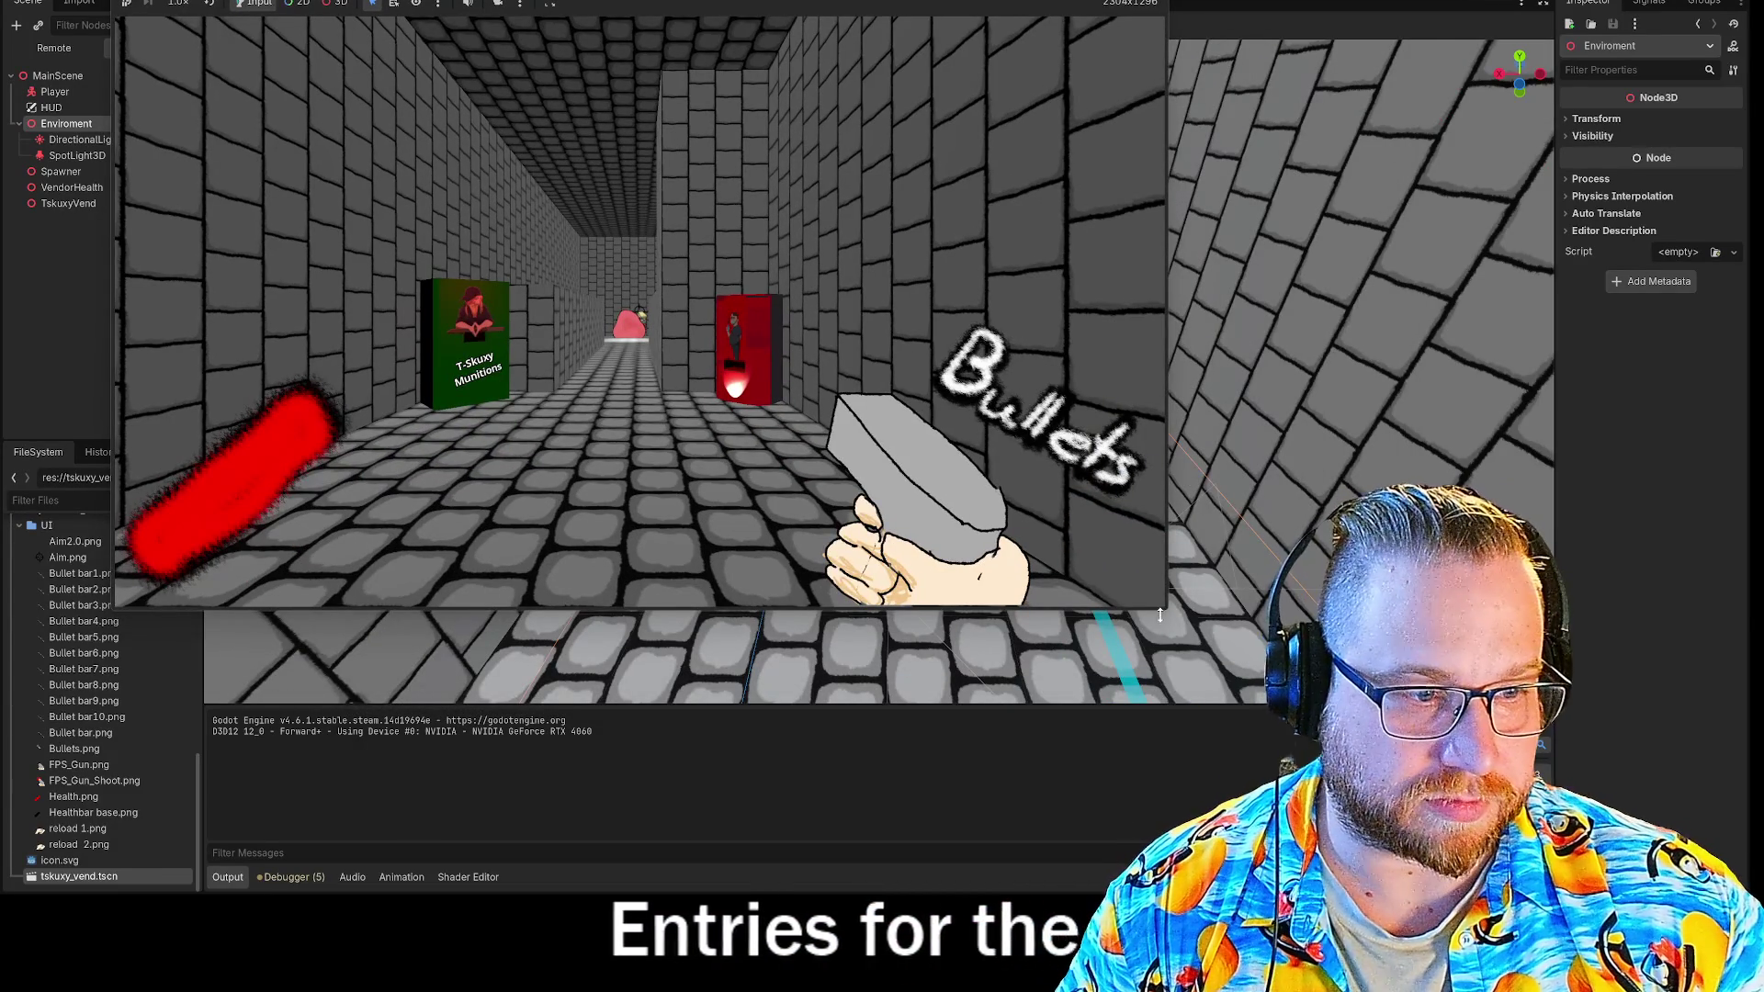
Enlarge the game window and walk up close to the green T-Skuxy Munitions machine.
mouse_move(1167, 611)
left_mouse_down()
mouse_move(1452, 735)
mouse_move(1544, 802)
left_mouse_up()
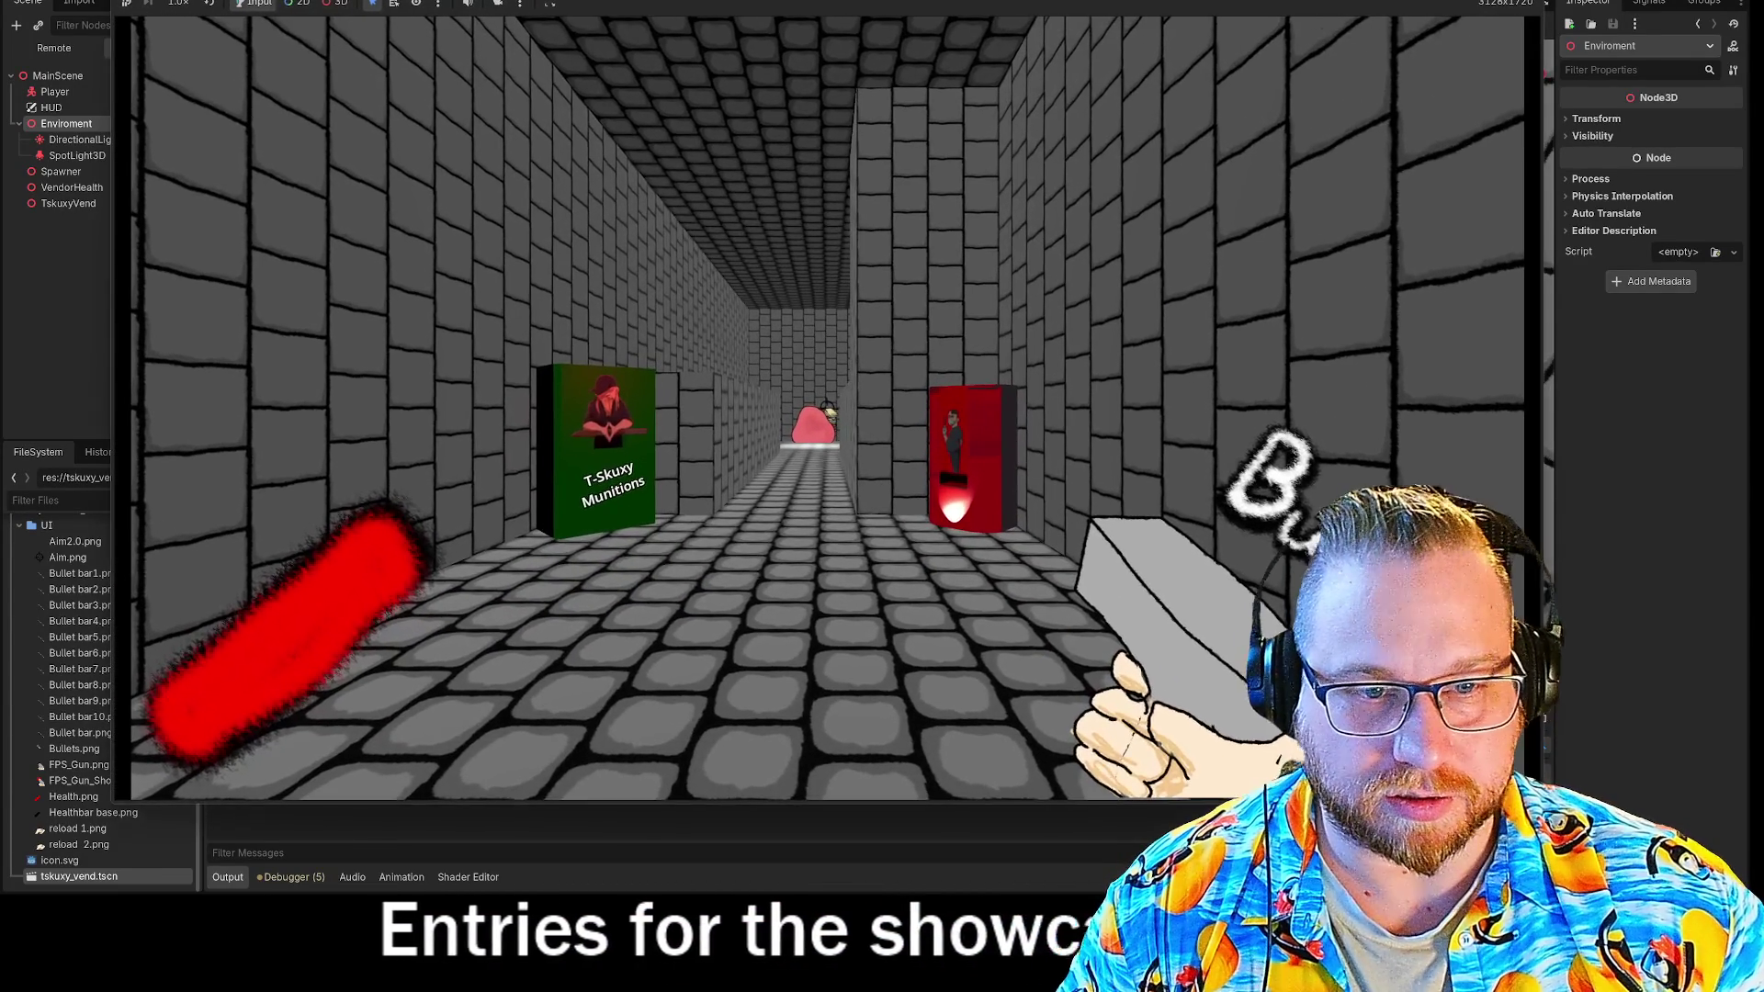
key("w")
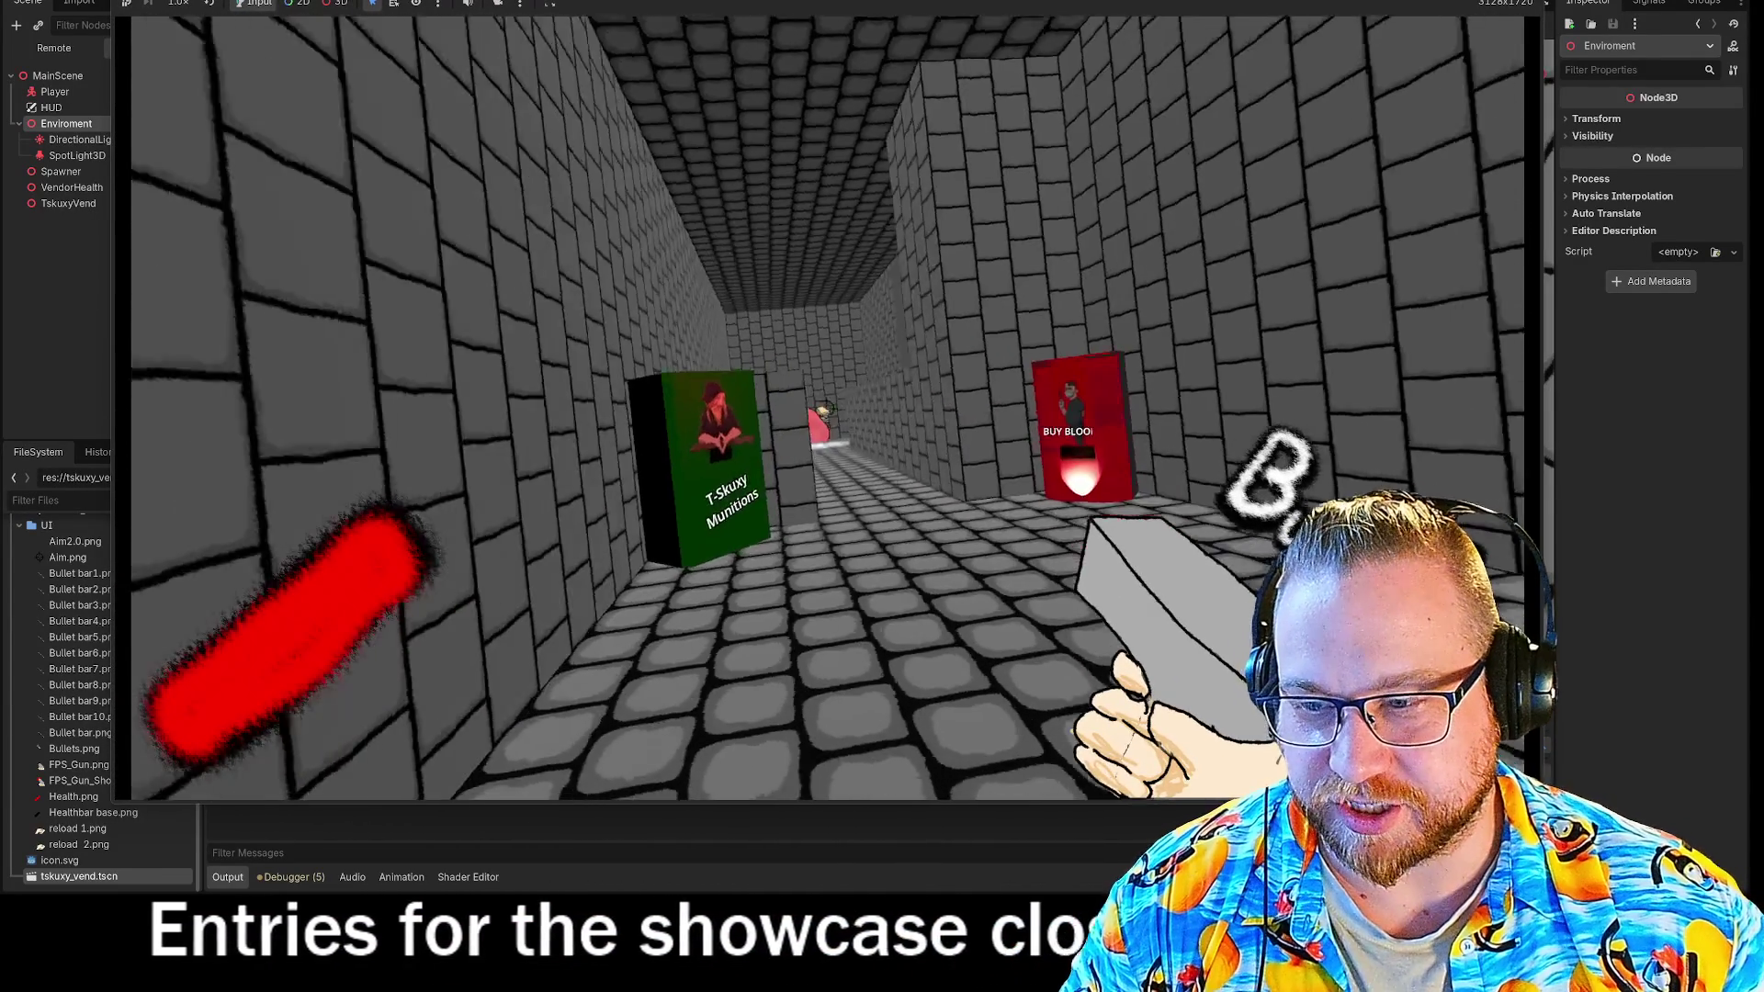
key("w")
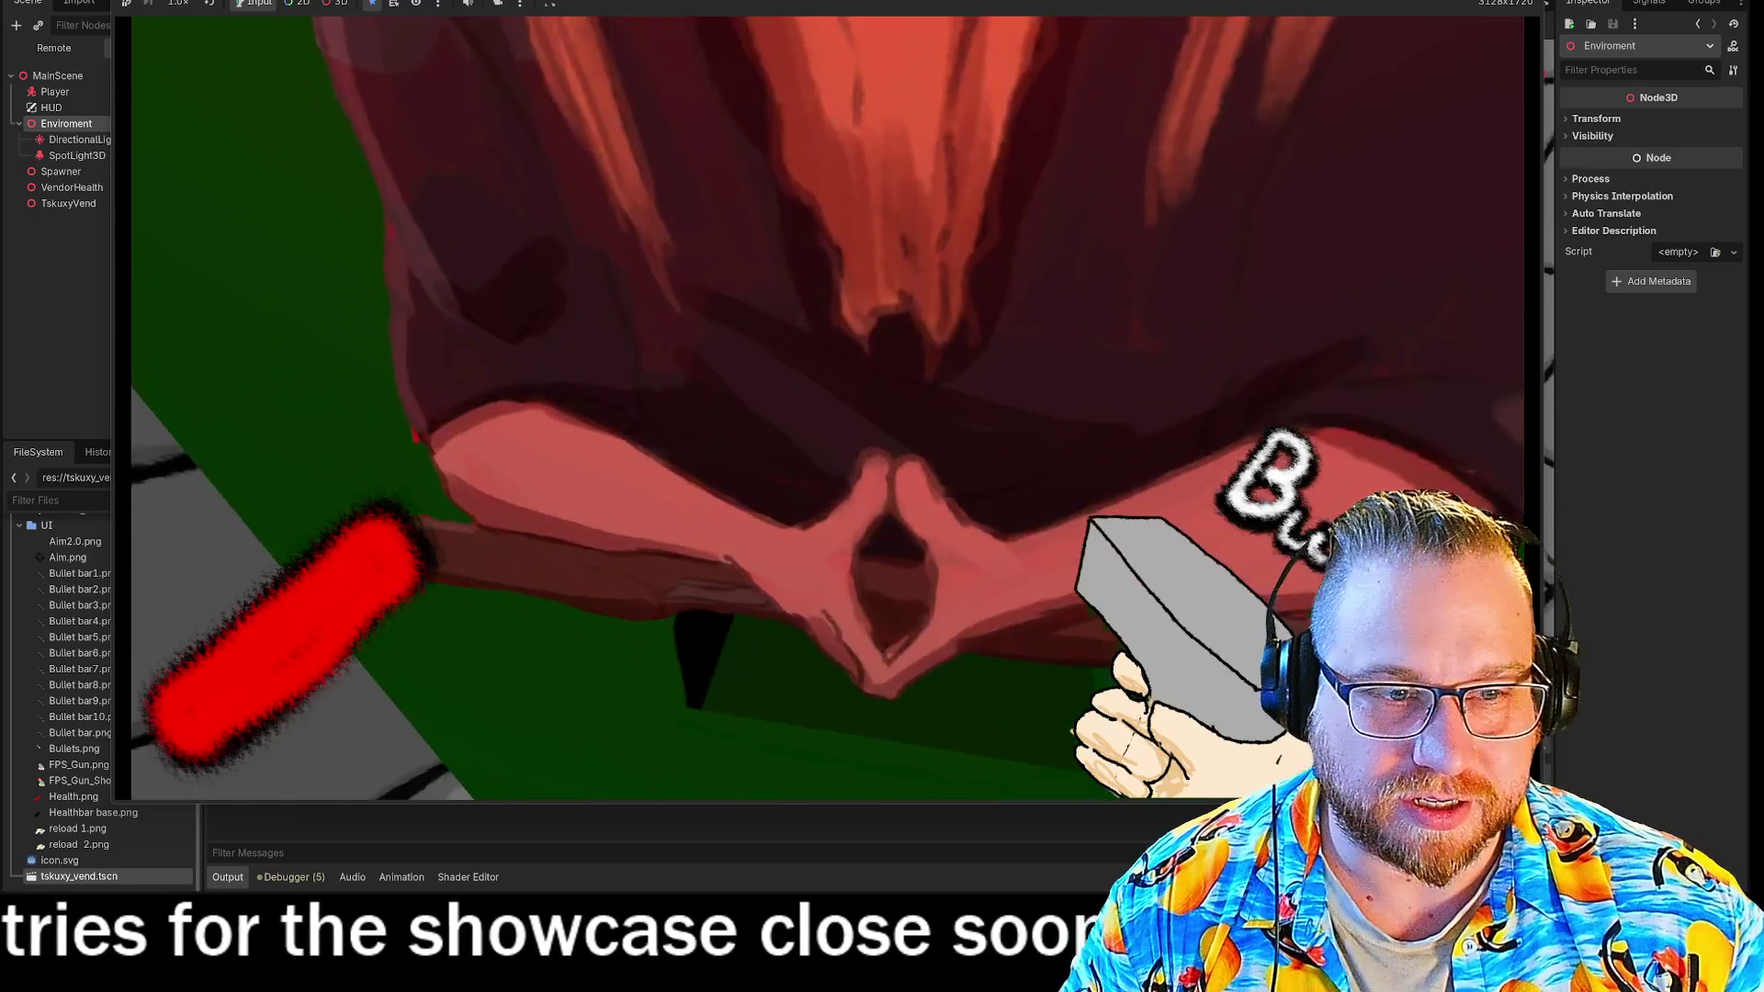
key("s")
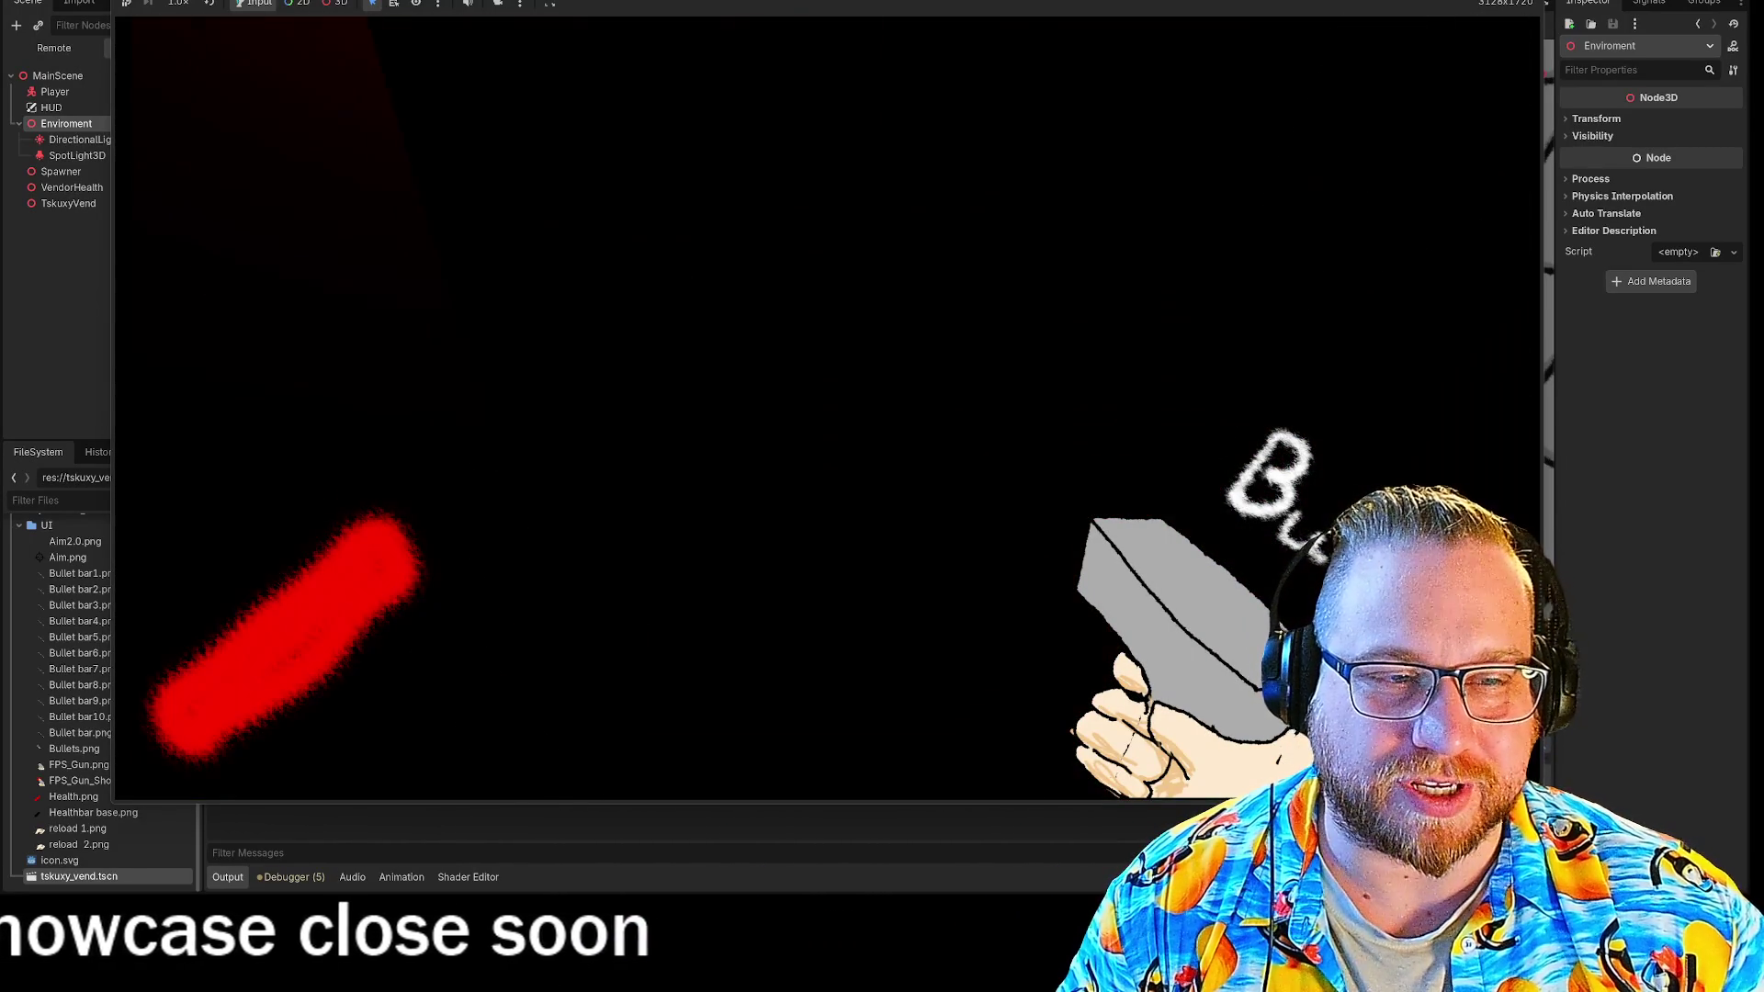
key("w")
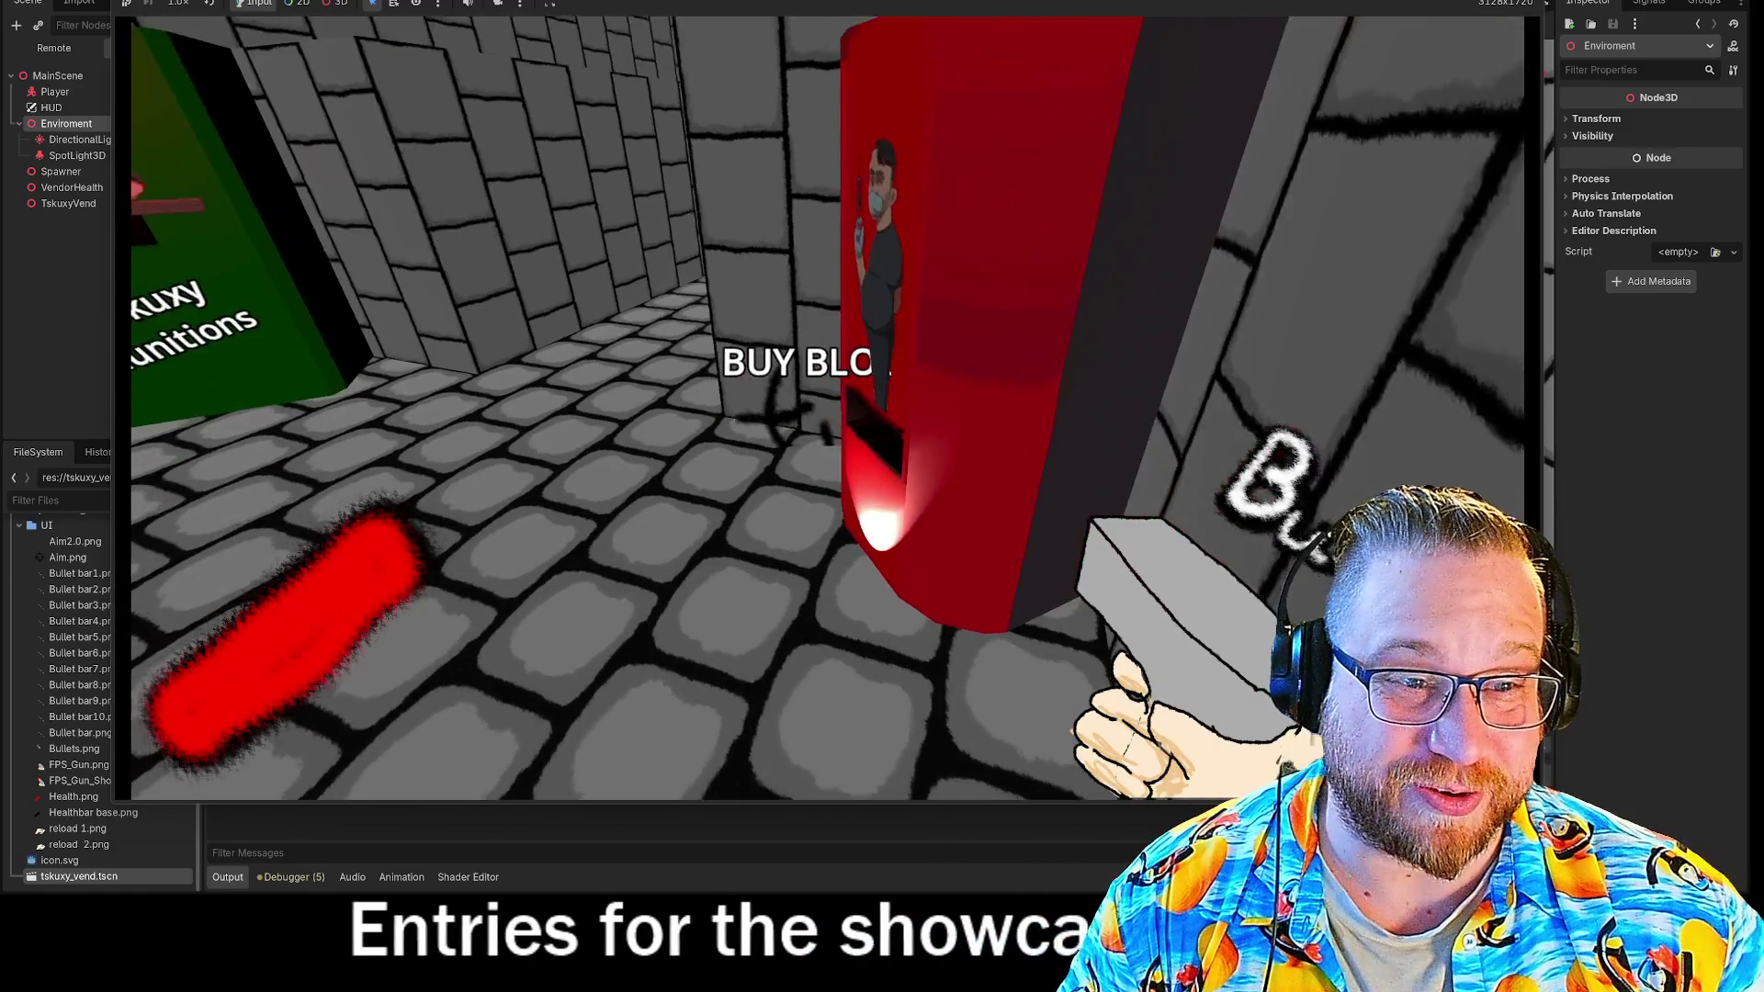
Back down the corridor to frame both vendors and capture a screenshot.
key("s")
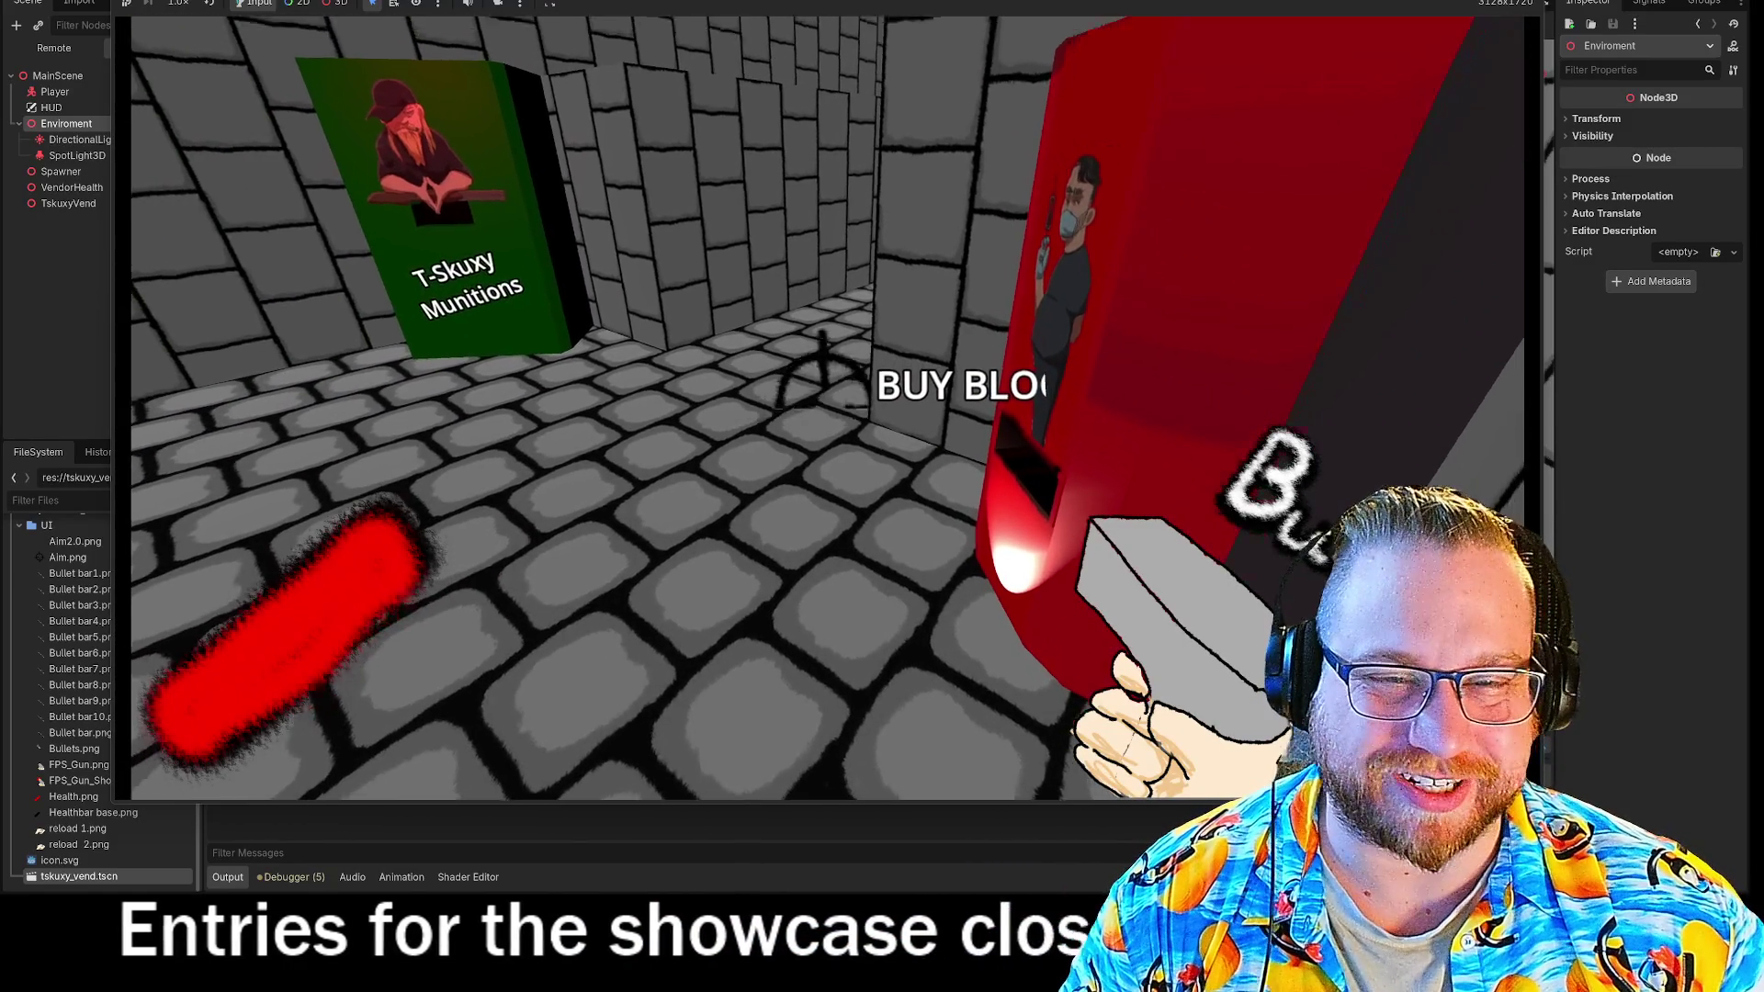
key("s")
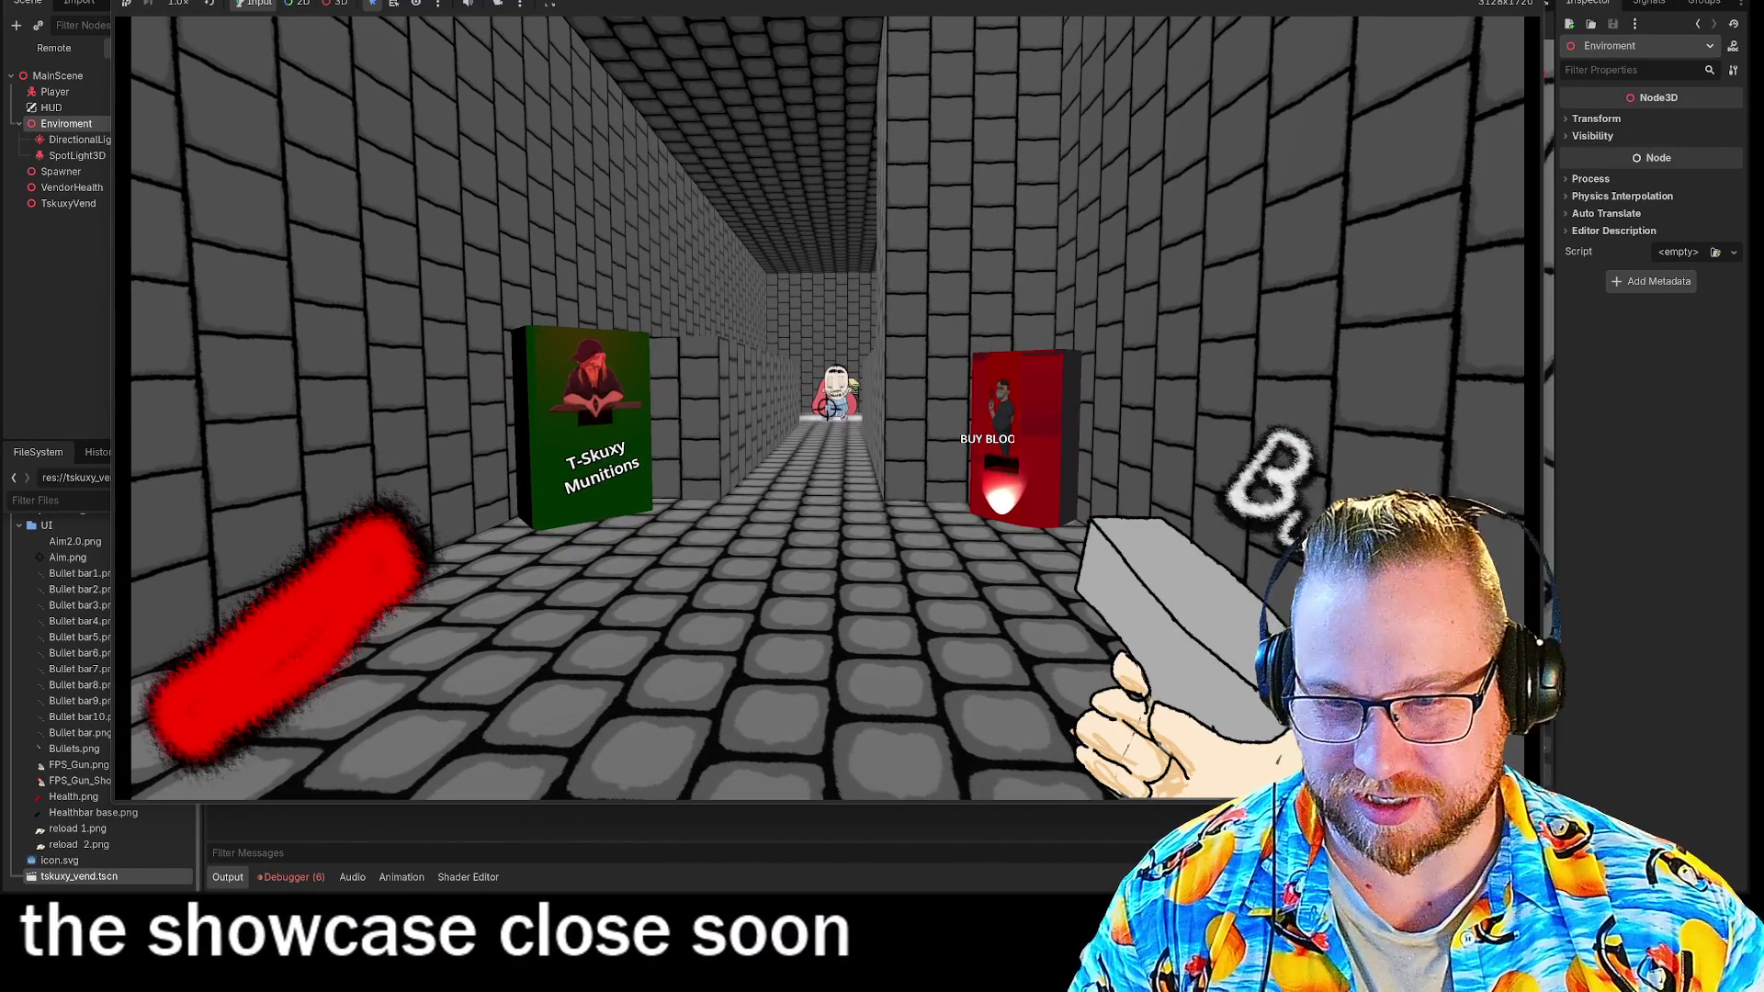
key("w")
key("s")
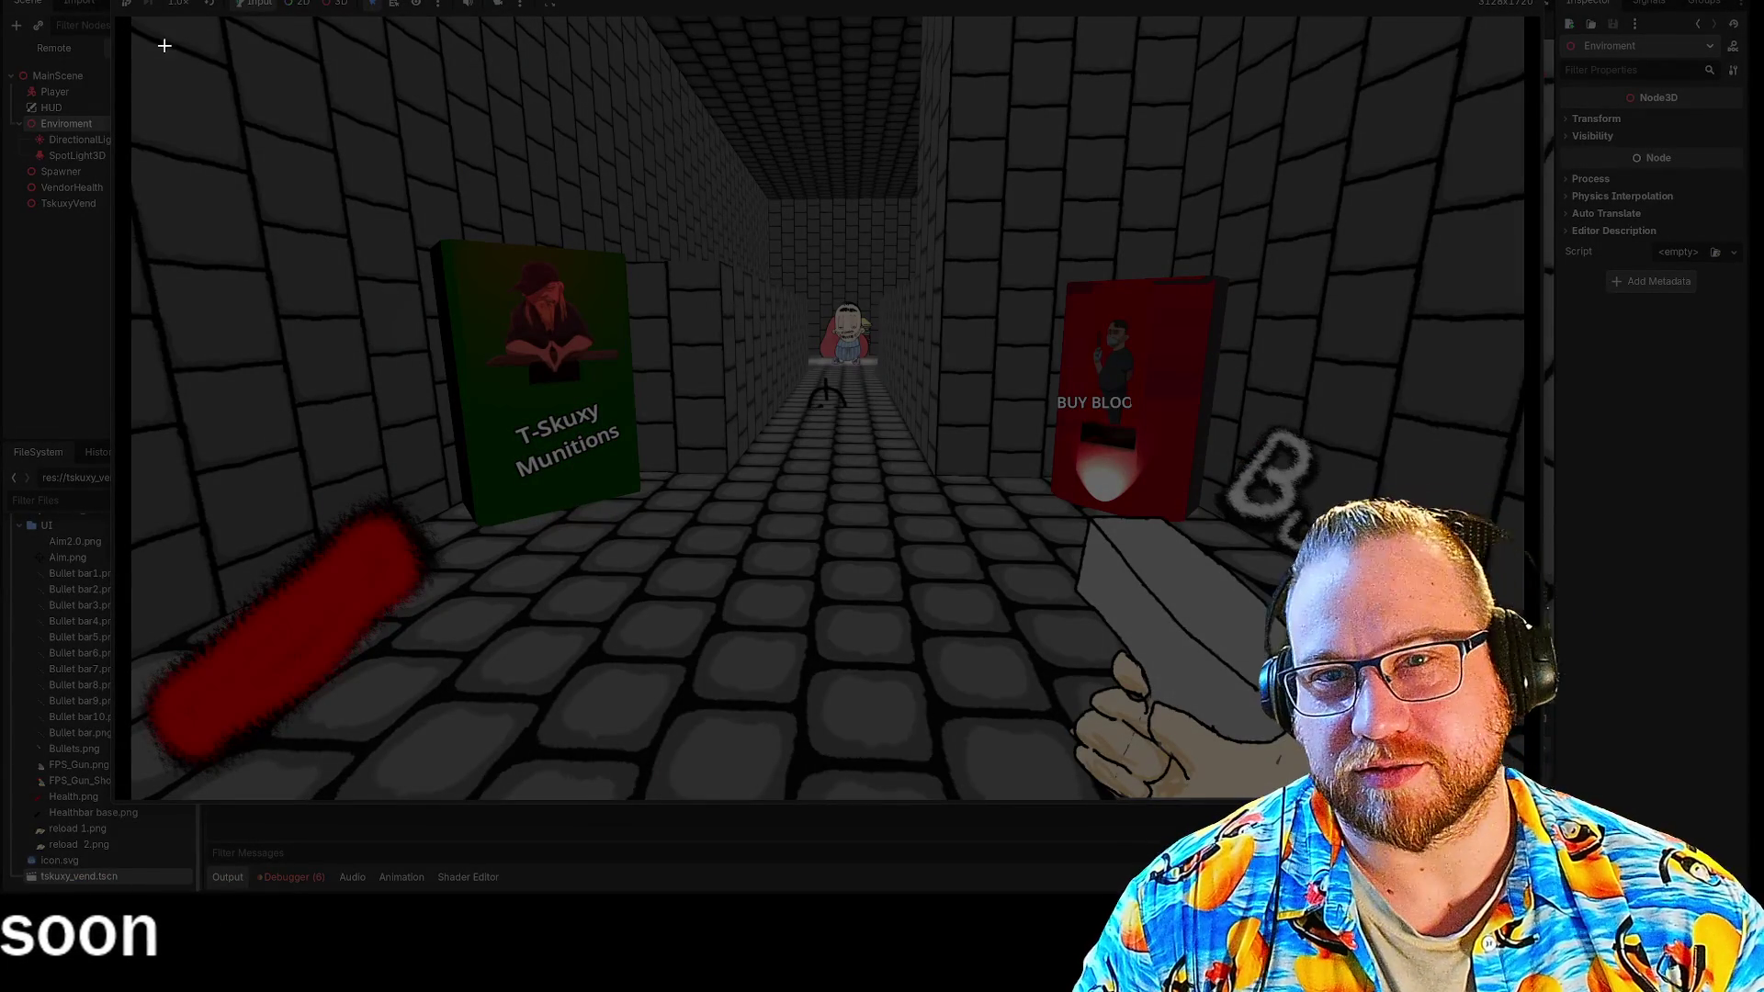
mouse_move(133, 17)
left_mouse_down()
mouse_move(1152, 557)
mouse_move(1522, 769)
mouse_move(1526, 797)
left_mouse_up()
Stop the running game with F8.
key("F8")
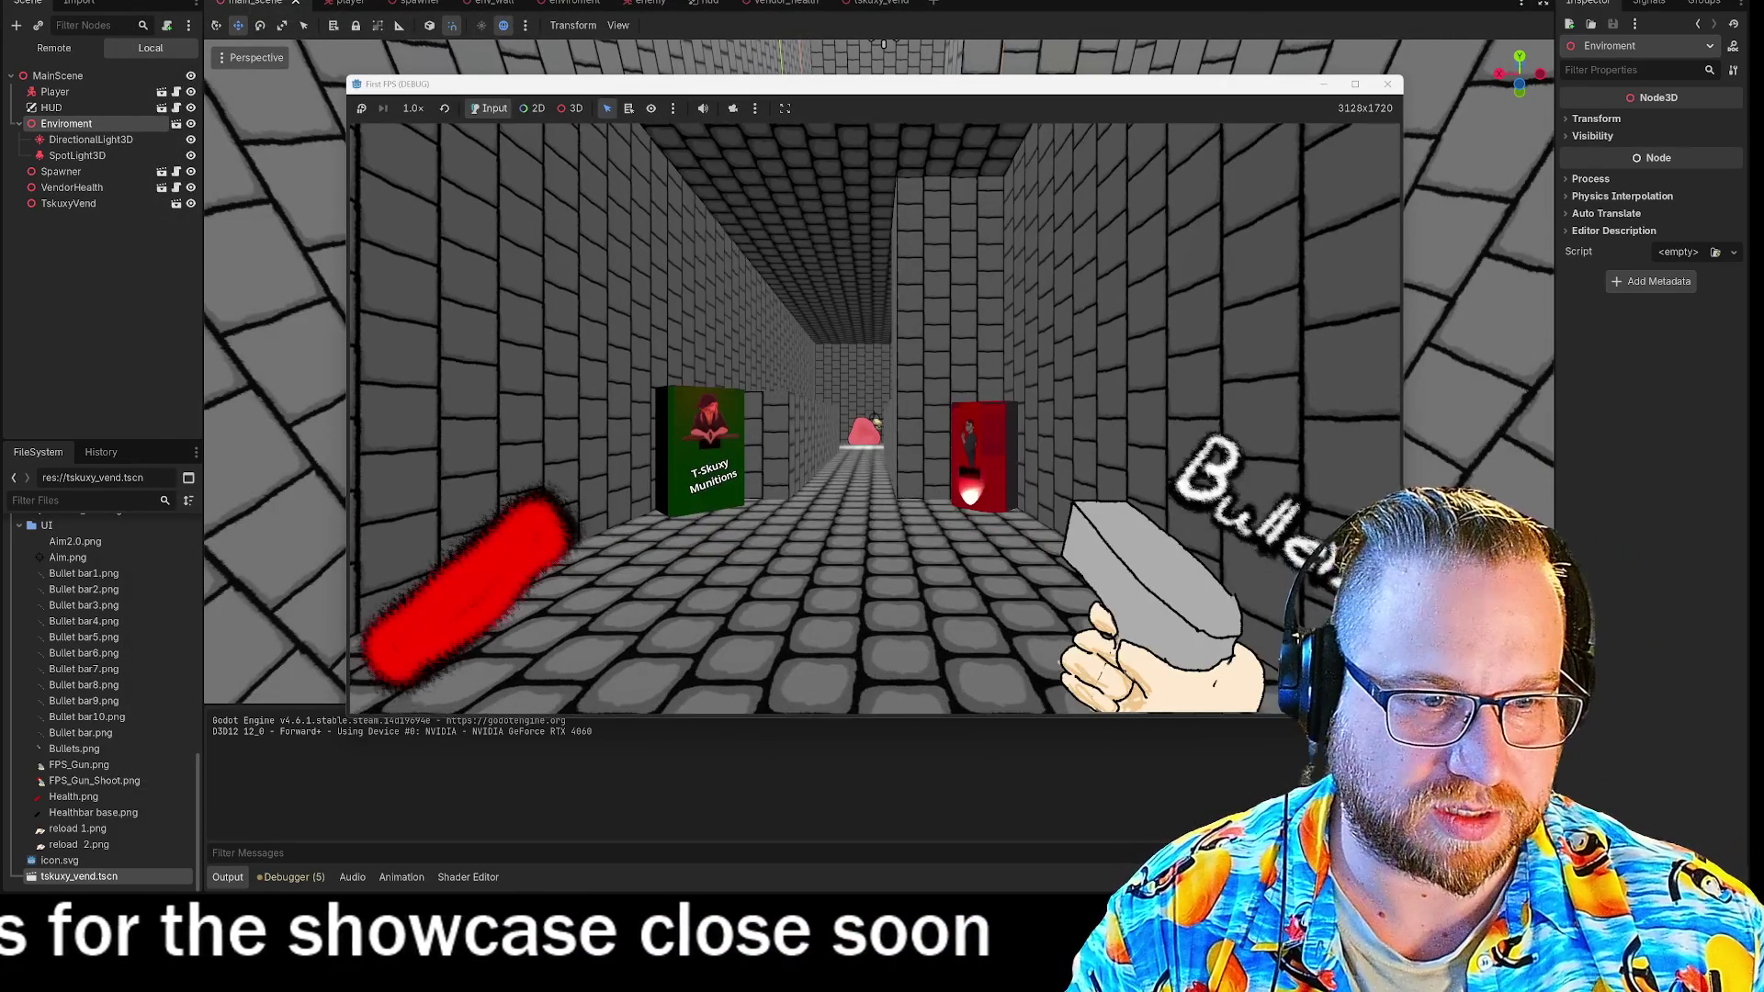
Circle between the green T-Skuxy Munitions machine and the red blood vendor, ending at the green machine's front.
key("w")
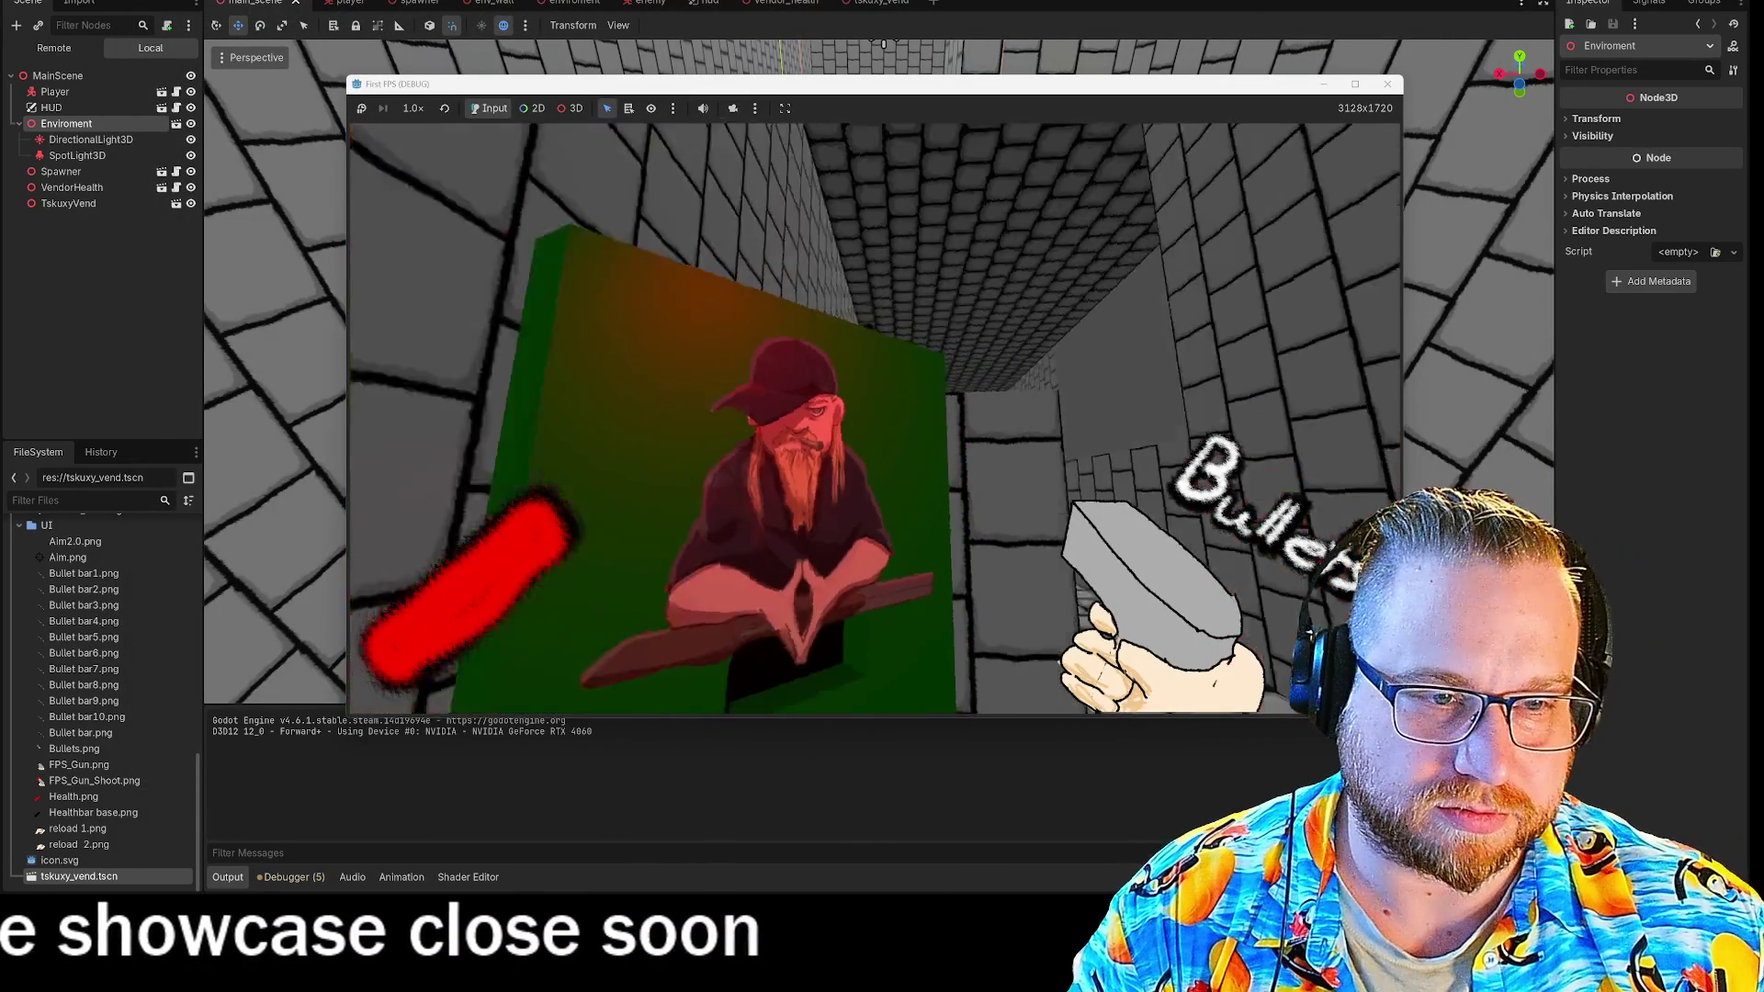
mouse_move(882, 422)
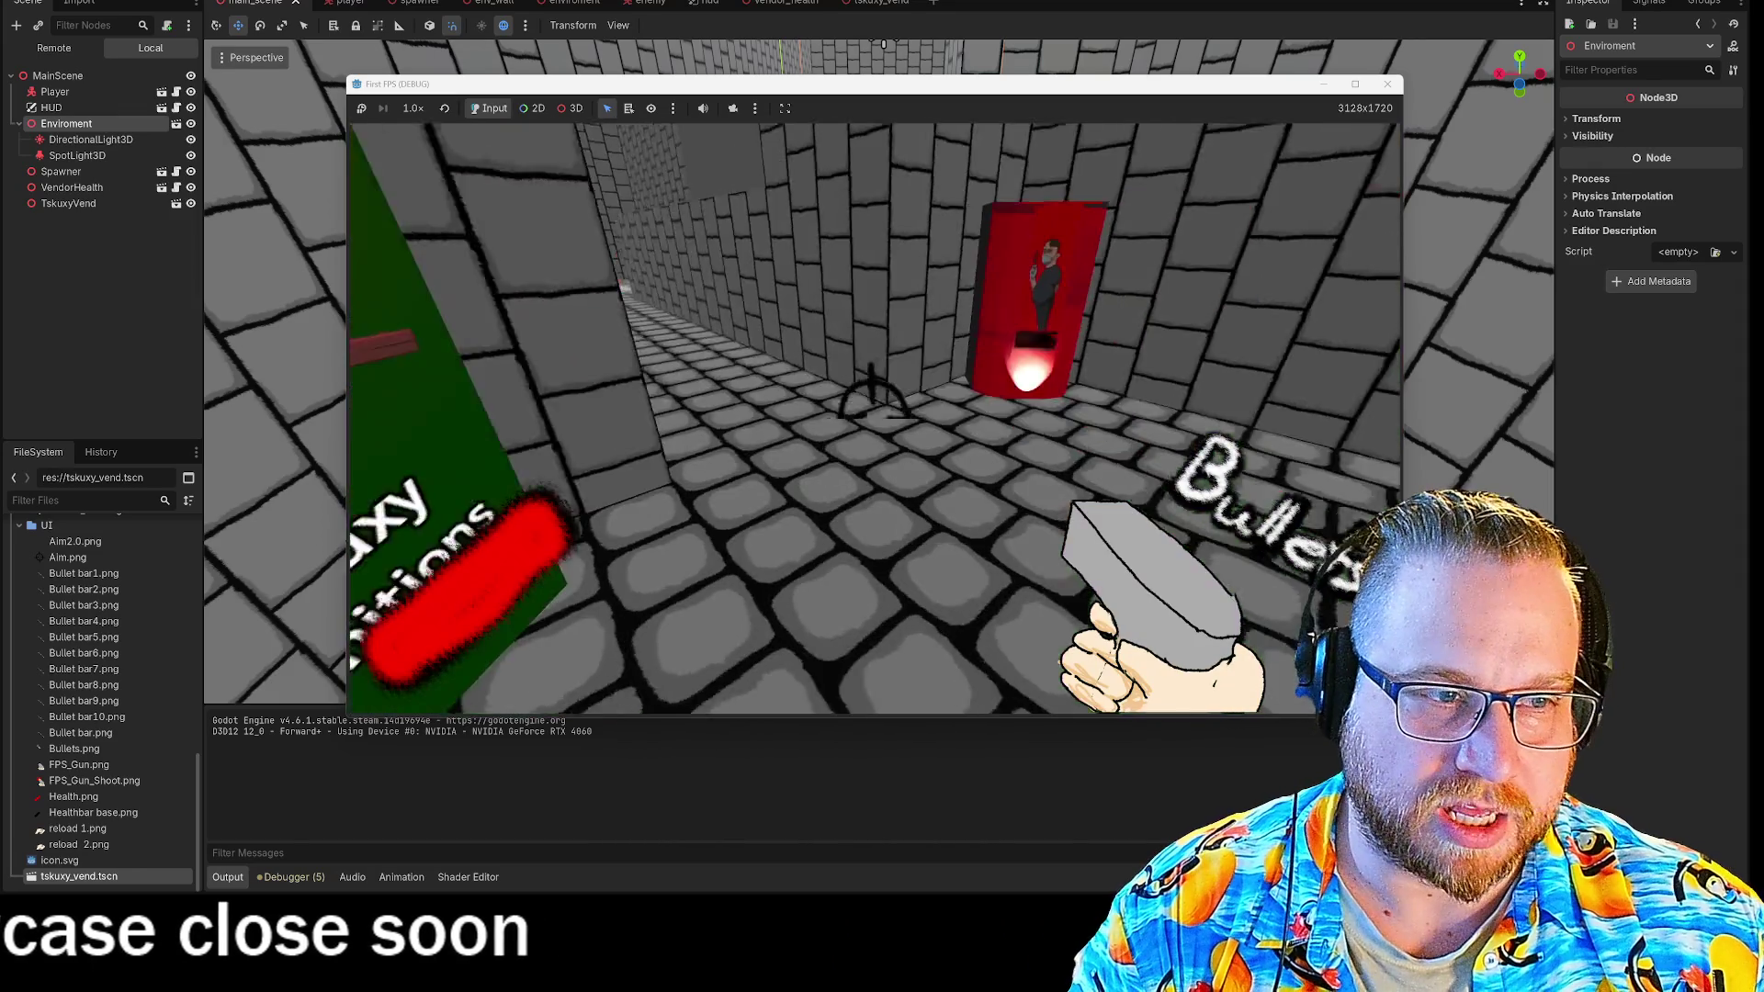
key("w")
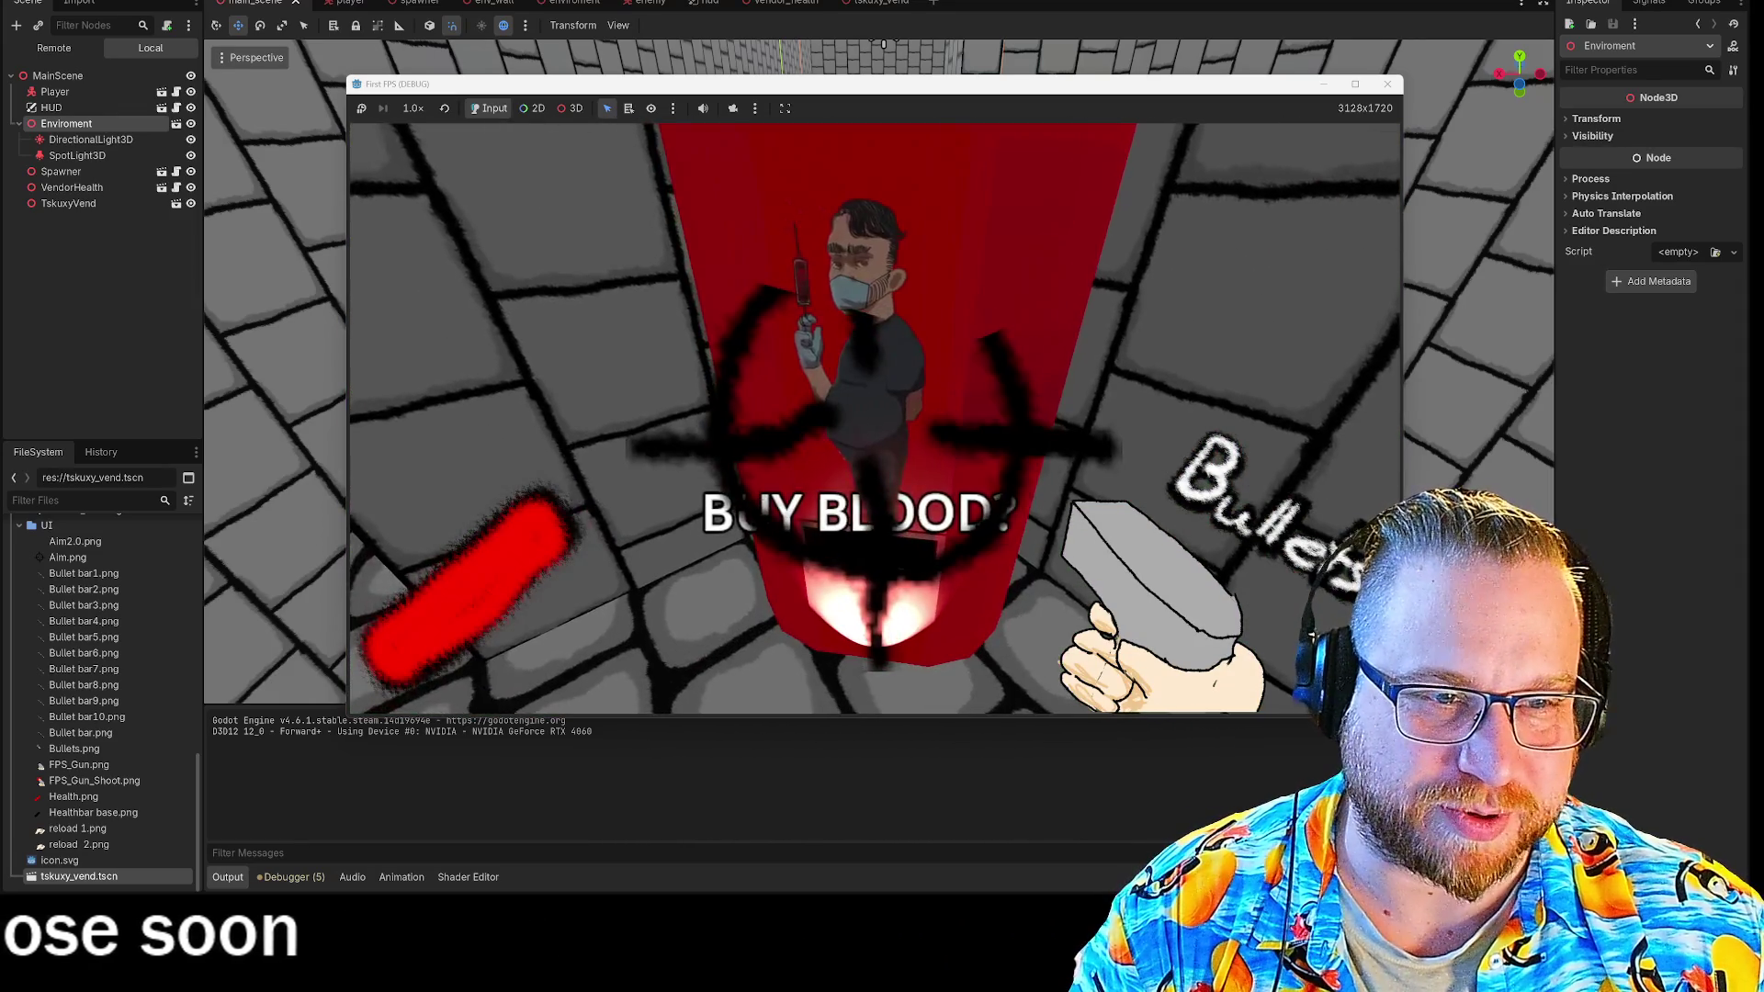
key("s")
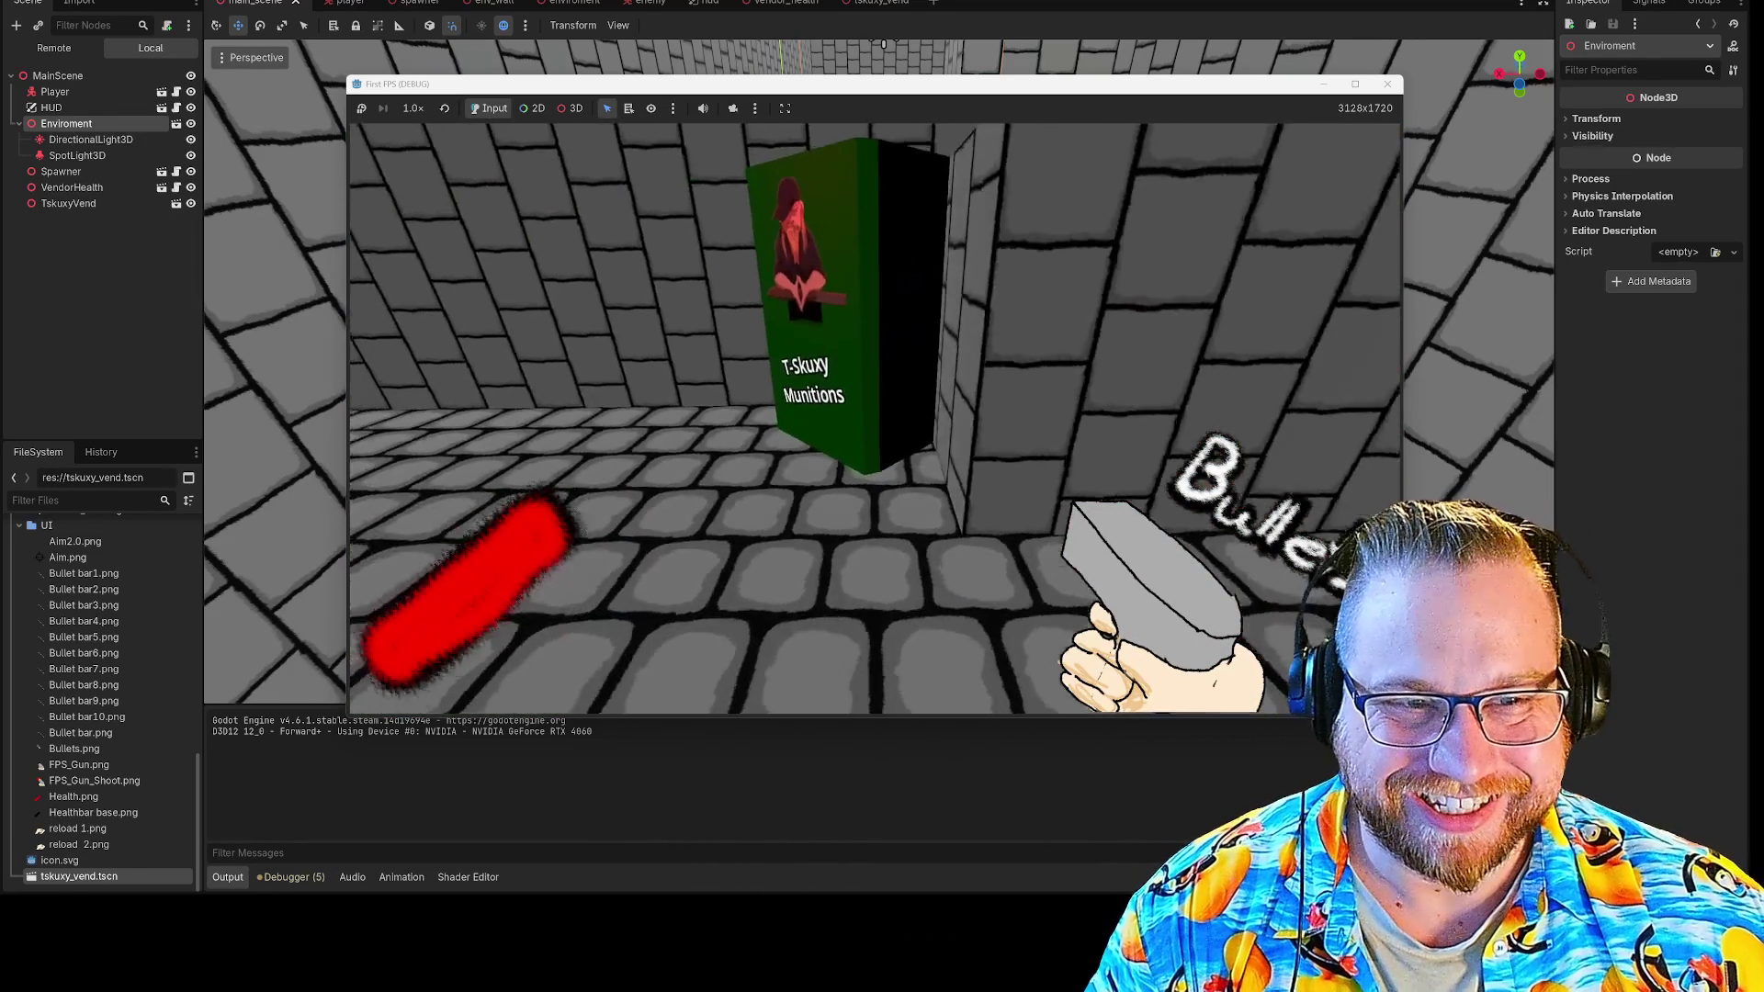
key("w")
key("w")
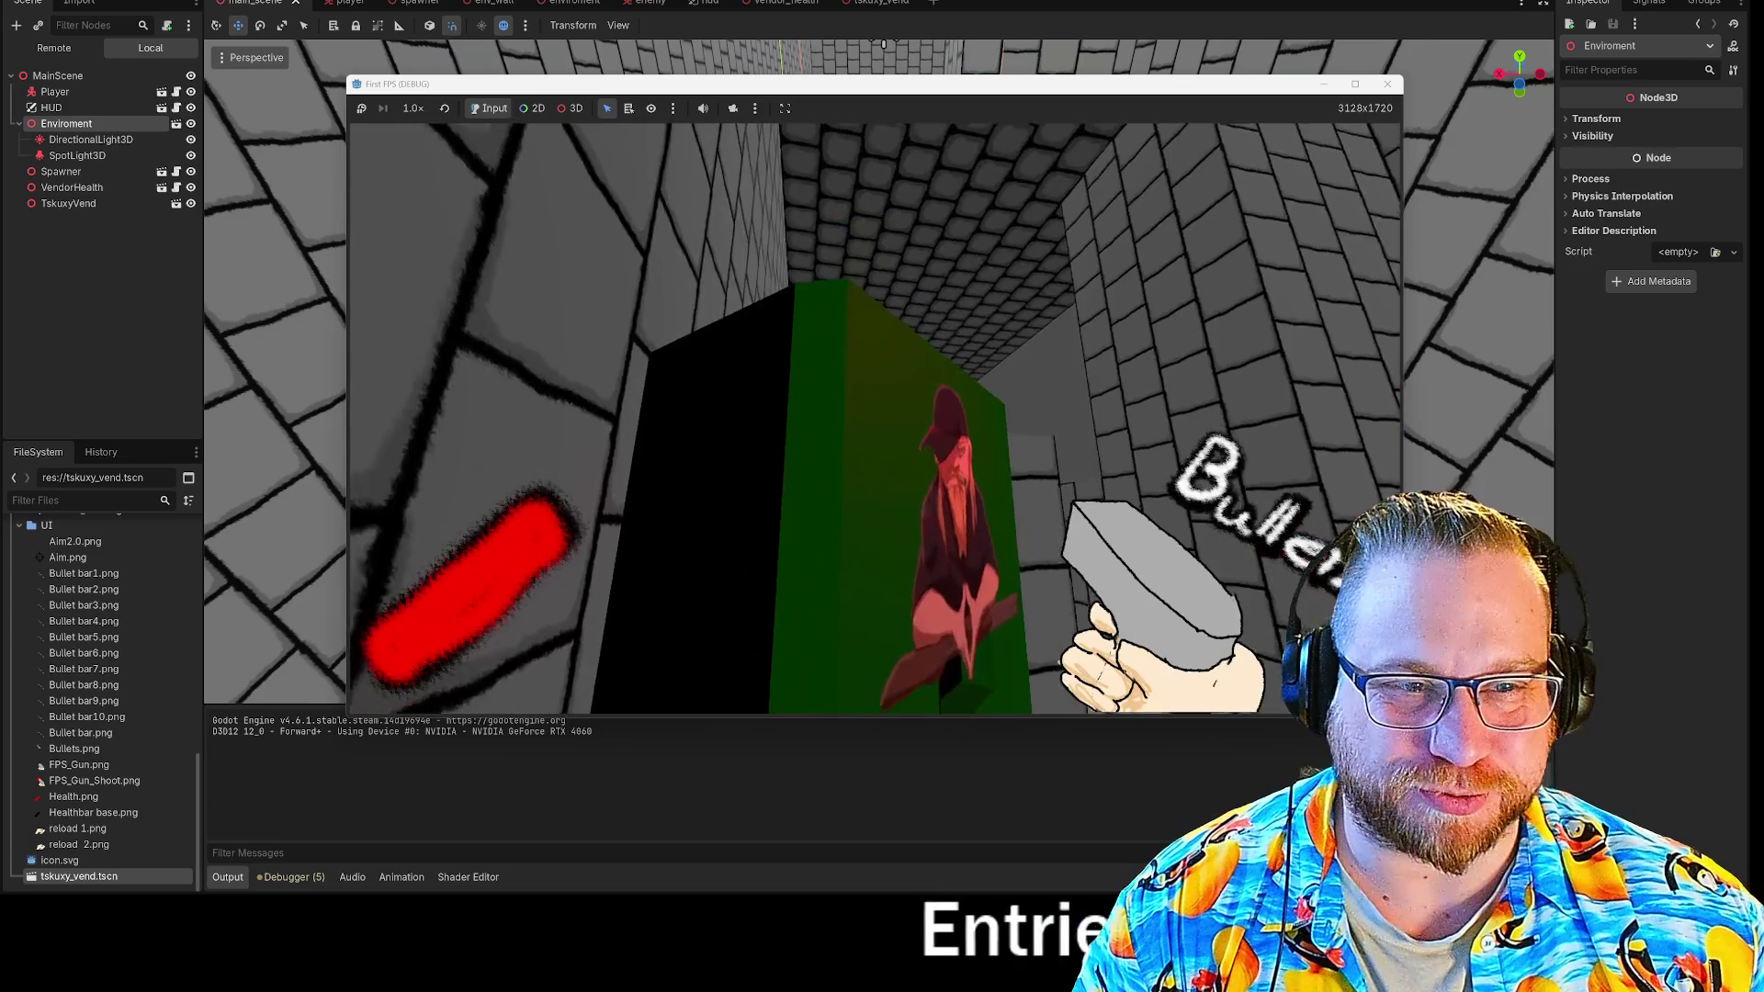
key("s")
key("w")
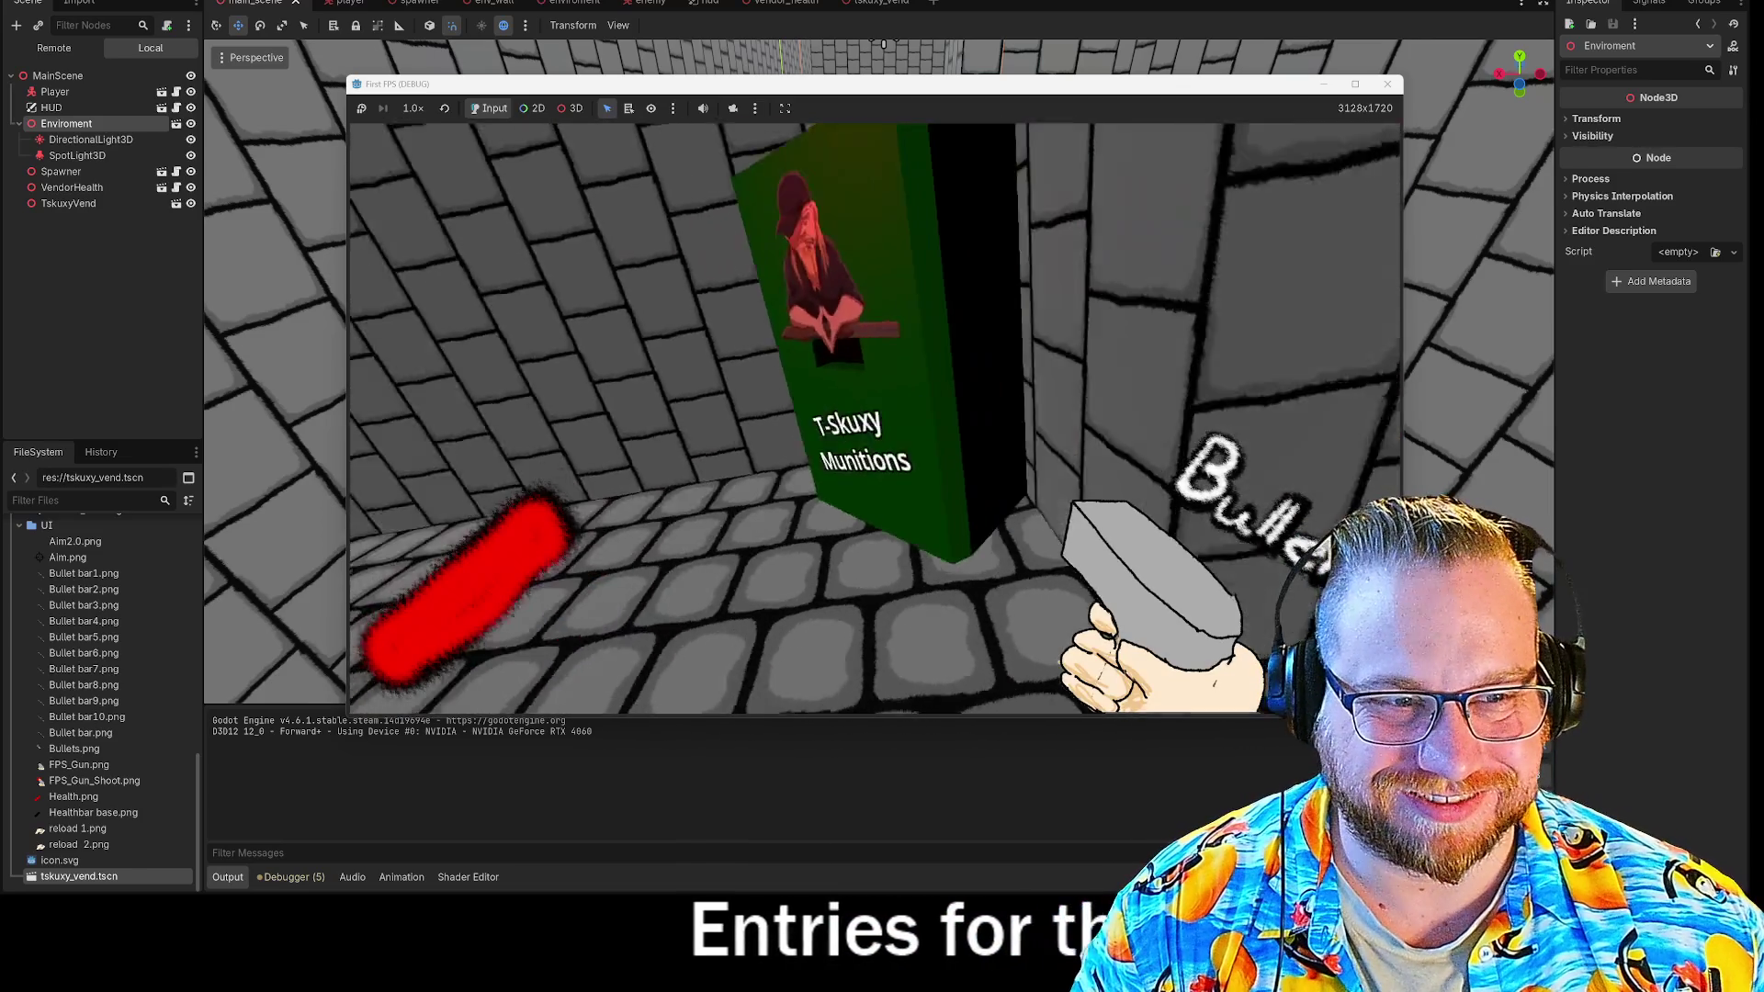
key("a")
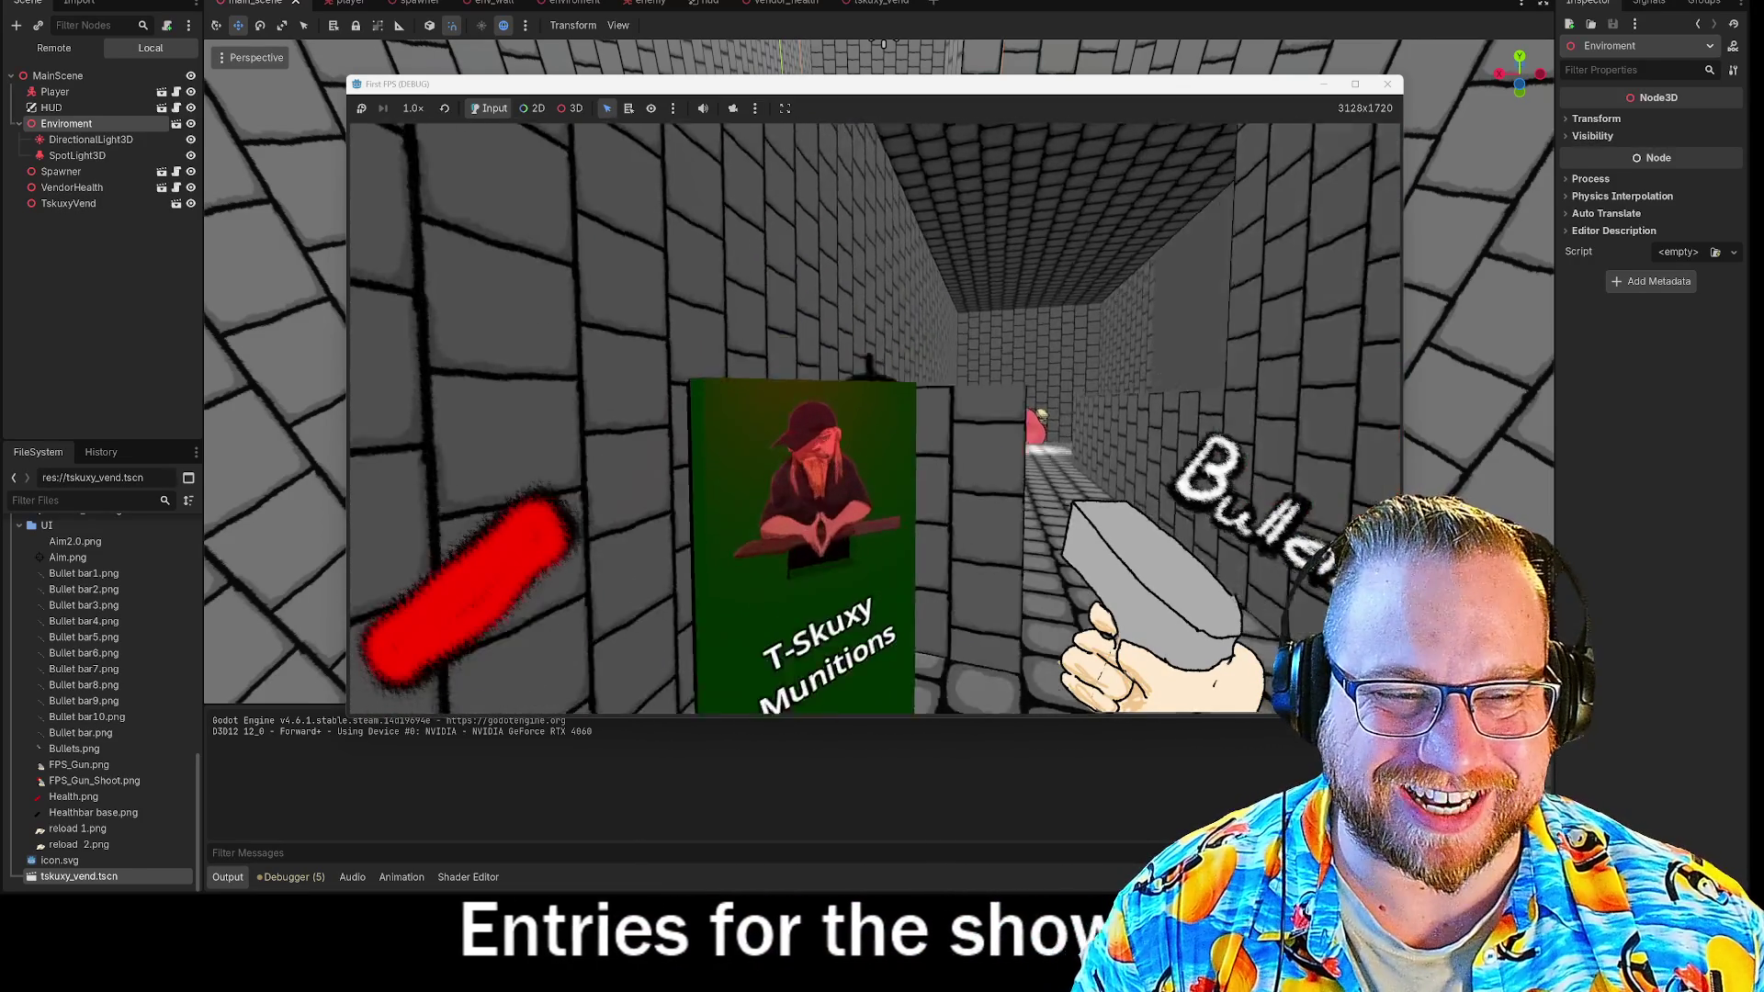
Move to the red BUY BLOOD? machine, shoot the approaching enemy and walk past it.
key("w")
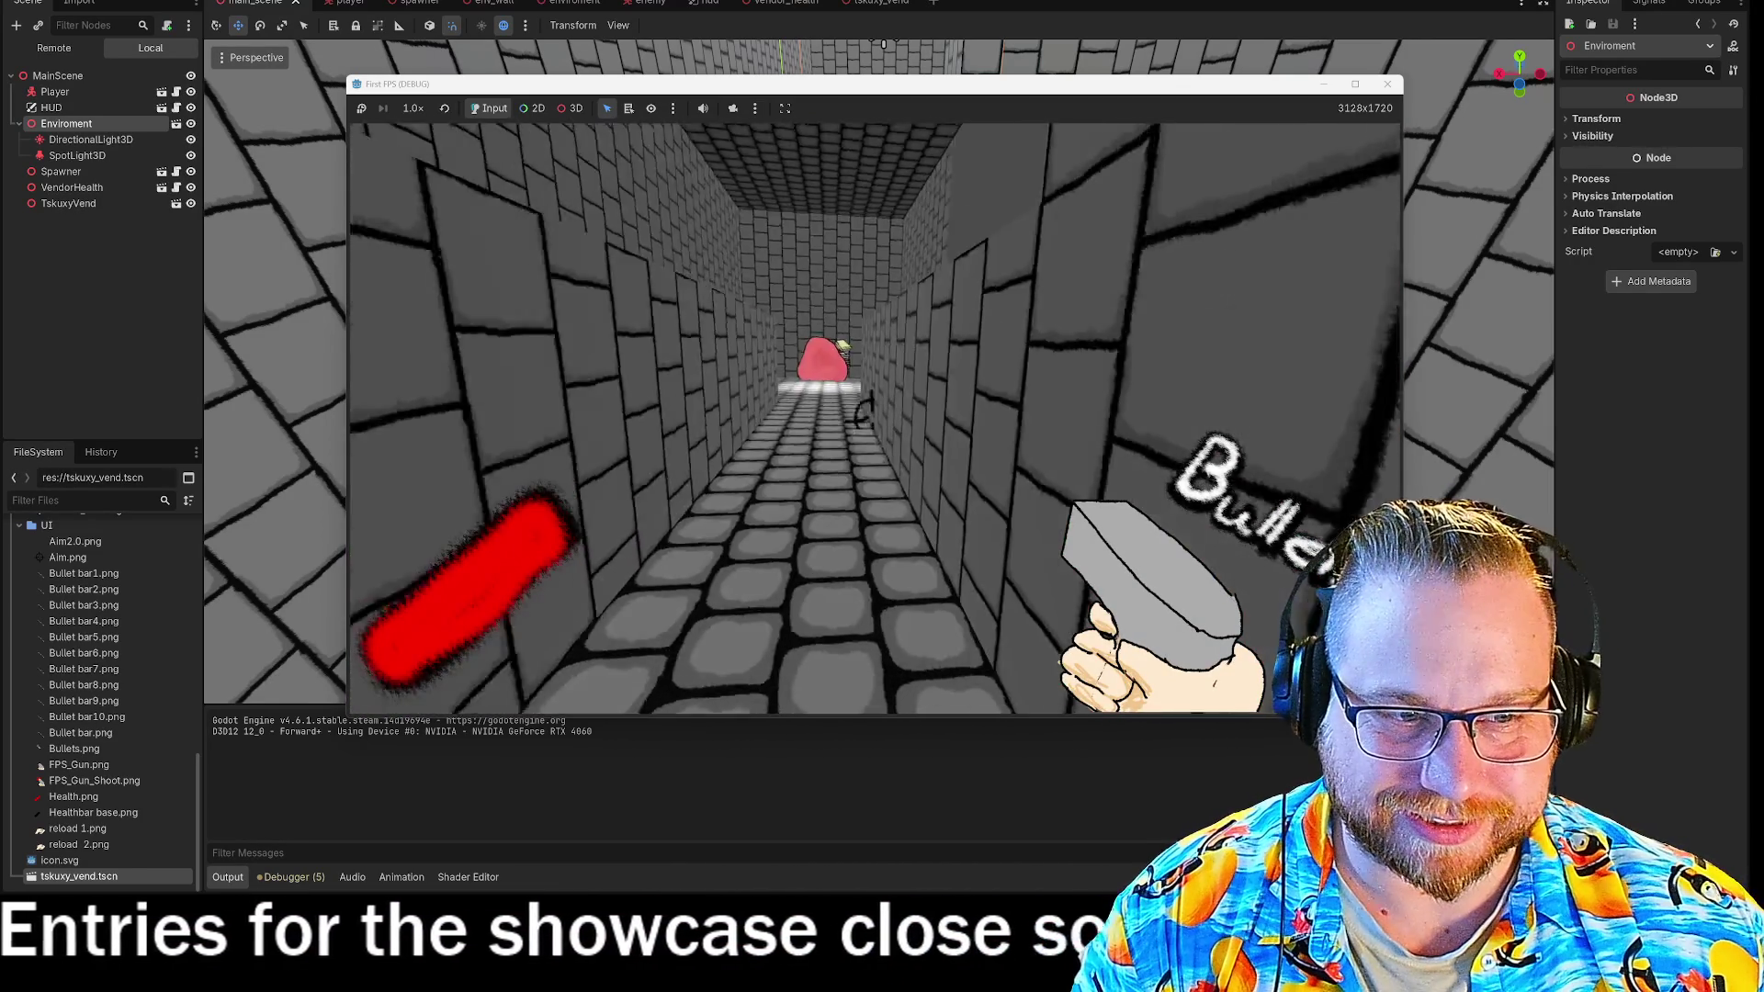
left_click(874, 418)
key("w")
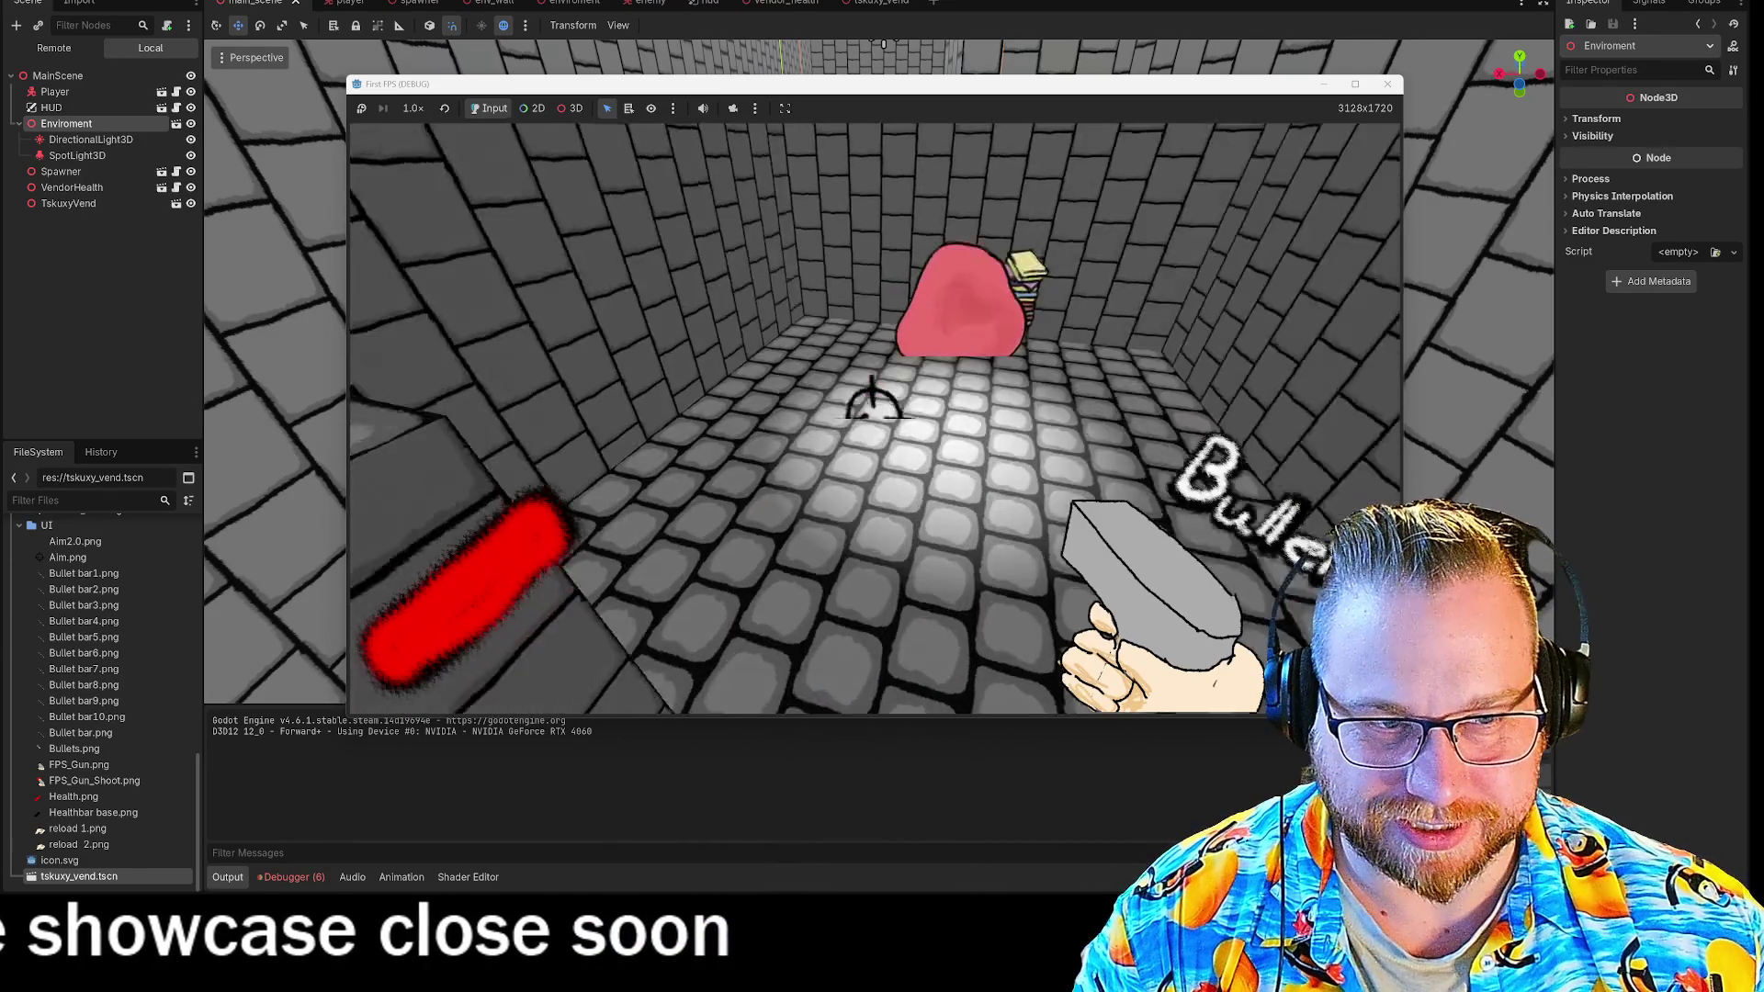
mouse_move(873, 418)
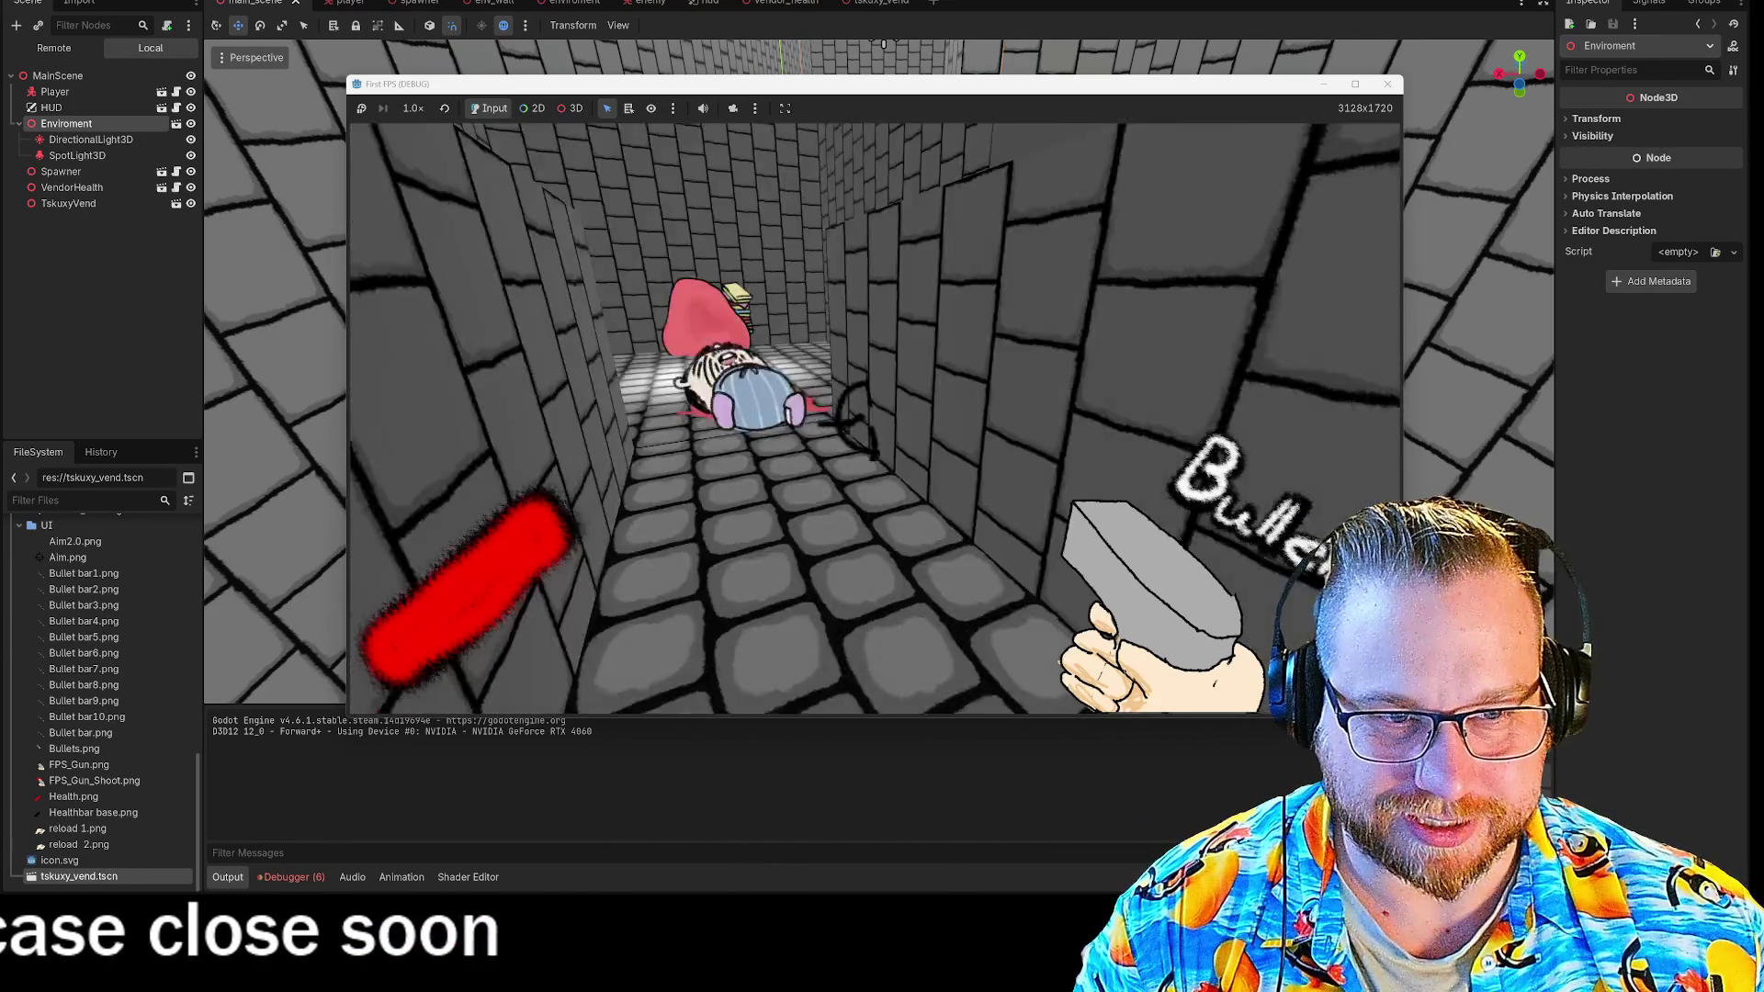